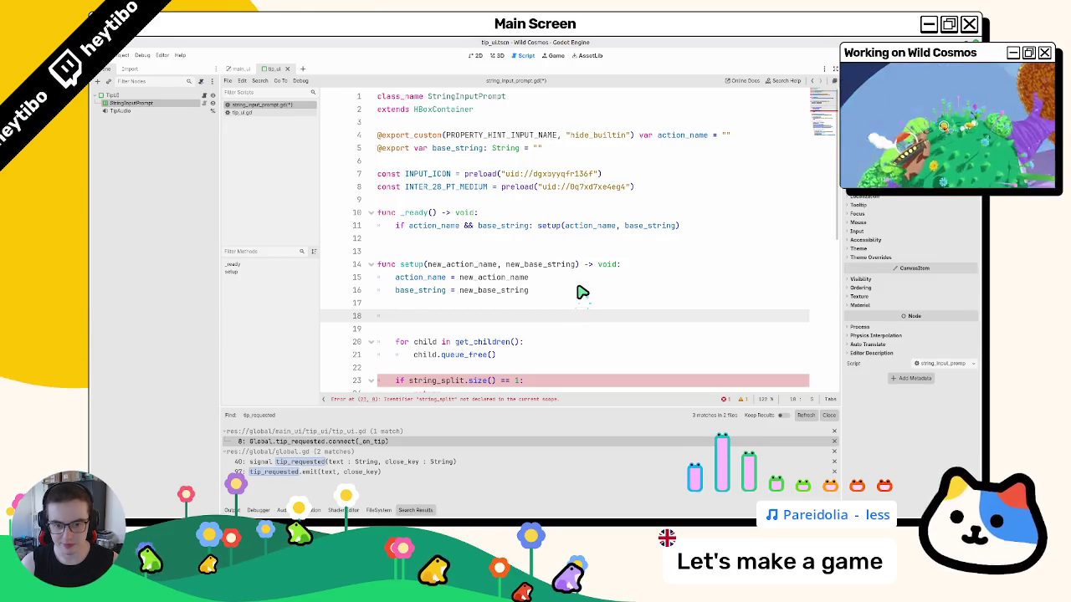
- Write base_string = TranslationServer.translate(new_base_string) in setup()
text(ase_s)
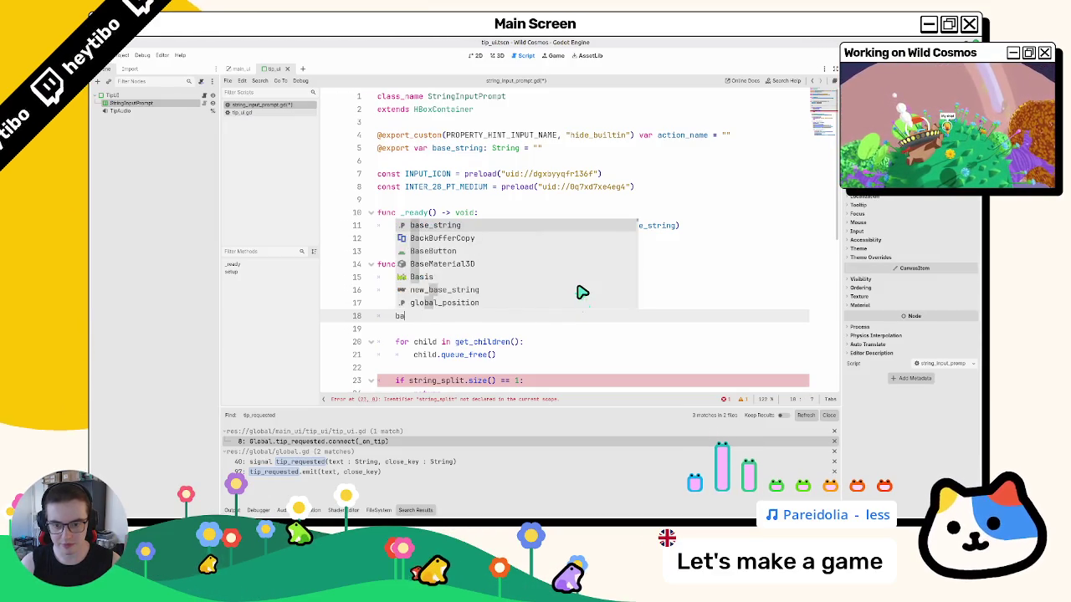
key(Return)
text(=)
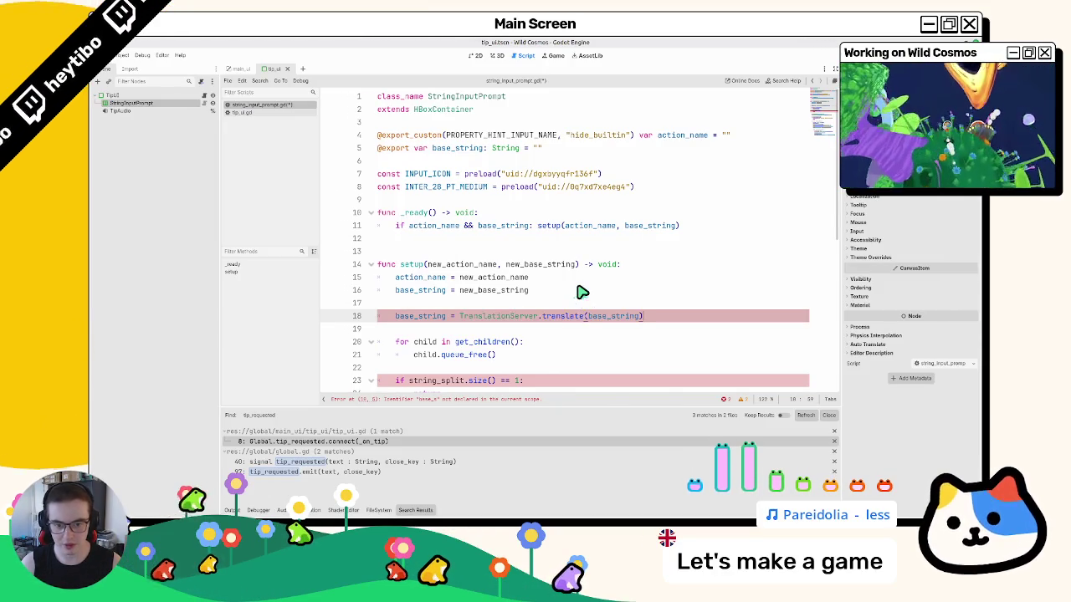
double_click(506, 293)
key(ctrl+c)
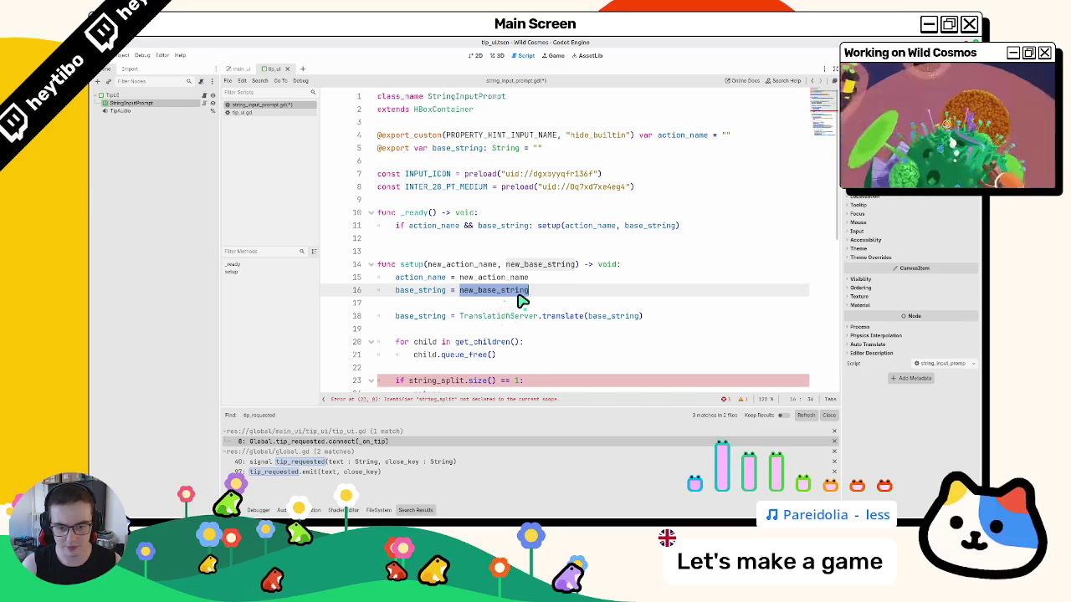
click(611, 318)
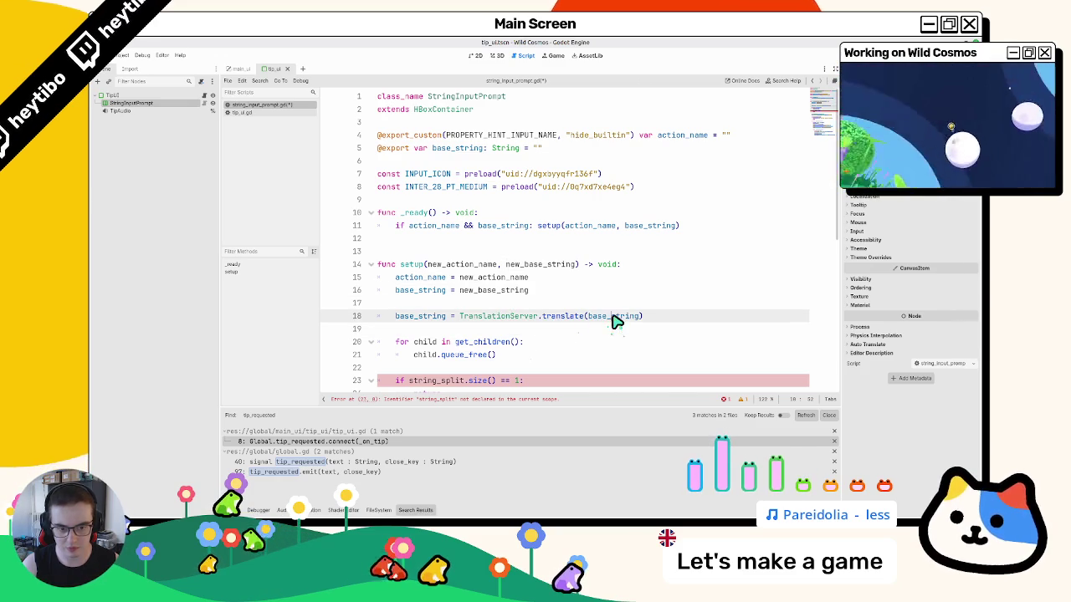
double_click(615, 318)
key(ctrl+v)
- Delete the old base_string = new_base_string line and its leftover blank line
click(490, 291)
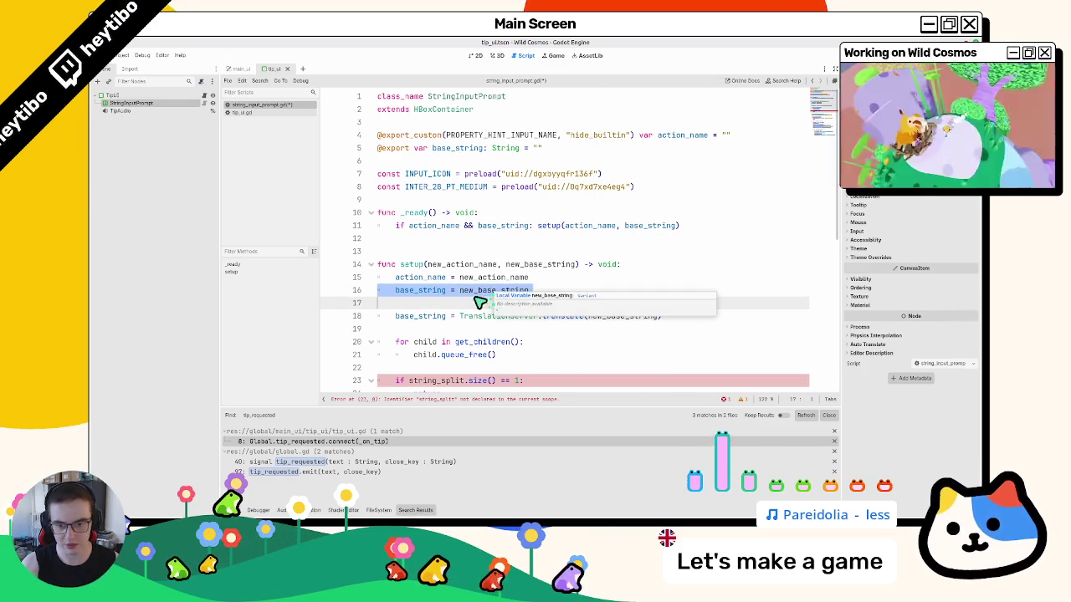
key(ctrl+shift+k)
key(BackSpace)
double_click(427, 291)
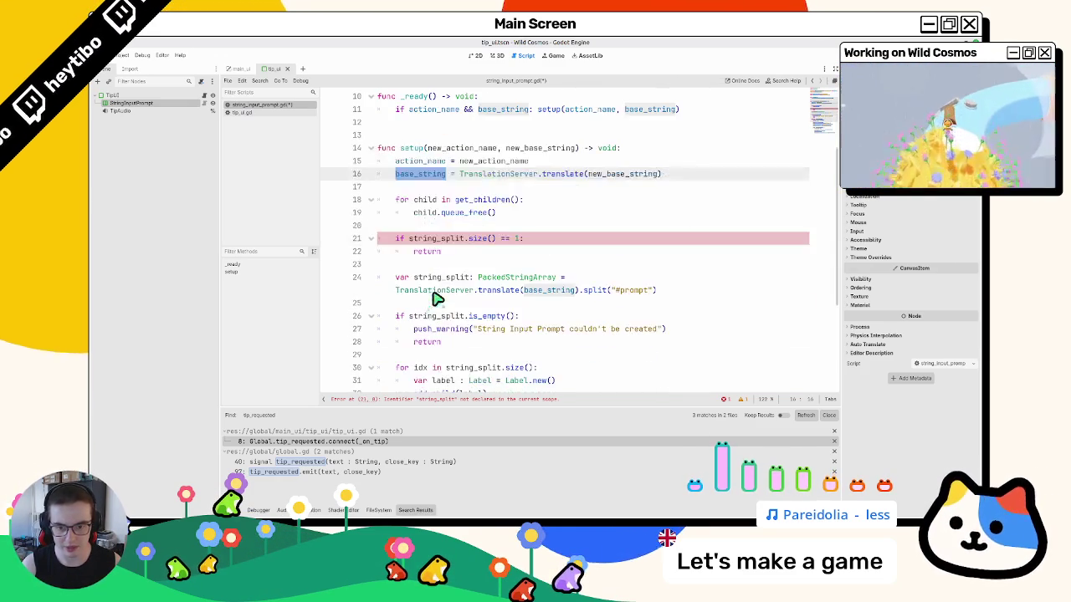
scroll(435, 297, down, 3)
- Make the string_split line split base_string directly instead of the translate call
drag(568, 278, 583, 295)
text(base_string)
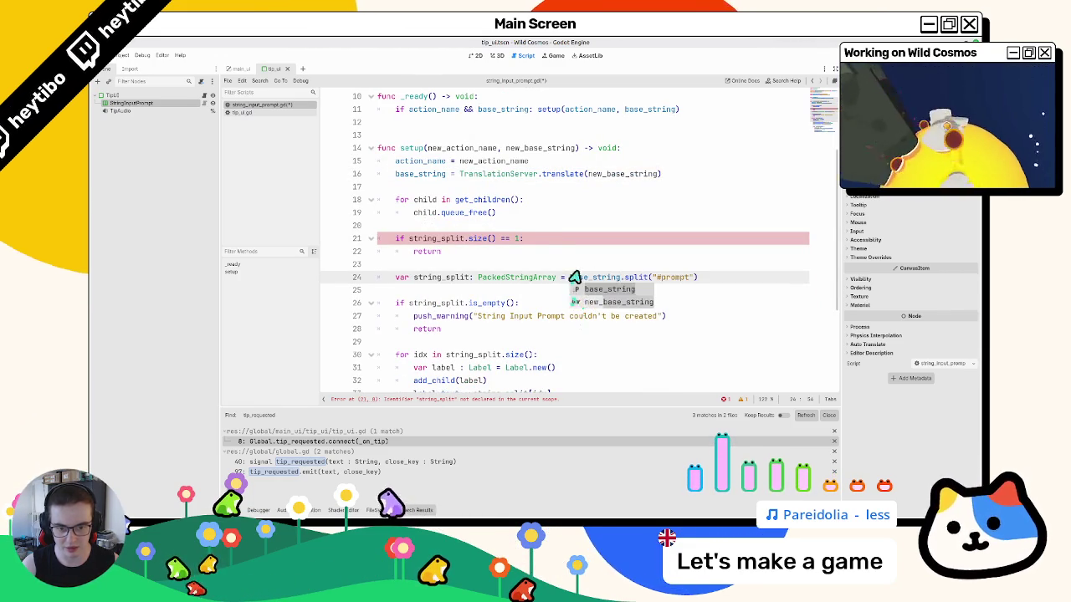
scroll(502, 295, down, 3)
scroll(519, 298, up, 5)
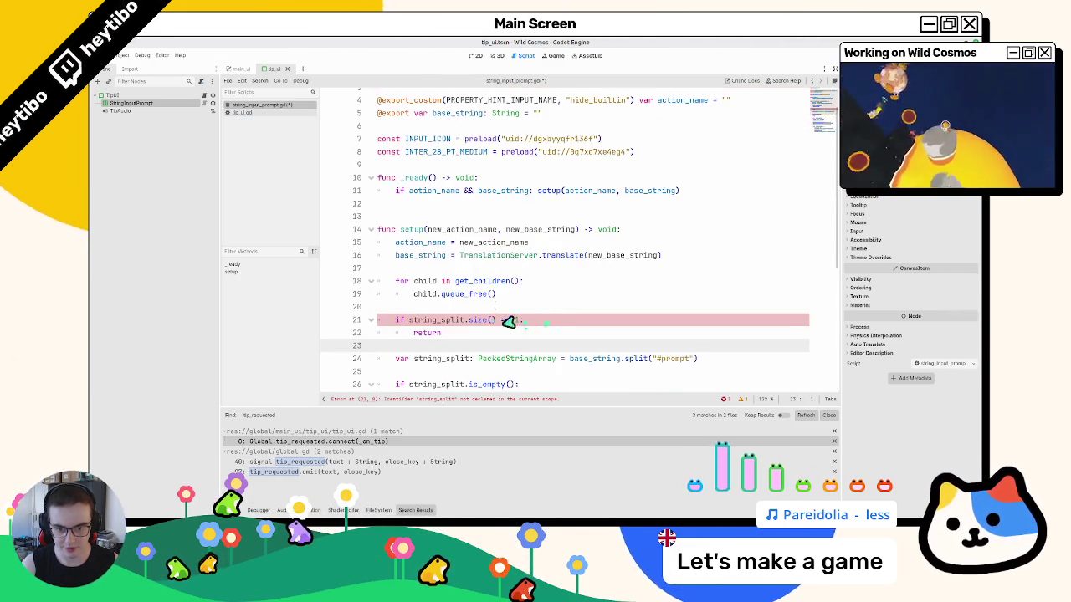
- Change line 21's check to if !base_string.contains("#prompt"): with an early-return block
drag(409, 320, 523, 322)
text(base_string:)
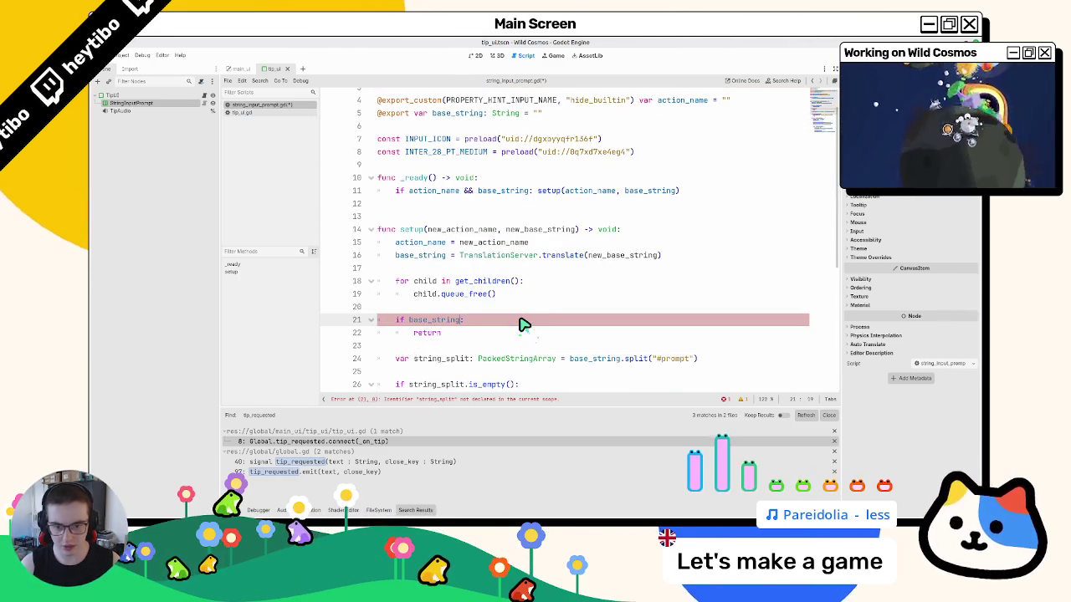
text(contains()
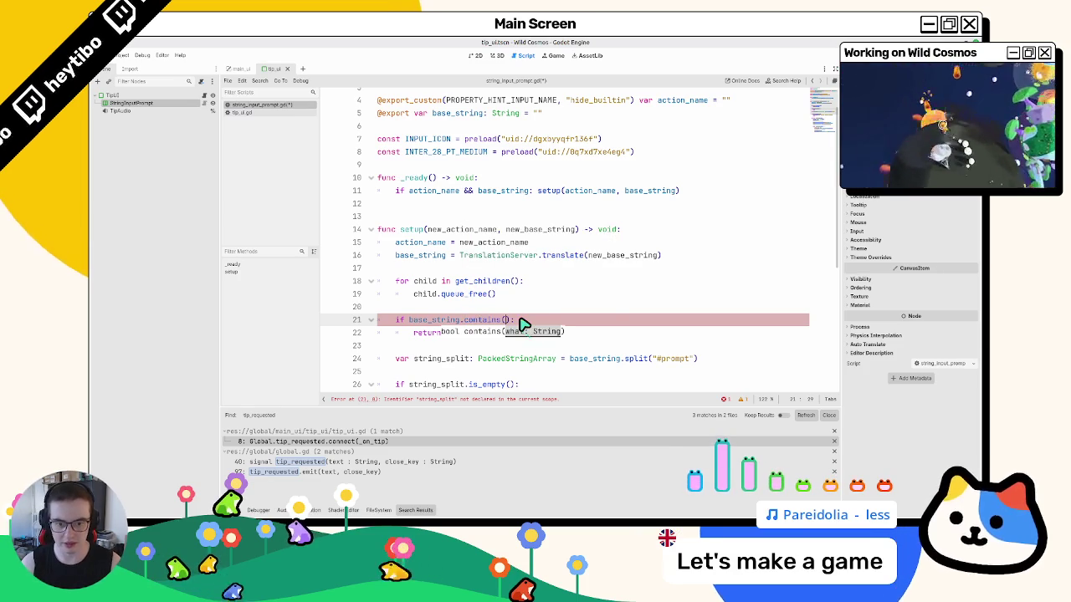
text("#prompt)
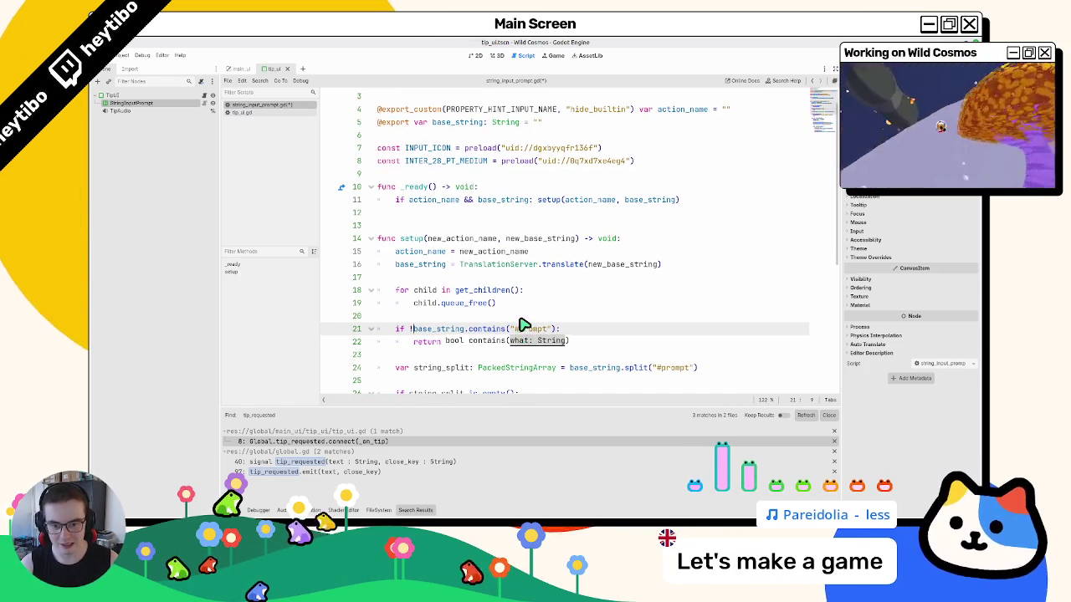
text(!)
click(593, 328)
scroll(593, 331, down, 1)
key(Return)
scroll(592, 333, down, 1)
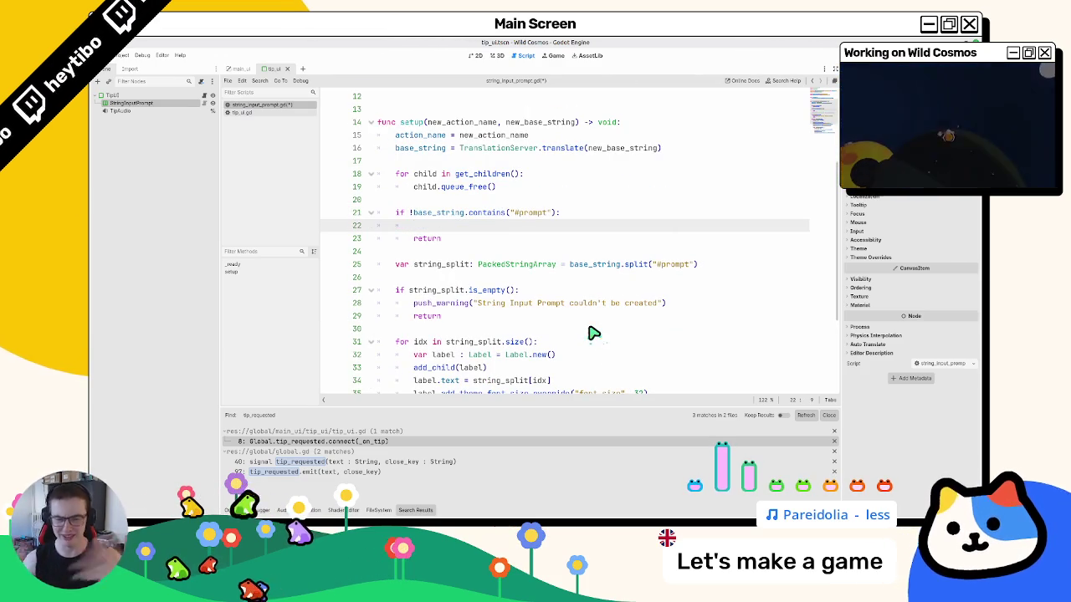
- Select the loop's label-creation lines and start a new line at the script's end
scroll(447, 259, up, 1)
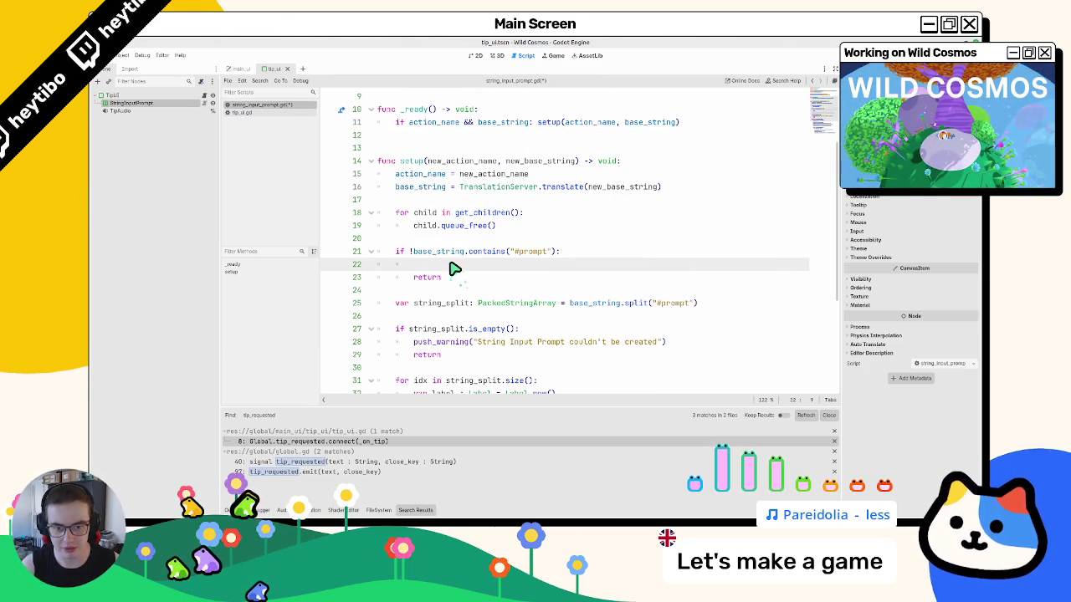
scroll(452, 268, down, 4)
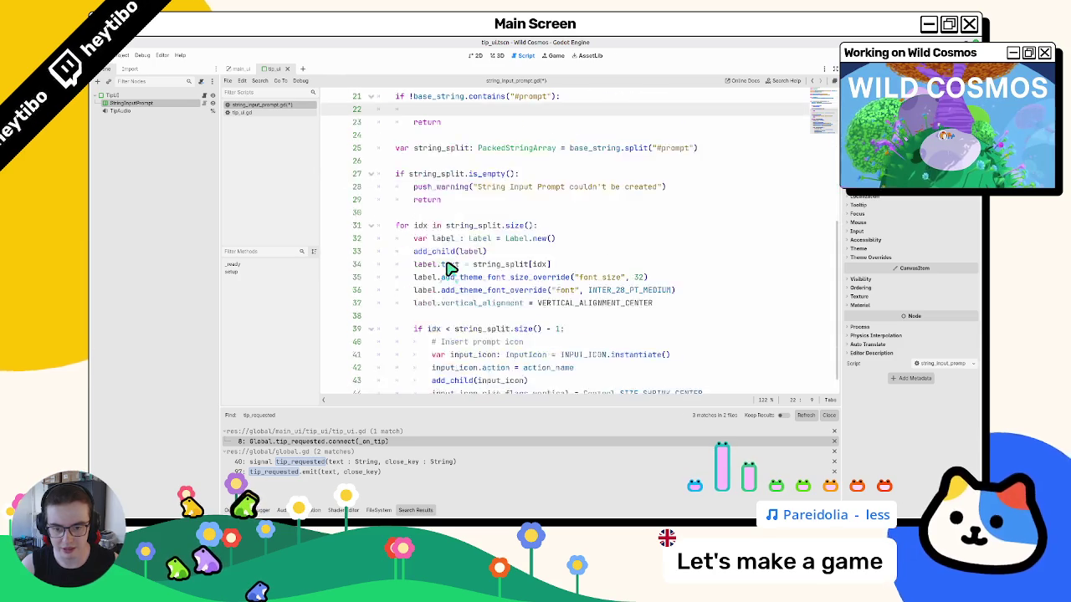
mouse_move(448, 274)
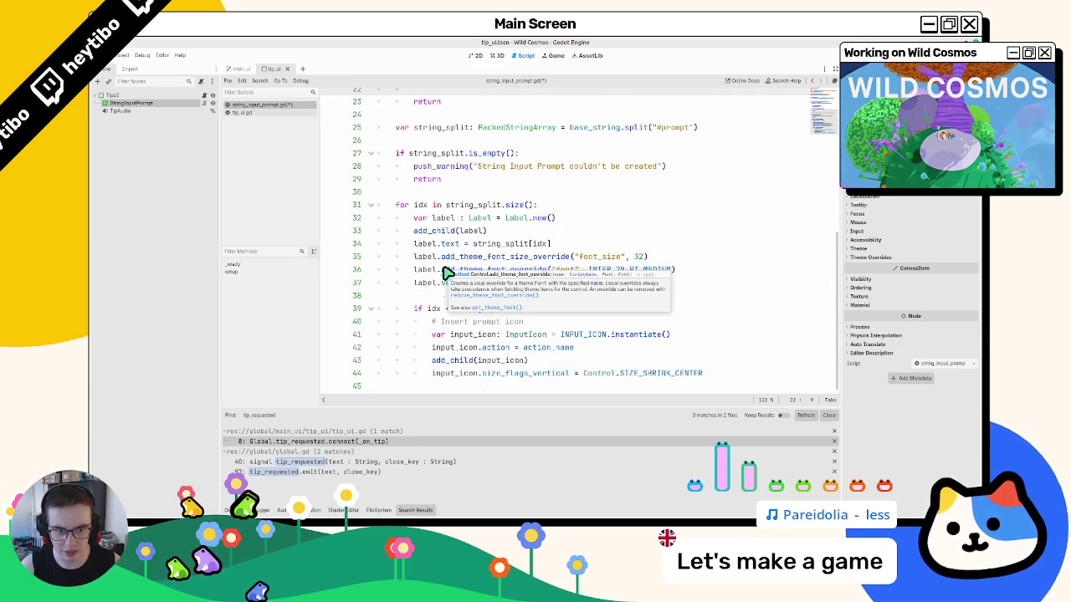
click(431, 388)
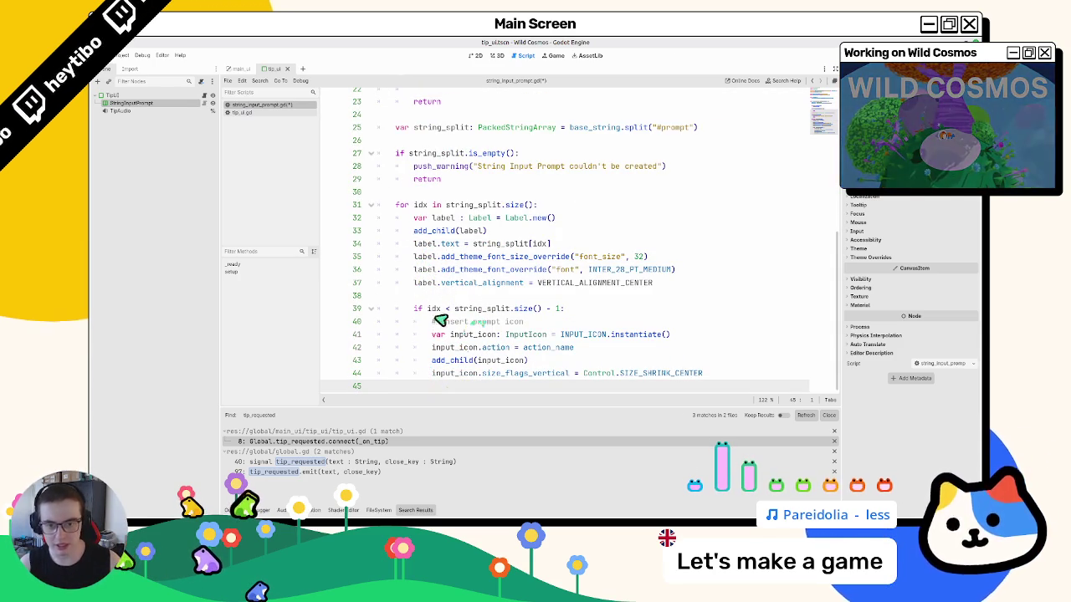
mouse_move(378, 218)
mouse_down()
mouse_move(494, 242)
mouse_move(517, 292)
mouse_move(523, 228)
mouse_up()
key(ctrl+c)
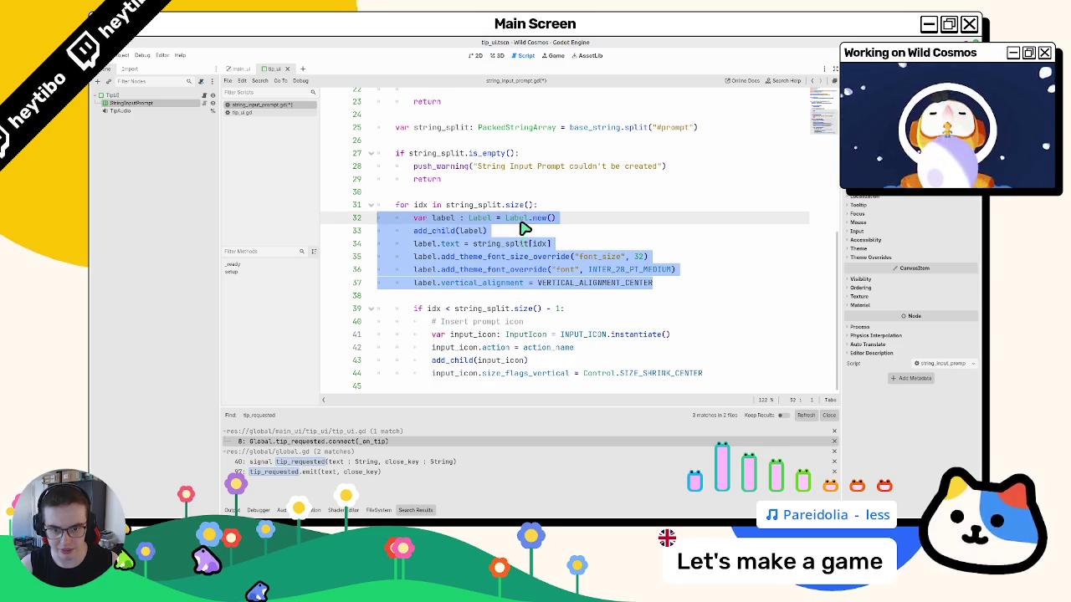
click(431, 389)
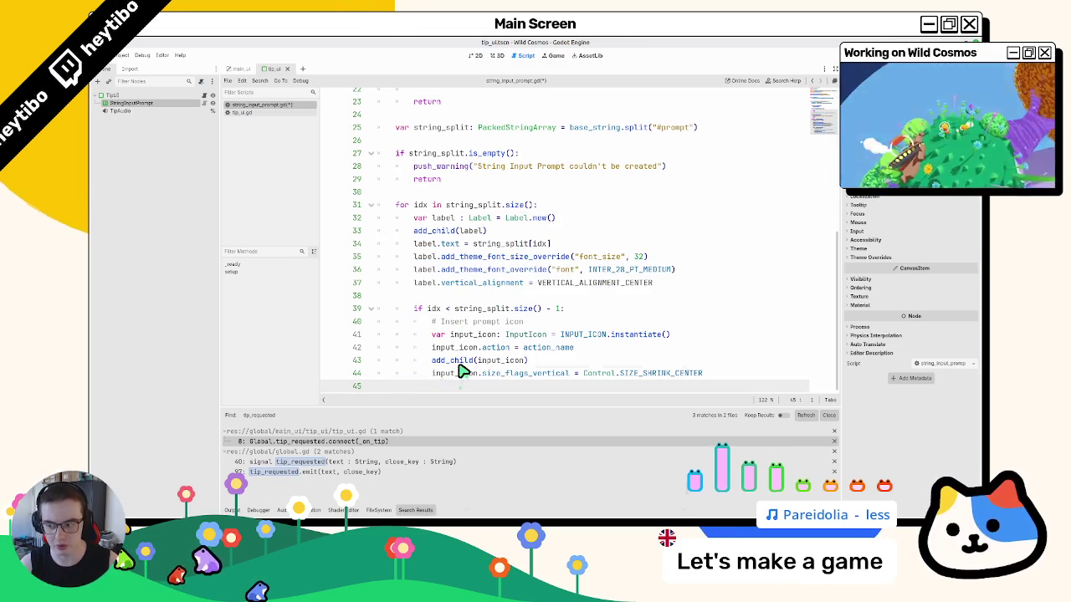
key(Return)
text(func _)
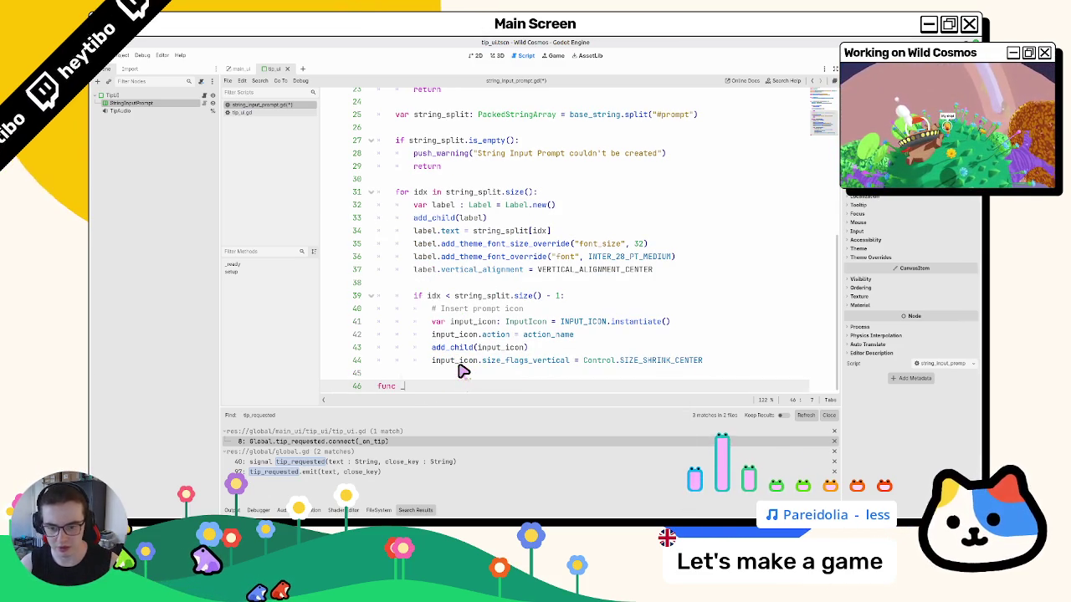
- Create an add_label function holding the pasted, dedented label-creation code
text(get_lab)
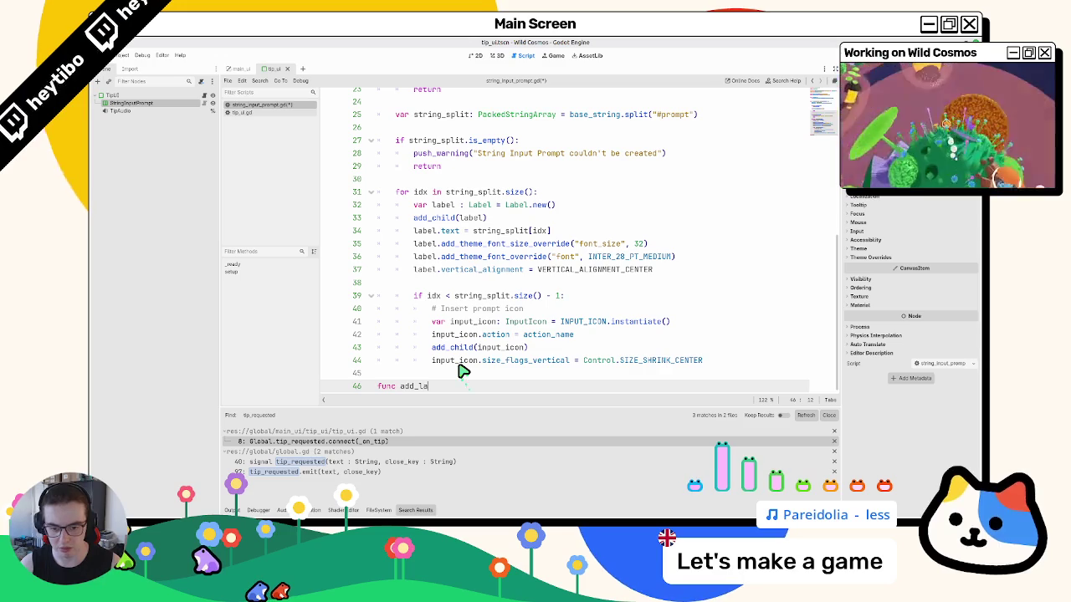
text(:)
key(Return)
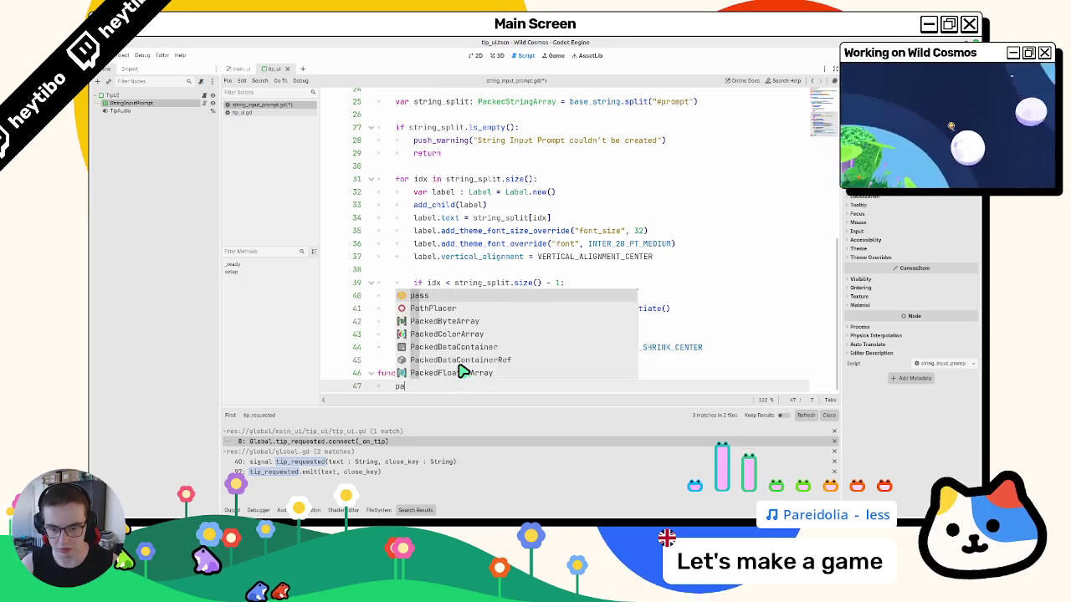
key(ctrl+v)
key(Escape)
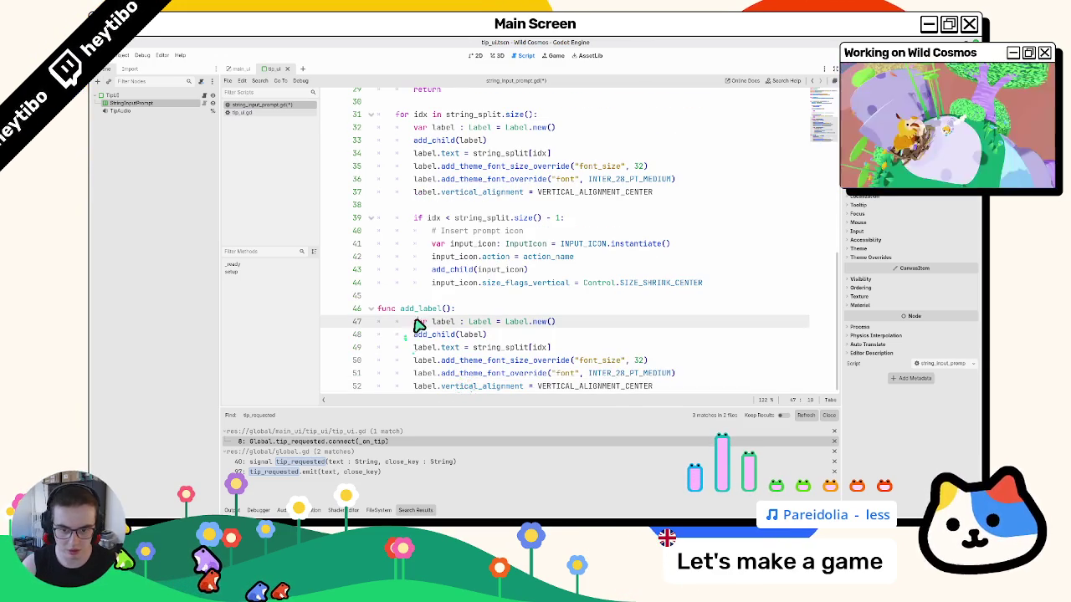
shift+click(414, 321)
key(shift+Tab)
click(450, 309)
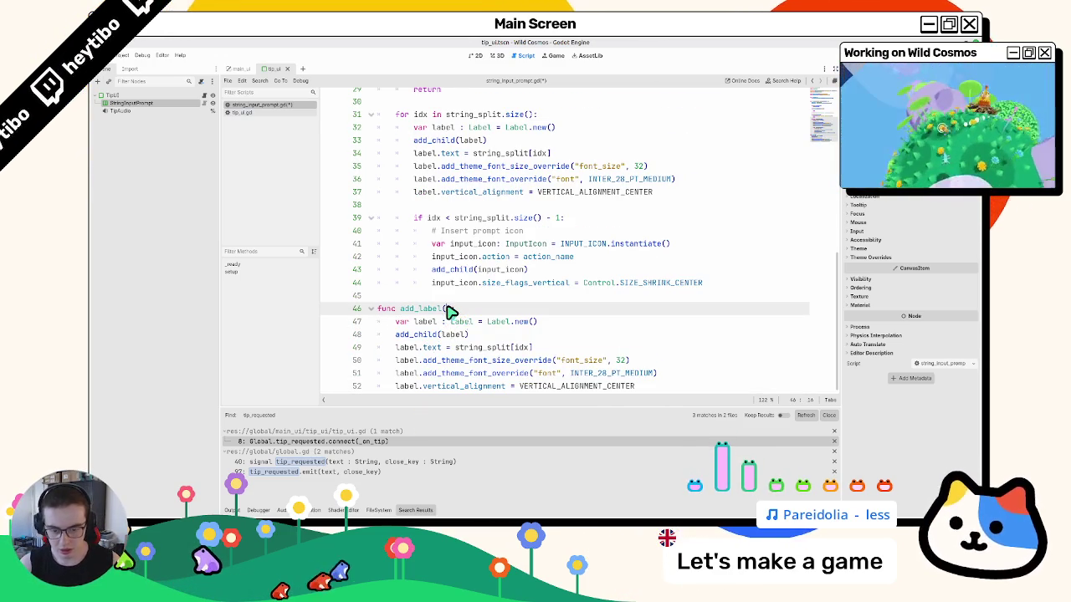
scroll(449, 311, up, 1)
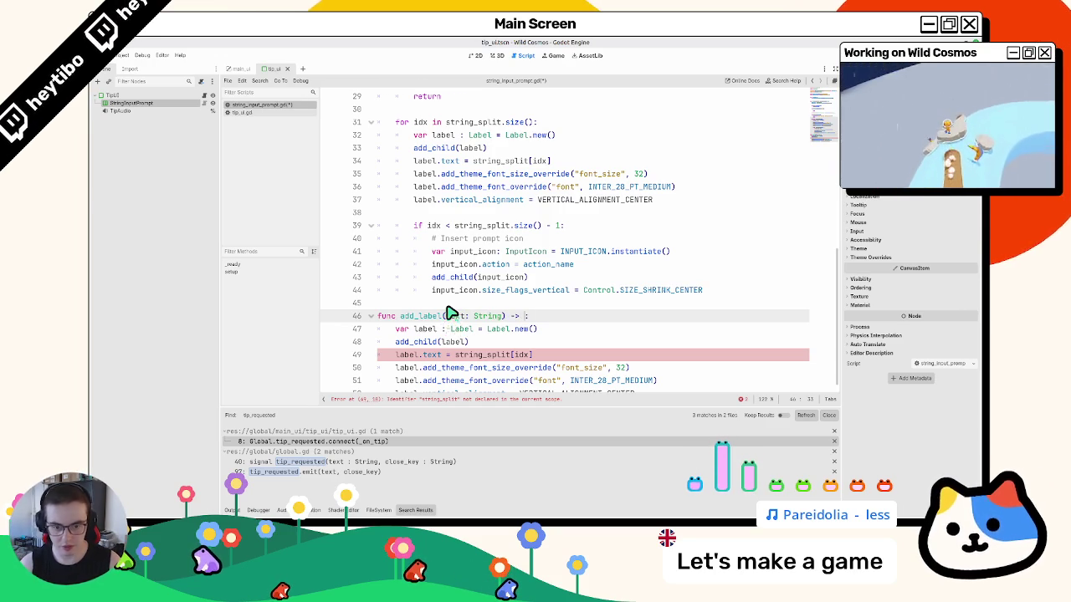
text(void)
scroll(412, 357, down, 1)
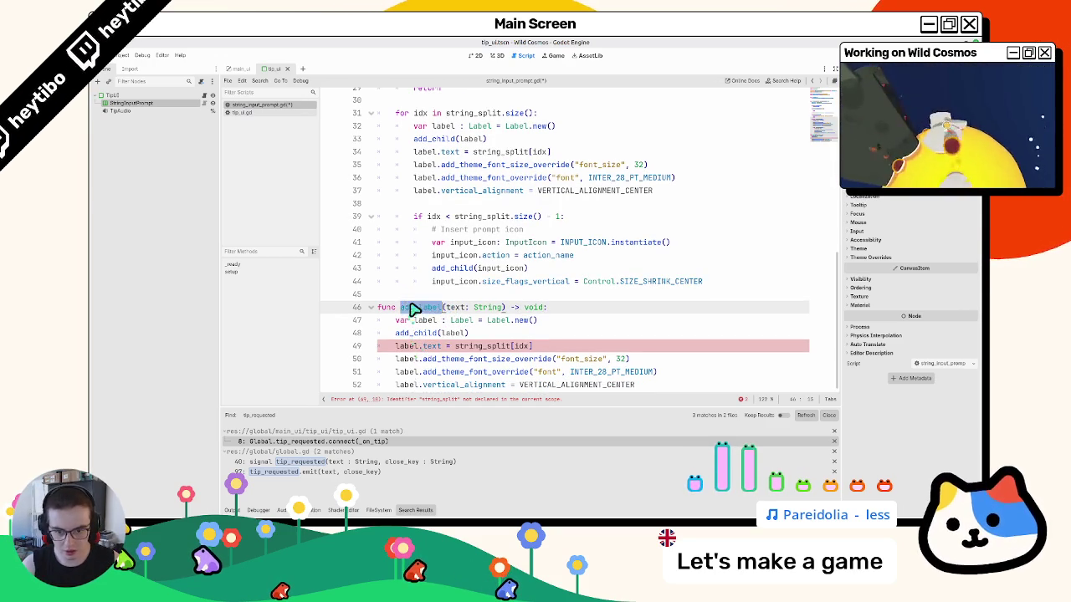
- Make add_label's body use the text parameter instead of string_split[idx]
drag(455, 345, 532, 346)
text(text)
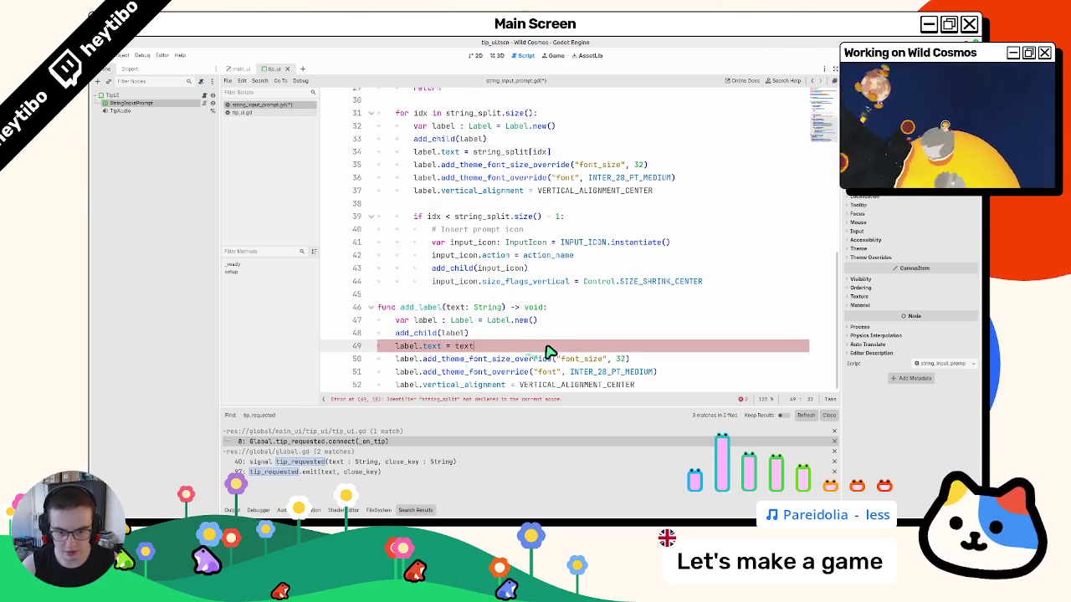
double_click(415, 336)
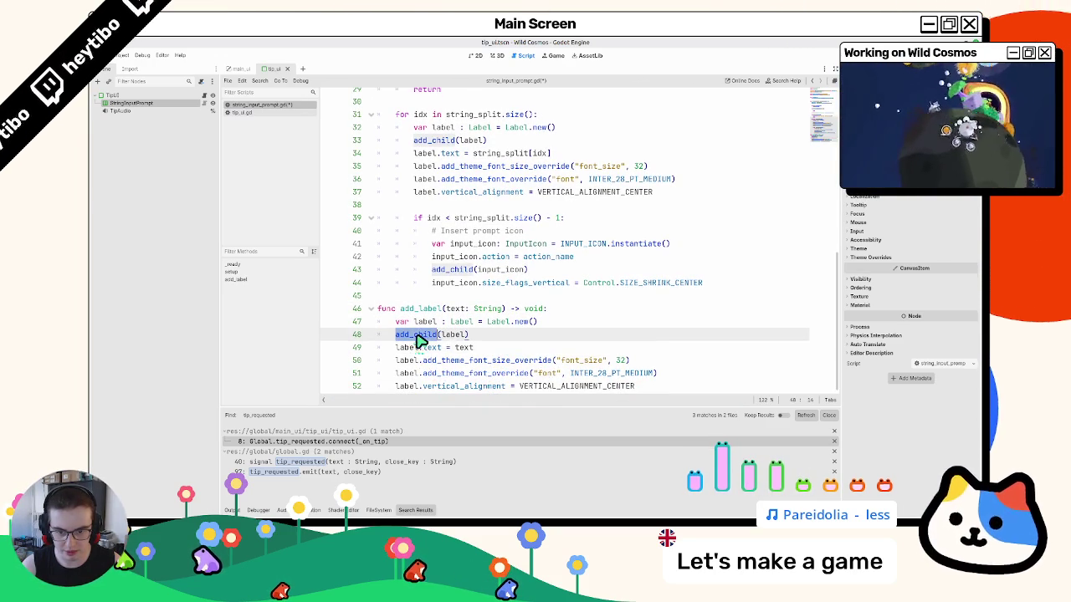
double_click(434, 309)
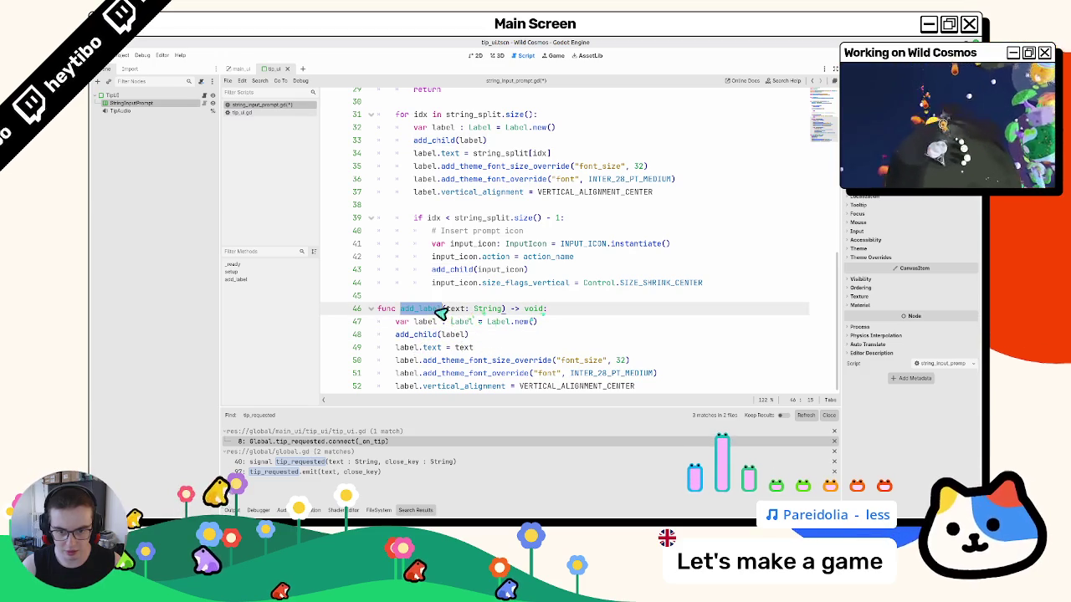
- Replace the loop's label-creation code with add_label(string_split[idx]) on line 32
scroll(483, 277, up, 1)
mouse_move(686, 235)
mouse_down()
mouse_move(421, 191)
mouse_move(425, 179)
mouse_move(414, 178)
mouse_up()
text(add_label)
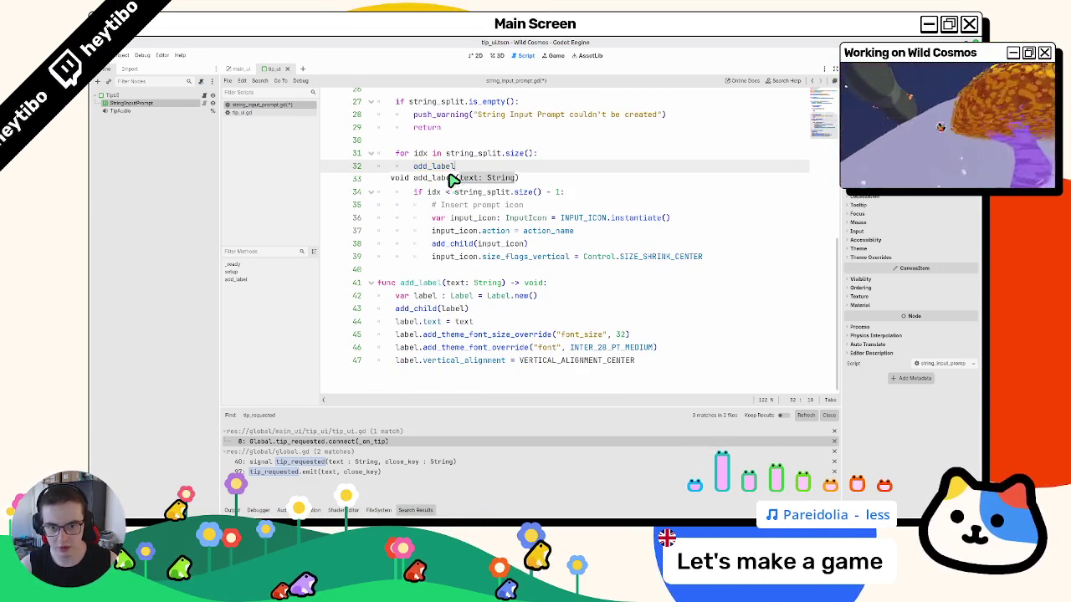
key(ctrl+z)
key(ctrl+z)
key(ctrl+y)
key(ctrl+y)
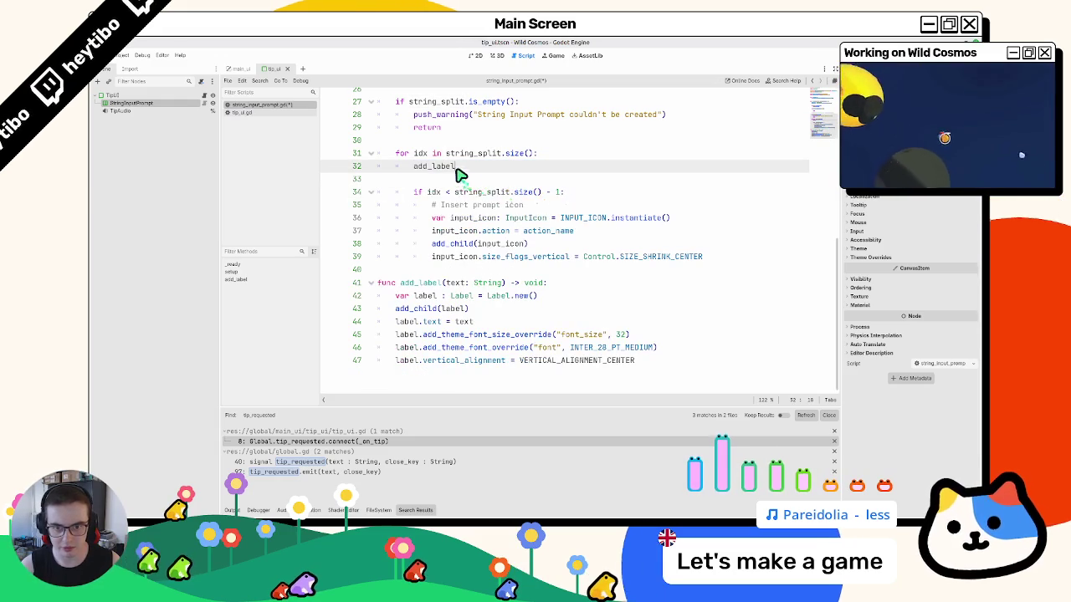
text(string_split[idx])
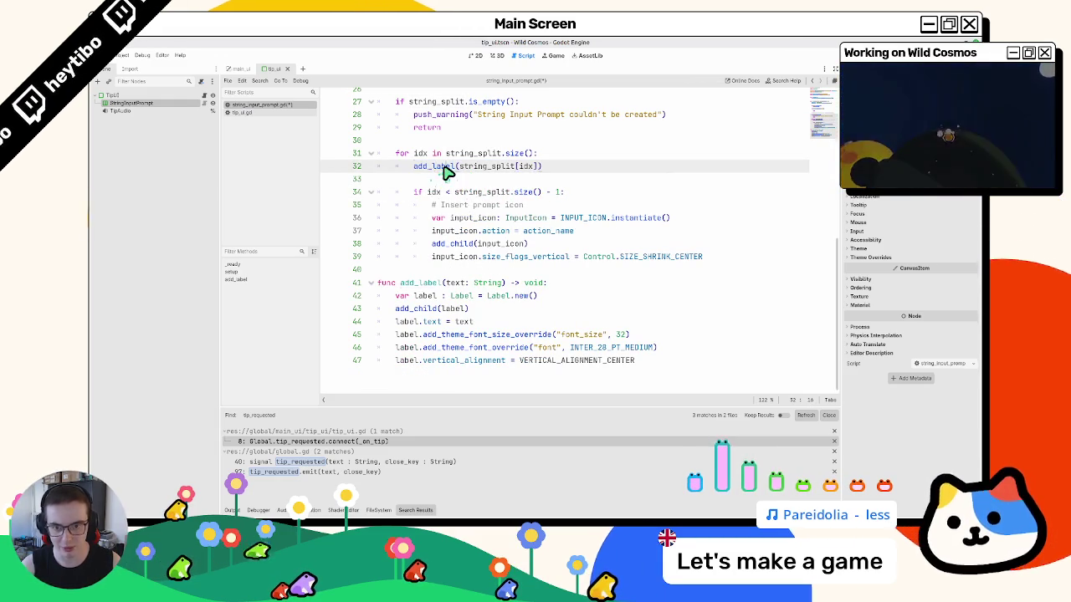
triple_click(444, 172)
click(437, 167)
- Add add_label(base_string) on line 22 in the early-return branch
scroll(470, 239, up, 7)
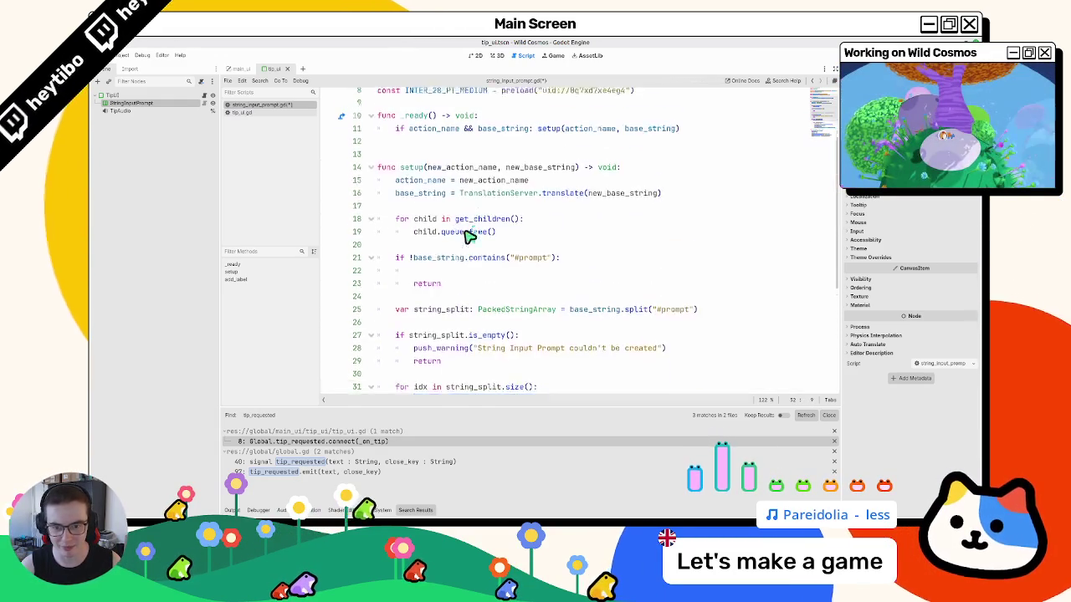
click(477, 296)
text(add_label(string_split[idx]))
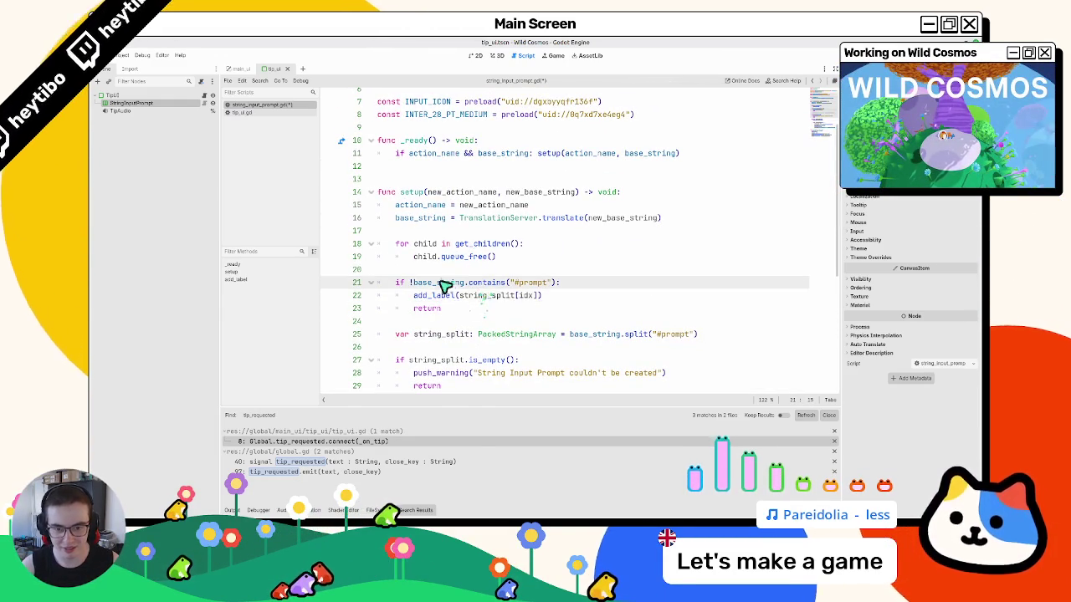
drag(459, 295, 542, 297)
text(base_string)
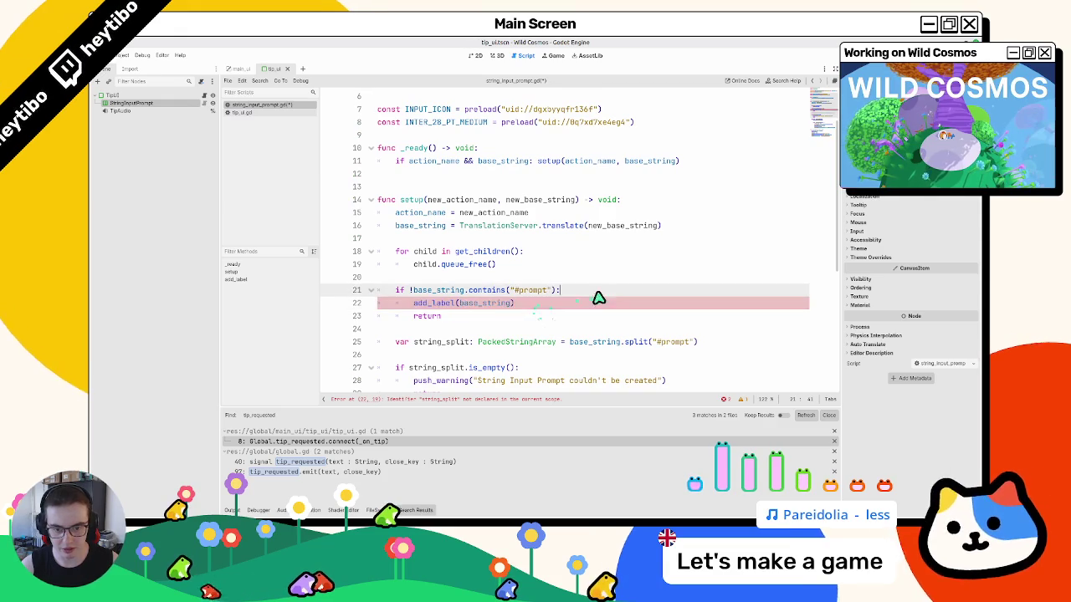
scroll(544, 307, down, 6)
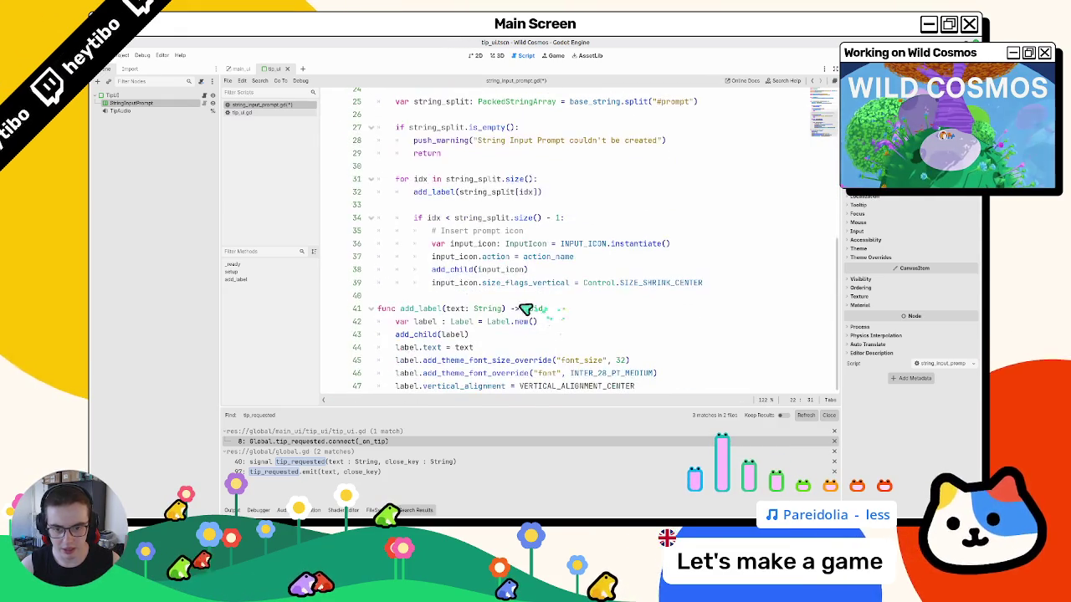
drag(477, 296, 509, 243)
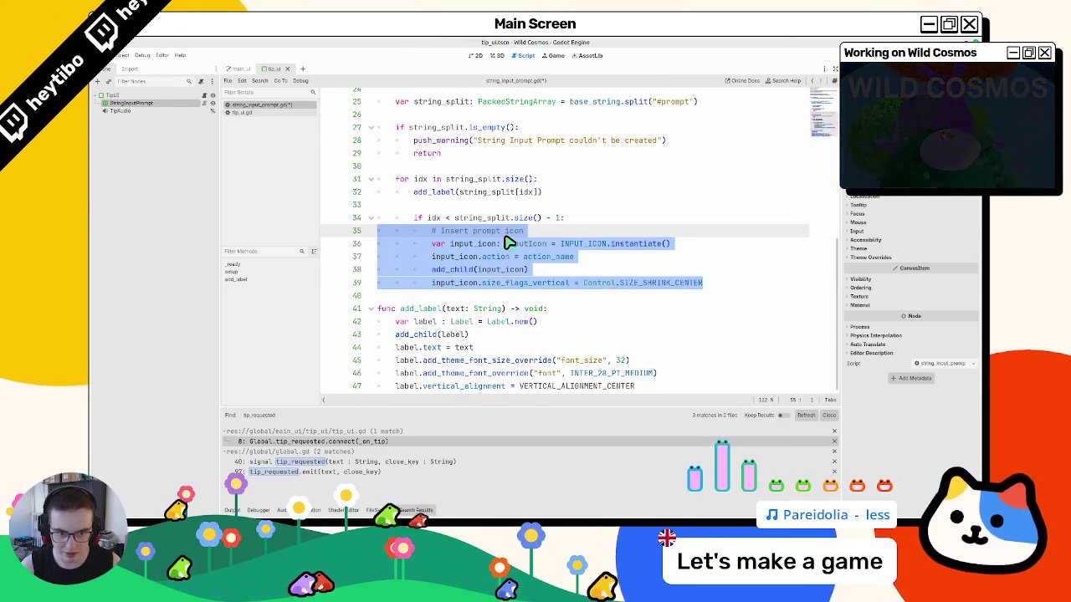
click(416, 301)
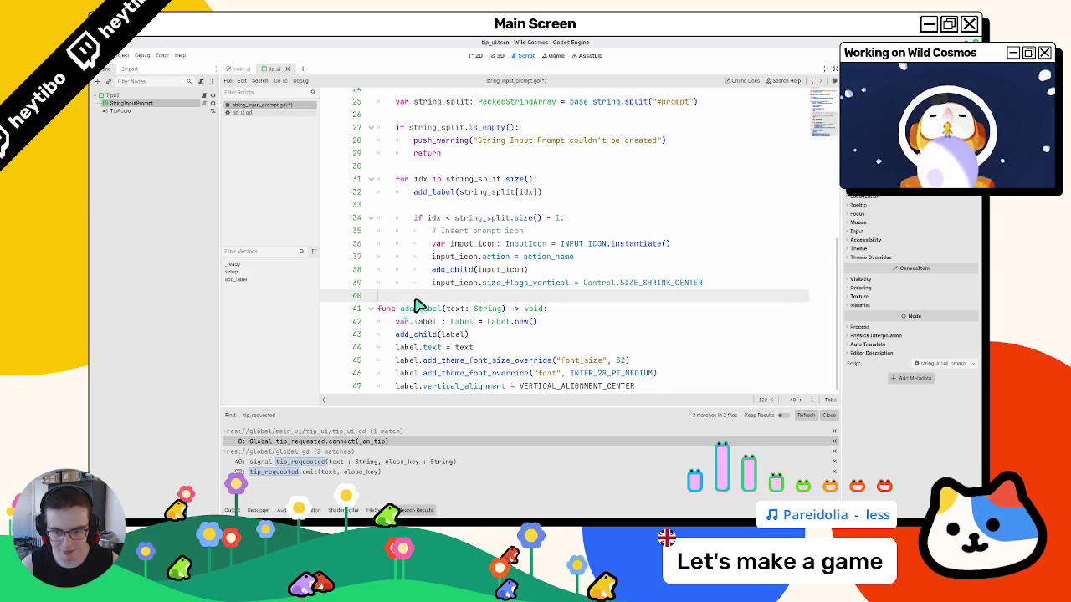
- Declare a new add_icon function above add_label with an action-name parameter
key(Return)
key(Return)
key(Up)
text(#add_icon() -)
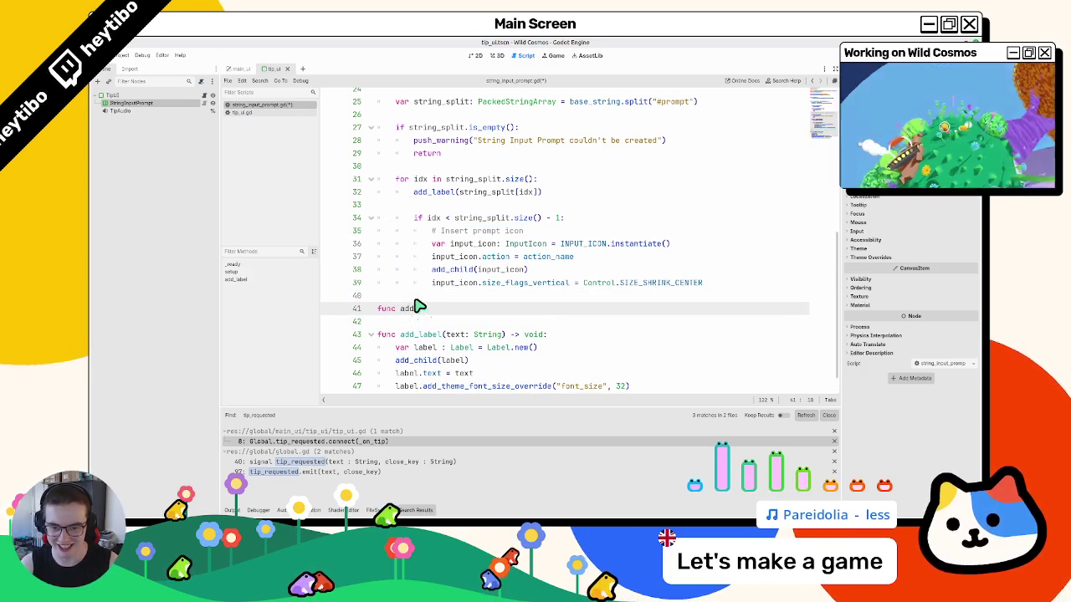
text(> void:)
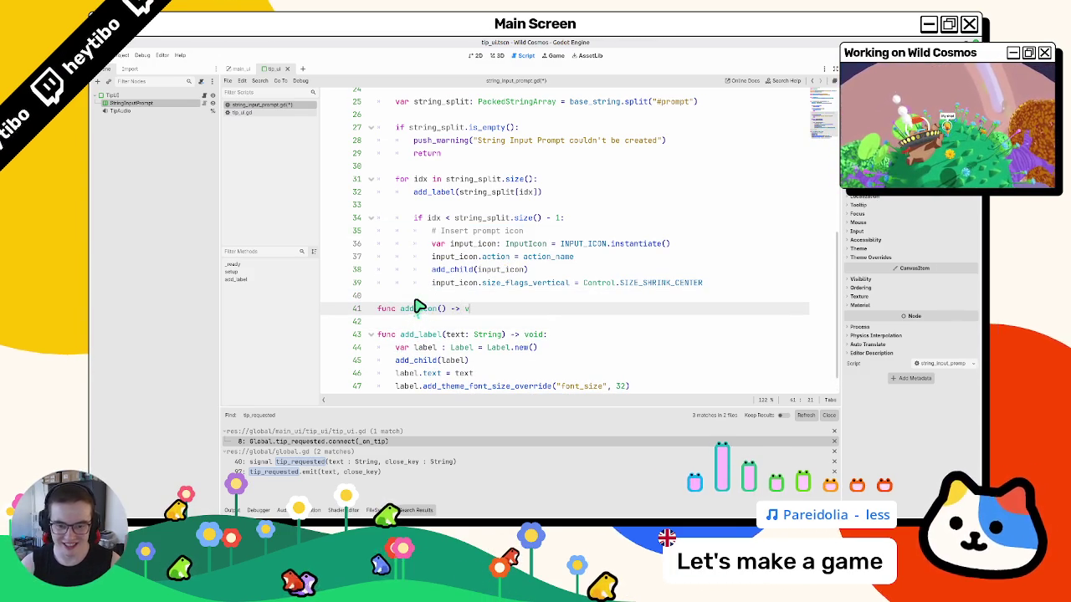
key(Return)
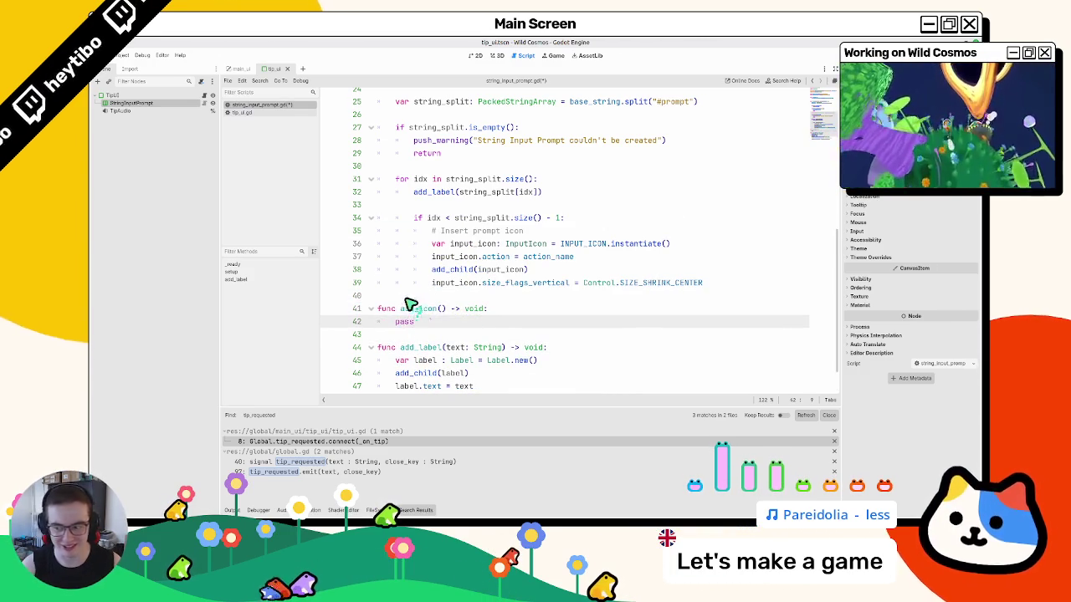
scroll(473, 316, down, 1)
click(441, 272)
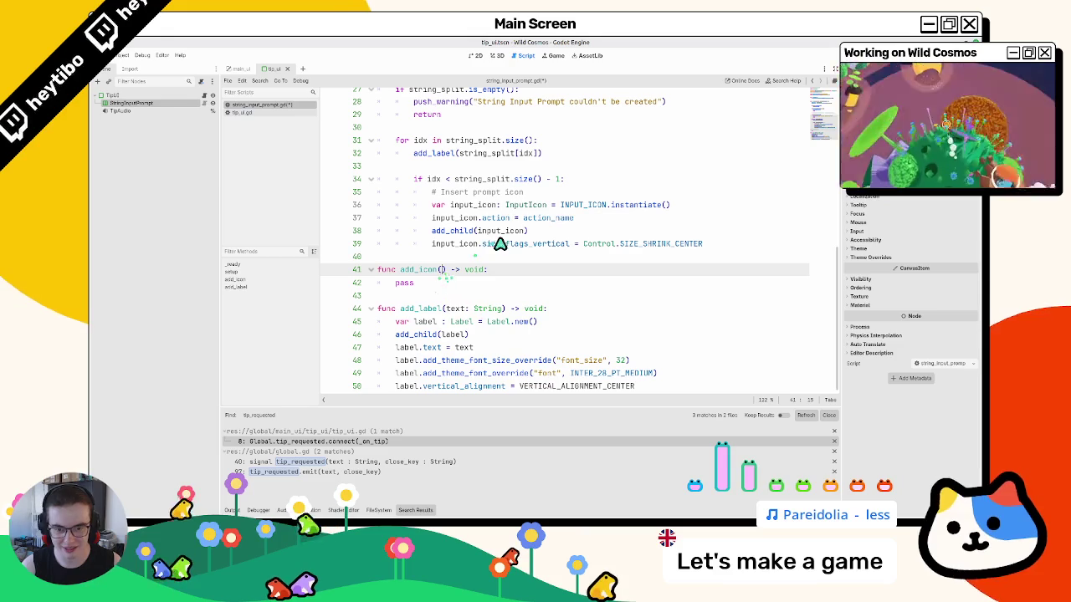
text(input_ic)
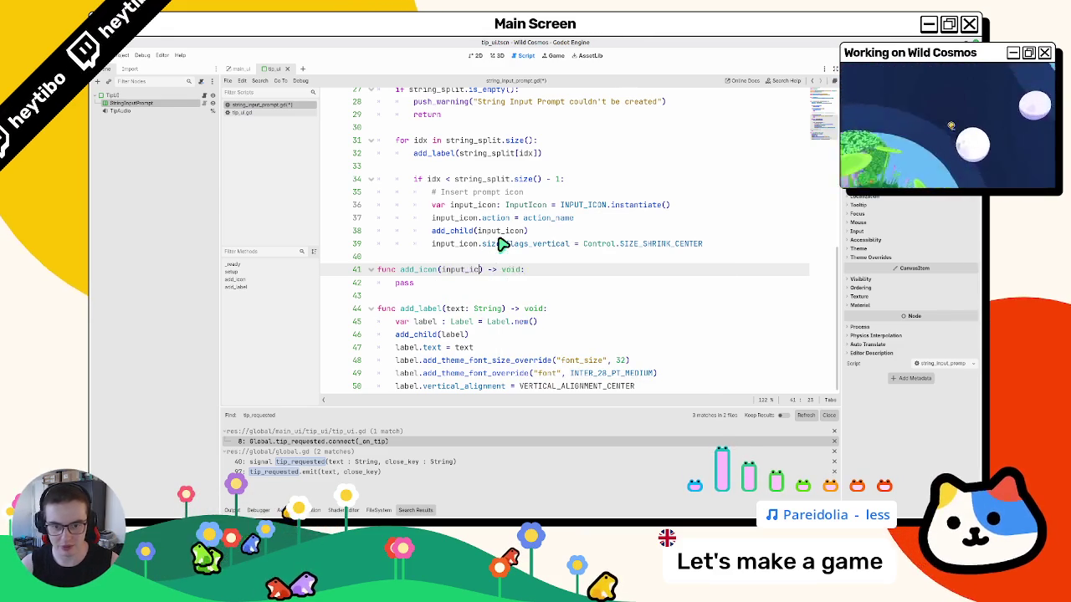
key(BackSpace)
key(BackSpace)
key(BackSpace)
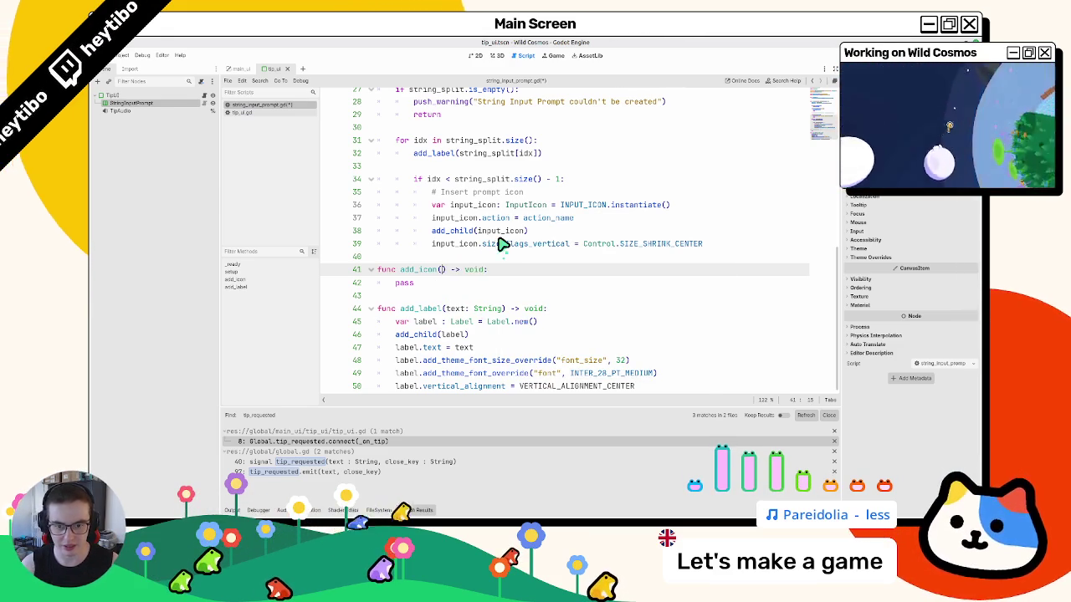
text(icon_action_name)
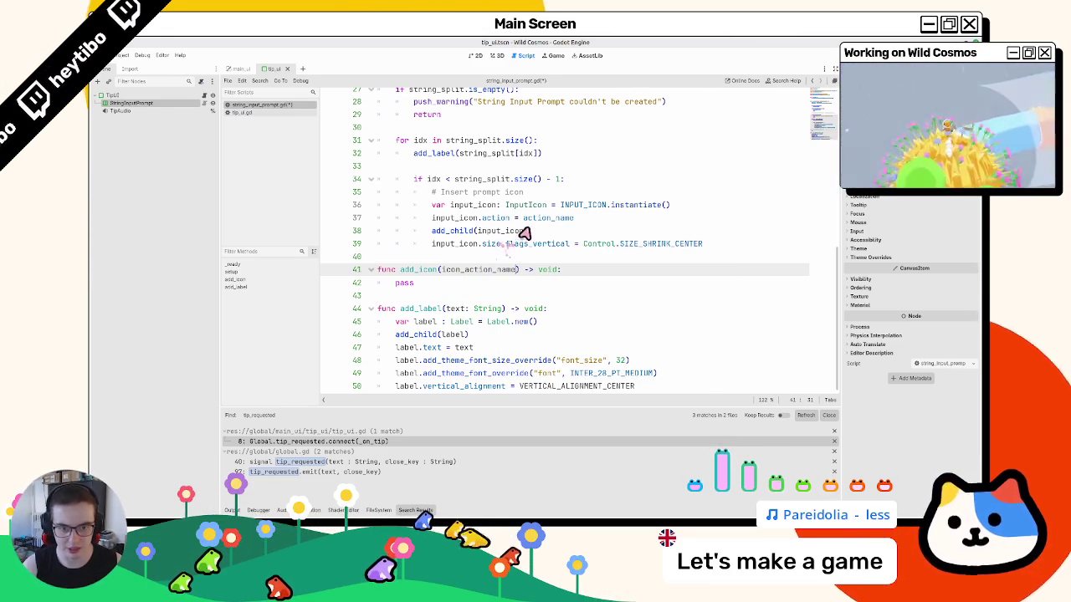
- Check where action_name is used and review the exported variables on lines 4–5
double_click(548, 217)
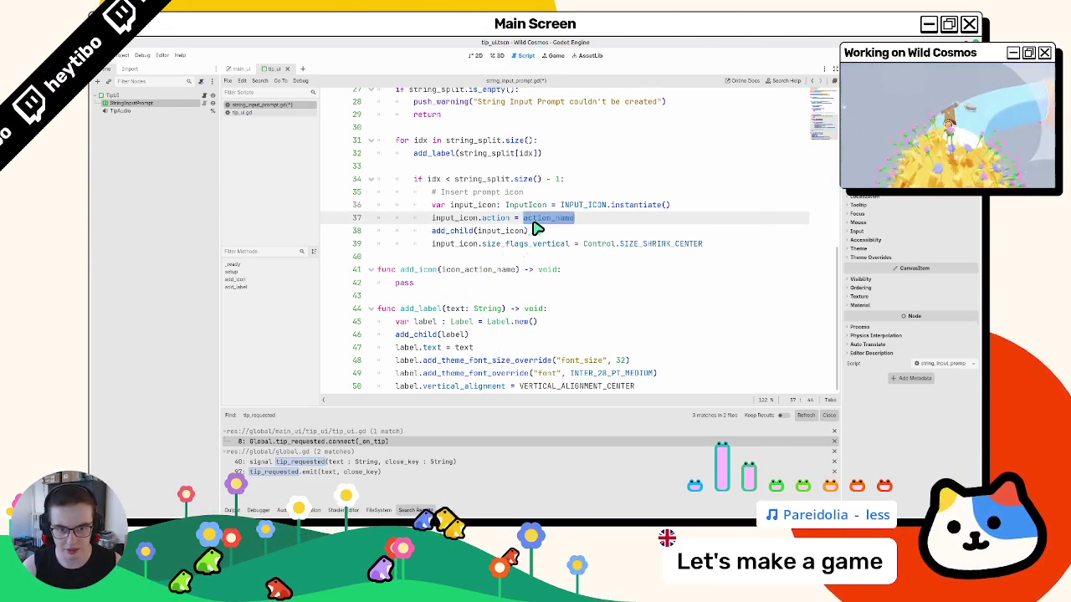
scroll(468, 243, up, 9)
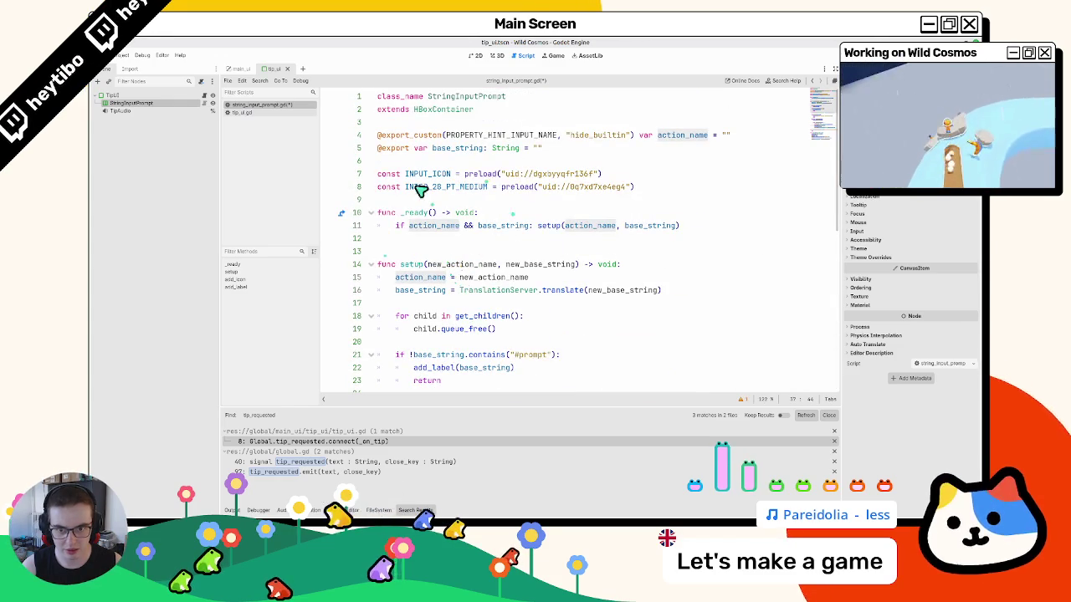
scroll(400, 206, down, 5)
scroll(400, 206, up, 6)
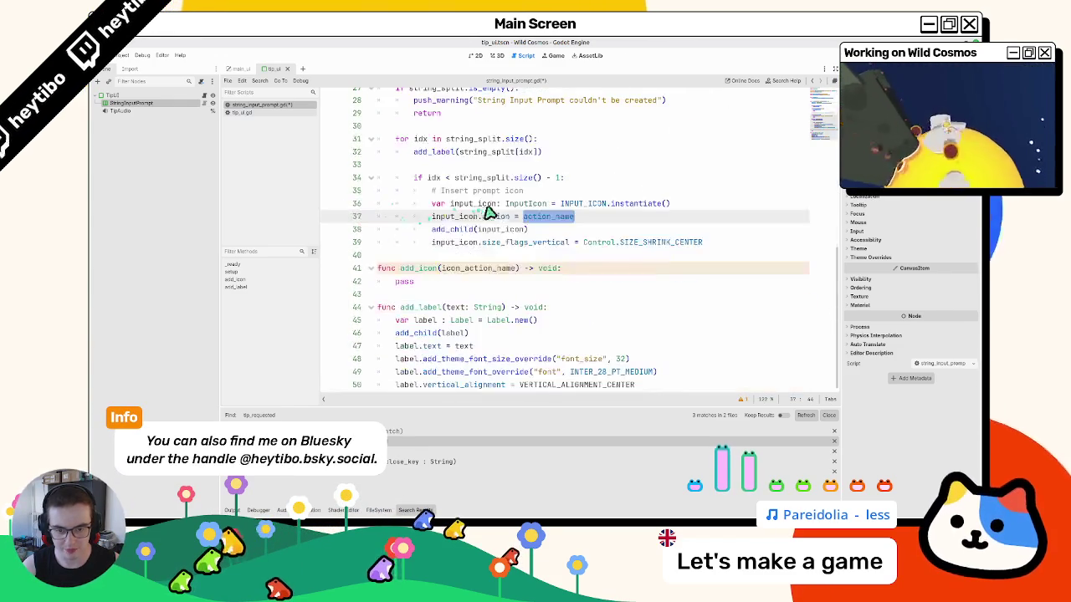
double_click(410, 135)
drag(411, 138, 413, 146)
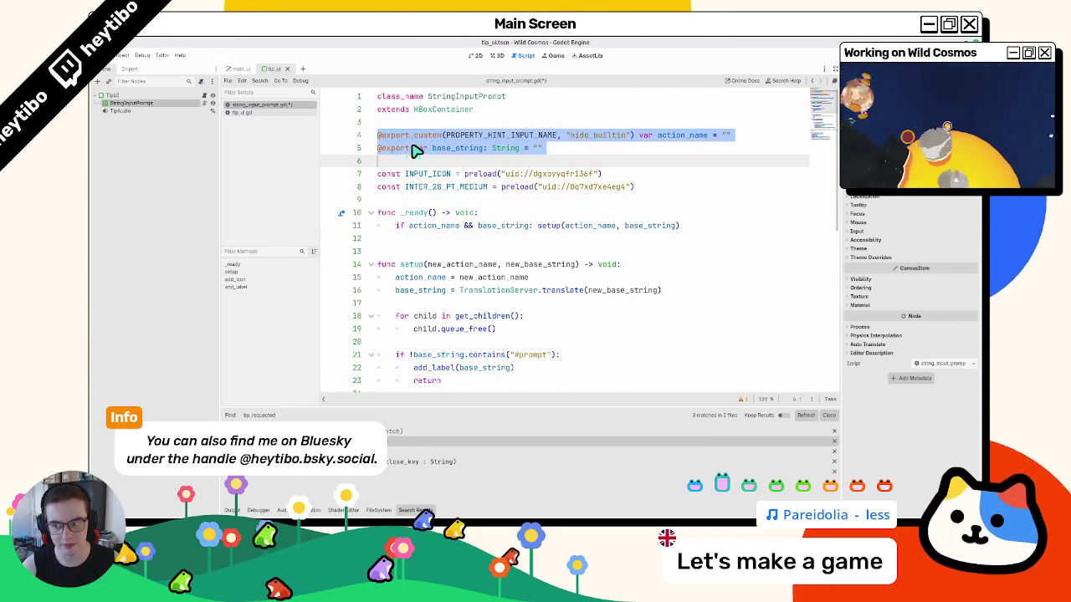
scroll(429, 143, down, 8)
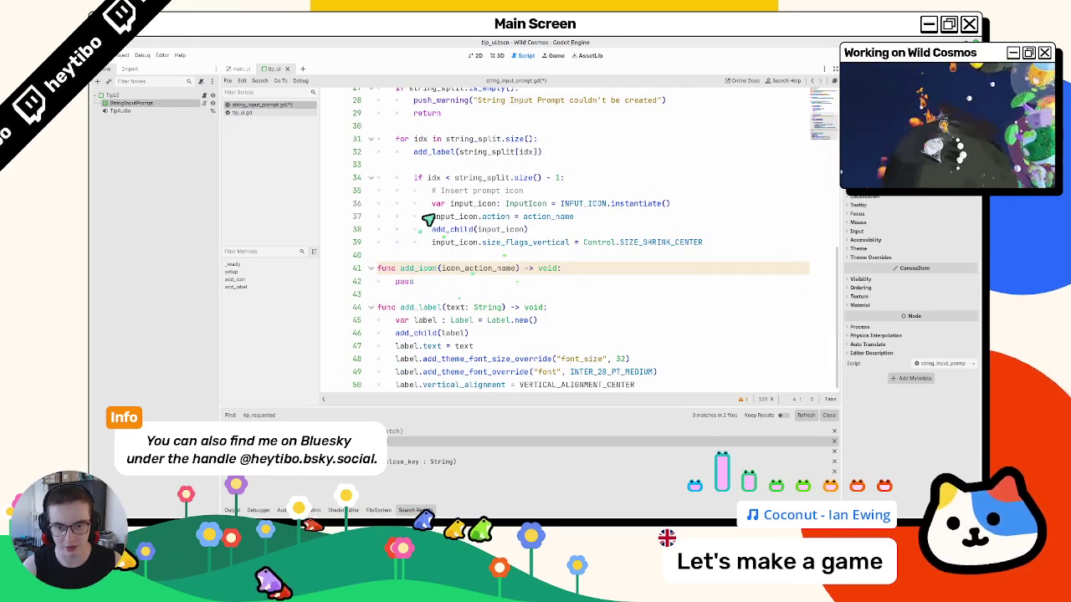
- Copy the icon-creation lines 36–39 into add_icon in place of pass, dedented one level
double_click(469, 204)
drag(378, 204, 430, 253)
key(ctrl+c)
double_click(407, 281)
key(ctrl+v)
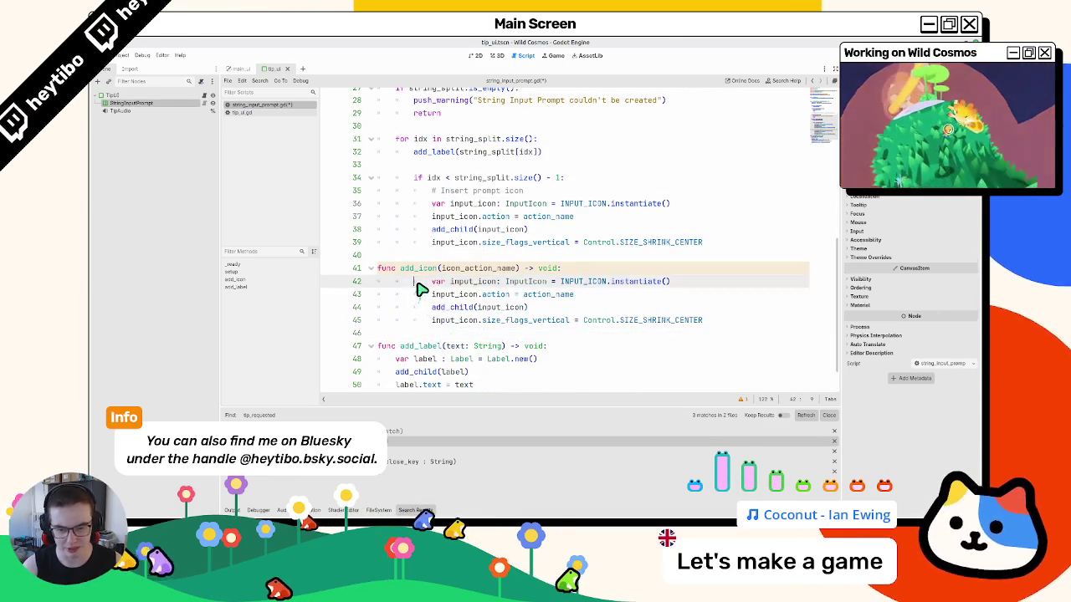
drag(354, 290, 417, 338)
key(shift+Tab)
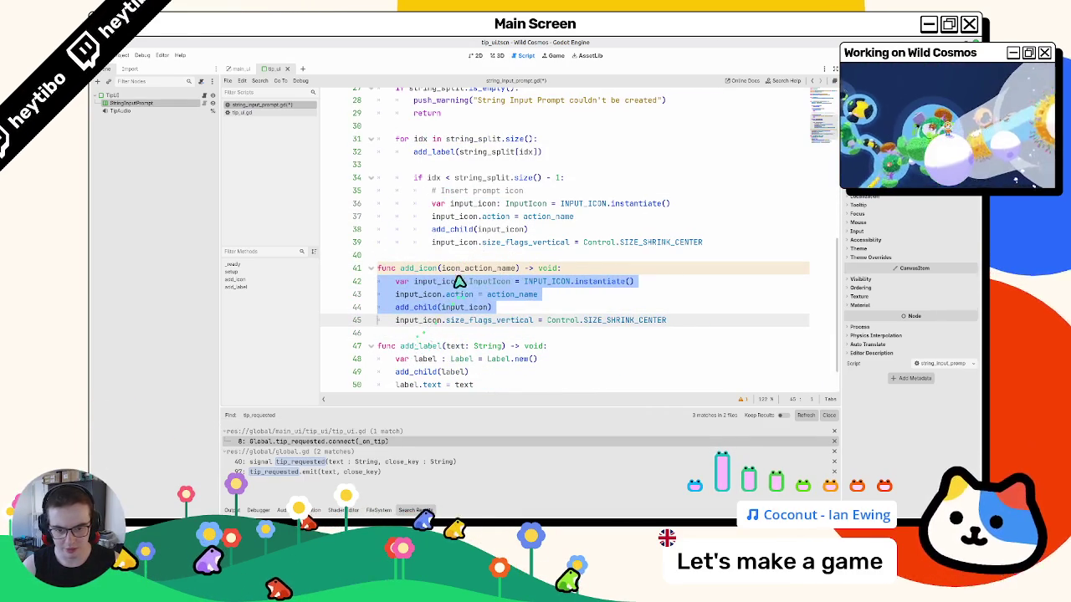
- Finalize add_icon's icon_action_name: String parameter and use icon_action_name in its body
double_click(458, 271)
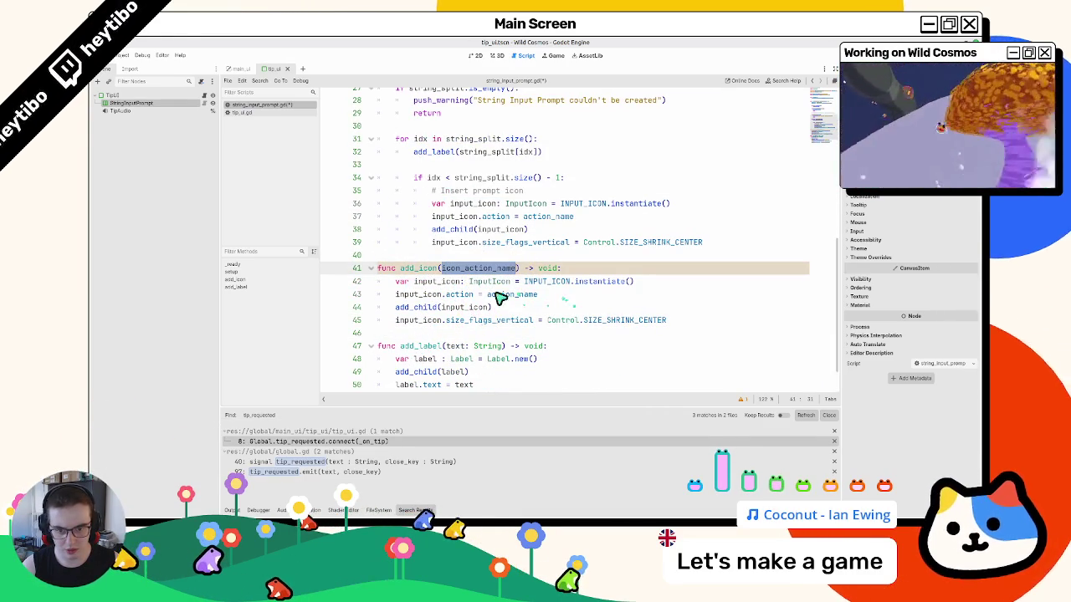
key(BackSpace)
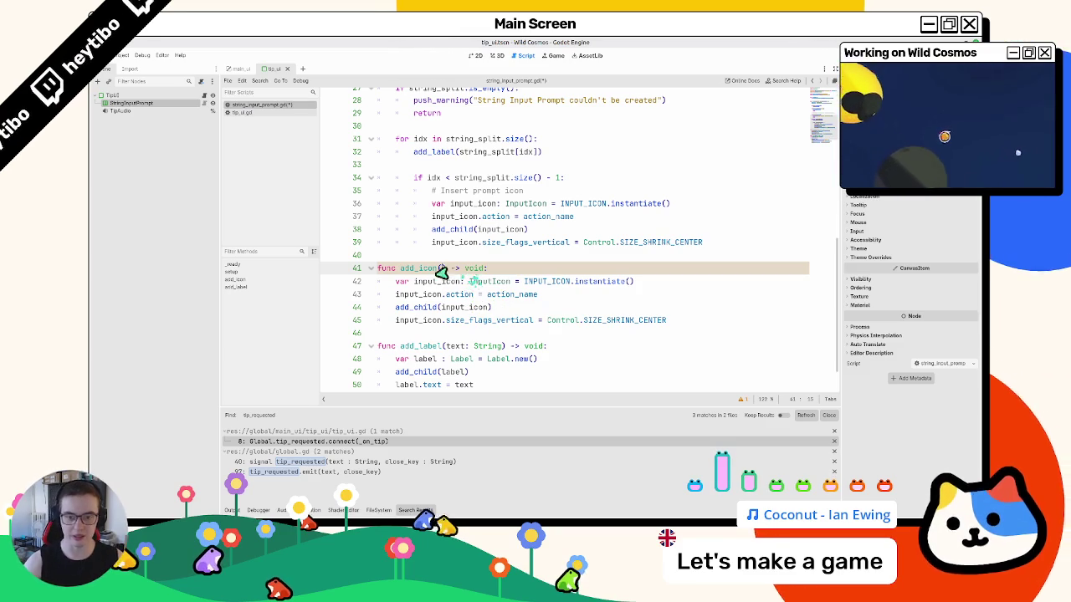
scroll(410, 254, down, 1)
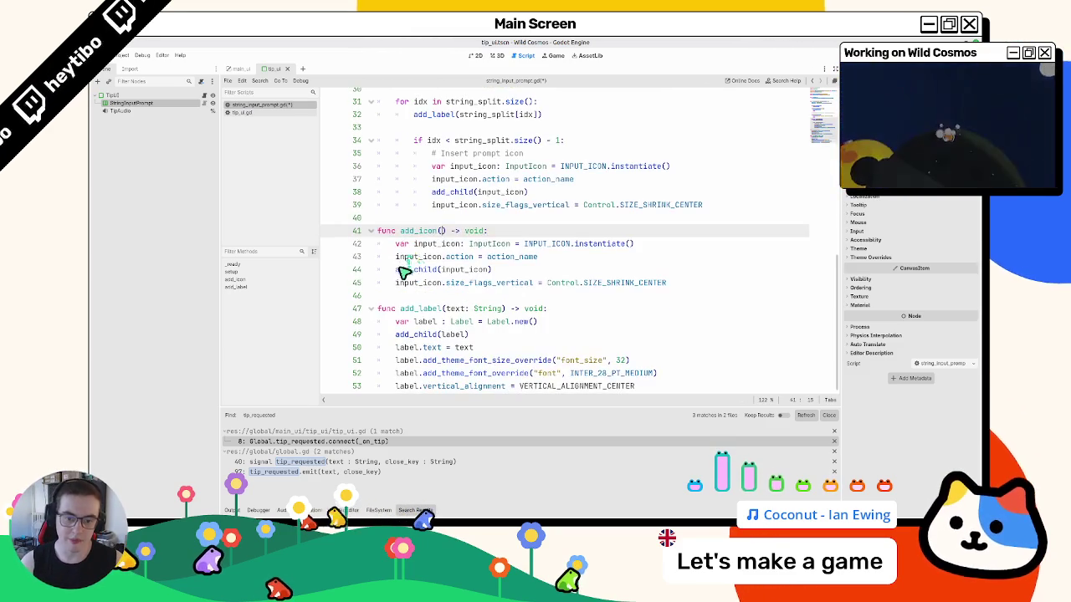
mouse_move(399, 273)
text(icon_action_name)
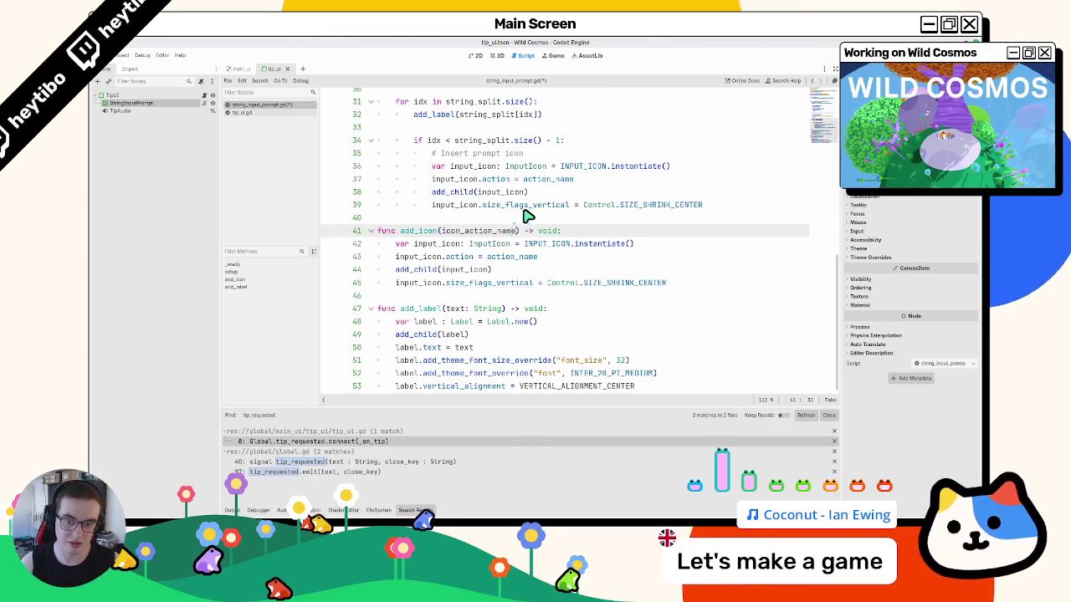
text(: String)
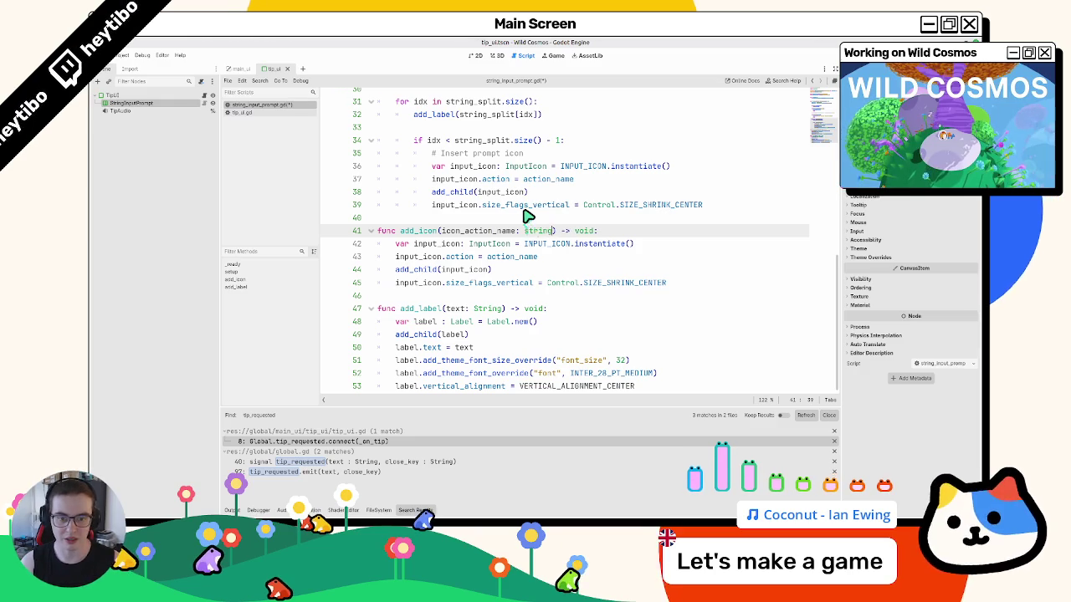
text(InputPrompt)
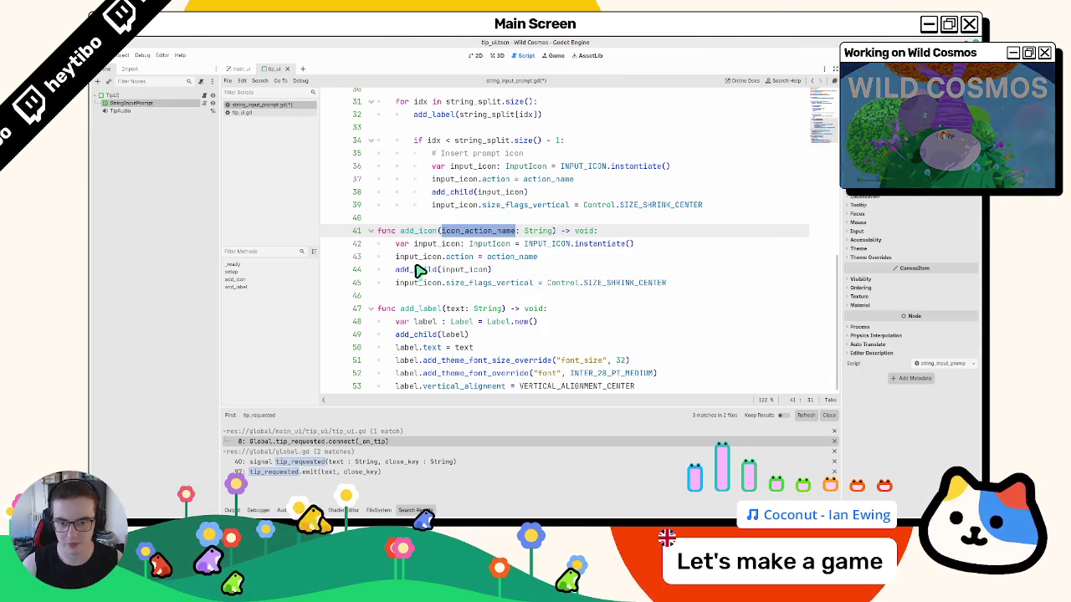
scroll(418, 270, up, 1)
click(440, 242)
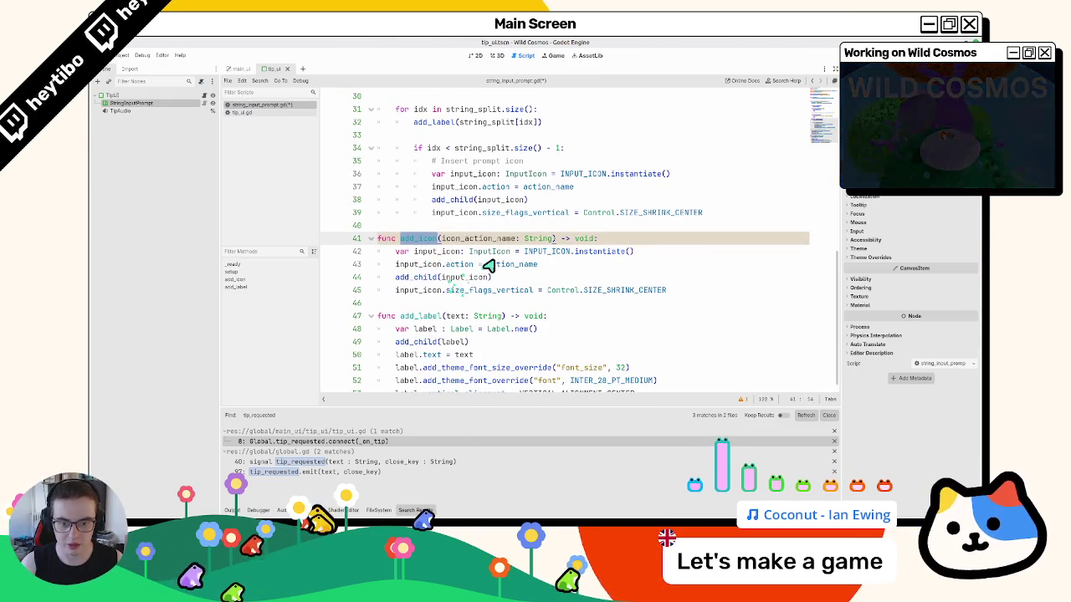
double_click(489, 264)
text(icon_action_name)
click(437, 239)
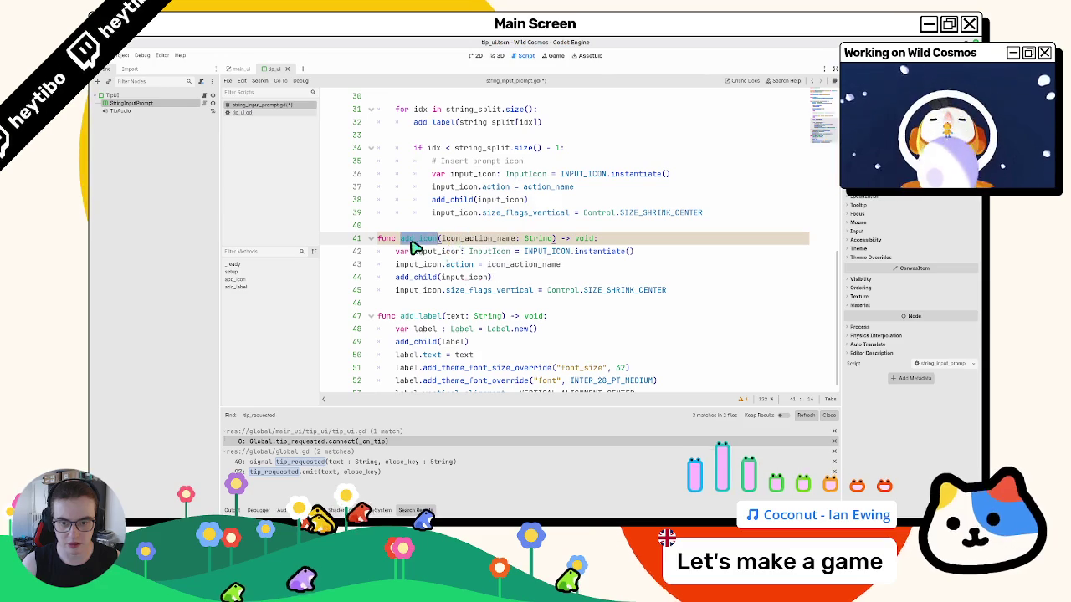
drag(711, 212, 431, 172)
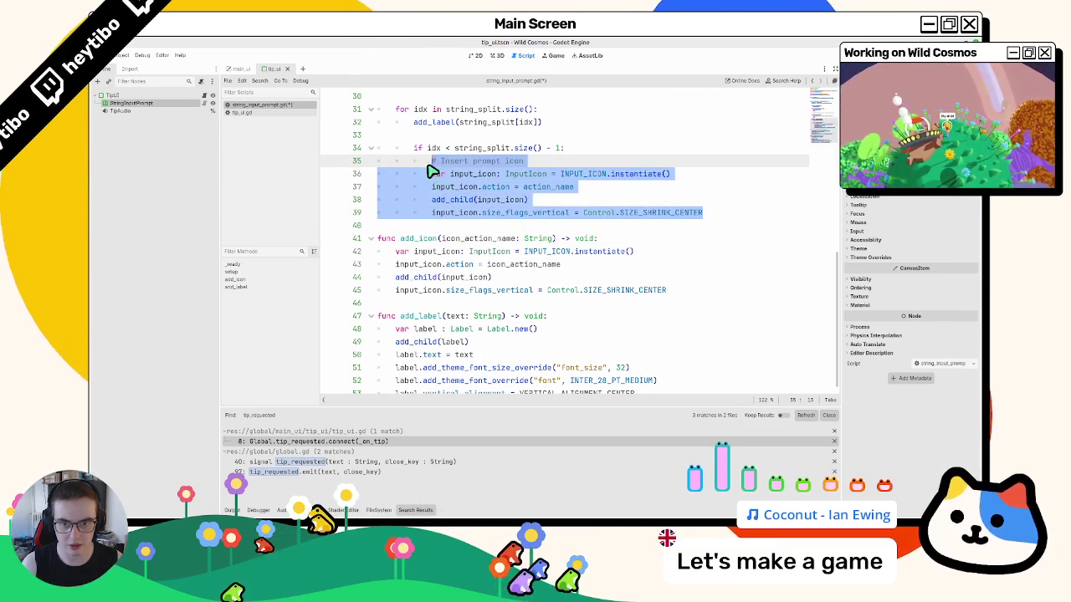
- Replace the inline icon code on lines 35–39 with add_icon(action_name)
scroll(428, 175, up, 1)
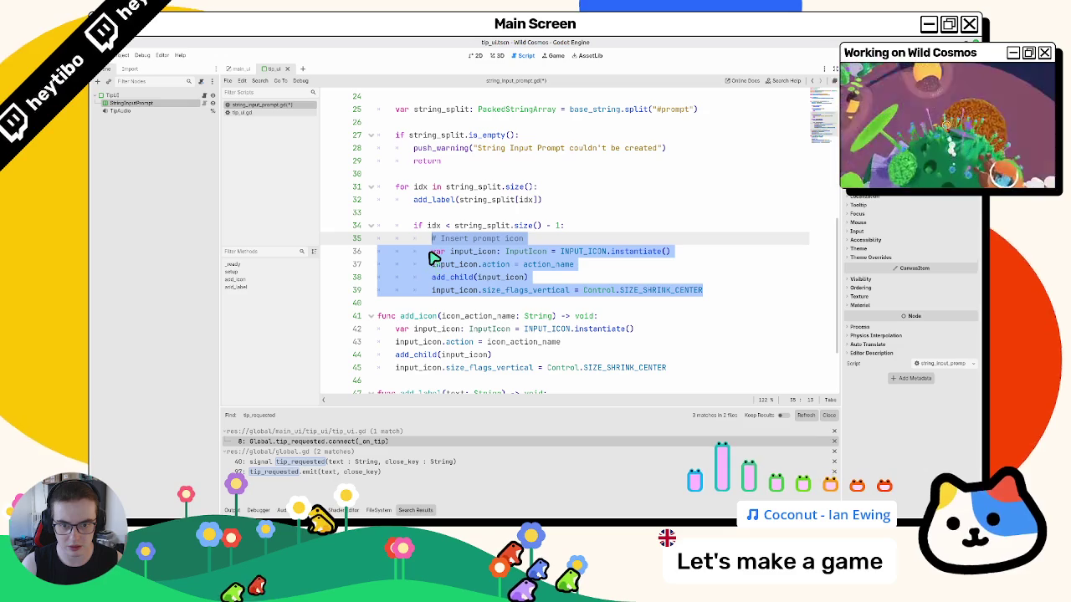
text(add_icon()
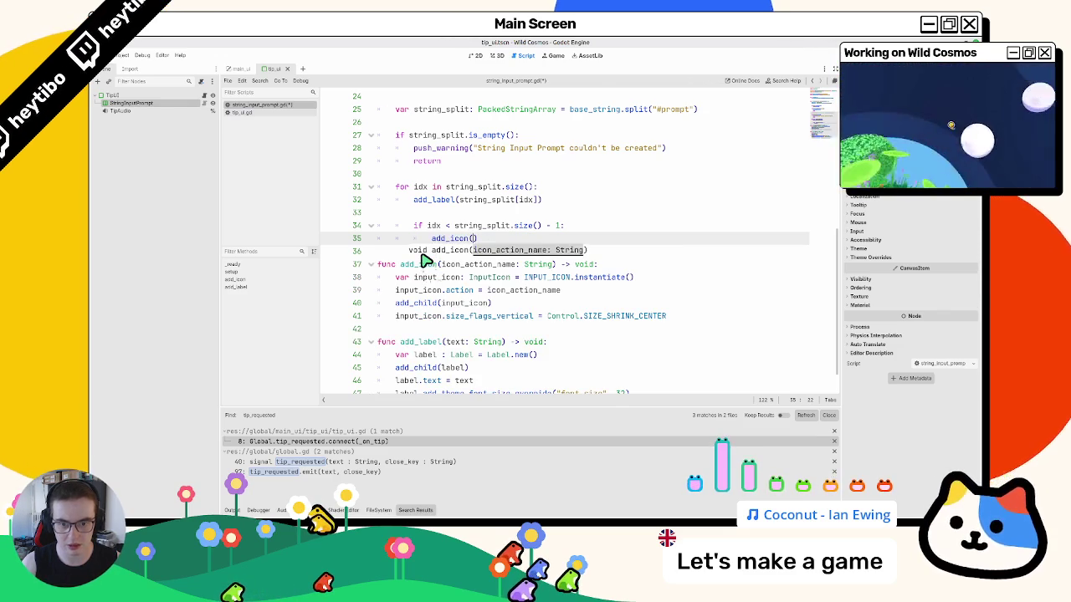
scroll(424, 261, up, 8)
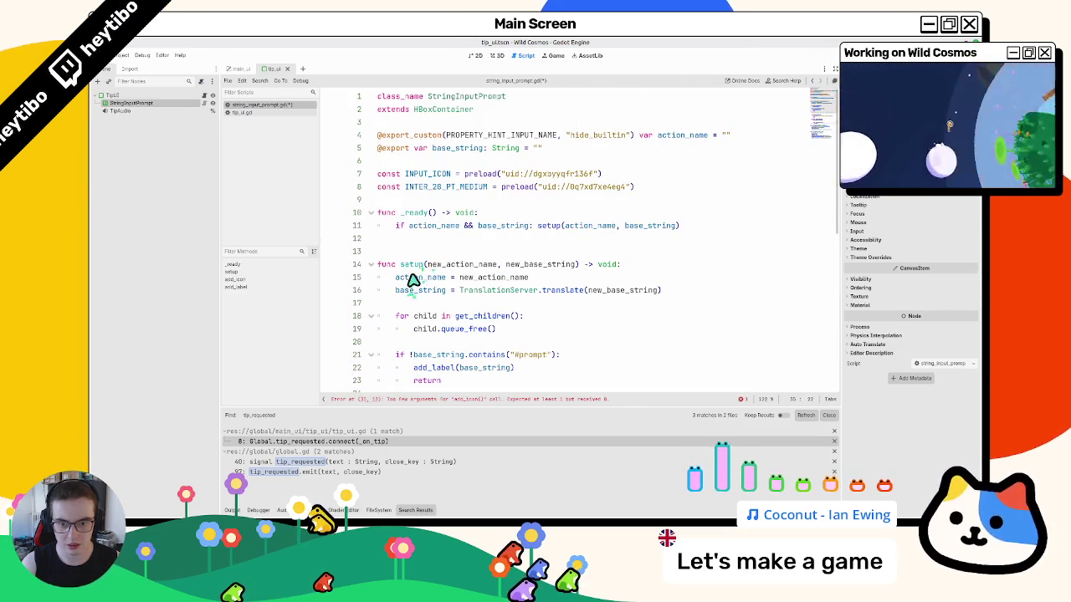
double_click(414, 278)
key(ctrl+c)
scroll(414, 278, down, 6)
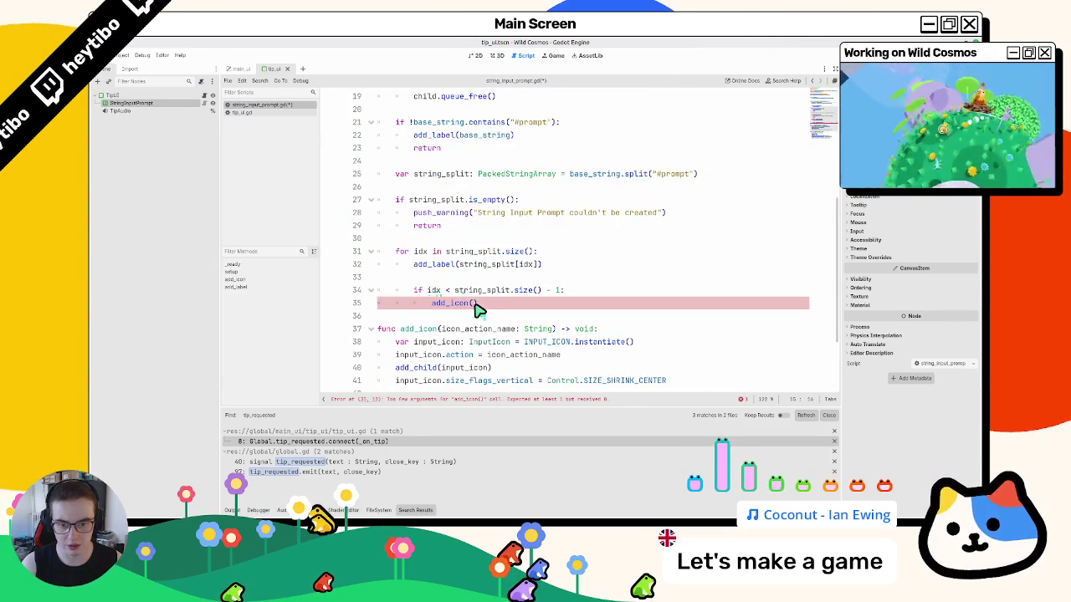
click(475, 304)
key(ctrl+v)
click(480, 282)
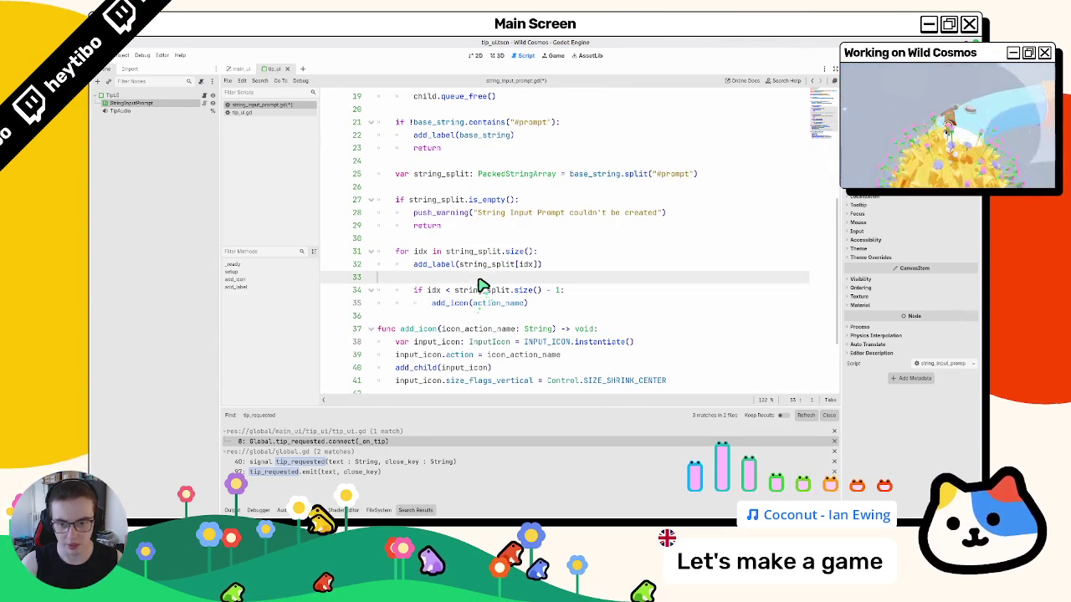
- Insert add_icon(action_name) before add_label(base_string), fix the line 21 colon, close Search Results
scroll(464, 280, down, 1)
scroll(461, 282, up, 4)
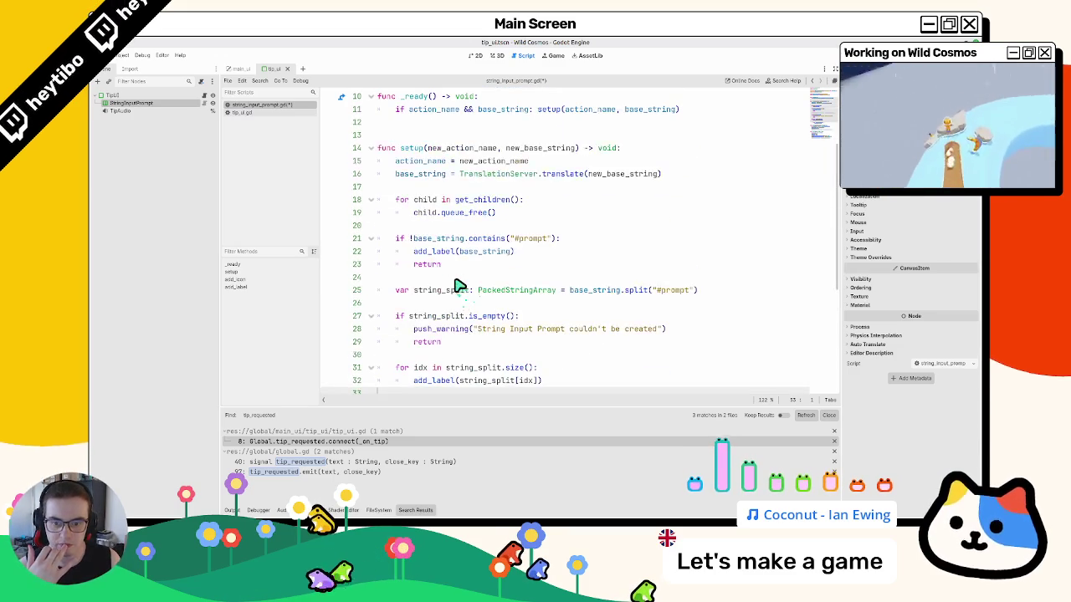
scroll(460, 284, down, 2)
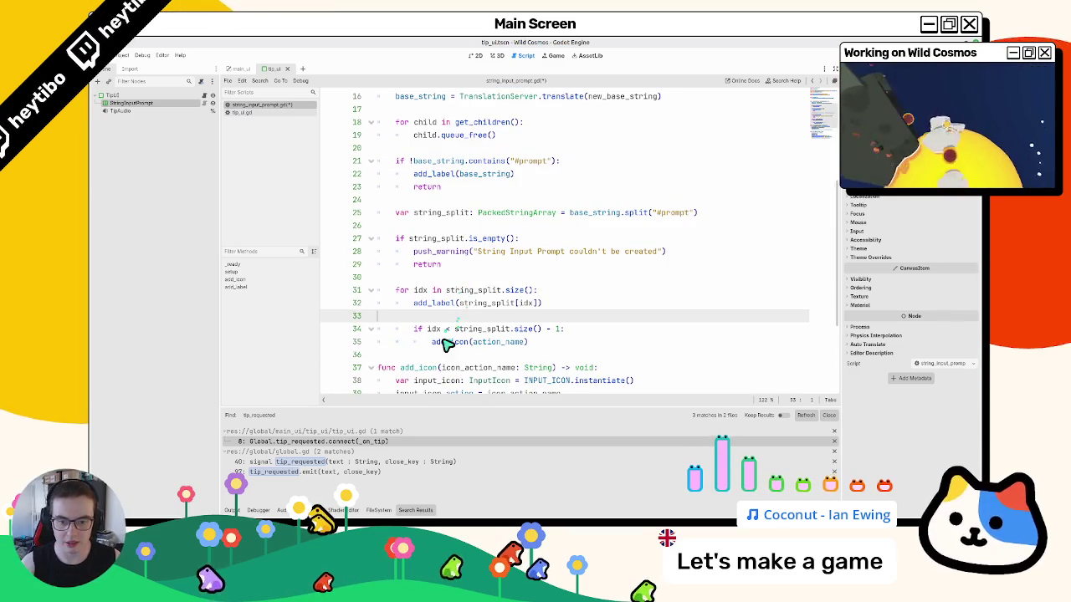
drag(432, 342, 574, 344)
click(588, 162)
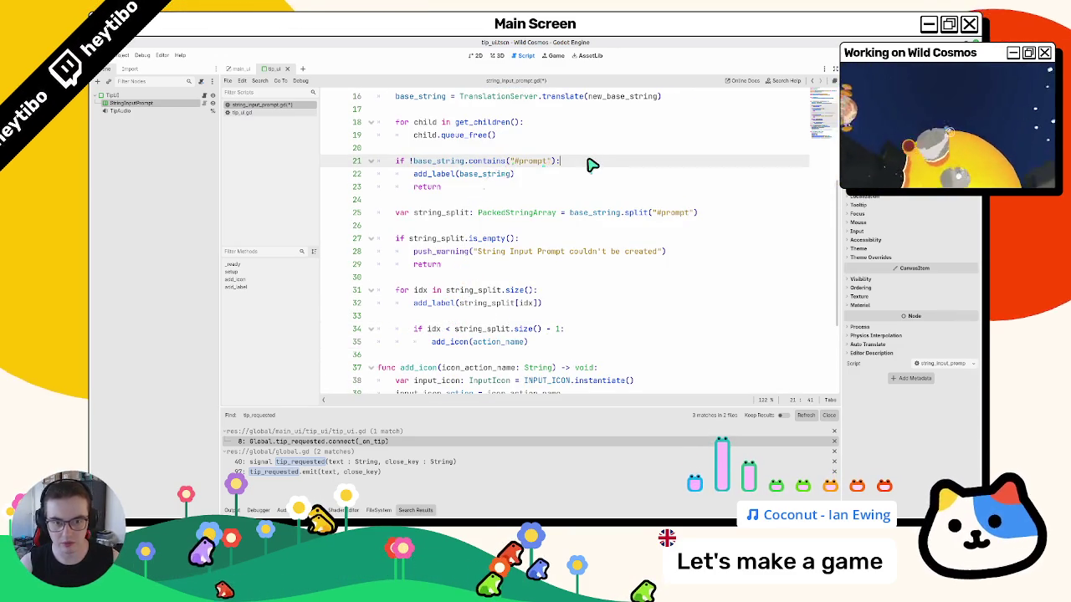
key(Return)
key(BackSpace)
key(BackSpace)
text(:)
key(Return)
key(ctrl+v)
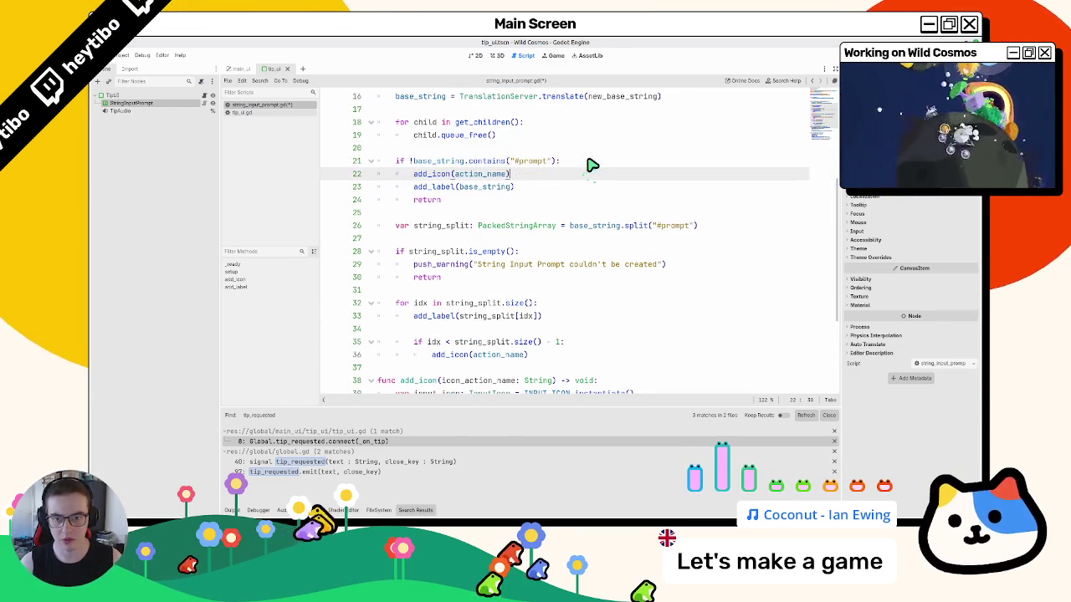
click(536, 200)
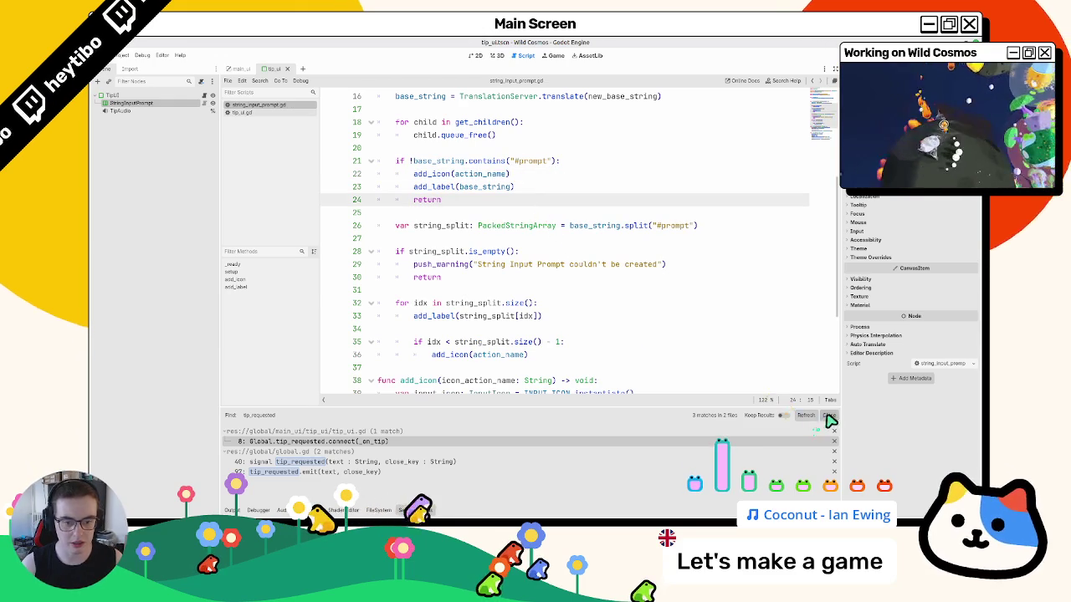
click(828, 415)
- Switch between the 3D and 2D views and pan the 2D canvas
click(497, 56)
click(481, 57)
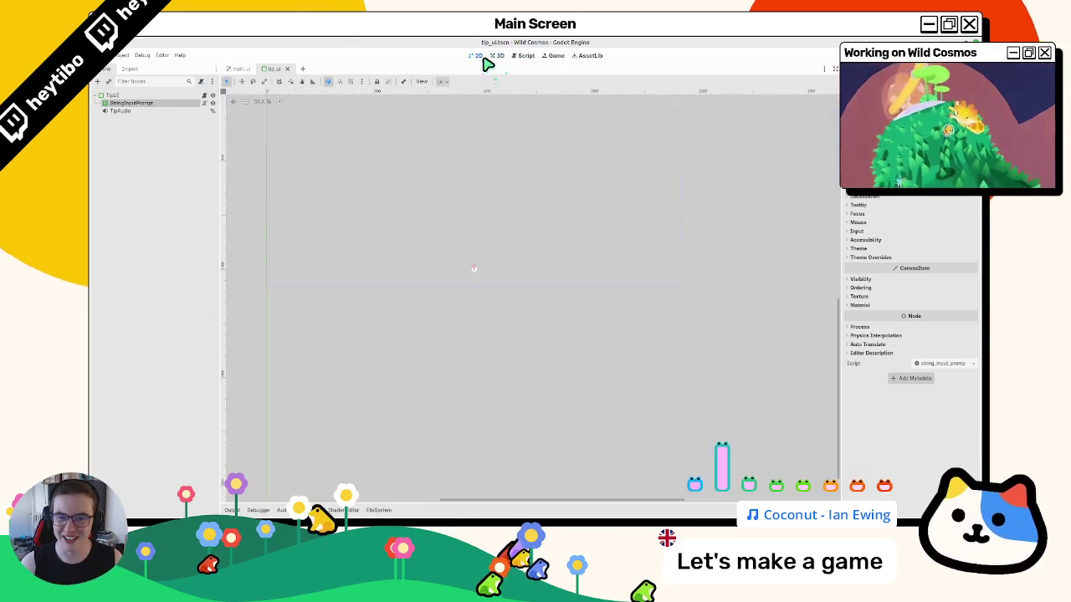
click(499, 57)
click(481, 57)
scroll(477, 332, down, 2)
scroll(446, 307, up, 4)
drag(490, 284, 499, 315)
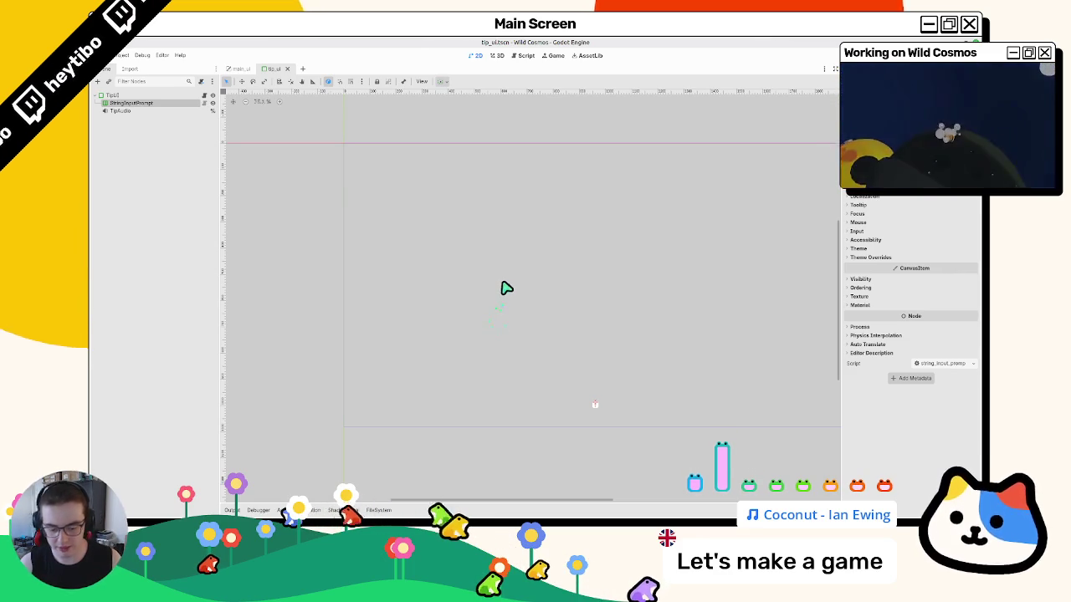
- Open test_scene via the Ctrl+Shift+O scene search and orbit the level
key(ctrl+shift+o)
text(test_sce)
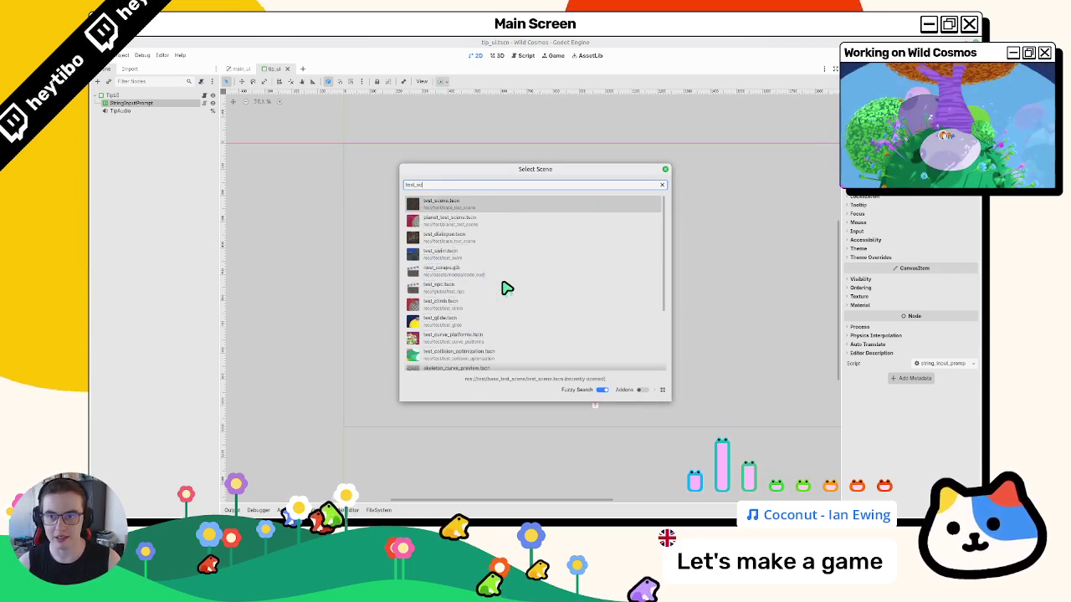
key(Escape)
key(ctrl+shift+o)
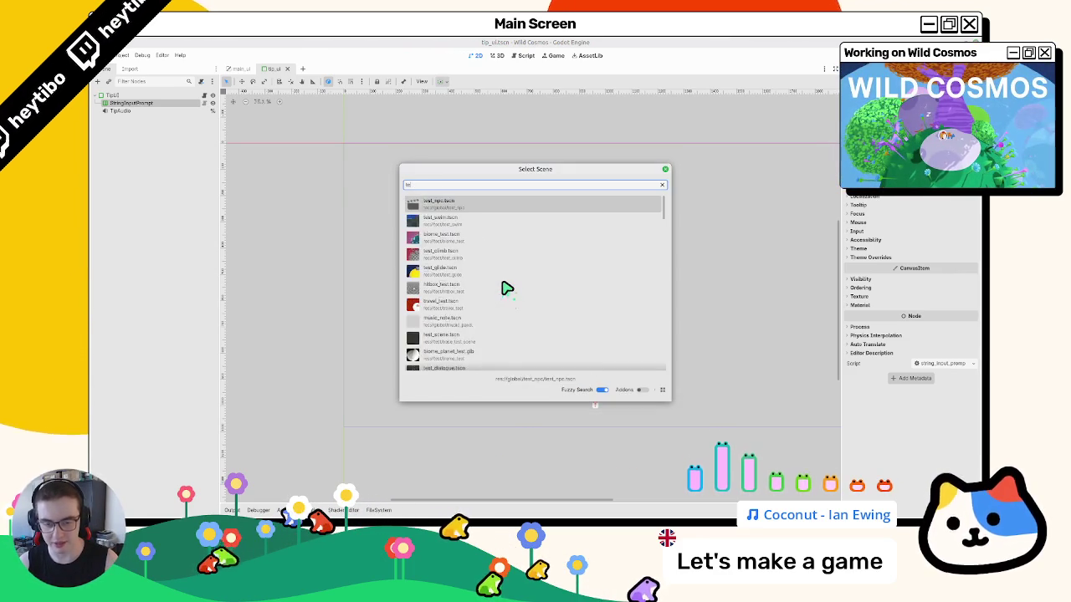
text(cutscene)
key(Escape)
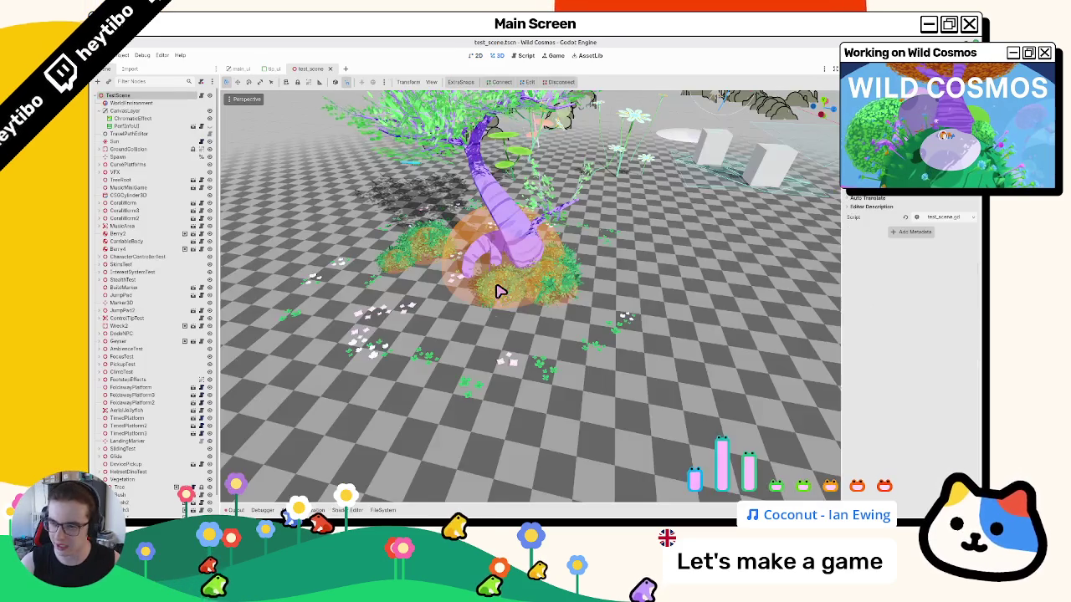
scroll(518, 301, down, 8)
mouse_move(533, 333)
mouse_down()
mouse_move(477, 310)
mouse_move(586, 311)
mouse_move(644, 282)
mouse_up()
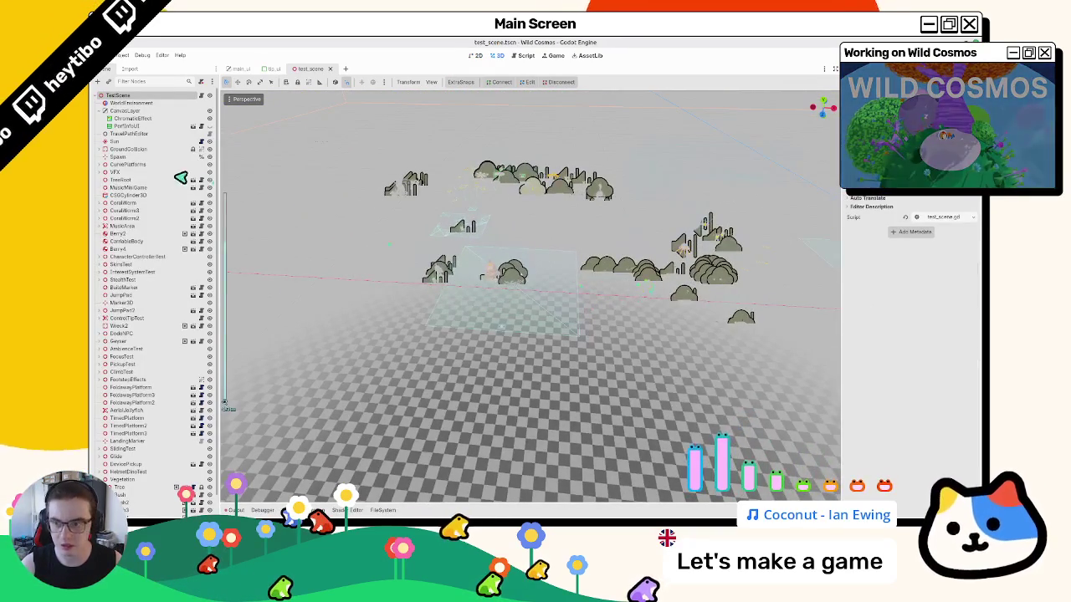
- Select the Spawn node and frame it in the 3D view
click(117, 156)
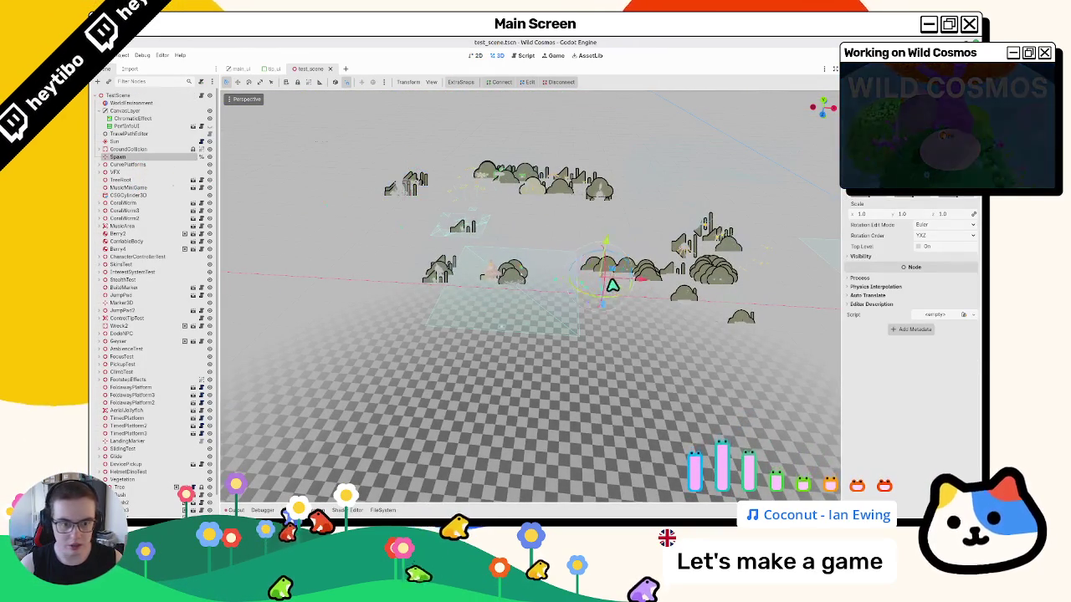
key(f)
scroll(707, 268, down, 3)
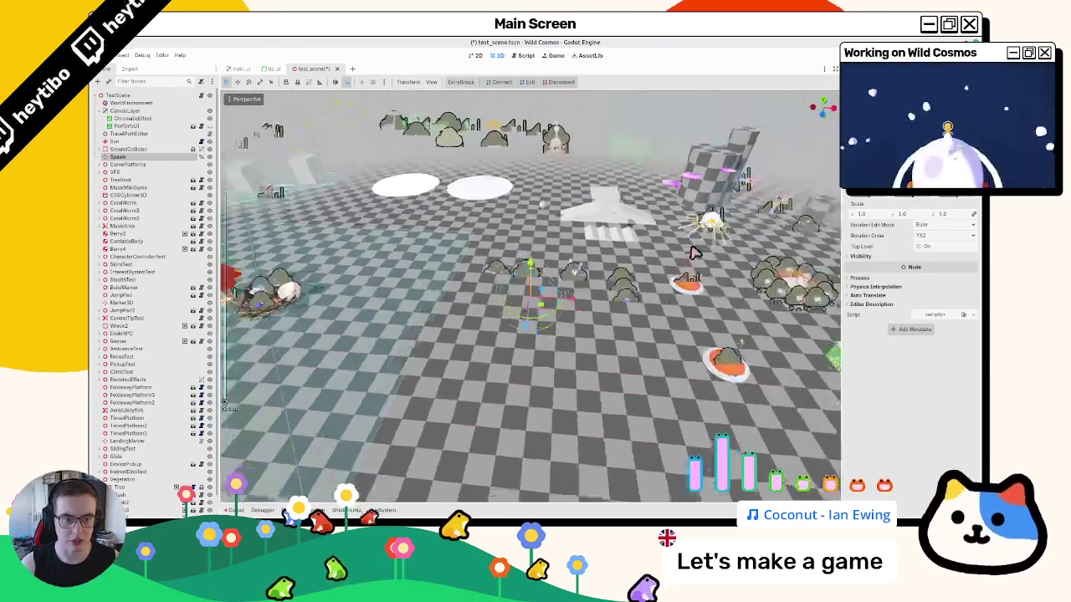
drag(693, 253, 510, 376)
- Run the scene with F6, inspect the set_action error in tip_ui.gd, then stop with F8
key(F6)
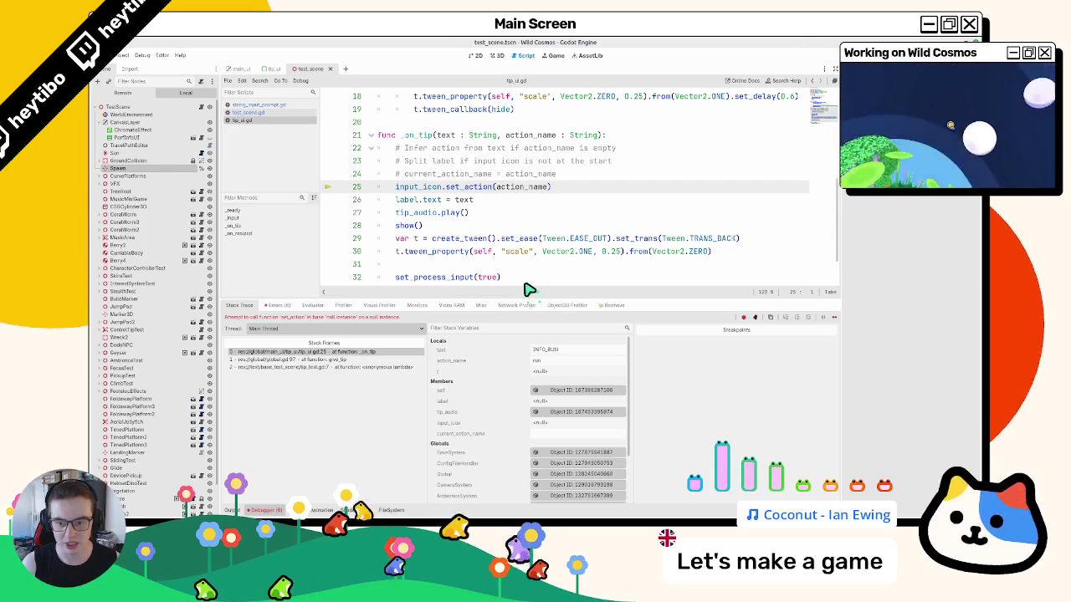
scroll(529, 289, down, 2)
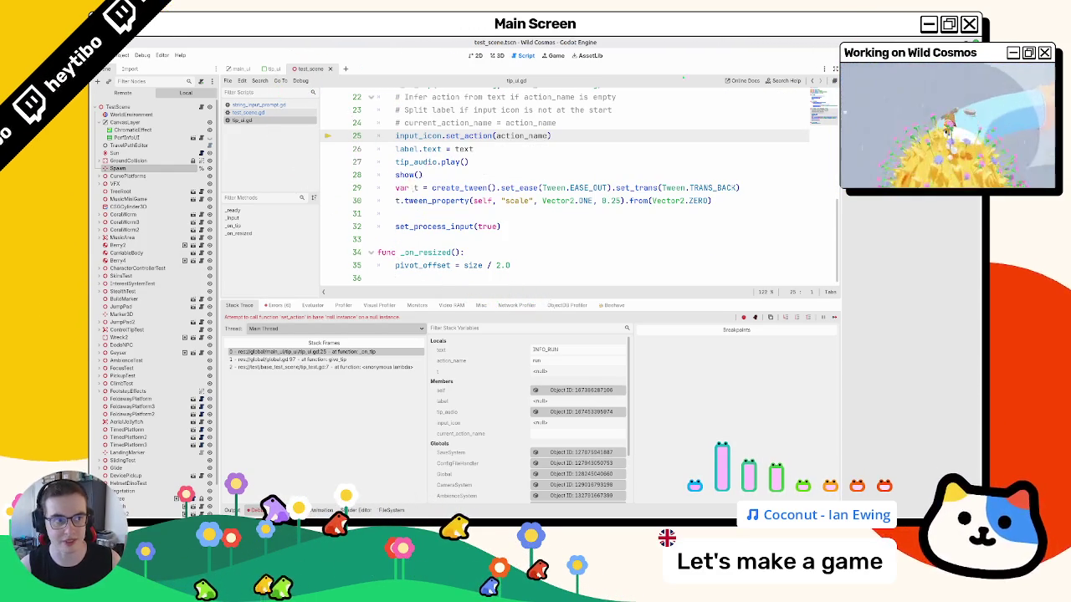
key(F8)
click(497, 55)
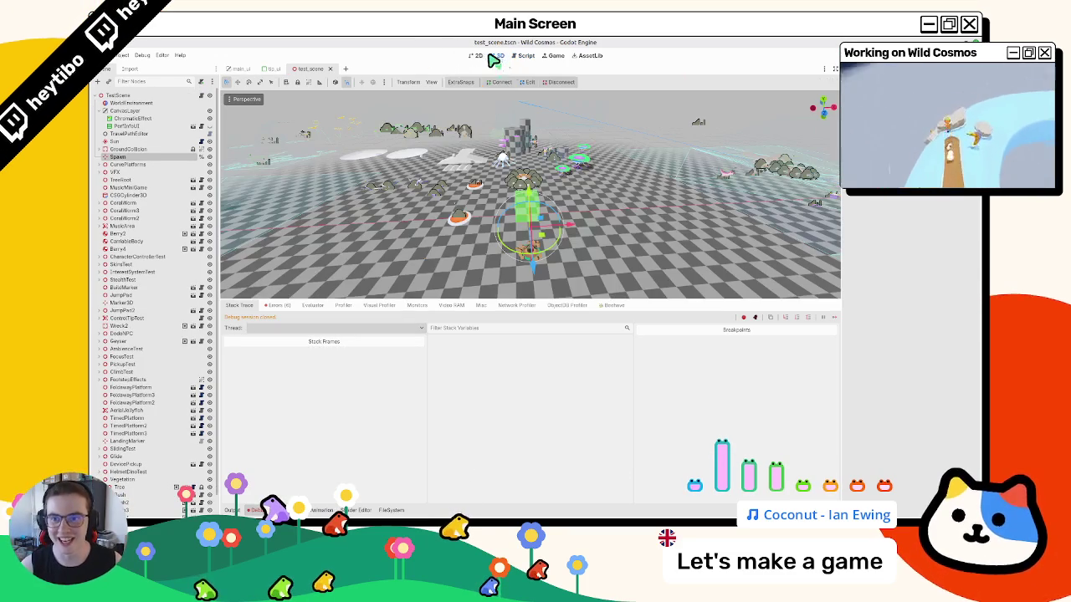
- Open tip_ui.gd and trace the InputIcon node-not-found error to its source line
click(281, 67)
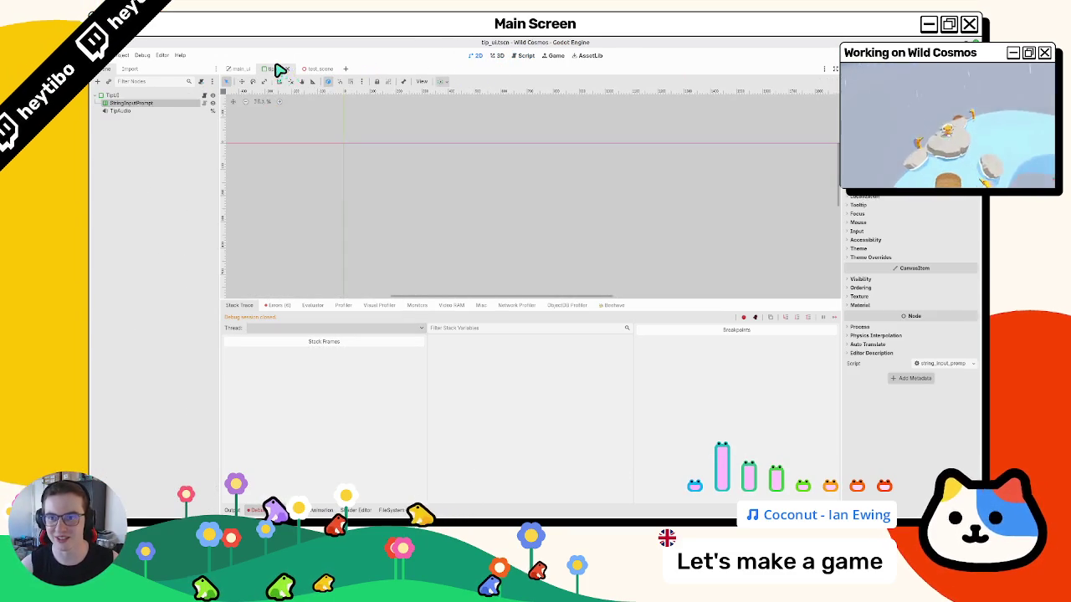
click(205, 103)
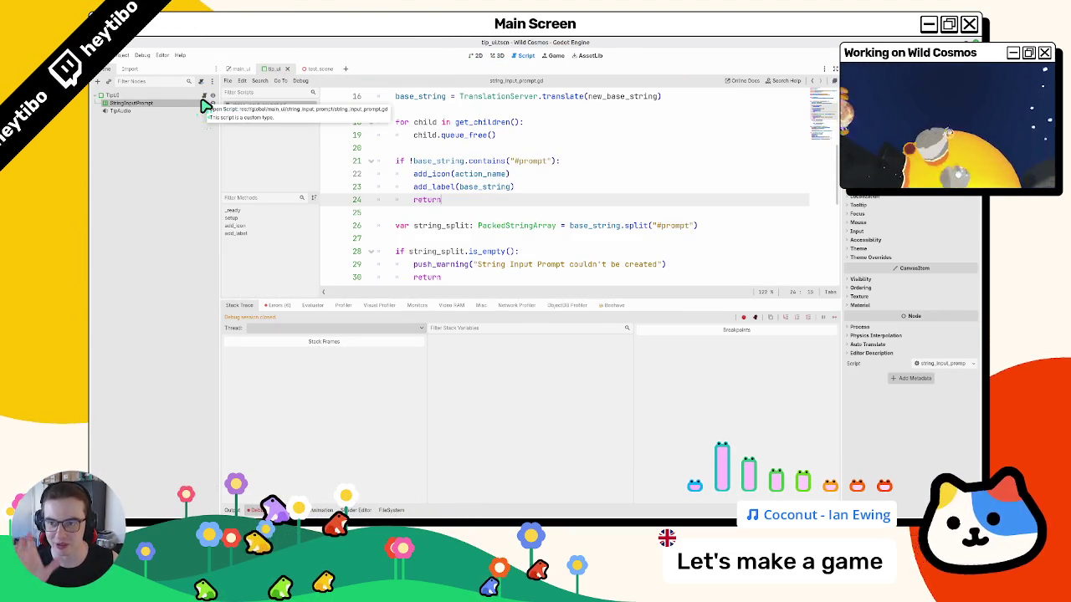
click(203, 96)
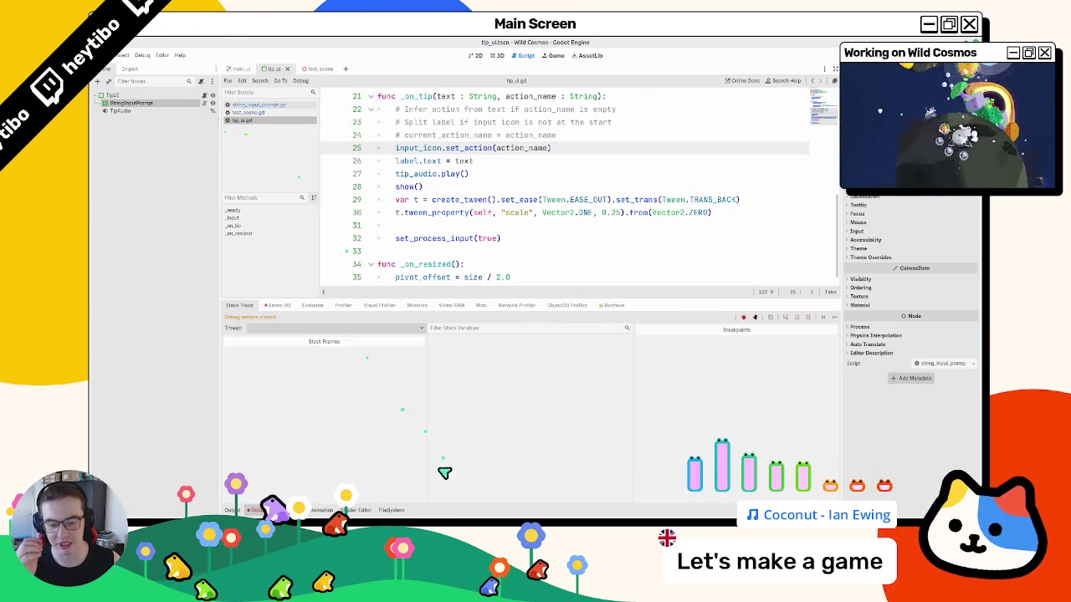
mouse_move(457, 522)
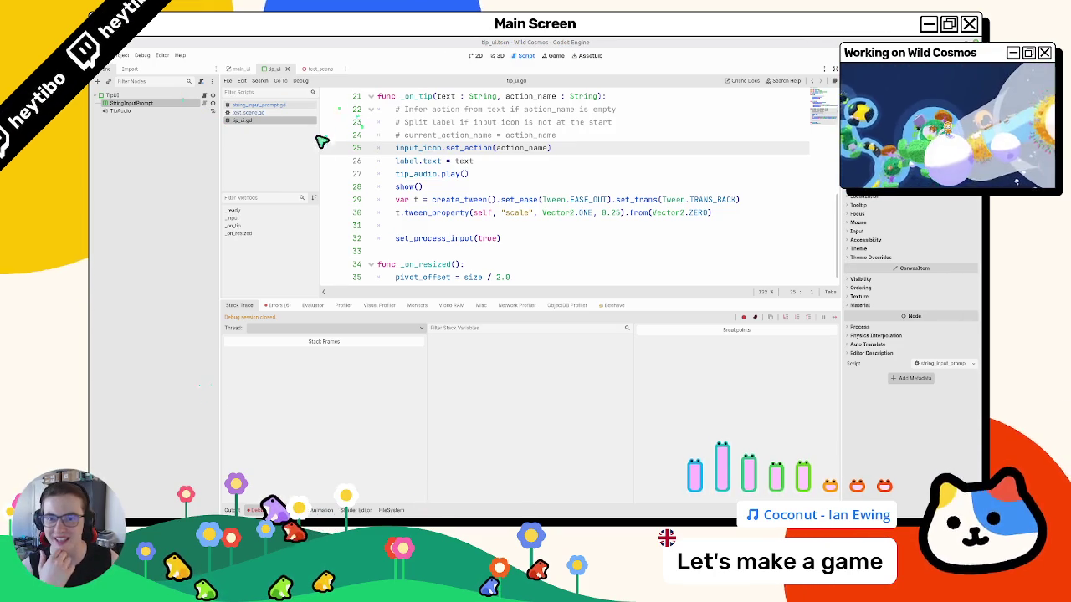
double_click(399, 149)
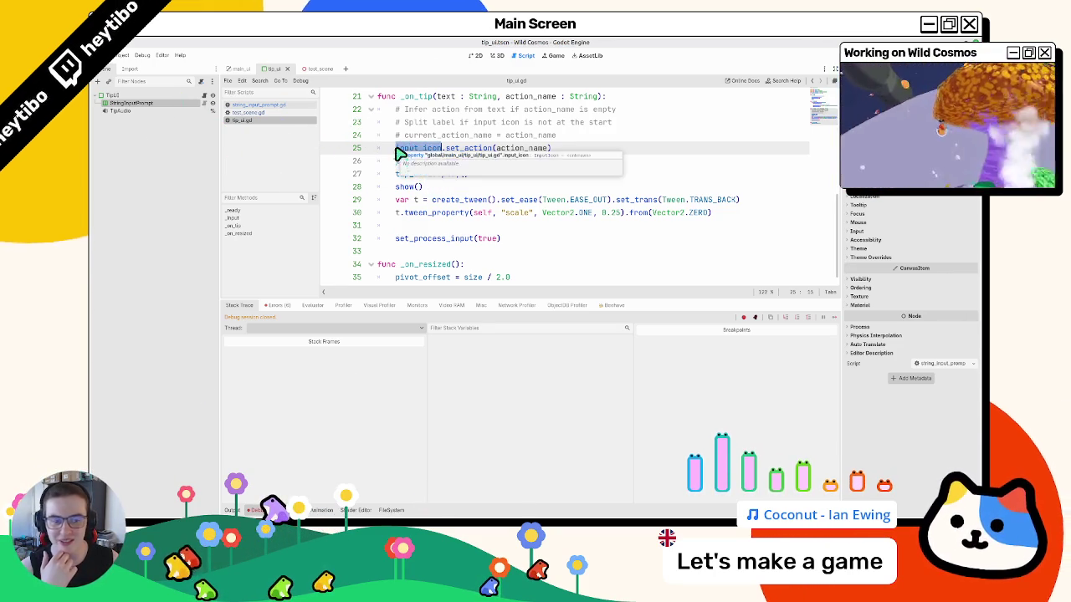
click(277, 305)
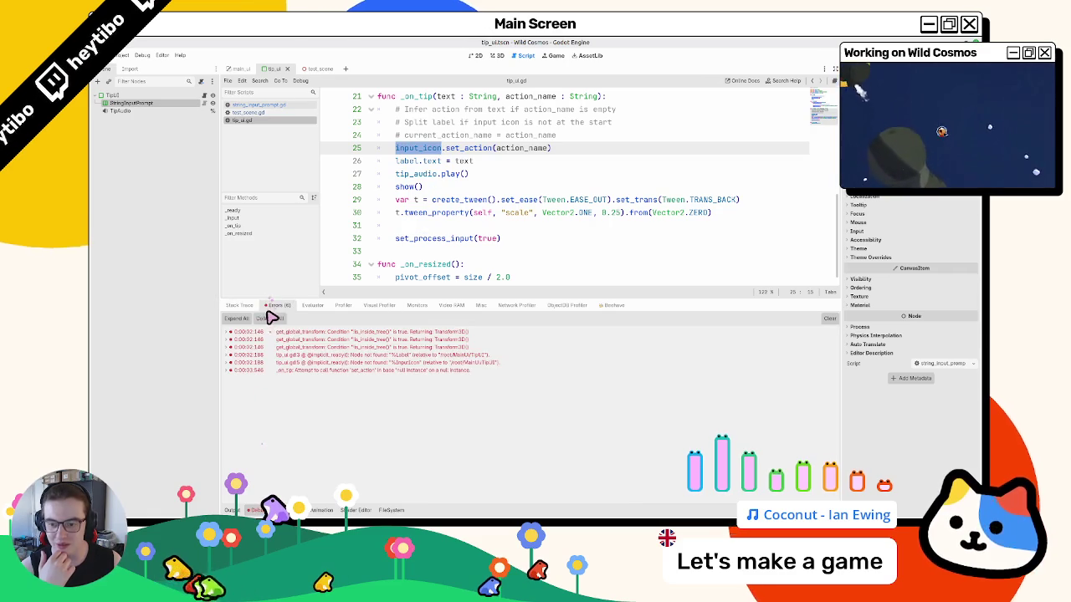
double_click(332, 362)
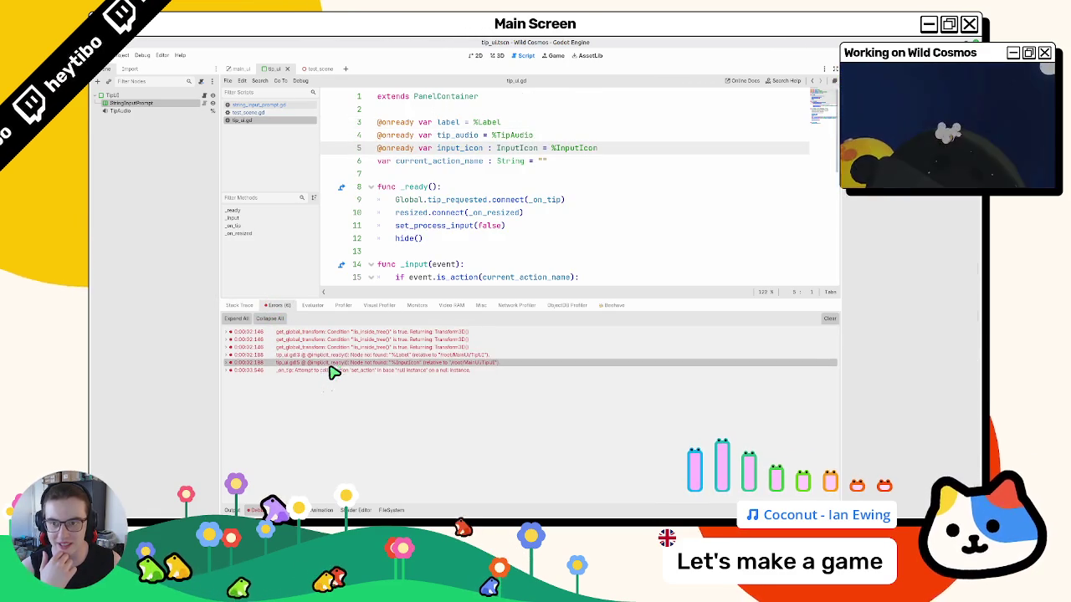
- Delete the label and input_icon declarations and highlight every use of current_action_name
click(447, 122)
key(ctrl+shift+k)
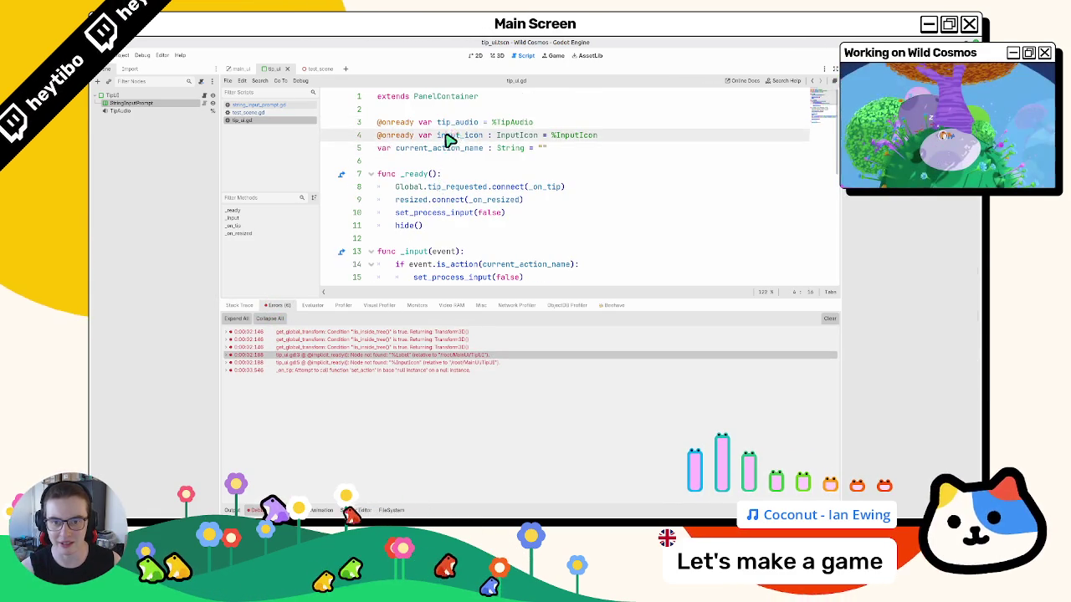
click(449, 135)
key(ctrl+shift+k)
double_click(454, 124)
double_click(446, 137)
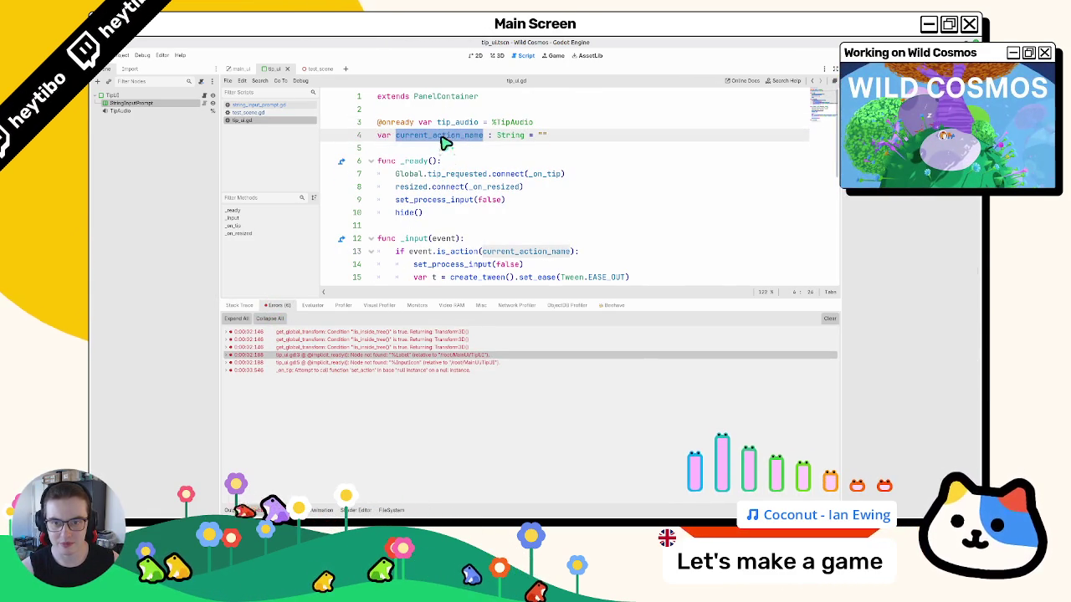
double_click(463, 123)
double_click(451, 136)
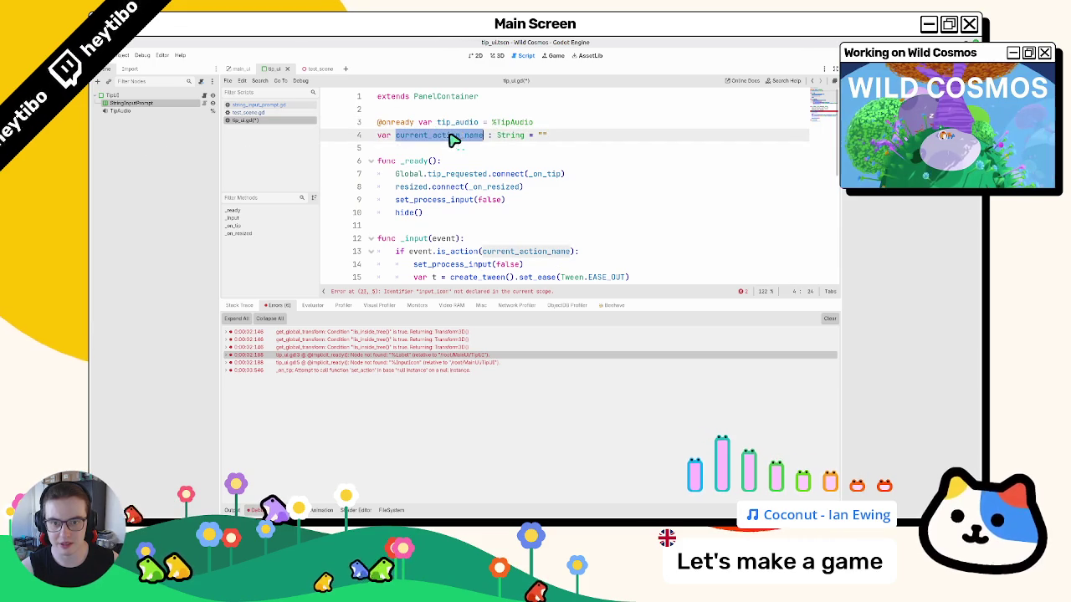
- Uncomment the current_action_name = action_name assignment on line 22 of _on_tip
key(ctrl+j)
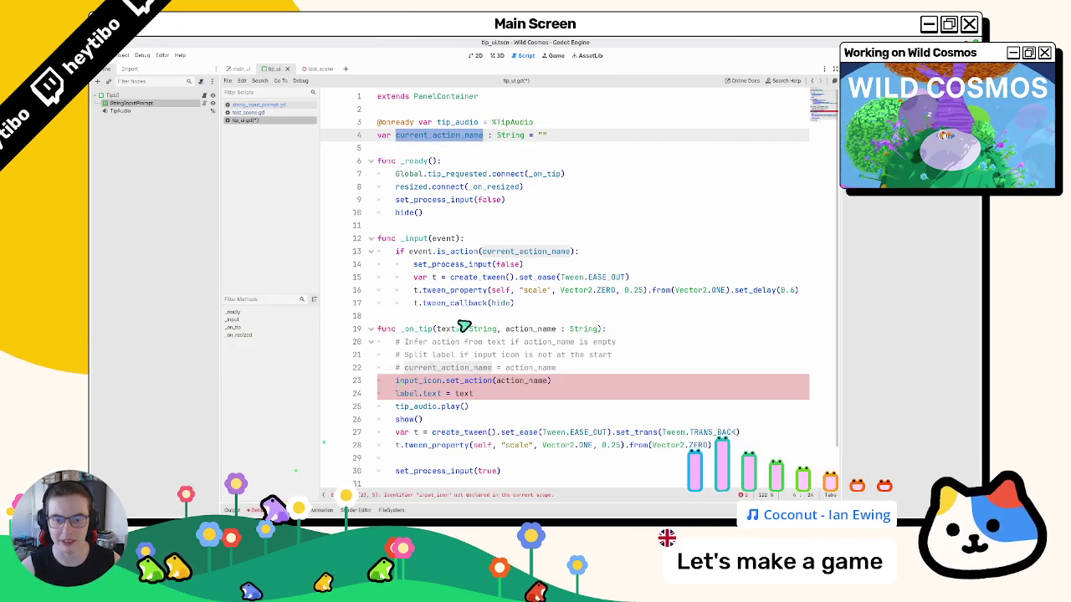
scroll(452, 326, down, 1)
double_click(448, 331)
triple_click(448, 332)
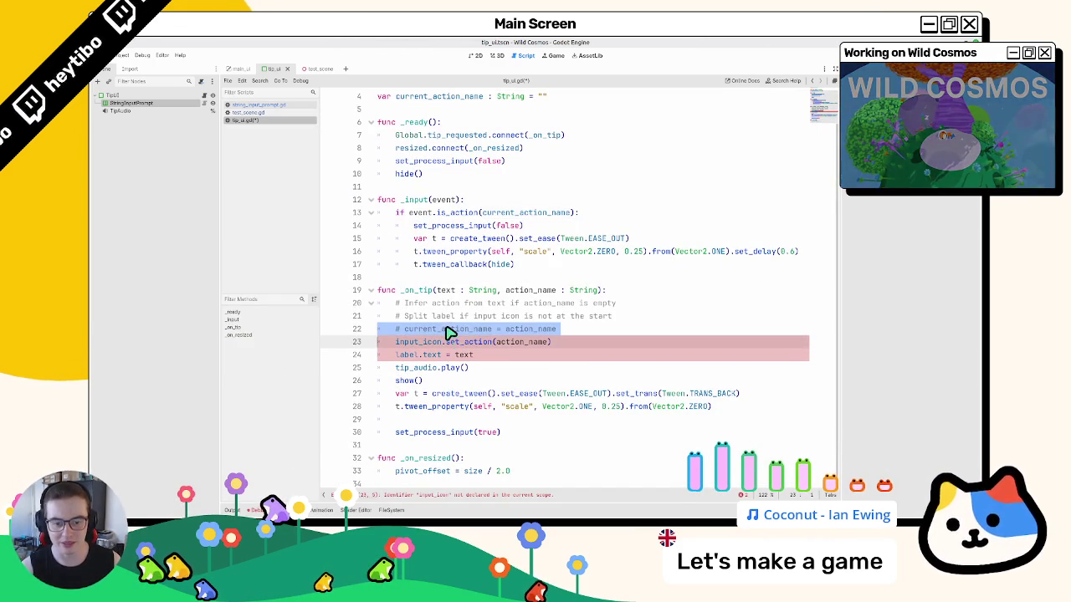
double_click(449, 333)
click(433, 335)
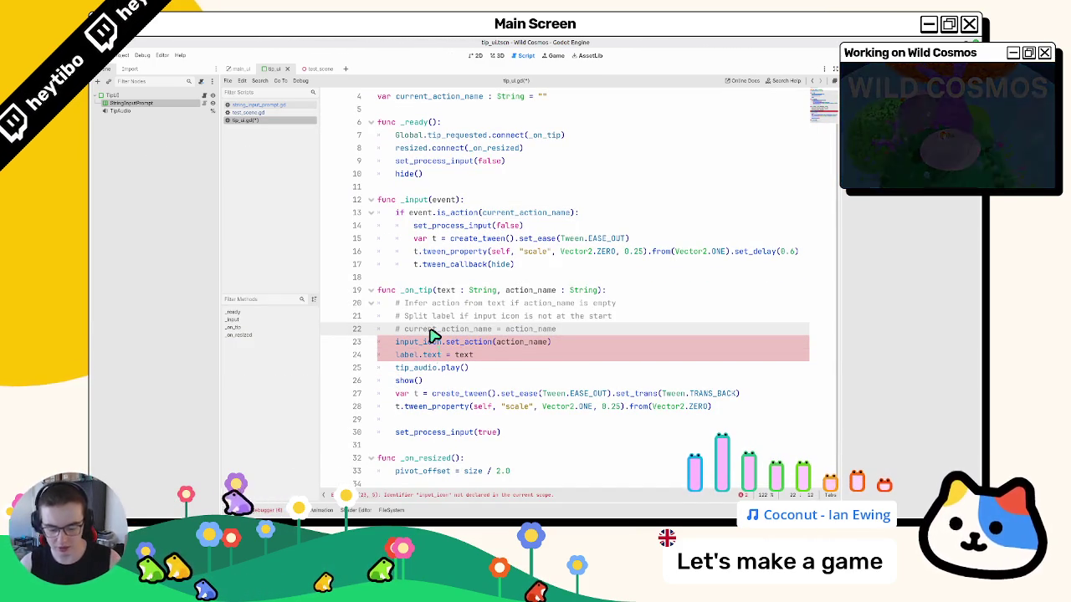
key(Home)
key(BackSpace)
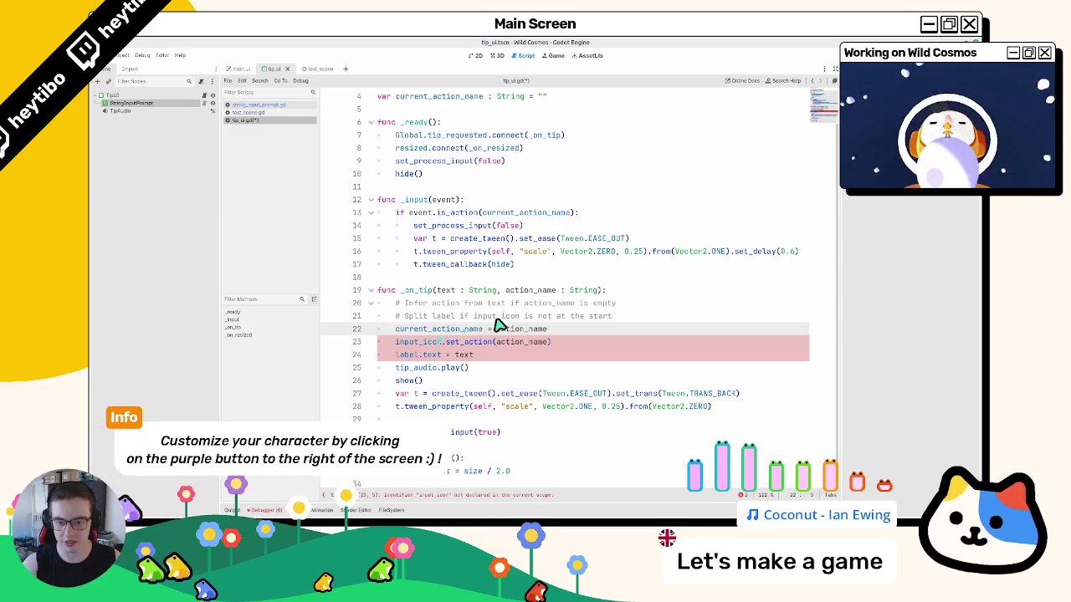
- Remove the two comment lines above the assignment, along with the leftover empty line
click(476, 311)
drag(477, 312, 444, 333)
key(ctrl+x)
key(ctrl+z)
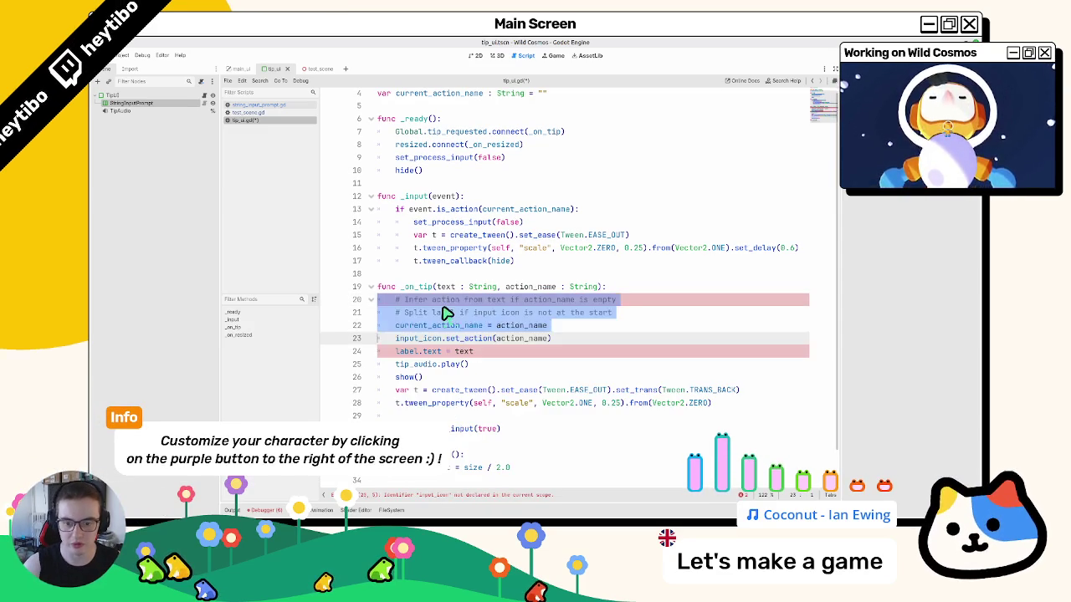
triple_click(444, 316)
key(ctrl+z)
key(BackSpace)
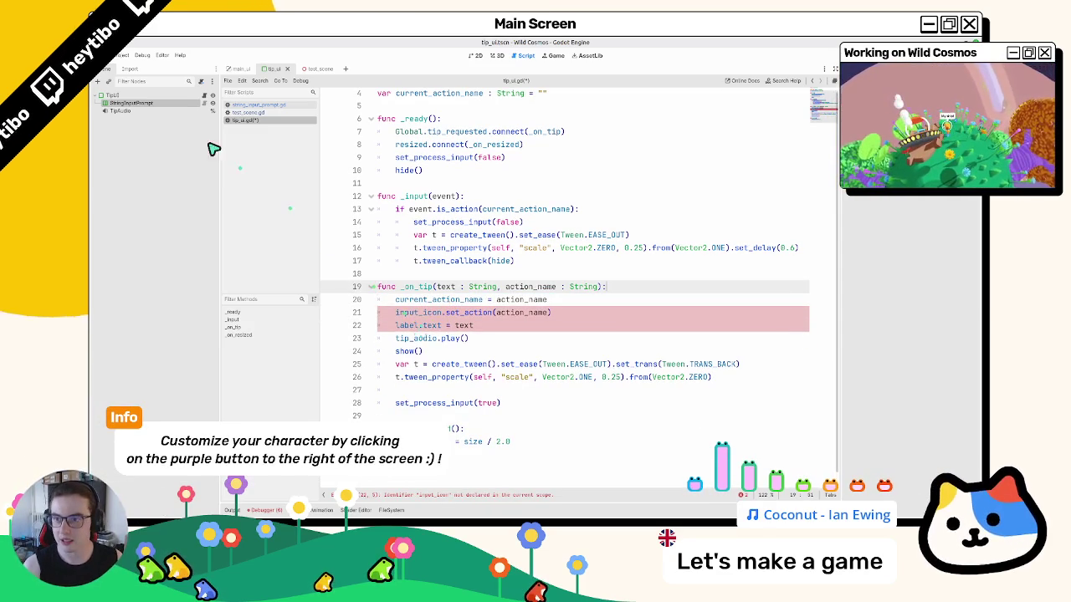
right_click(152, 104)
click(198, 266)
scroll(432, 246, up, 1)
mouse_move(131, 103)
mouse_down()
mouse_move(449, 162)
mouse_move(426, 153)
mouse_up()
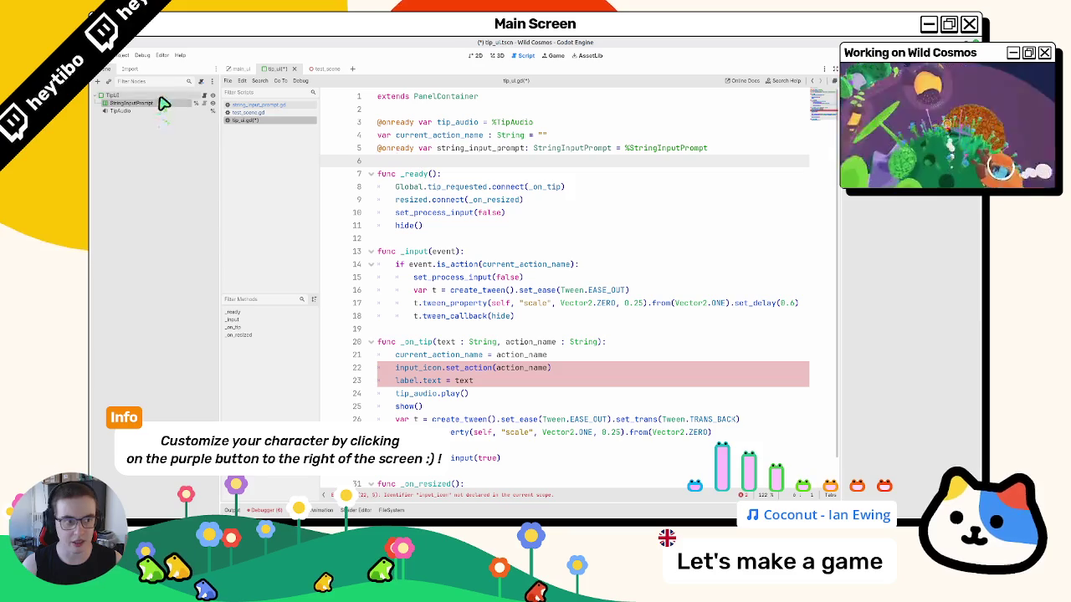
click(163, 104)
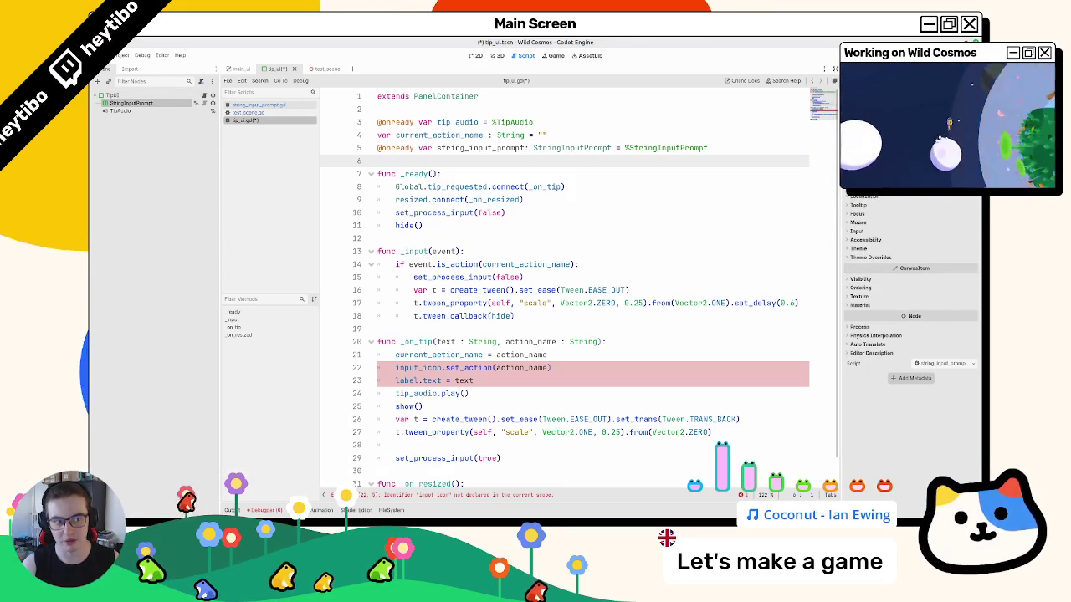
click(466, 148)
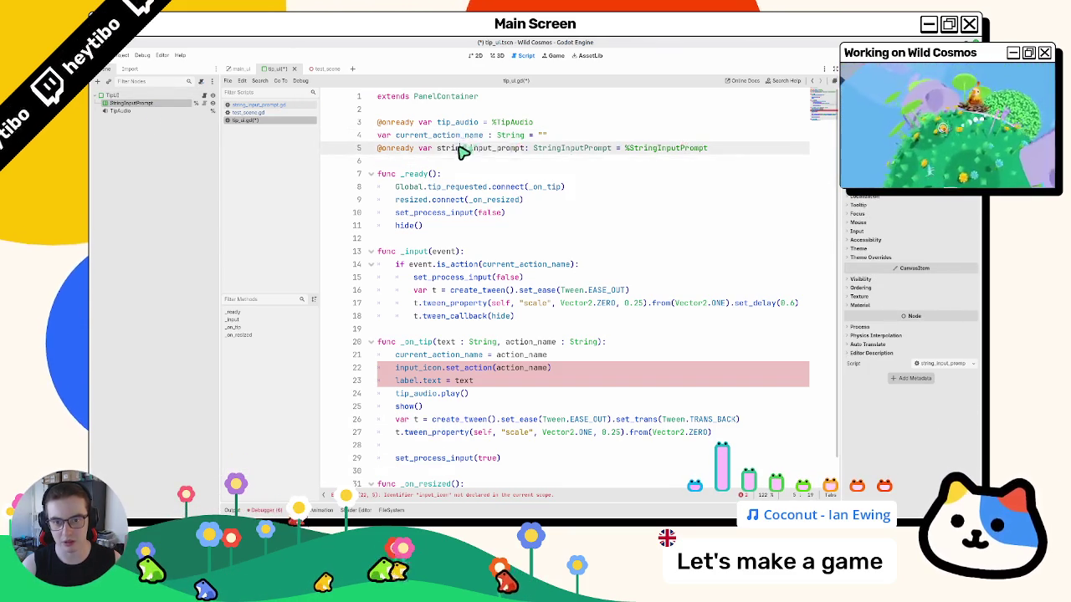
double_click(466, 148)
key(alt+Up)
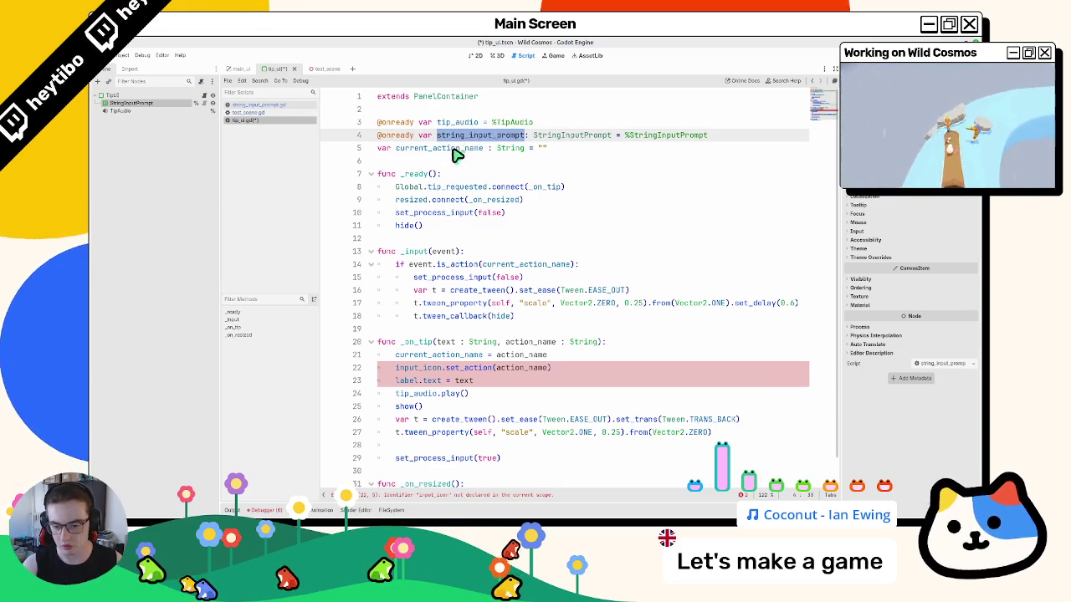
key(ctrl+c)
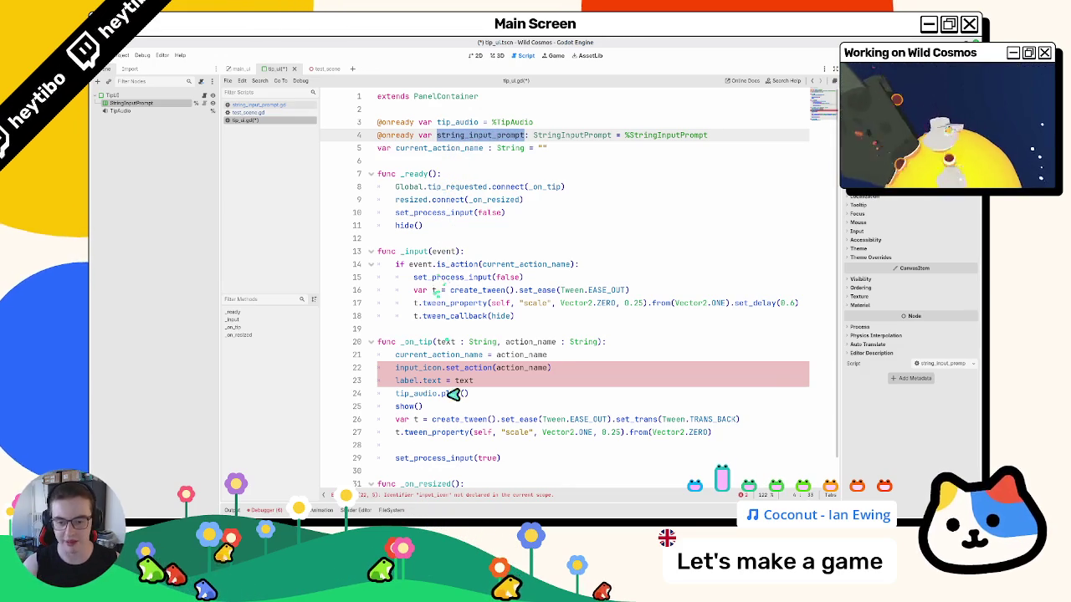
- Replace the icon and label lines with string_input_prompt.setup(current_action_name, text)
drag(474, 381, 395, 369)
key(ctrl+v)
text(.)
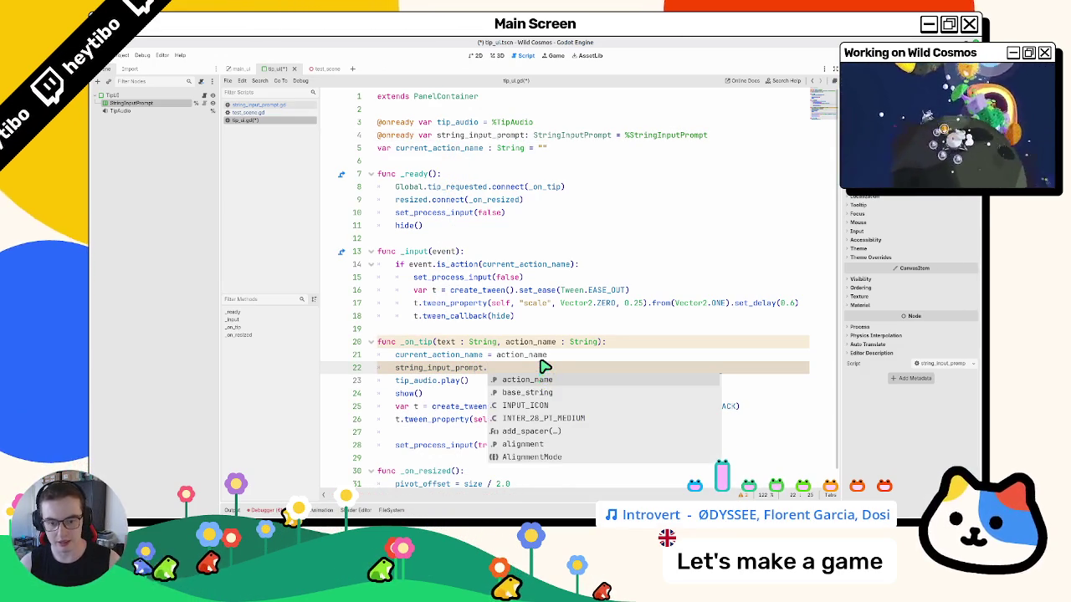
text(setup()
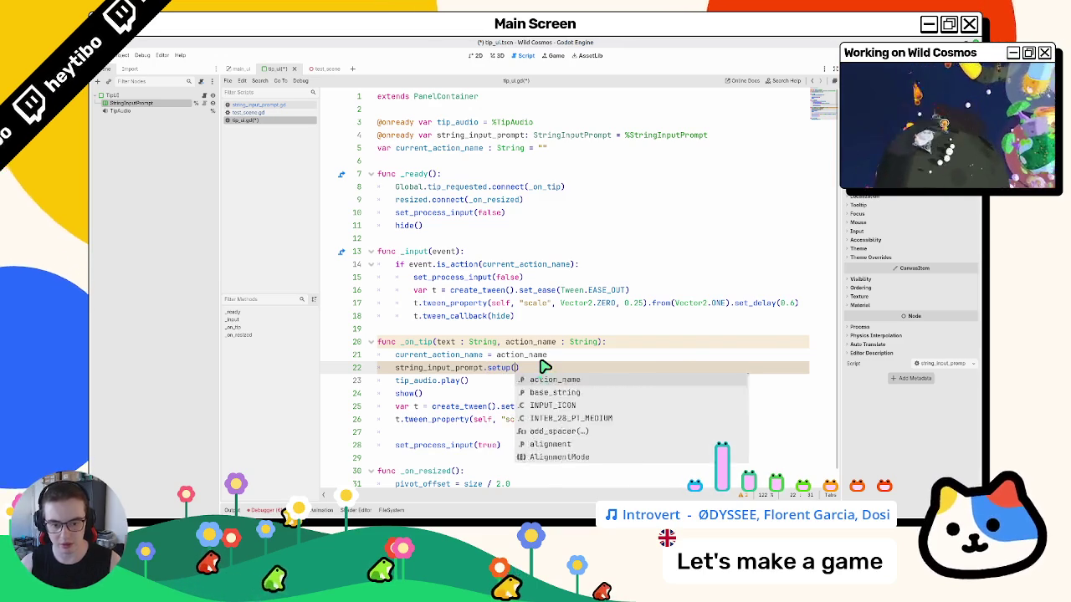
key(Return)
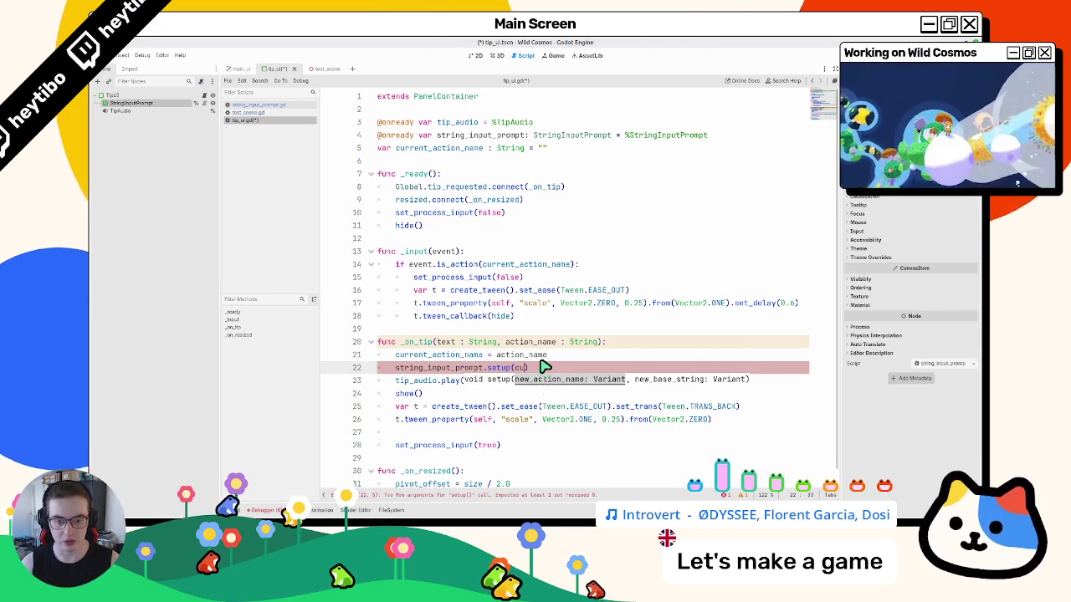
text(curr)
key(Return)
text(, )
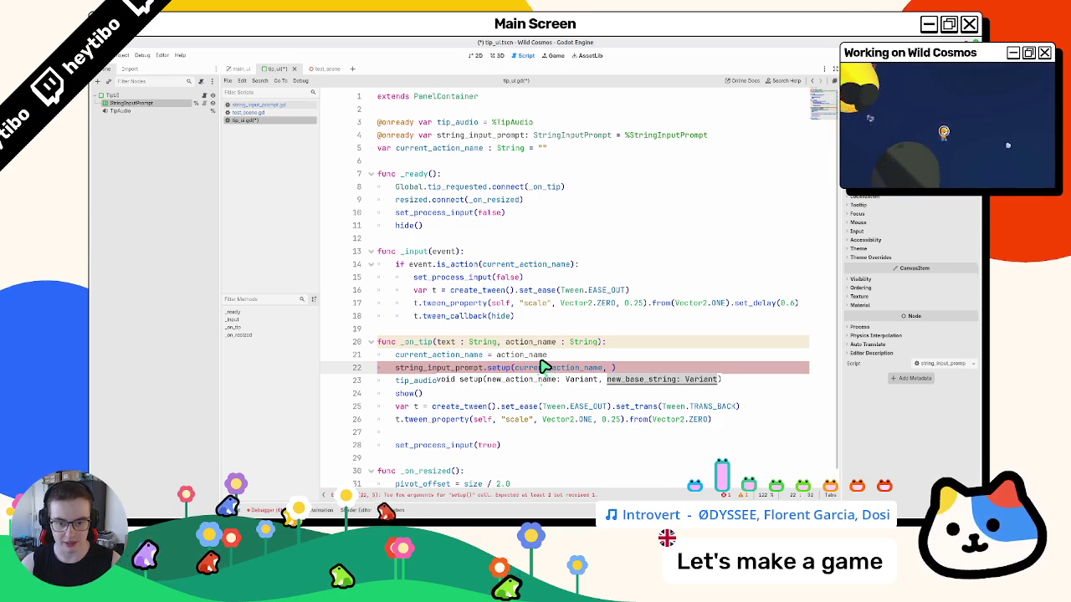
text(text)
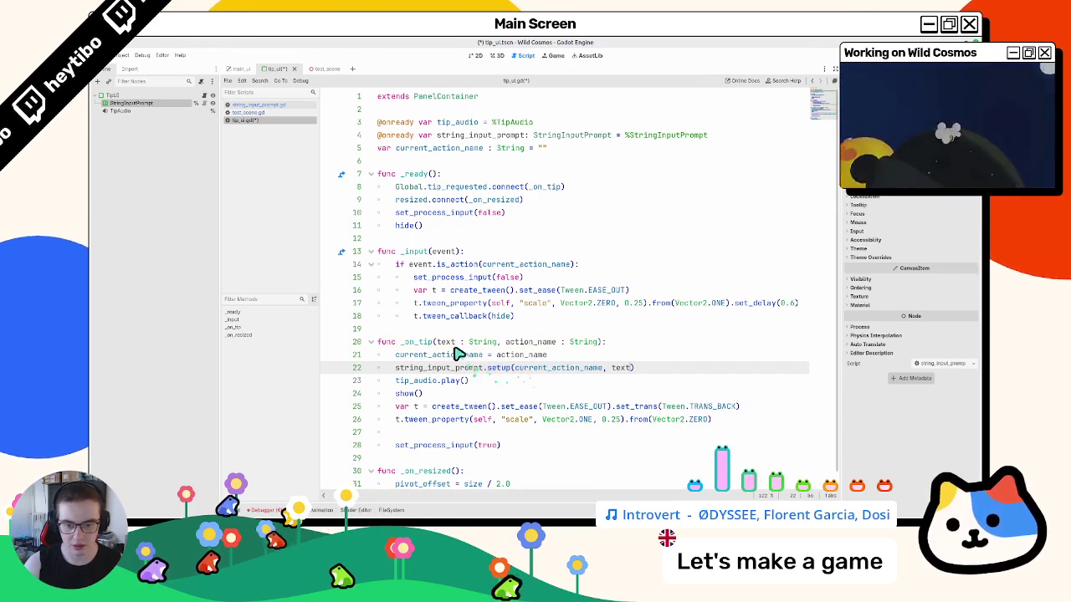
- Reorder the setup arguments to setup(text, current_action_name)
double_click(446, 342)
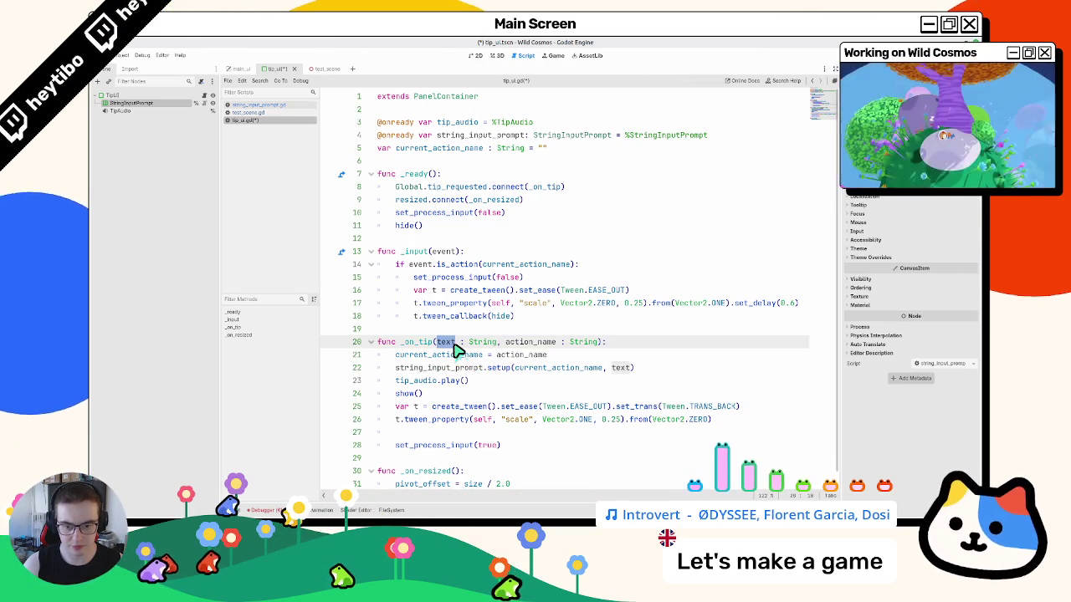
double_click(620, 368)
key(ctrl+x)
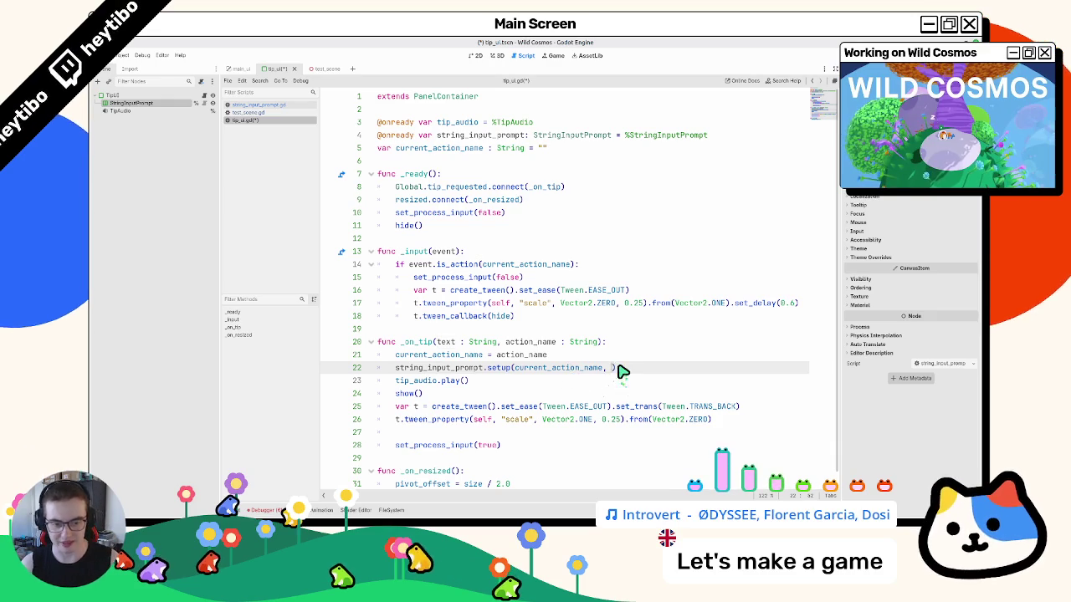
key(ctrl+Left)
key(ctrl+Left)
key(ctrl+v)
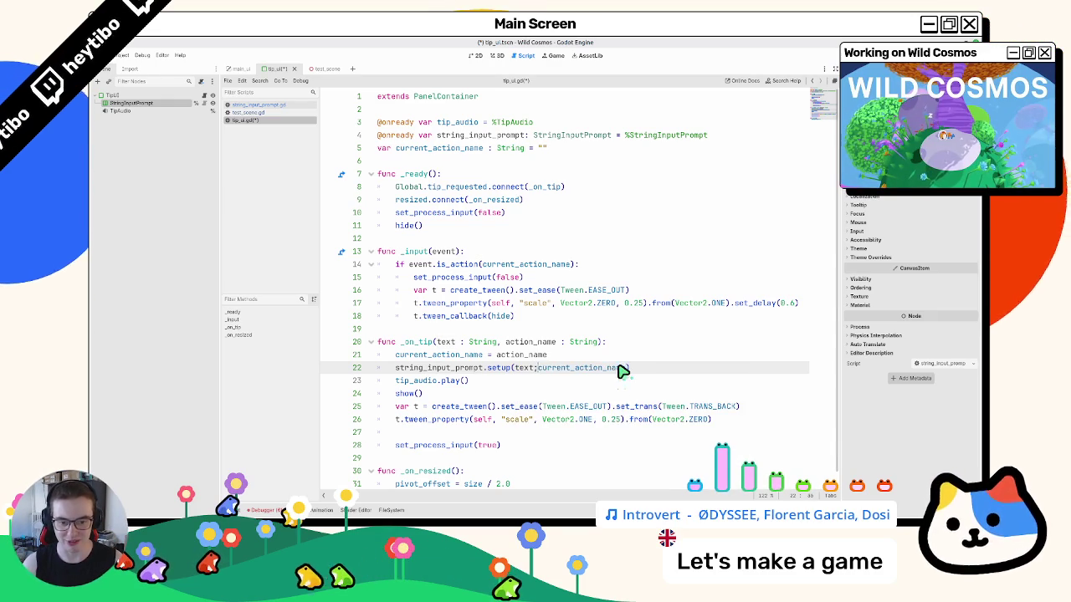
text(,)
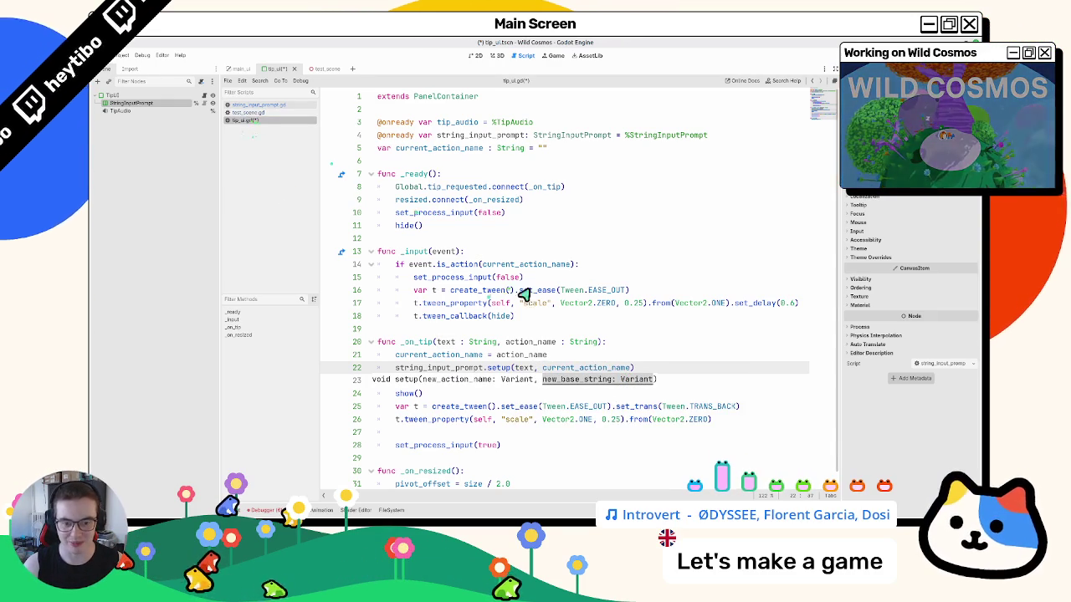
drag(523, 277, 581, 263)
click(274, 112)
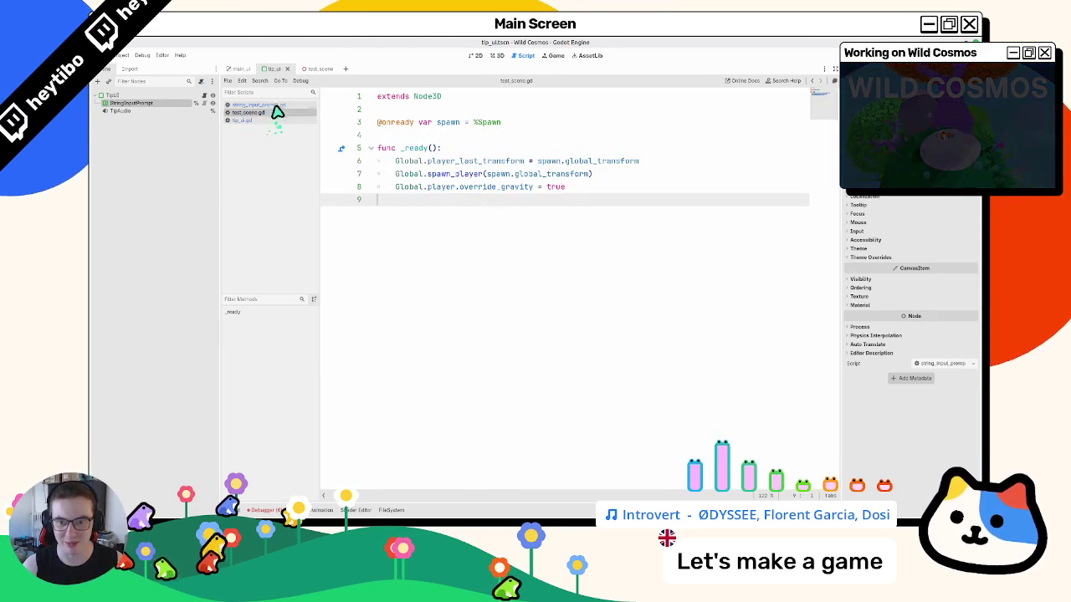
- In string_input_prompt.gd, make new_base_string setup's first parameter and assign base_string first
click(274, 104)
scroll(486, 219, up, 5)
drag(427, 264, 578, 265)
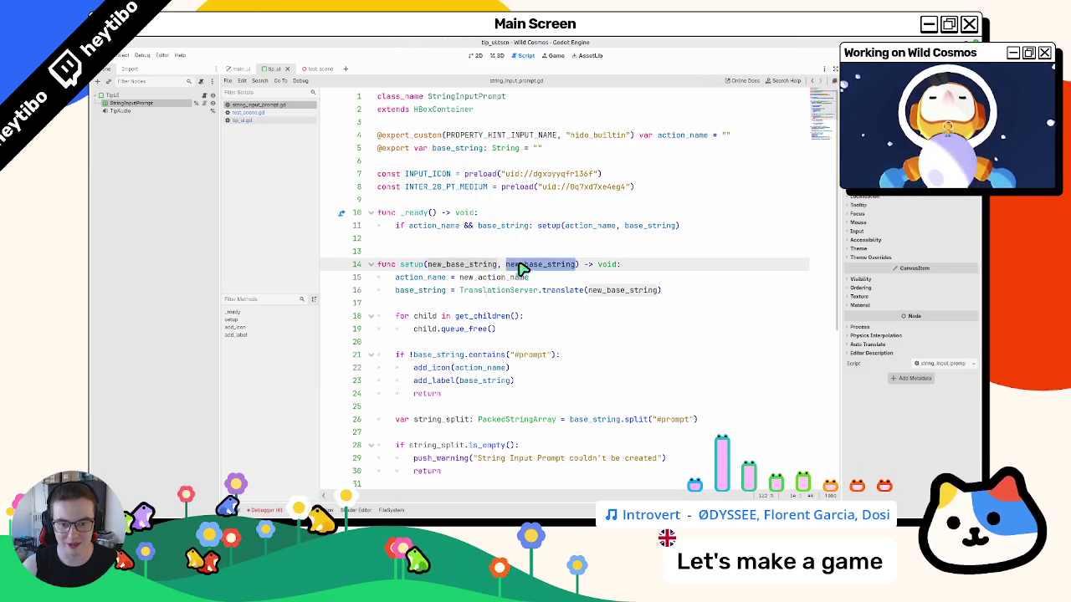
click(466, 275)
click(460, 279)
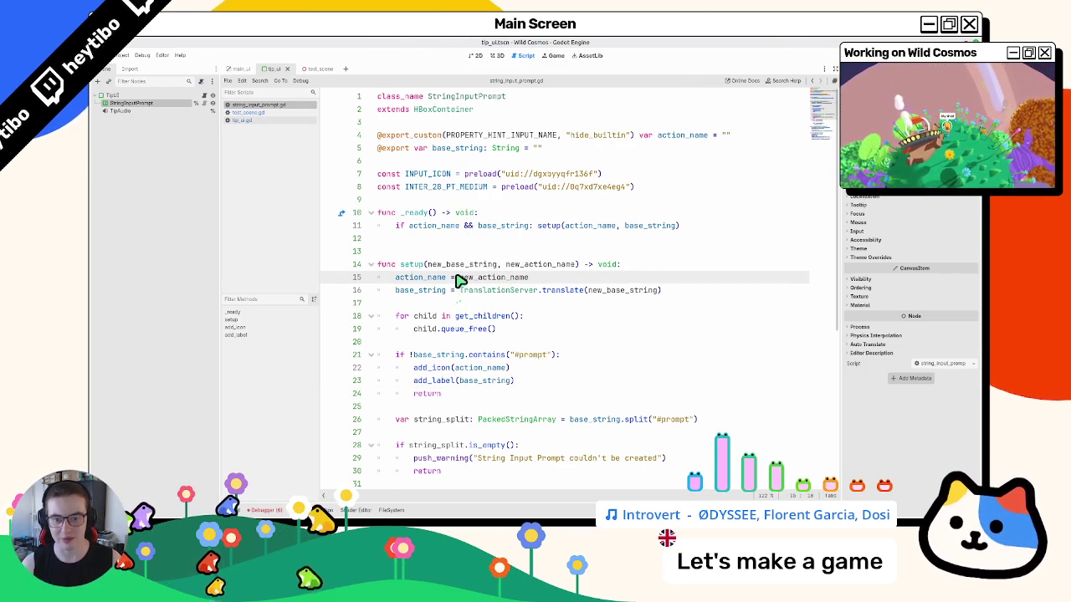
key(alt+Down)
drag(452, 266, 553, 272)
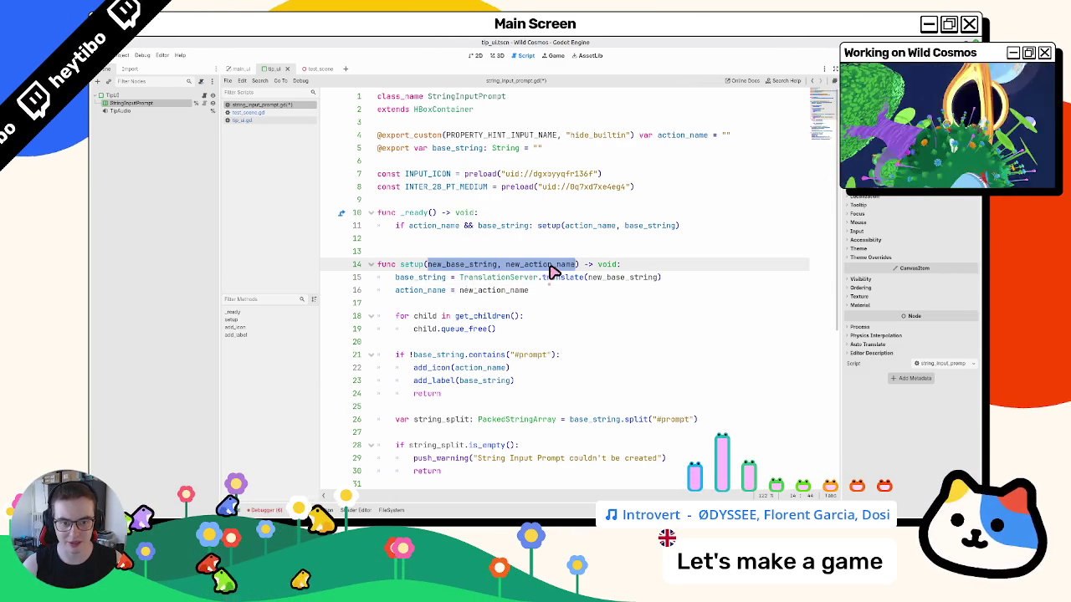
- Change the setup call in _ready to setup(base_string, action_name)
click(500, 227)
double_click(590, 228)
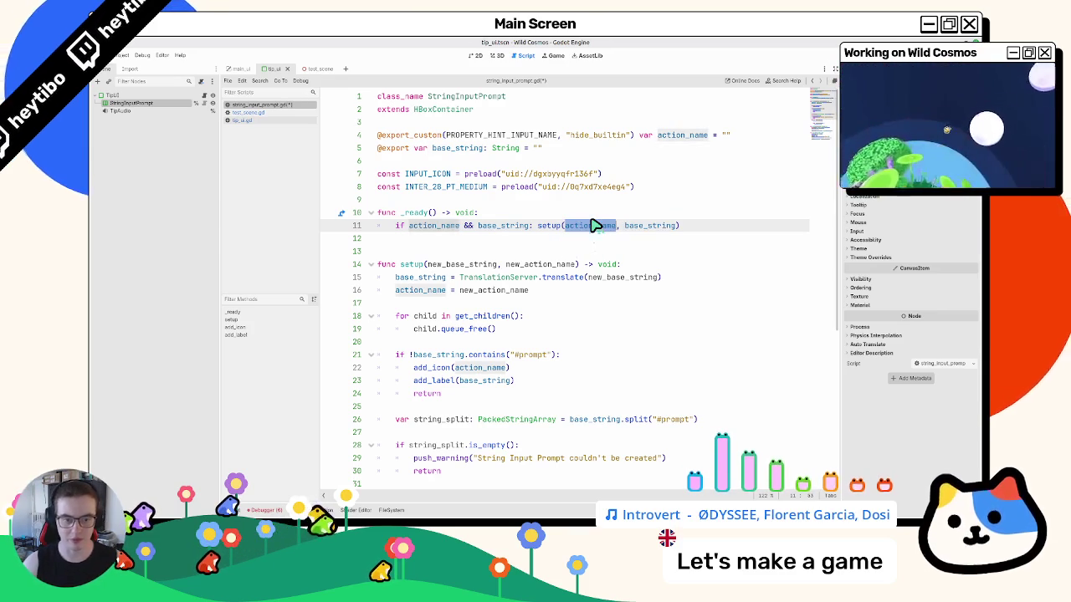
key(ctrl+x)
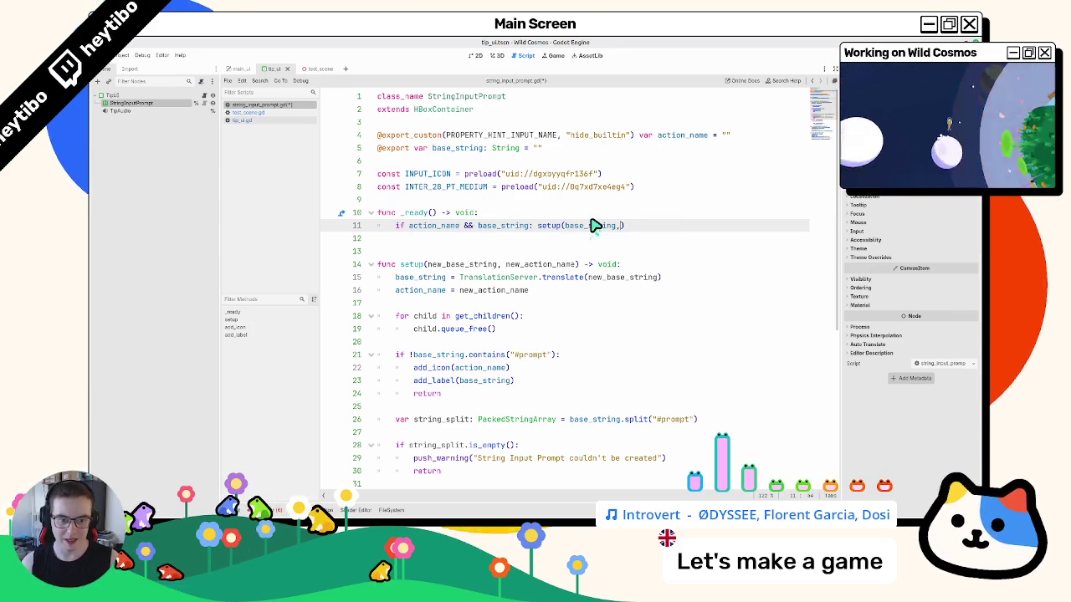
key(ctrl+v)
scroll(542, 228, down, 5)
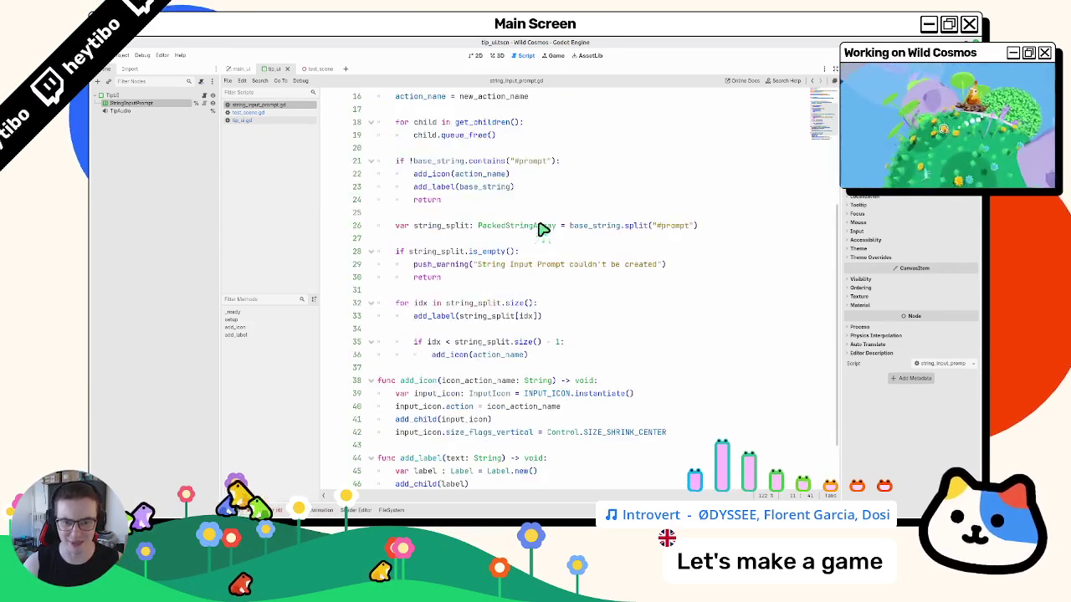
scroll(542, 228, down, 2)
scroll(464, 260, up, 7)
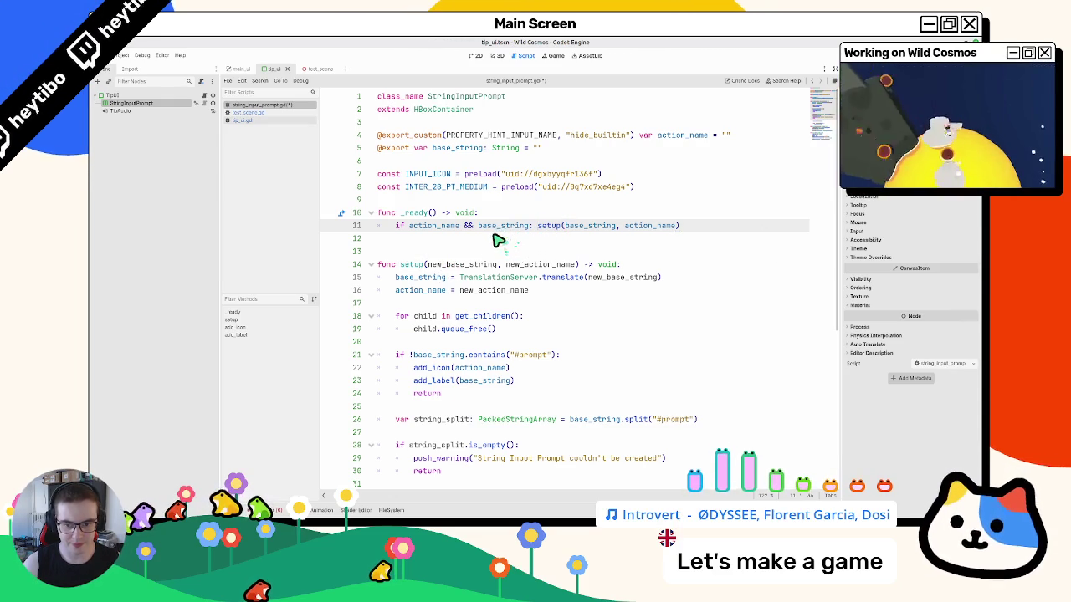
- Review the action_name and base_string uses and the _ready condition, then return to tip_ui.gd
double_click(430, 290)
double_click(428, 277)
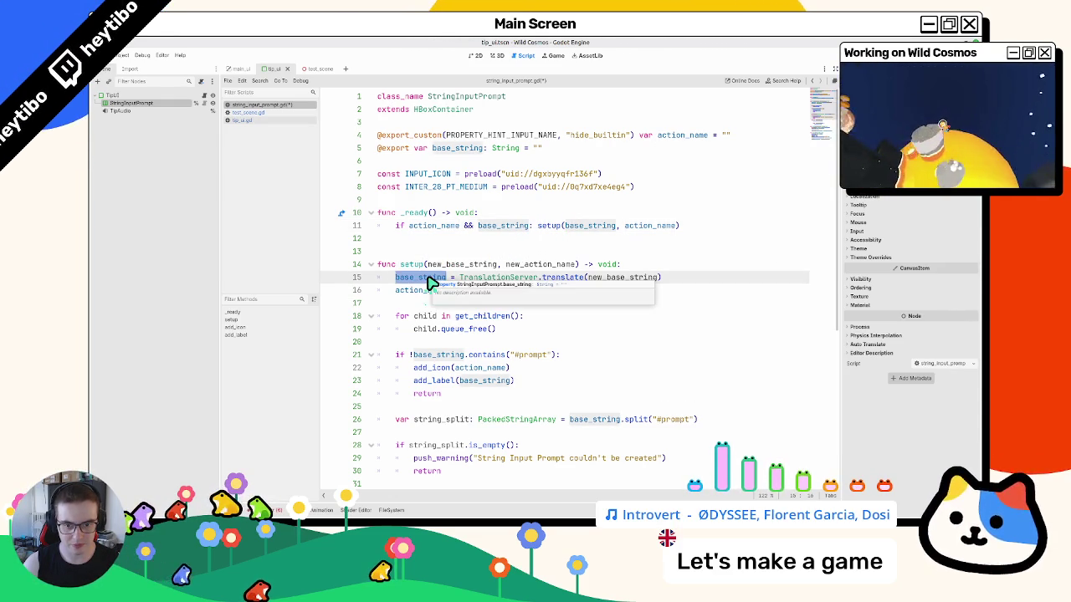
shift+click(544, 293)
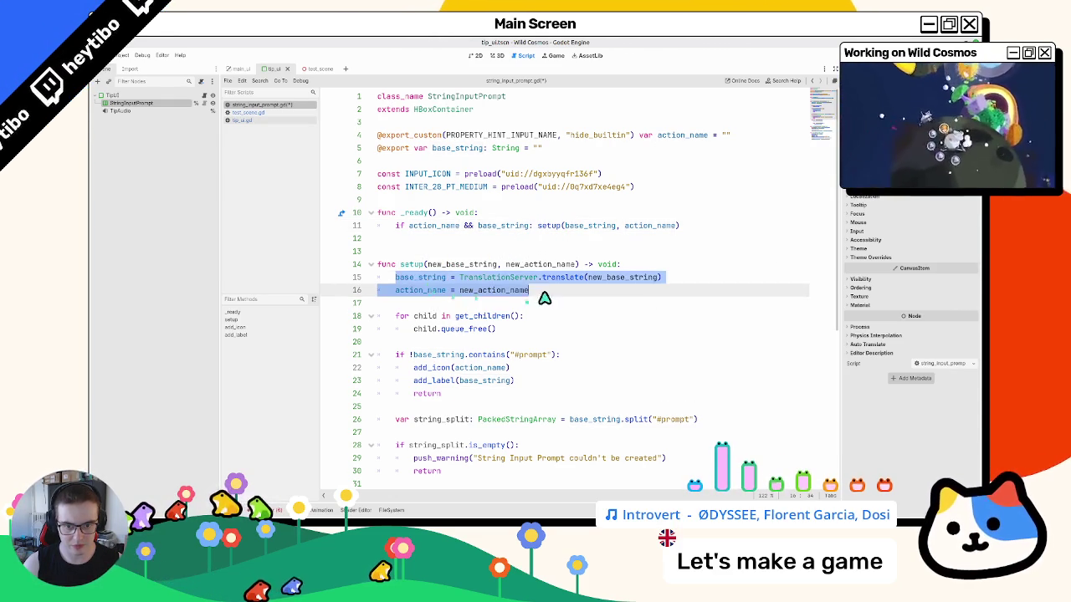
drag(481, 228, 413, 231)
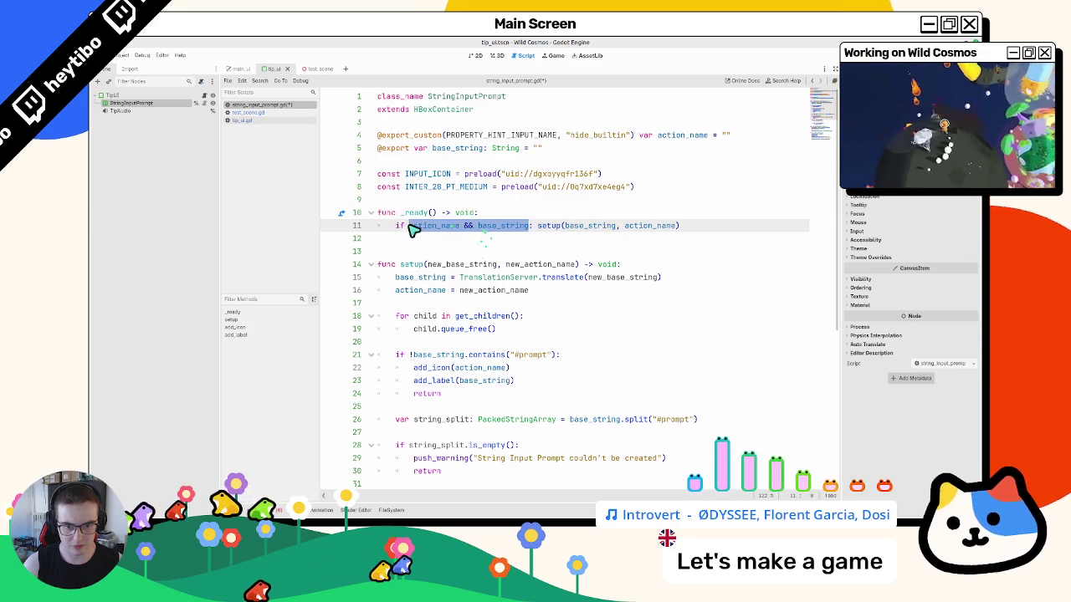
click(238, 113)
click(241, 122)
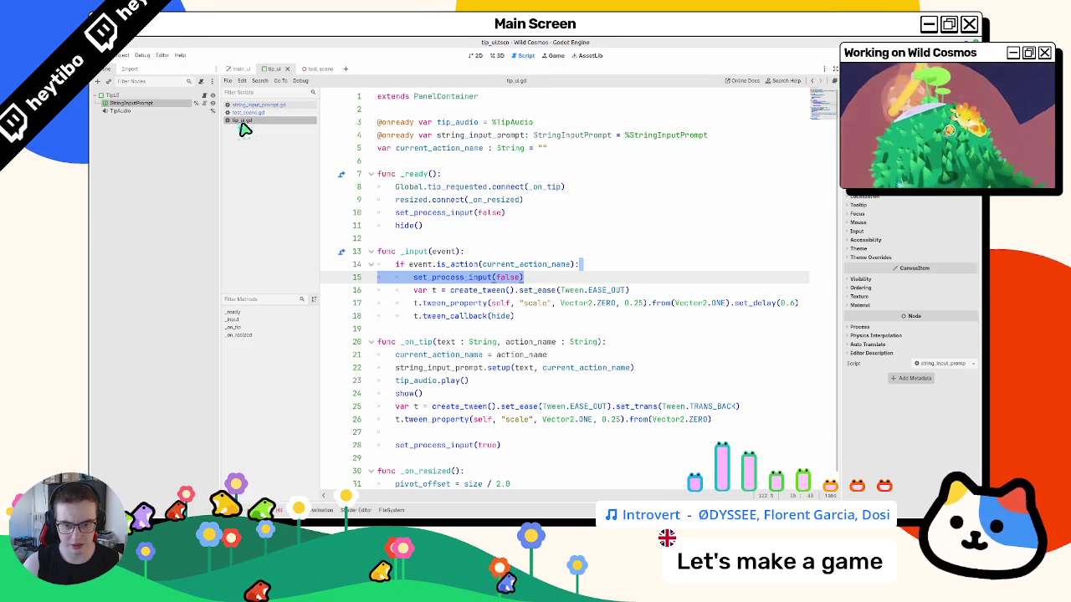
- Run the test scene with F6, stop it with F8, and return to the tip_ui scene
click(470, 293)
scroll(452, 294, down, 1)
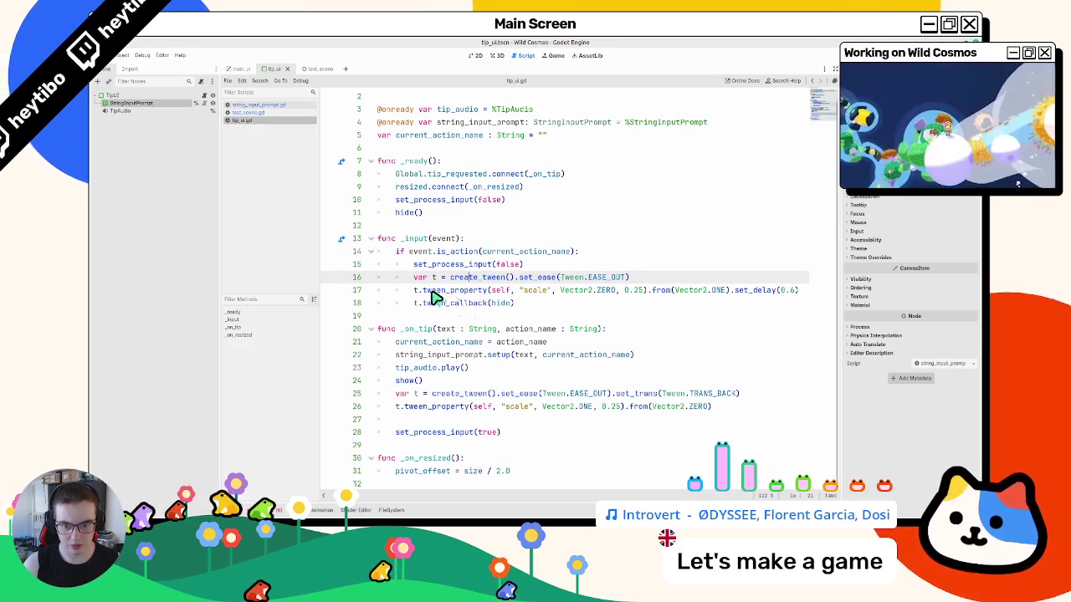
click(239, 106)
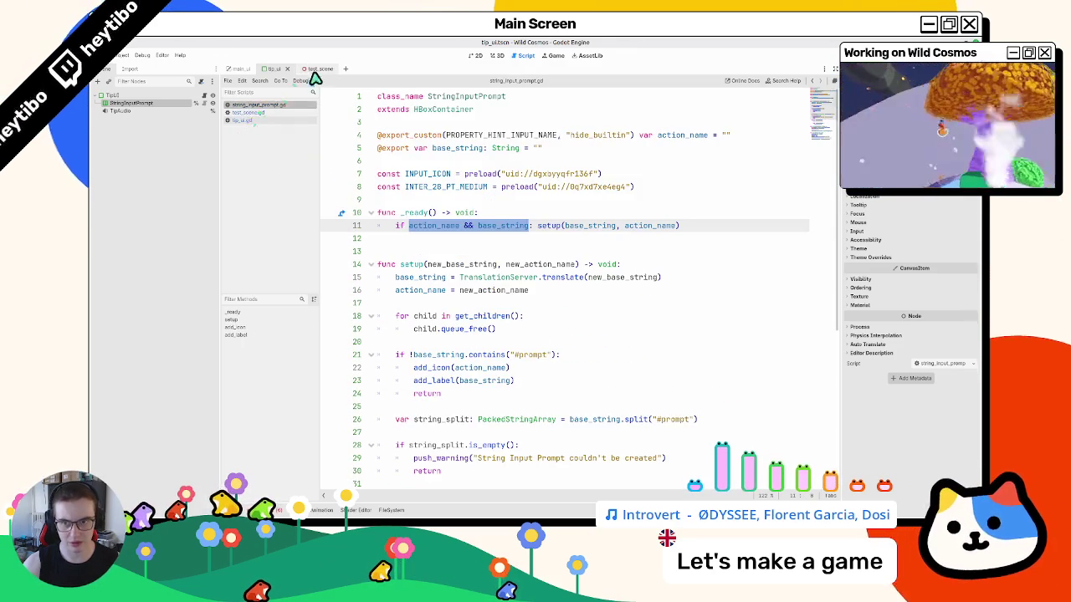
click(310, 69)
key(F6)
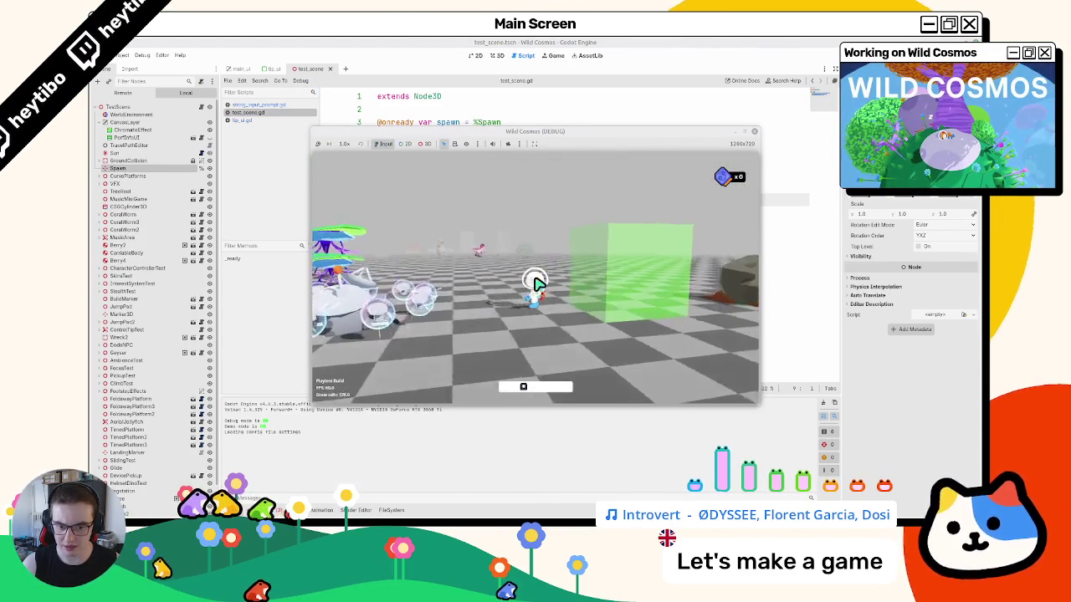
key(Escape)
key(F8)
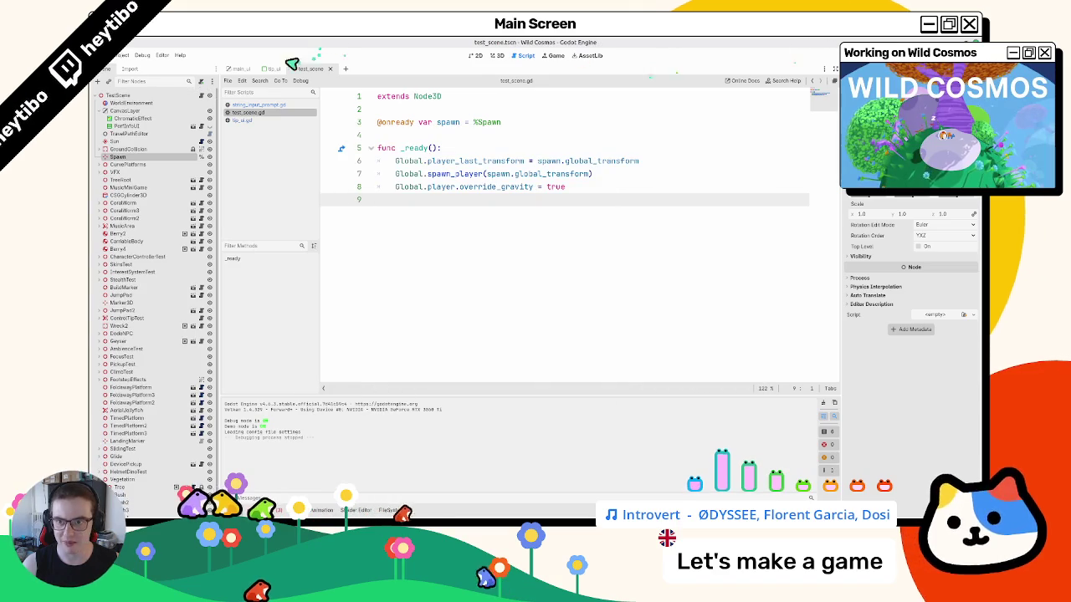
click(272, 68)
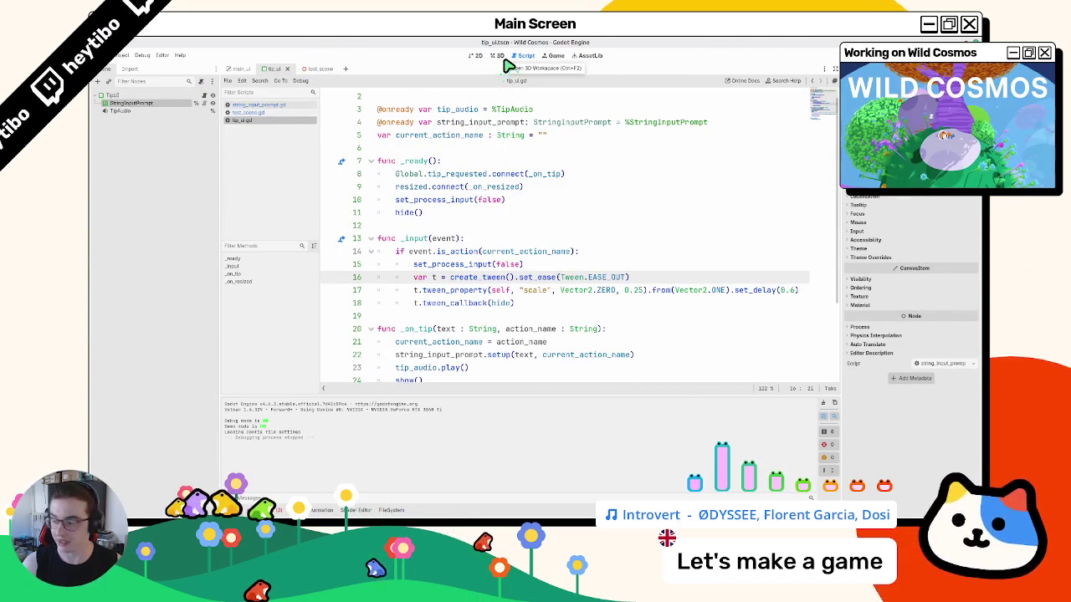
- Add label.add_theme_color_override("color", Color.Black) after label.text = text, then rerun the test scene
scroll(489, 294, down, 3)
click(244, 112)
click(239, 105)
scroll(456, 303, down, 9)
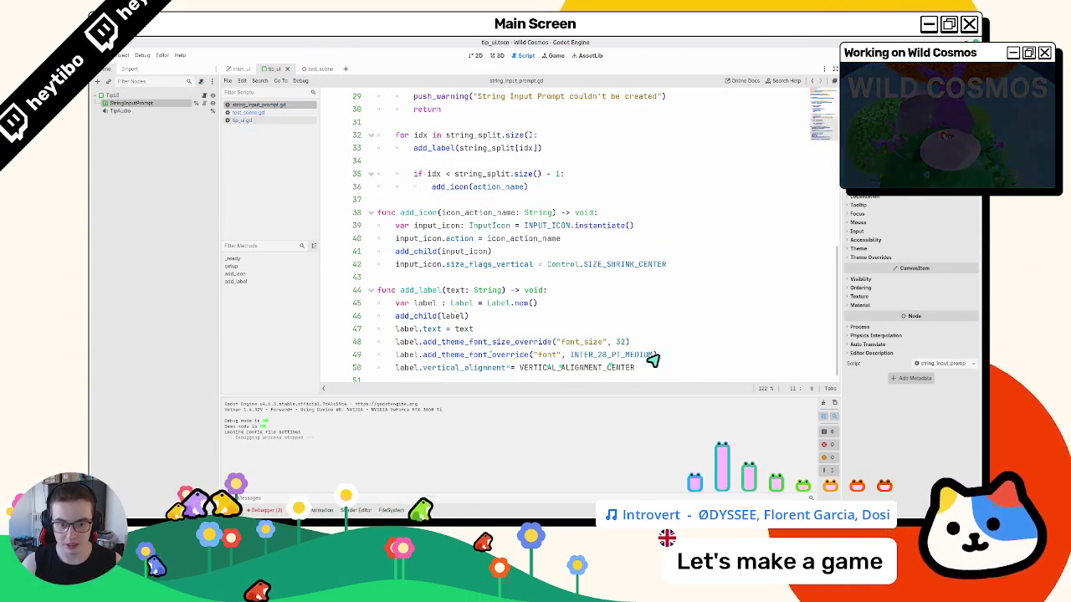
click(670, 331)
key(Return)
text(label.add_the)
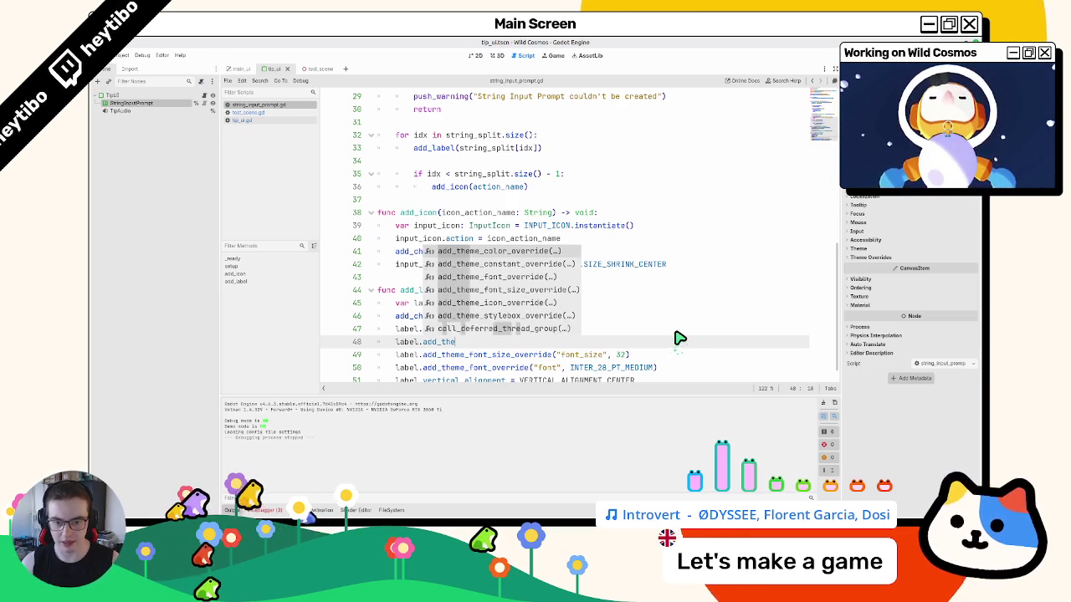
text(me_)
key(Return)
text("co)
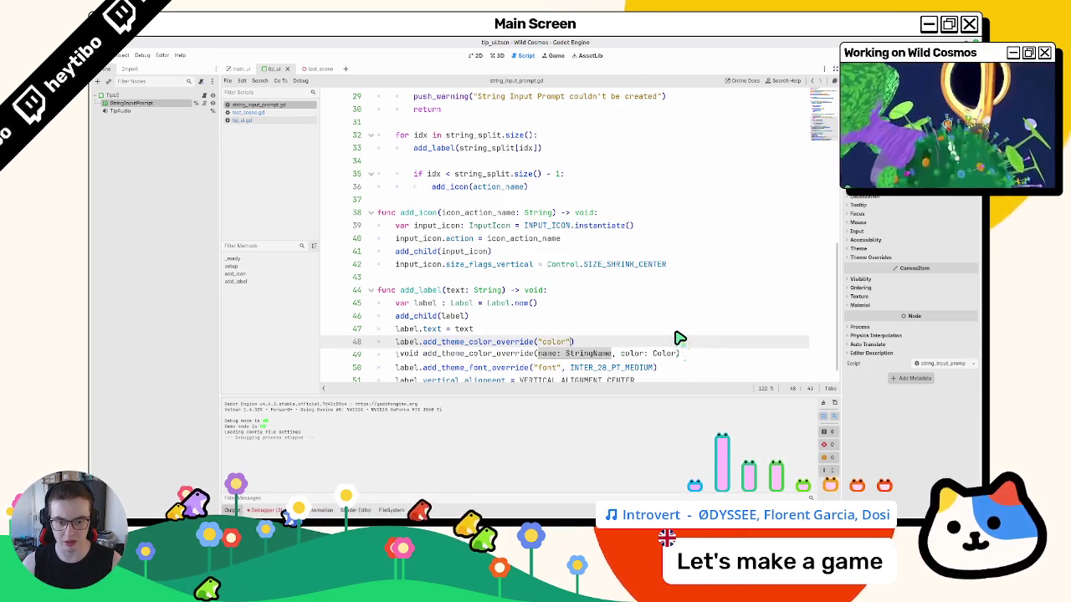
text(lor", )
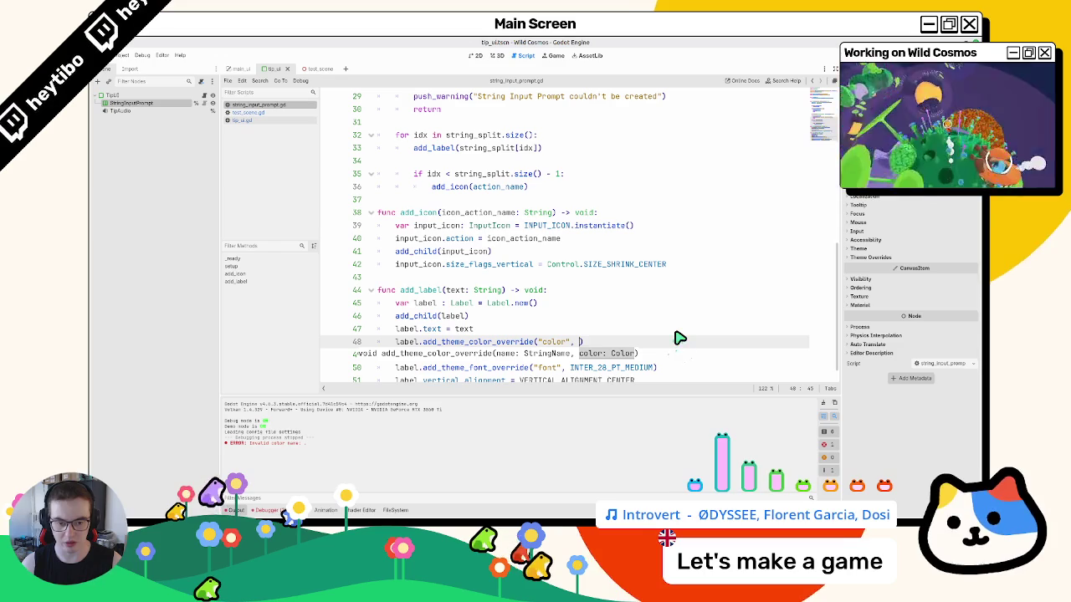
text(Color.Black)
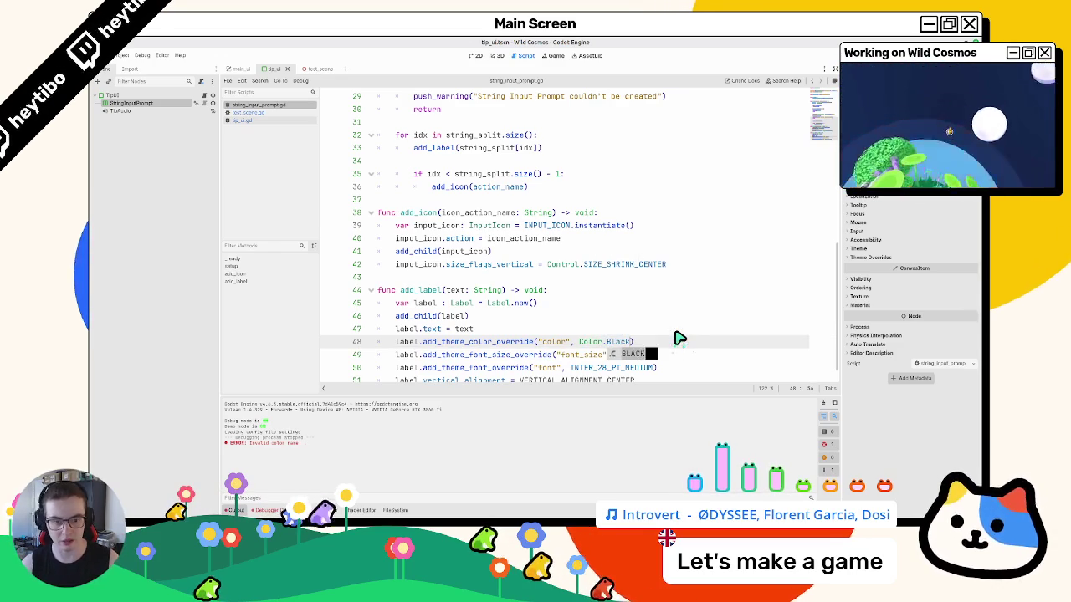
click(322, 70)
key(F6)
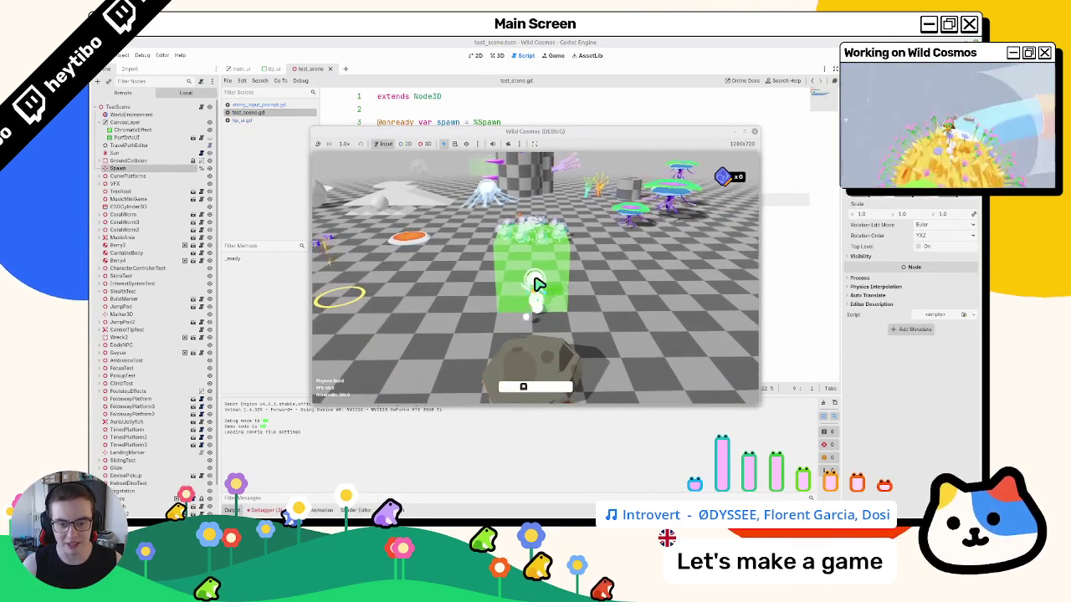
- Return to string_input_prompt.gd in the editor and rerun the test scene
click(443, 44)
click(245, 106)
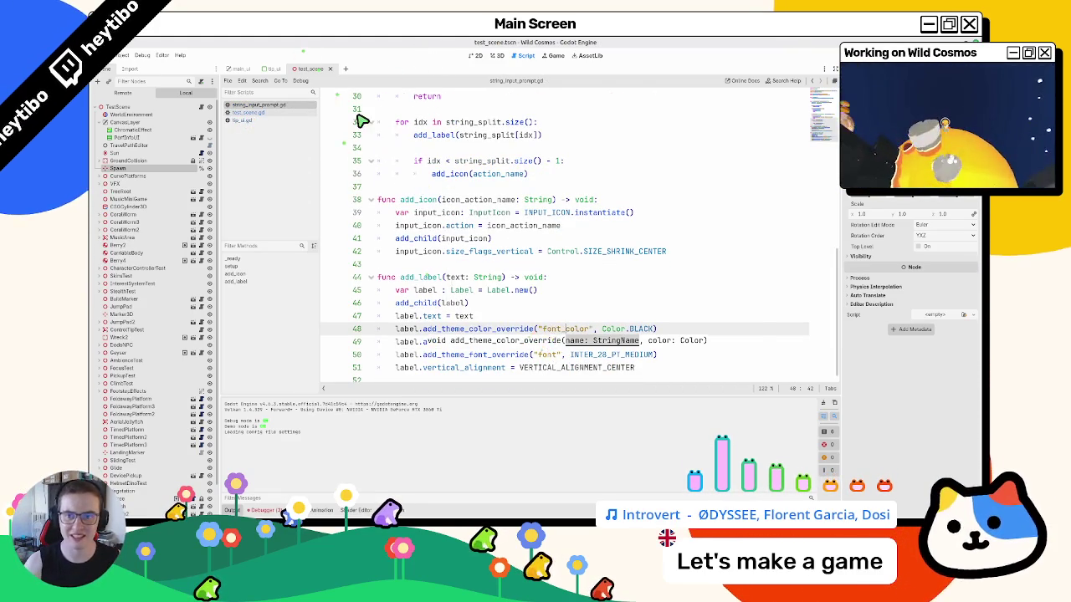
key(F6)
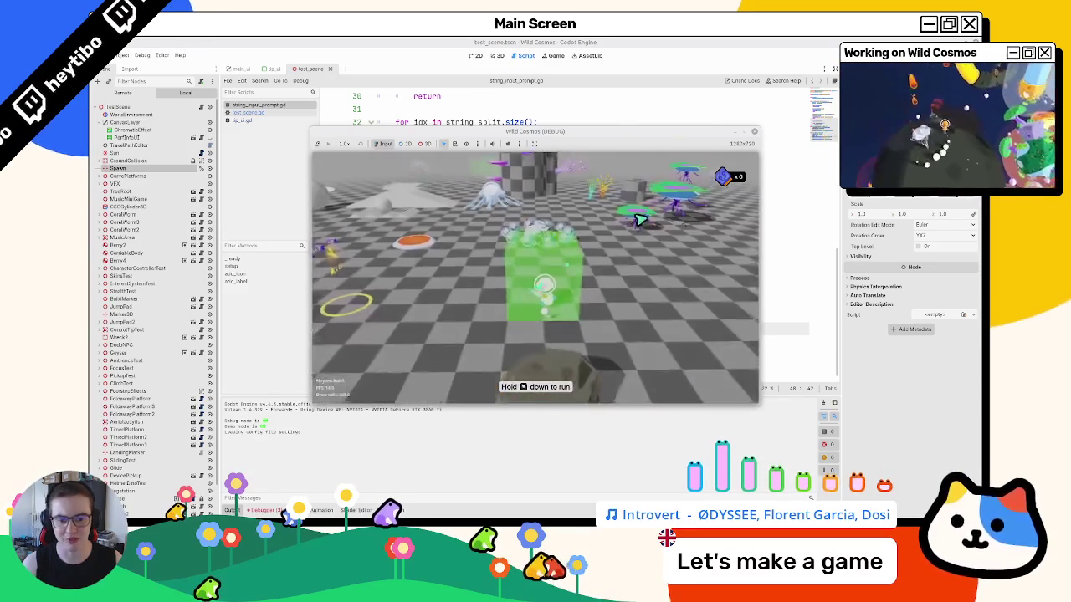
- Maximize the game and walk the character into the green cube to check the tips
click(747, 132)
key(Escape)
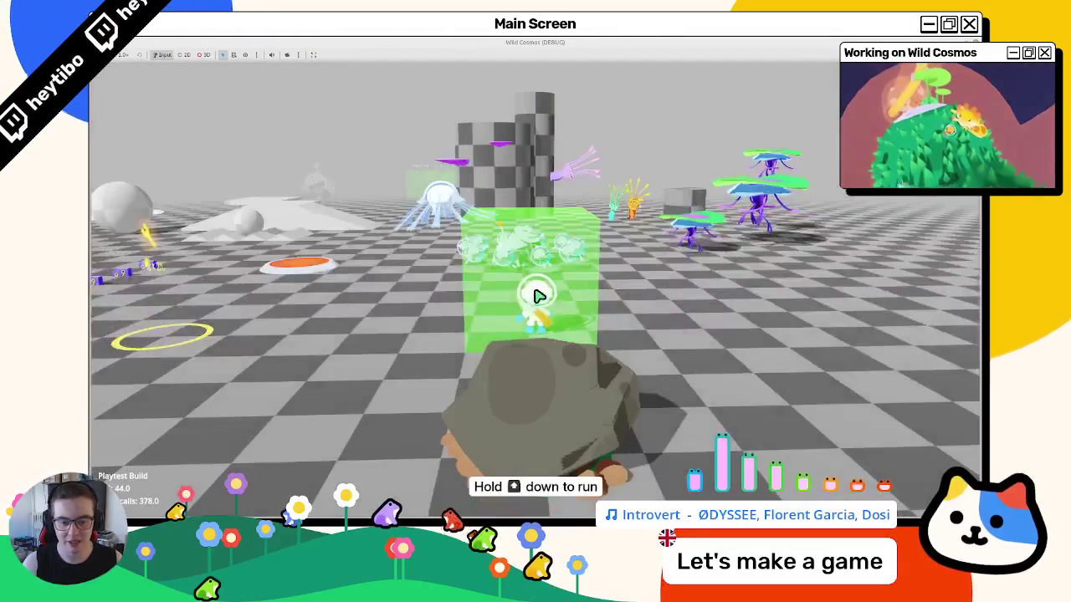
key(w)
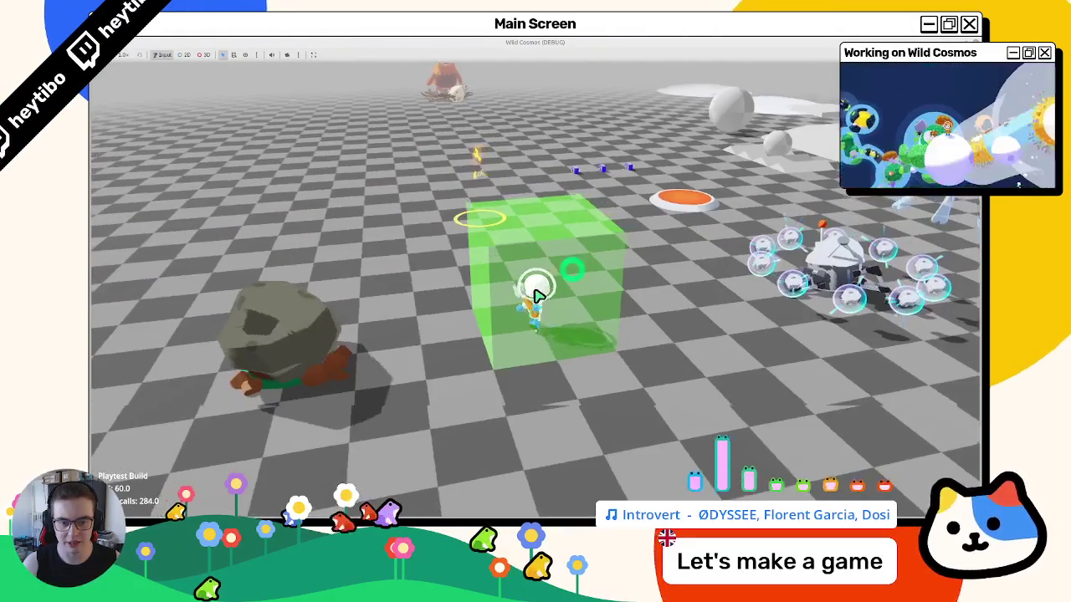
key(w)
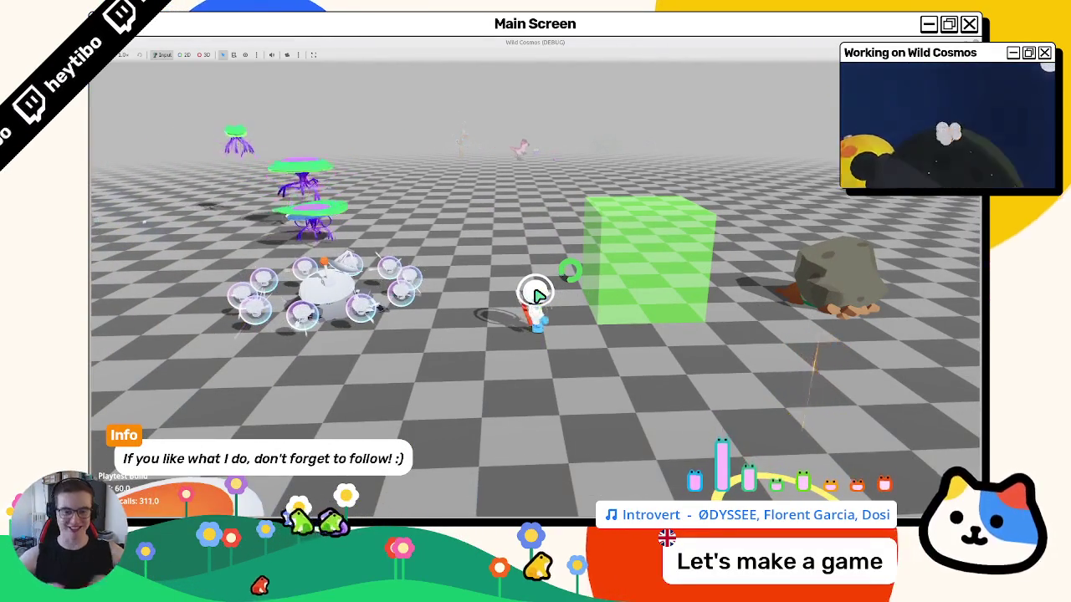
key(w)
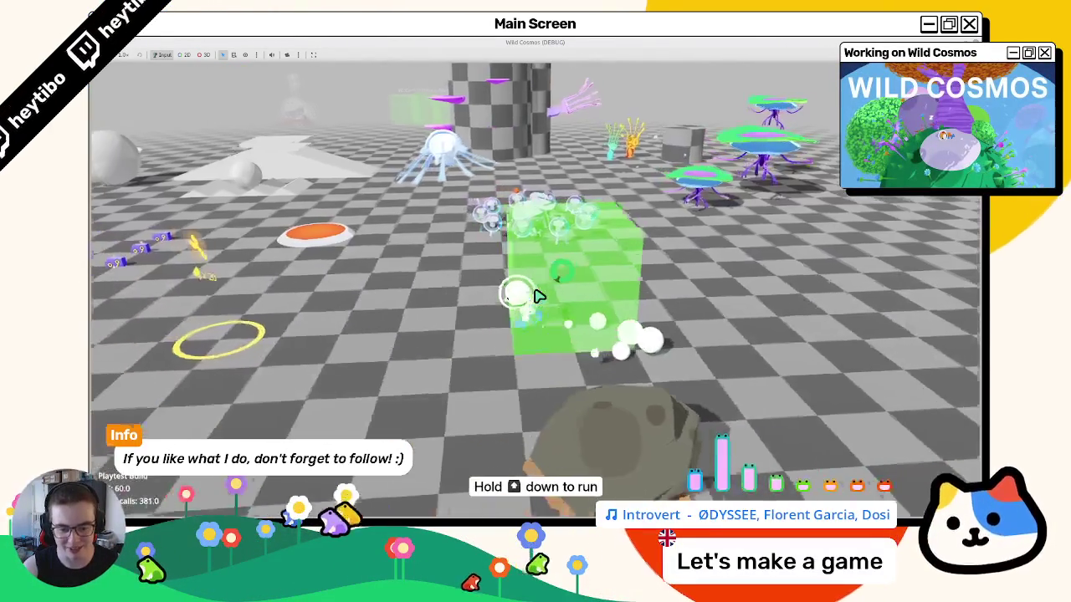
key(w)
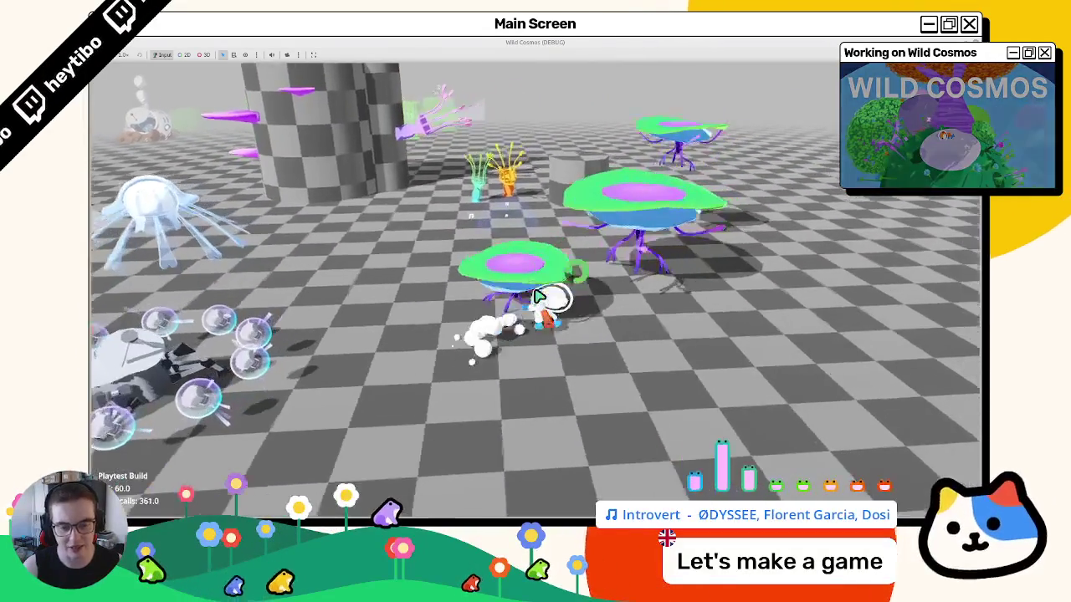
key(w)
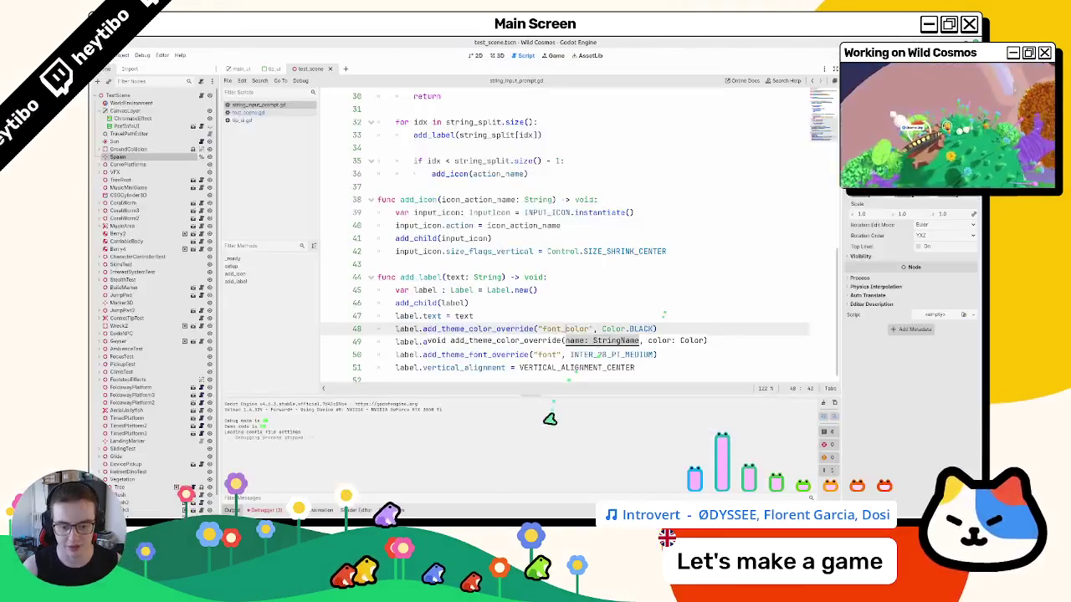
right_click(496, 476)
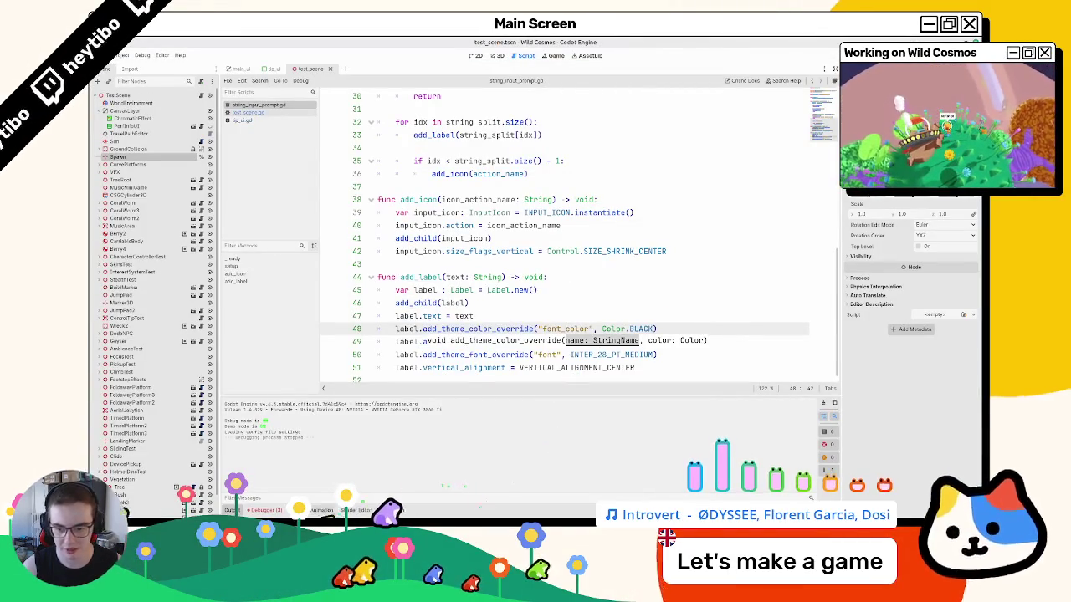
- Clear the debugger errors, switch to Stack Trace, and drag the debugger panel smaller
click(266, 509)
click(830, 320)
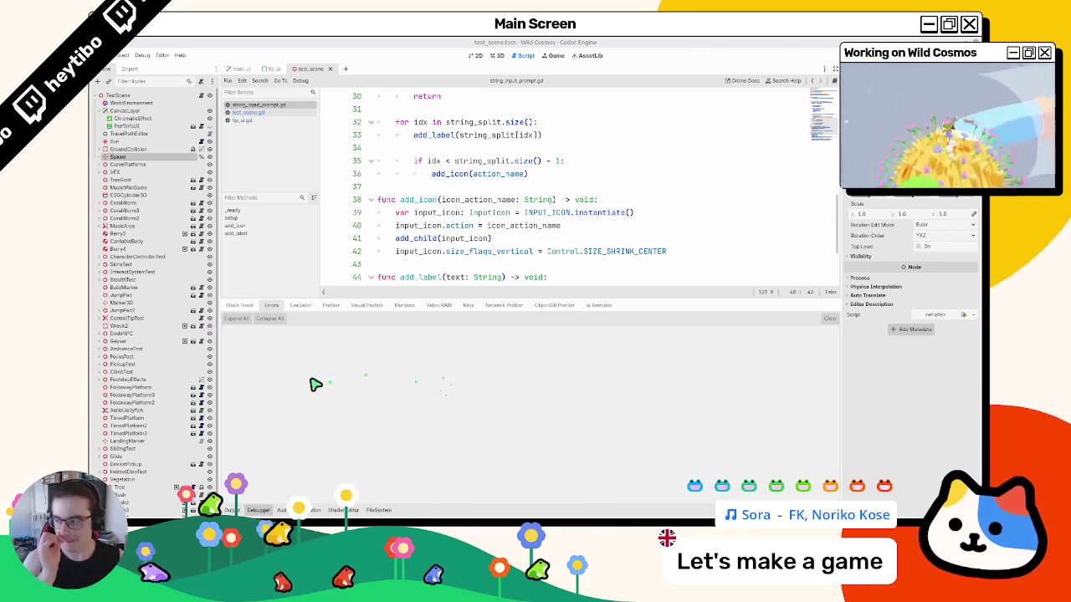
click(246, 307)
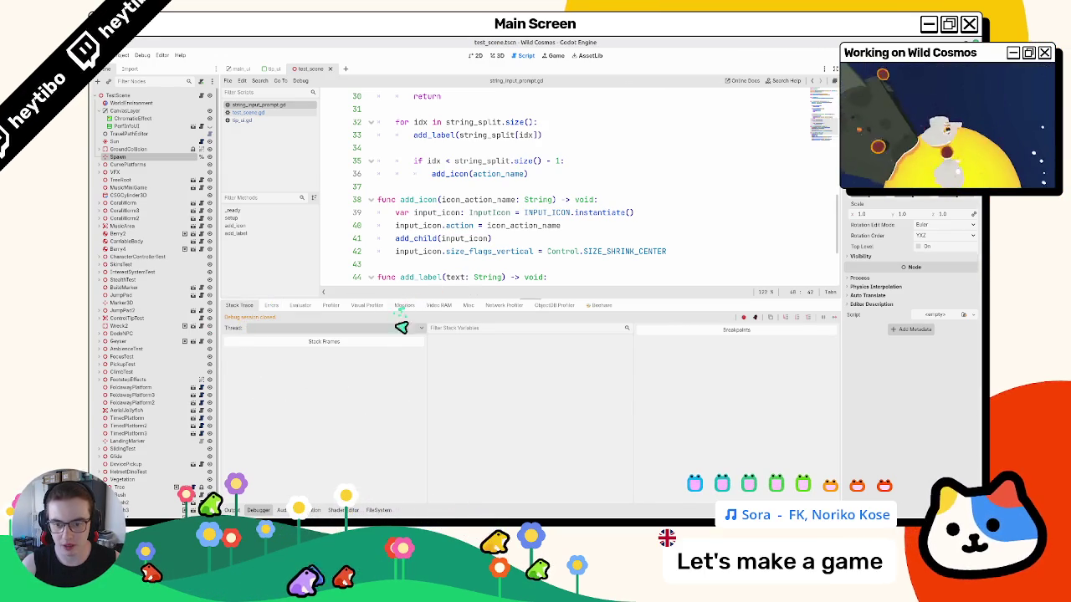
drag(401, 298, 401, 354)
mouse_move(466, 515)
click(496, 494)
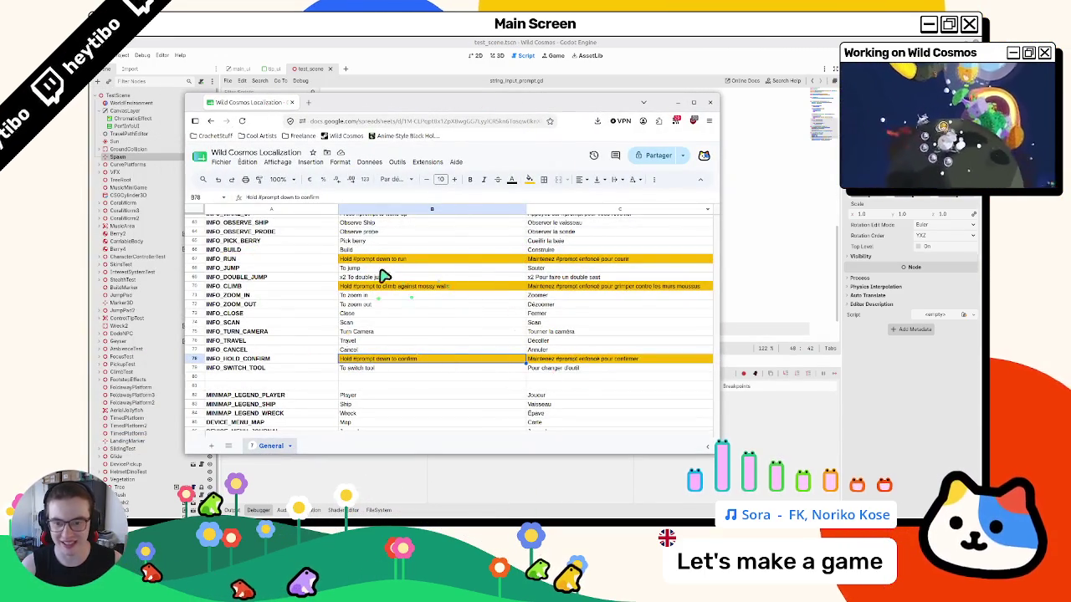
drag(548, 262, 412, 263)
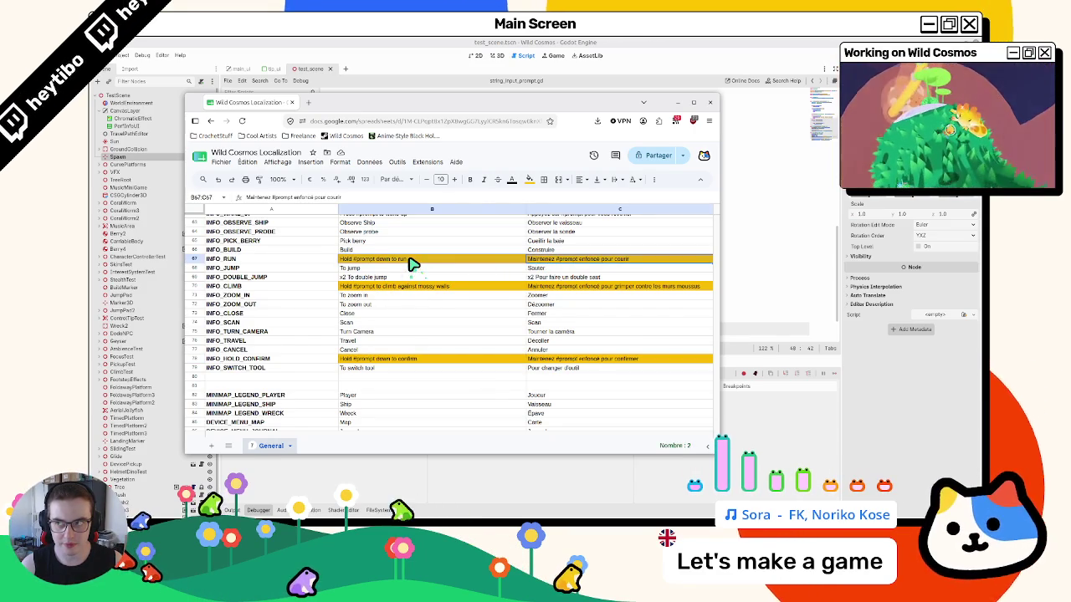
key(alt+Tab)
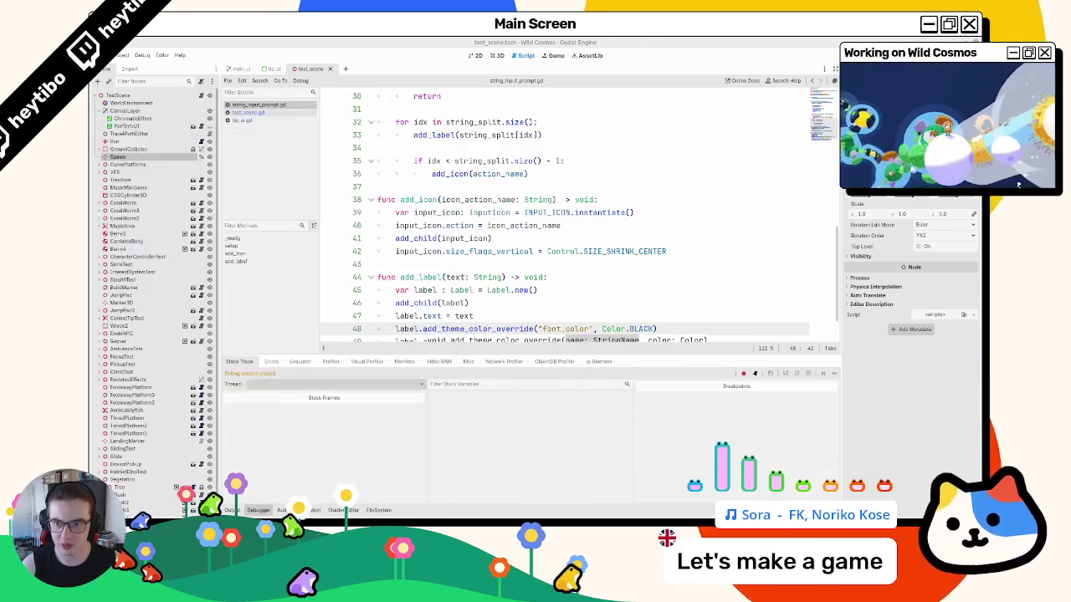
- Change the tip key in tip_test.gd from INFO_RUN to INFO_CLIMB and run the scene
click(496, 56)
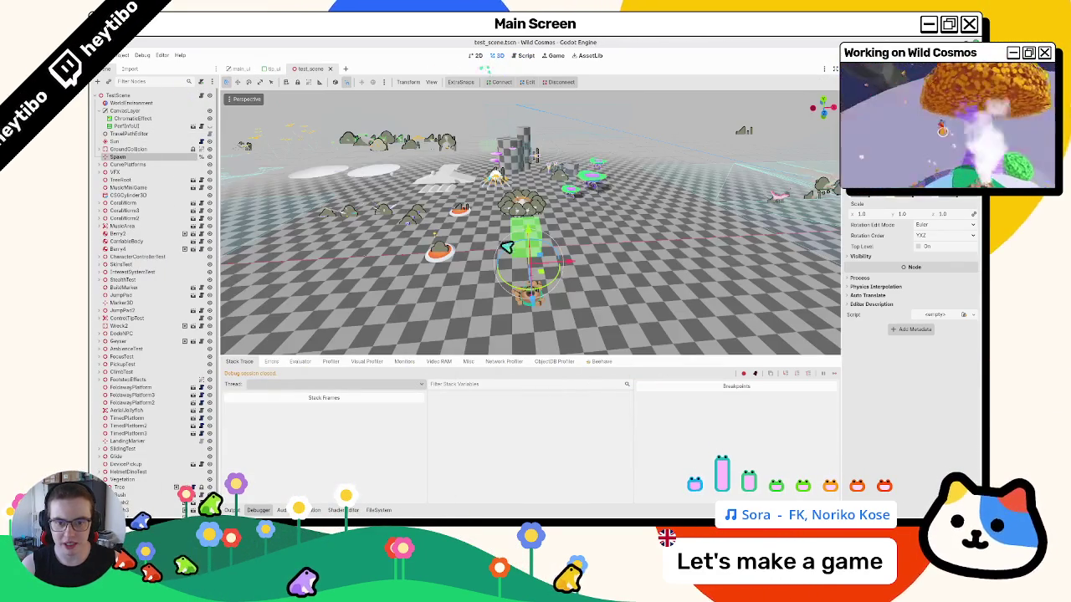
click(507, 251)
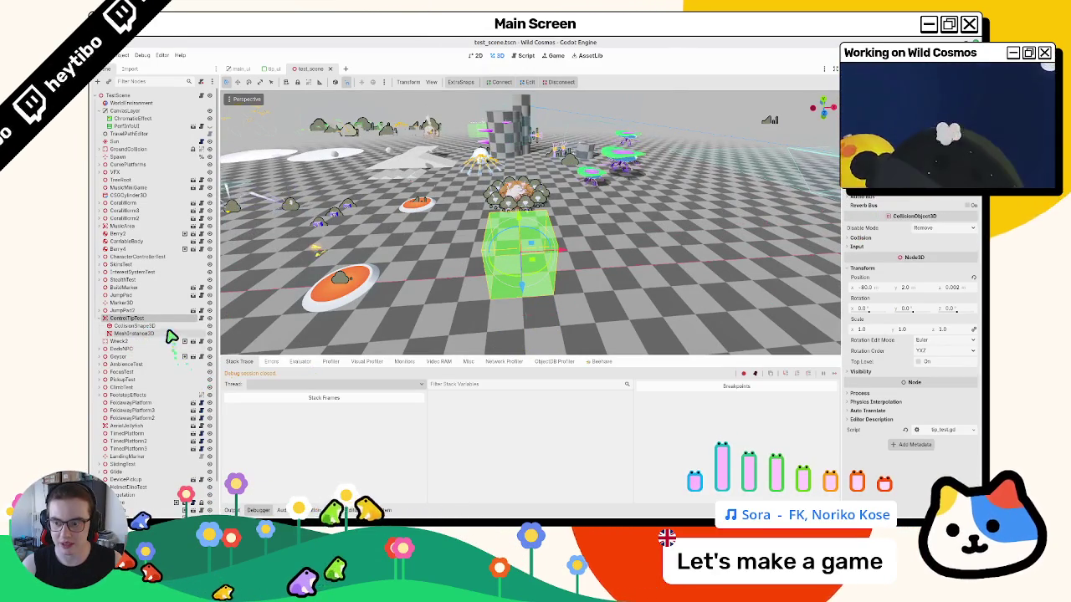
click(194, 318)
double_click(525, 174)
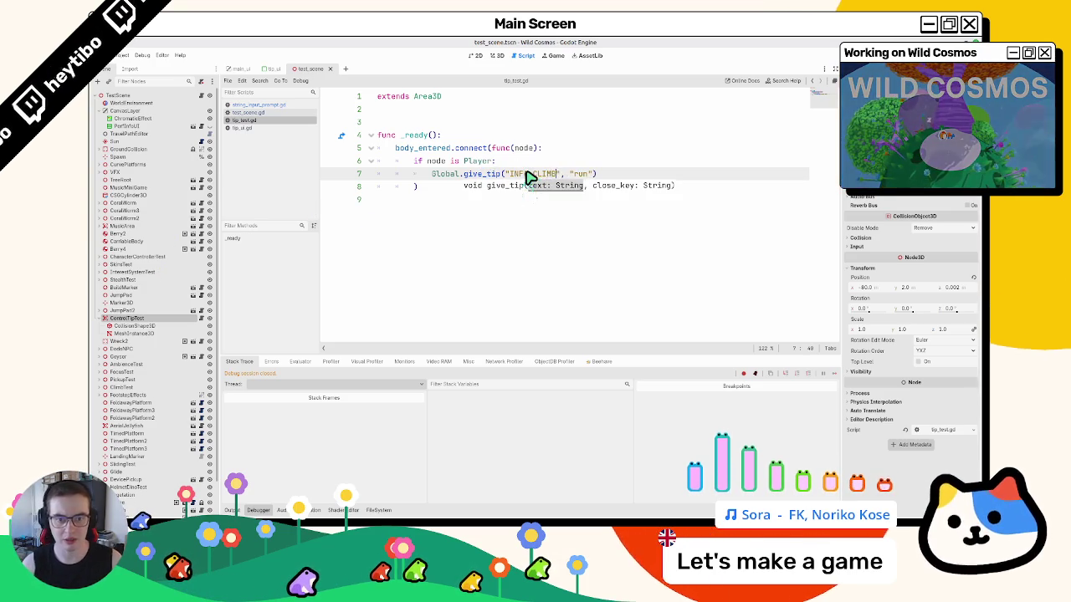
key(F6)
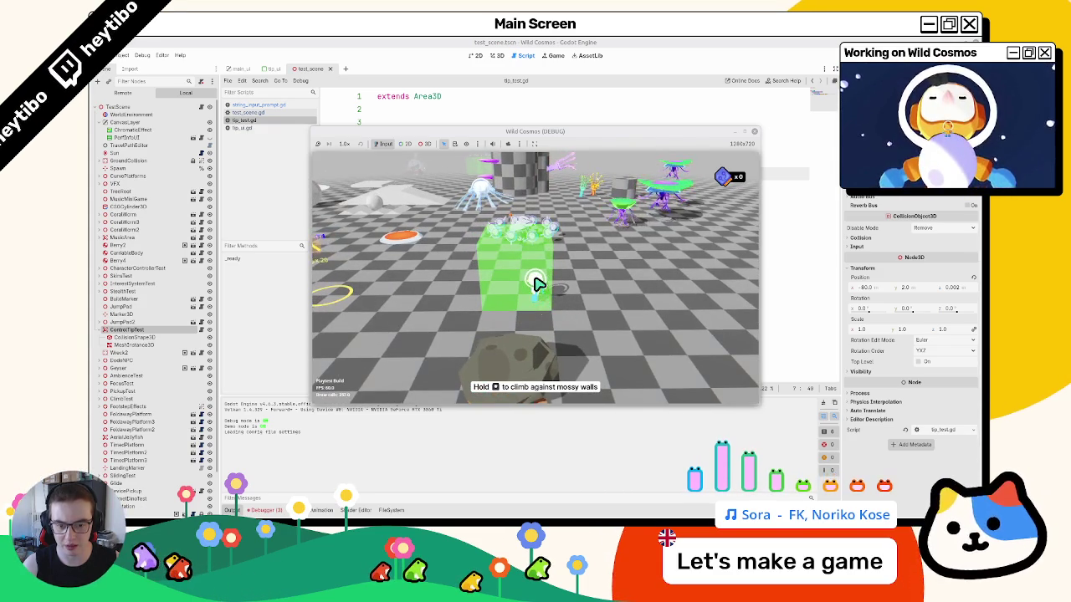
- Stop the test run, change the tip's action from "run" to "climb", and relaunch
key(d)
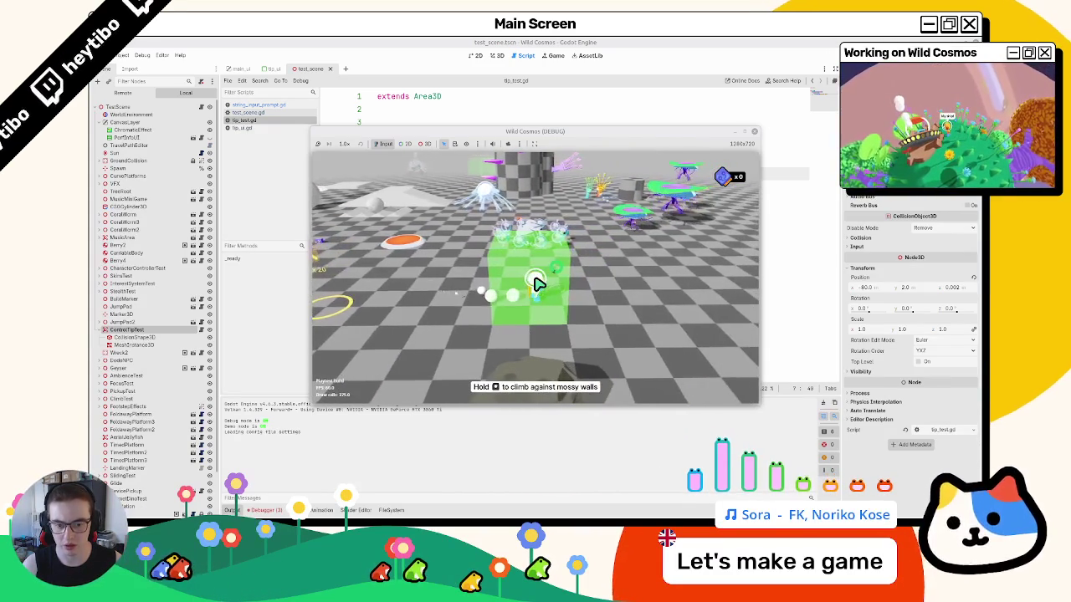
key(s)
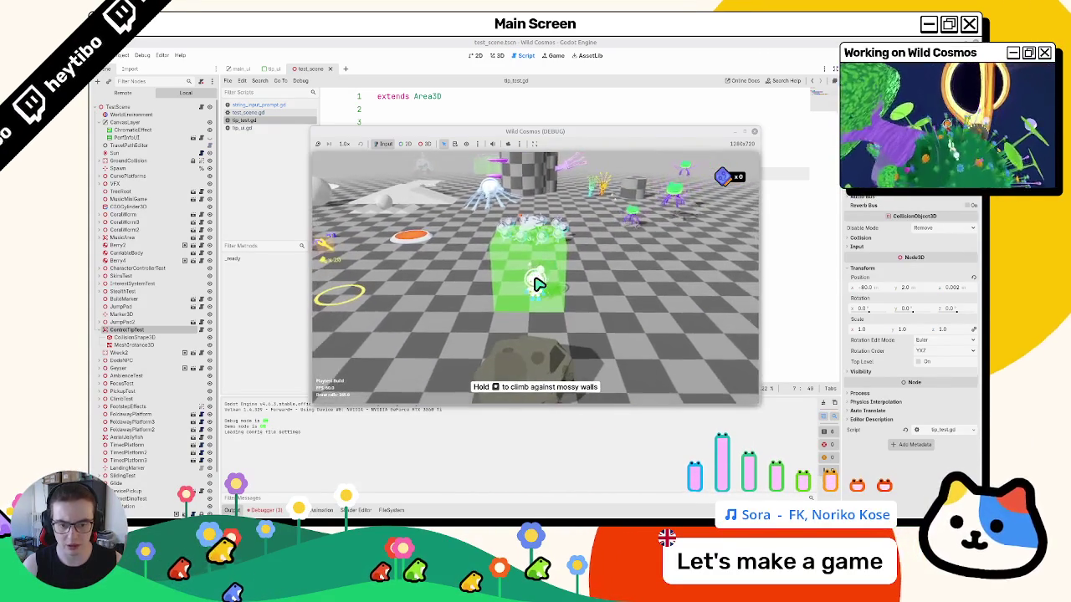
key(F8)
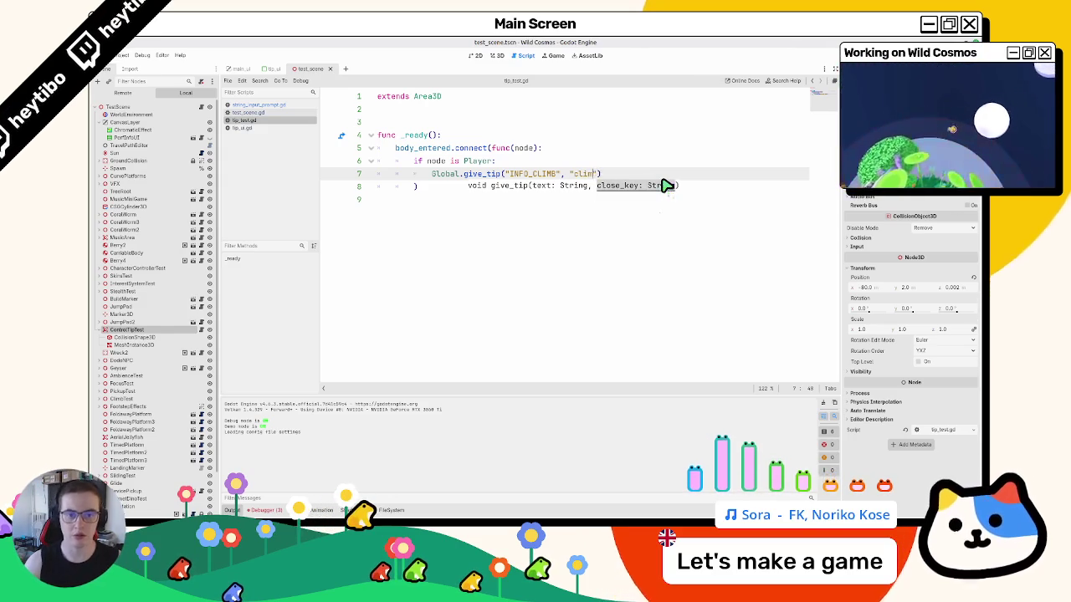
key(F6)
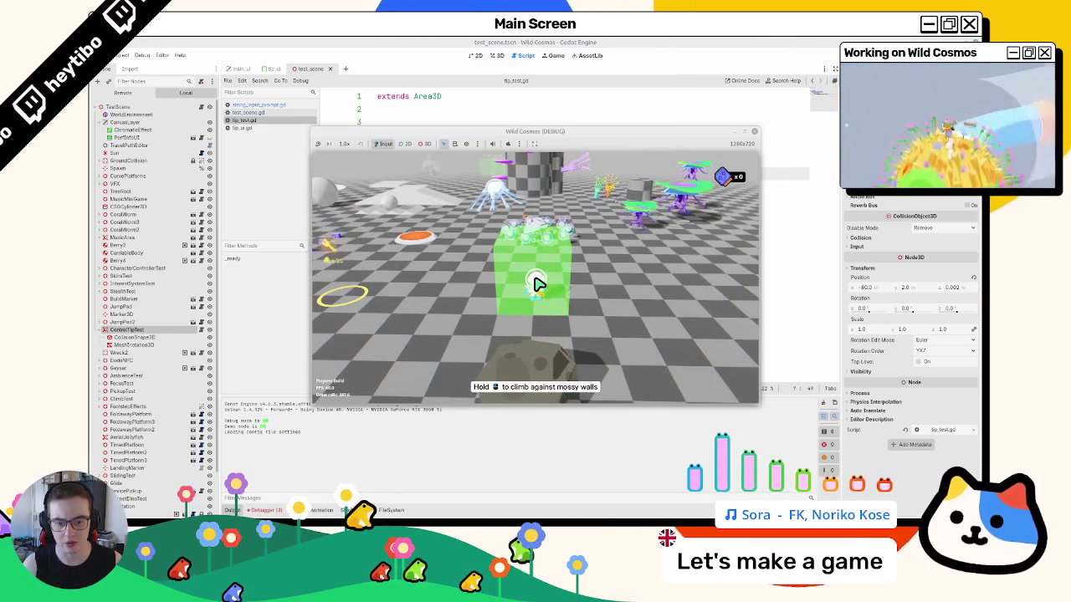
- Steer the player into the green mossy box to see the climb prompt, then stop
key(w)
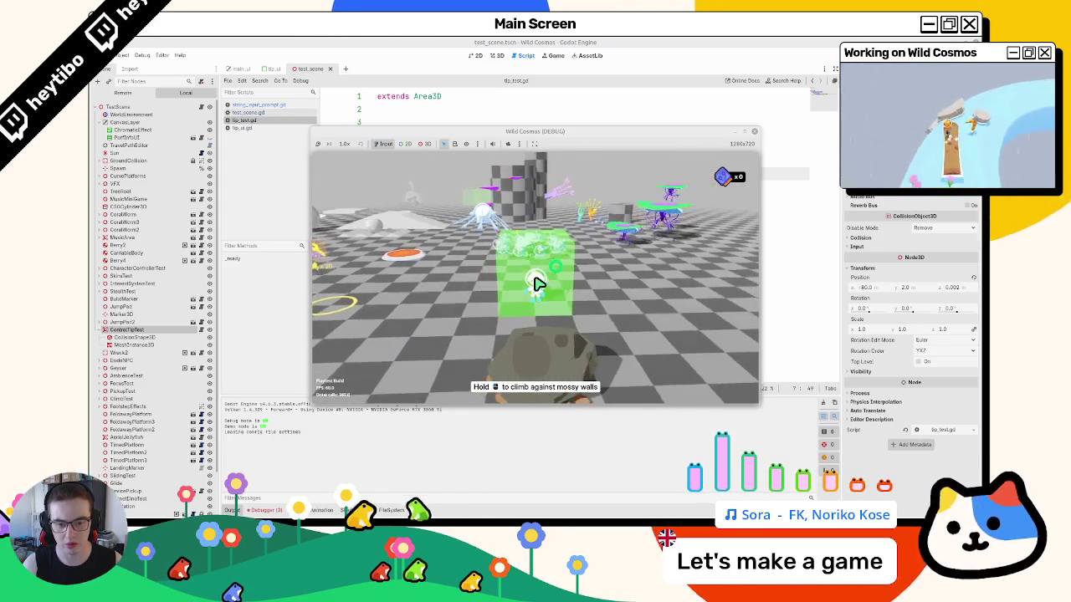
key(a)
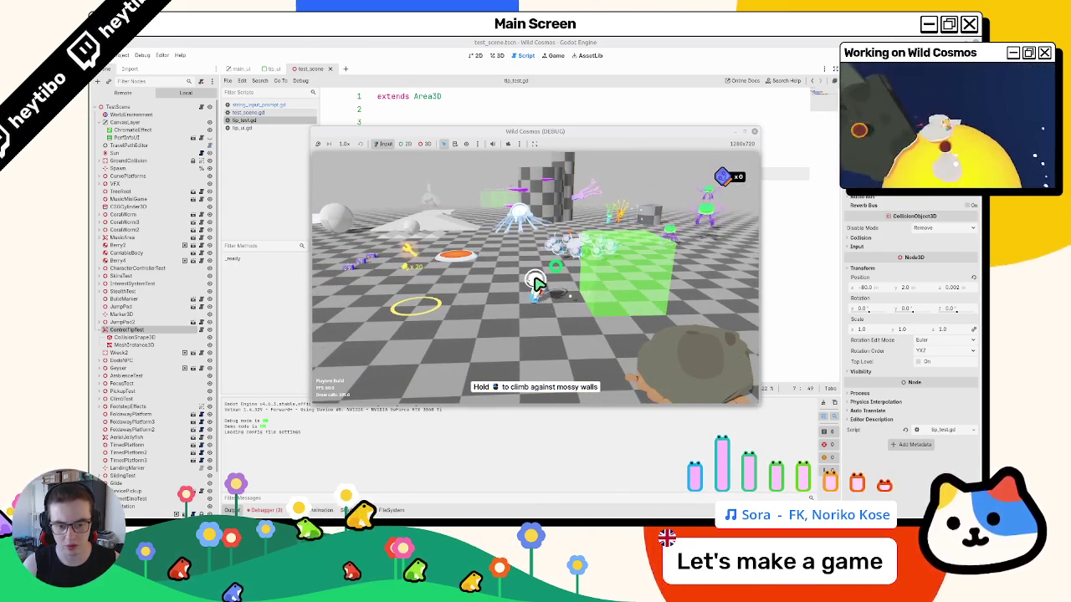
key(d)
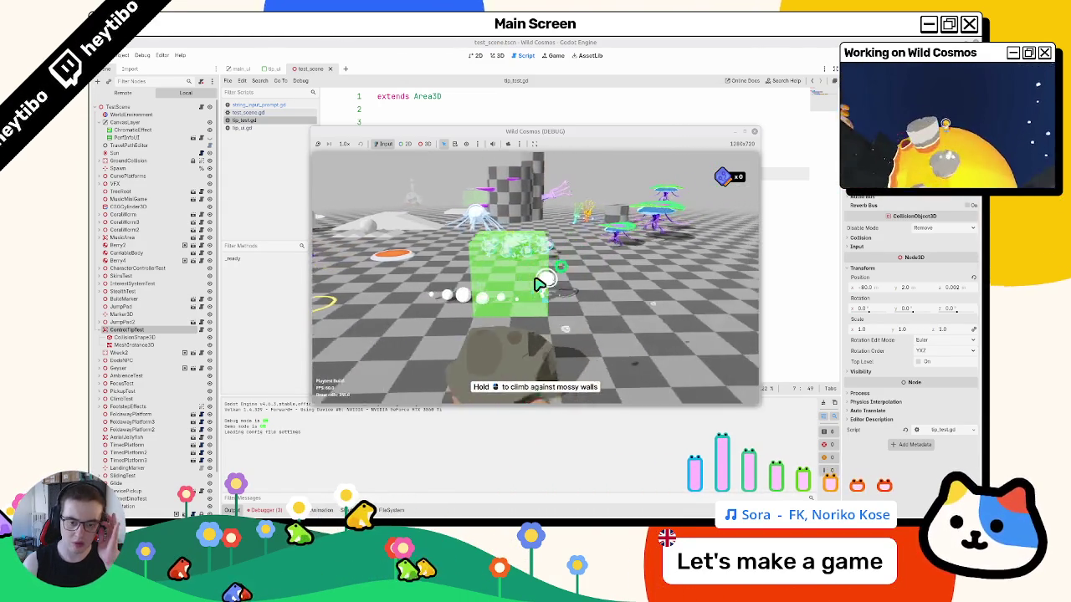
key(a)
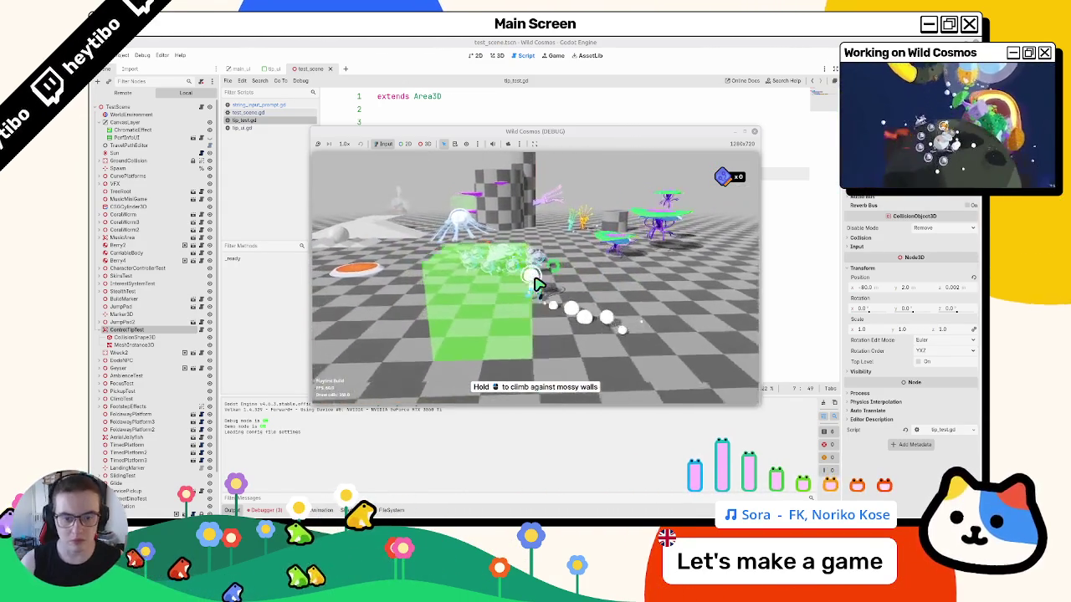
key(Escape)
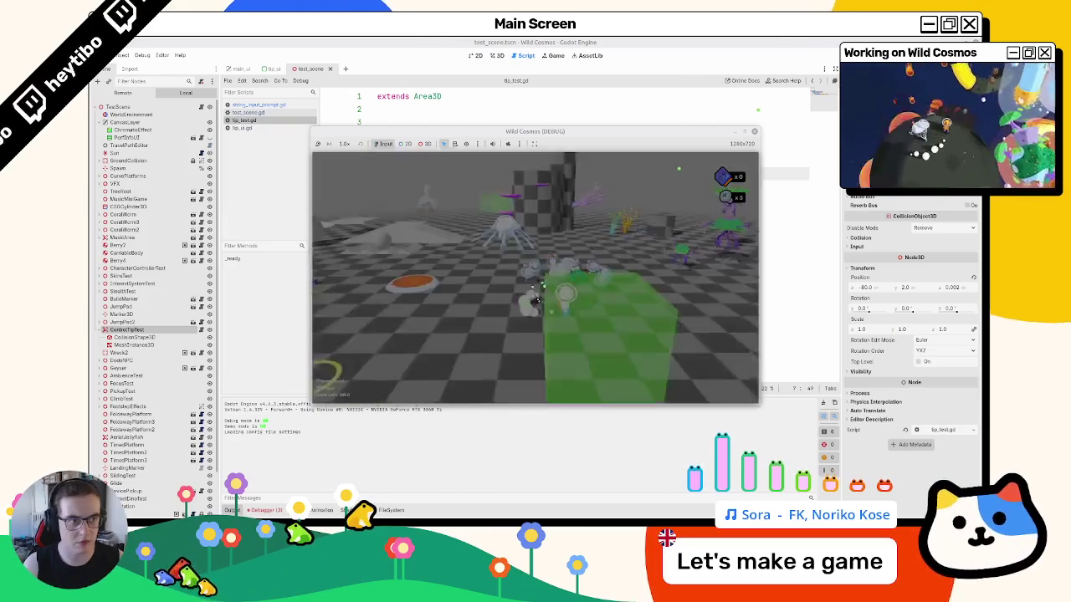
key(F8)
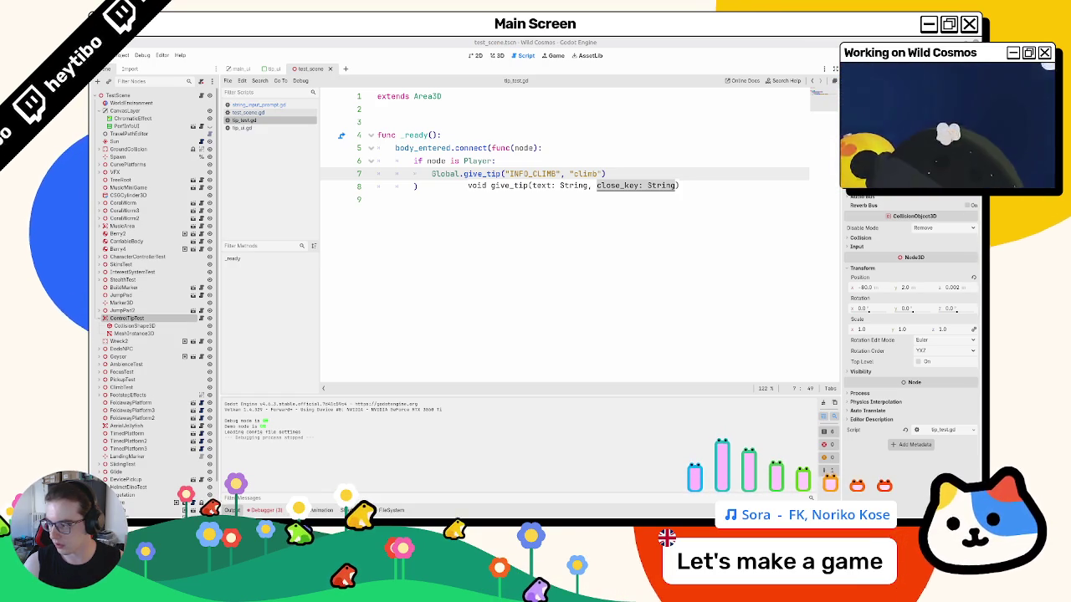
- Open the primordial_soup scene through quick open by typing 'primo'
click(523, 135)
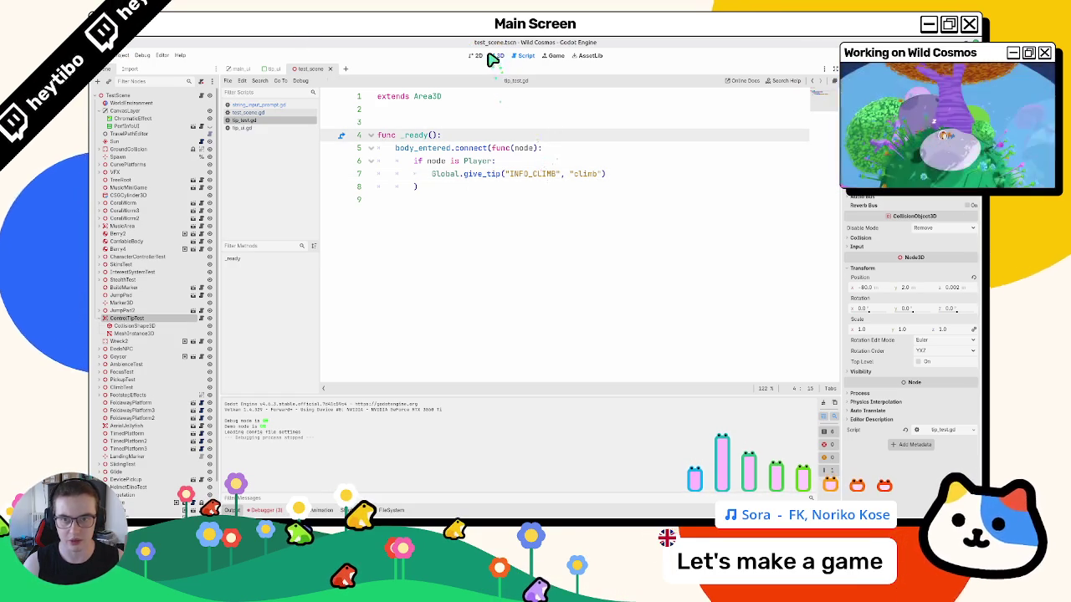
click(495, 57)
key(ctrl+shift+o)
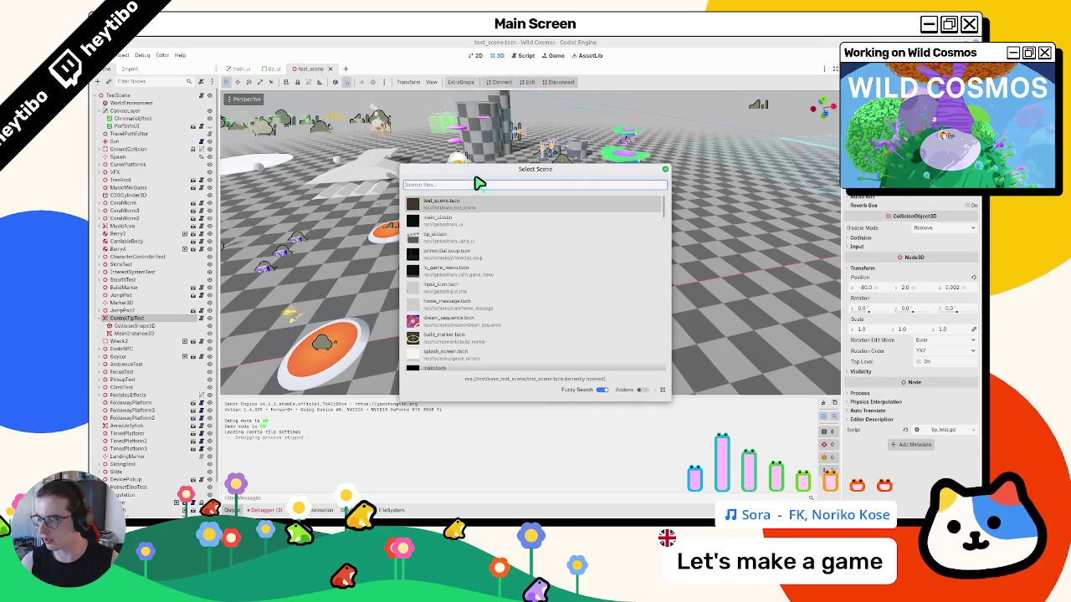
text(primo)
key(Return)
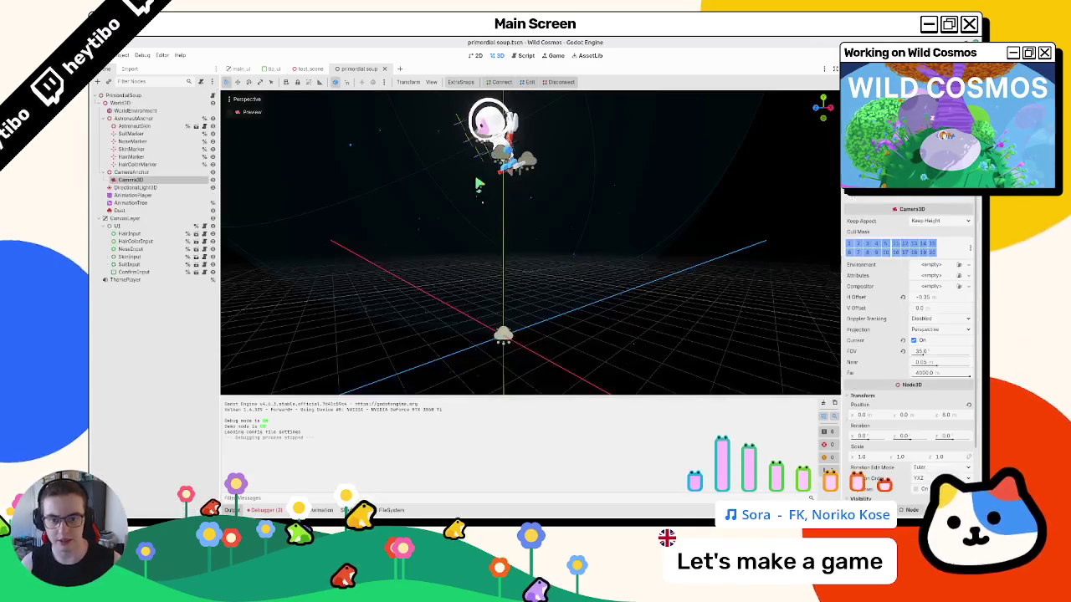
- Open ConfirmInput as its own scene and select its HBoxContainer row, cancelling the delete for now
click(129, 272)
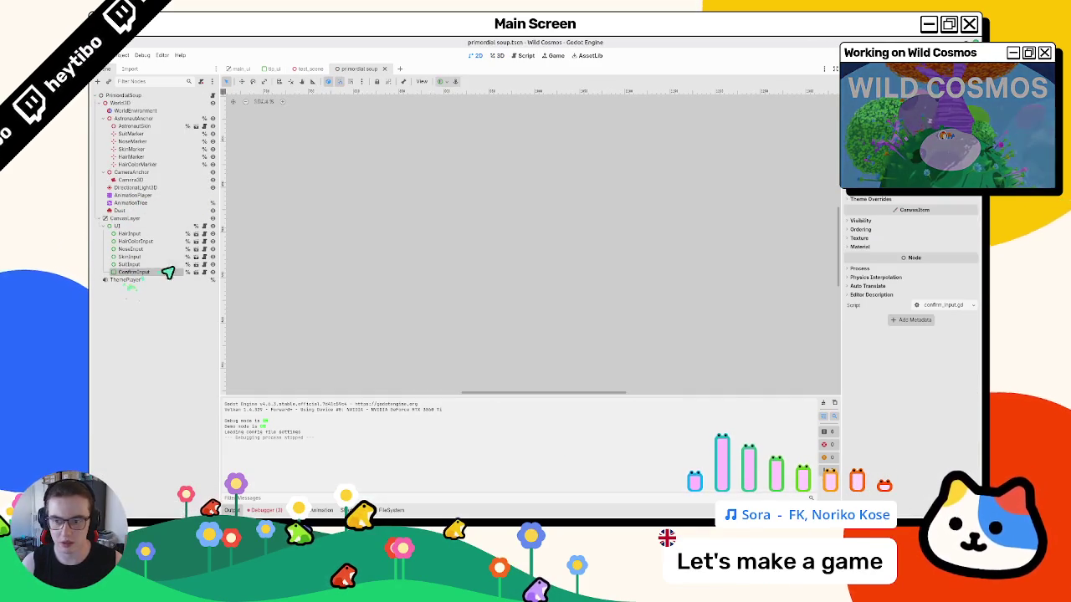
click(194, 274)
click(130, 118)
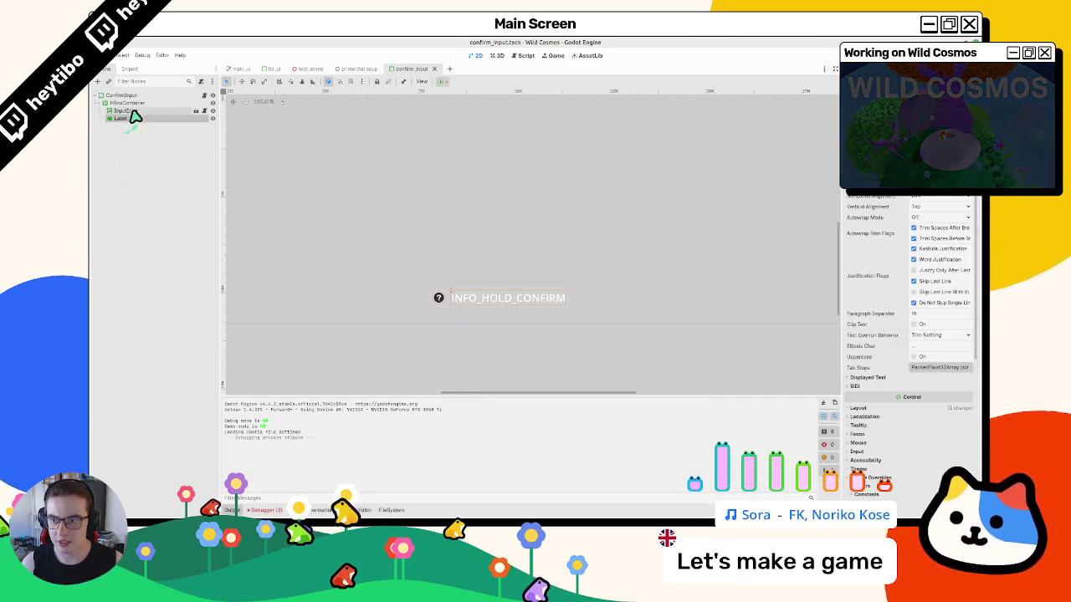
click(141, 104)
key(Delete)
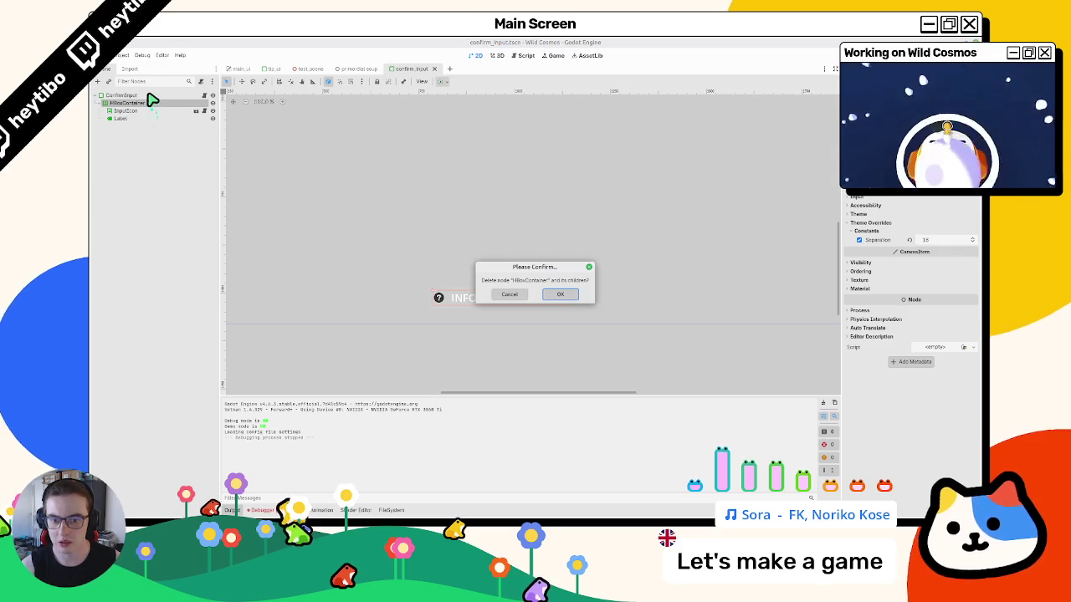
key(Return)
- Add a StringInputPrompt child, make it ConfirmInput's first child, and test-run the game
key(ctrl+a)
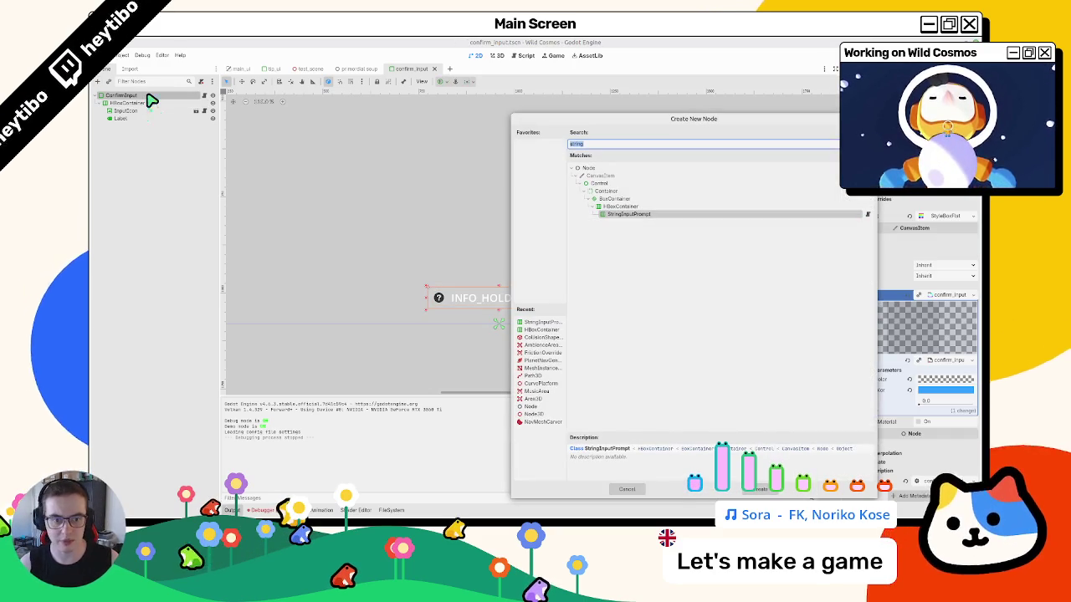
key(Return)
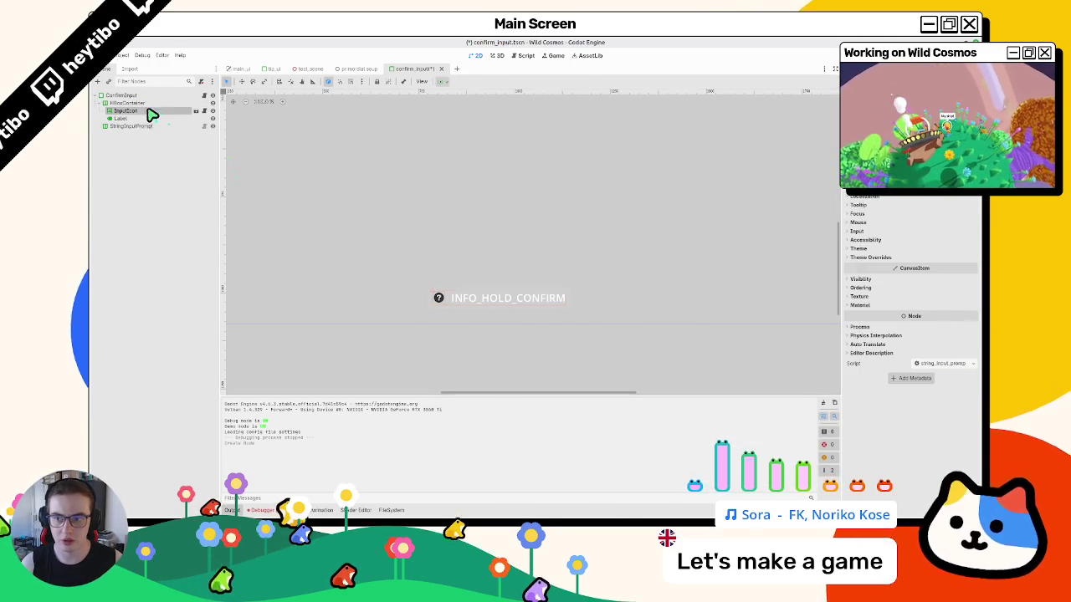
click(140, 120)
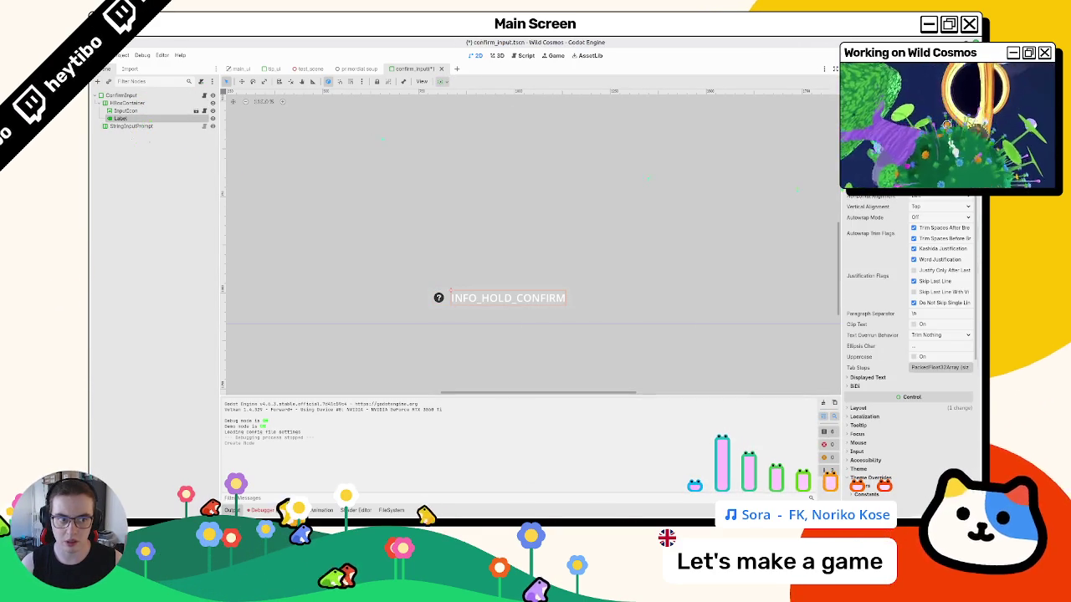
click(134, 126)
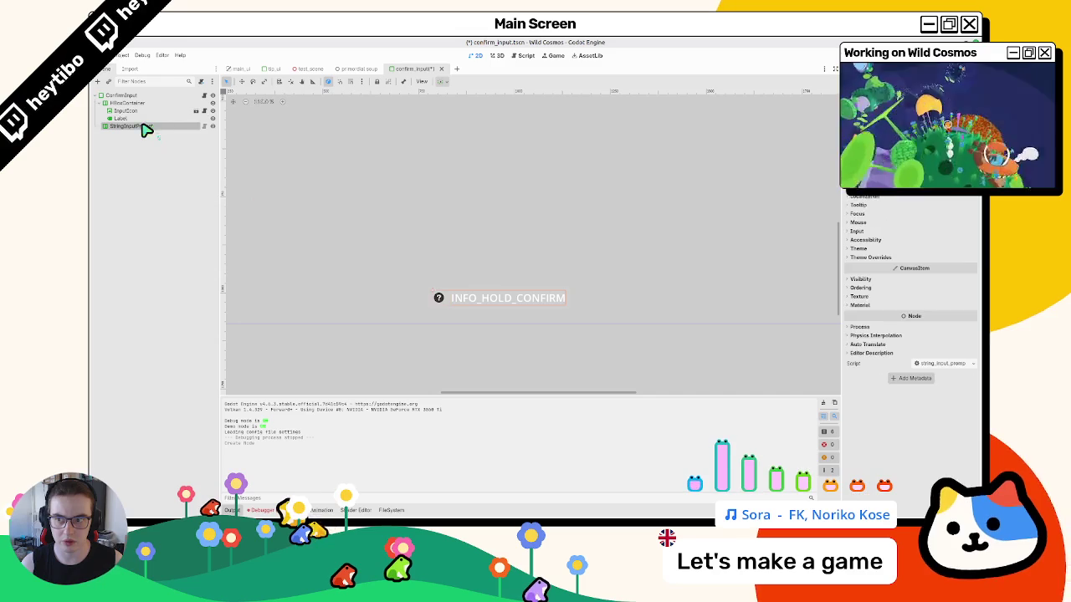
drag(144, 107, 139, 108)
key(F5)
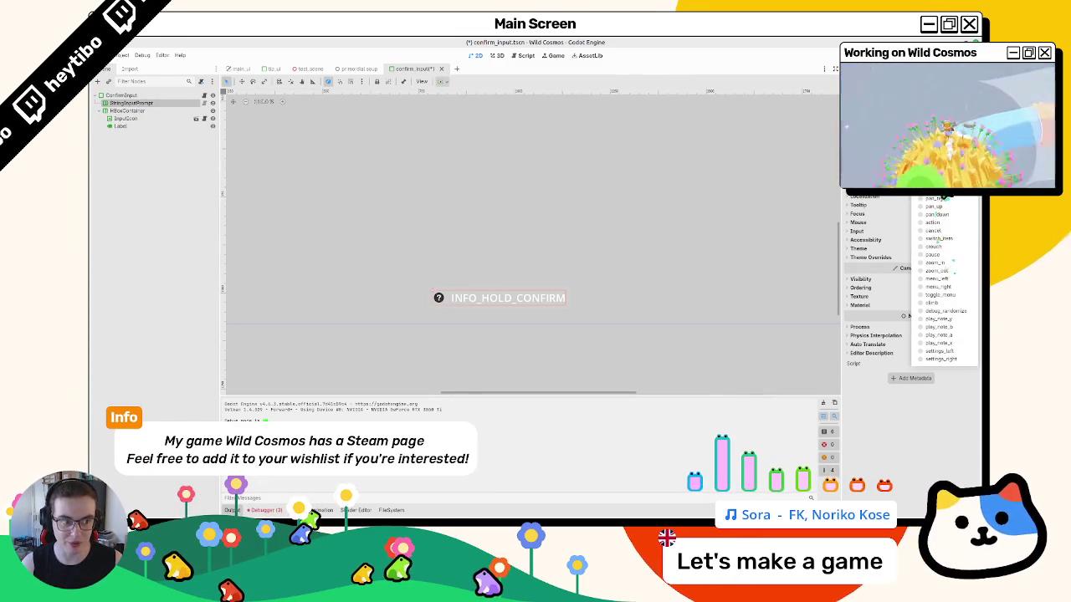
- Delete the old HBoxContainer row and run the primordial_soup scene with F6
click(133, 119)
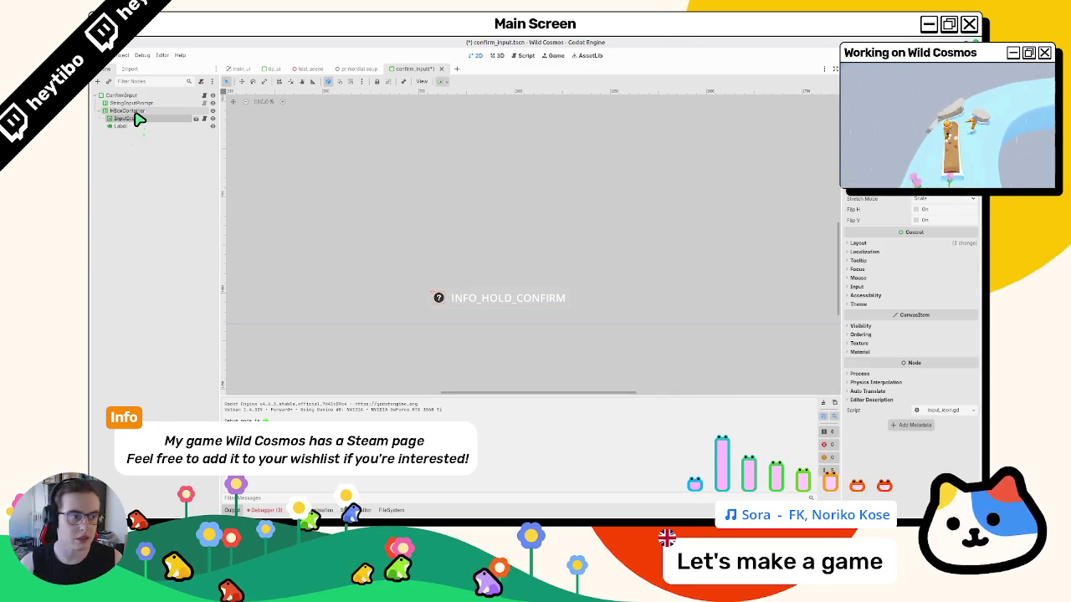
click(134, 111)
key(Delete)
key(Return)
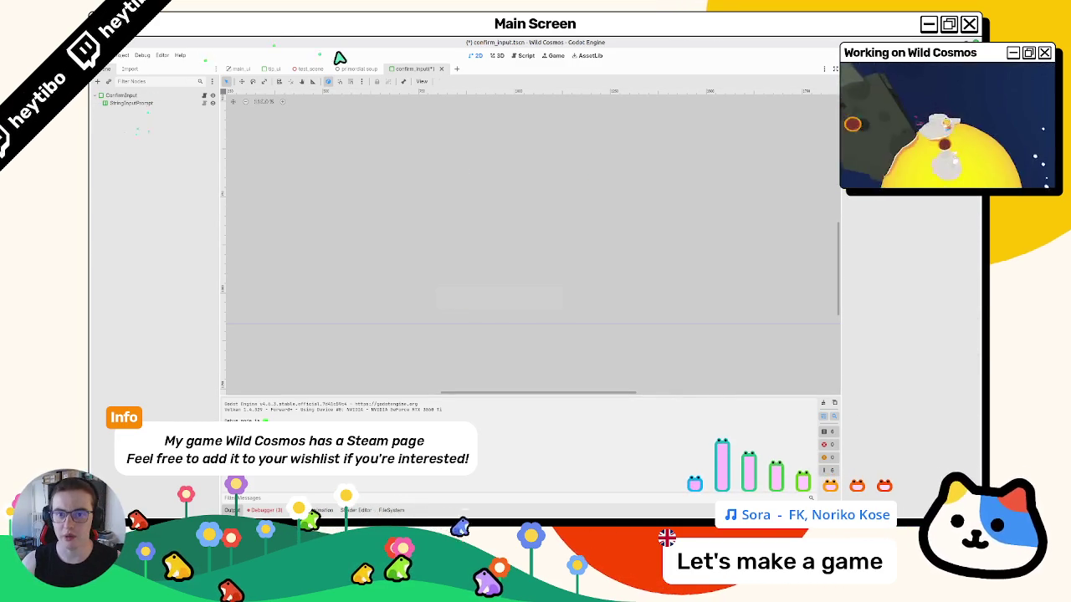
click(356, 68)
key(F6)
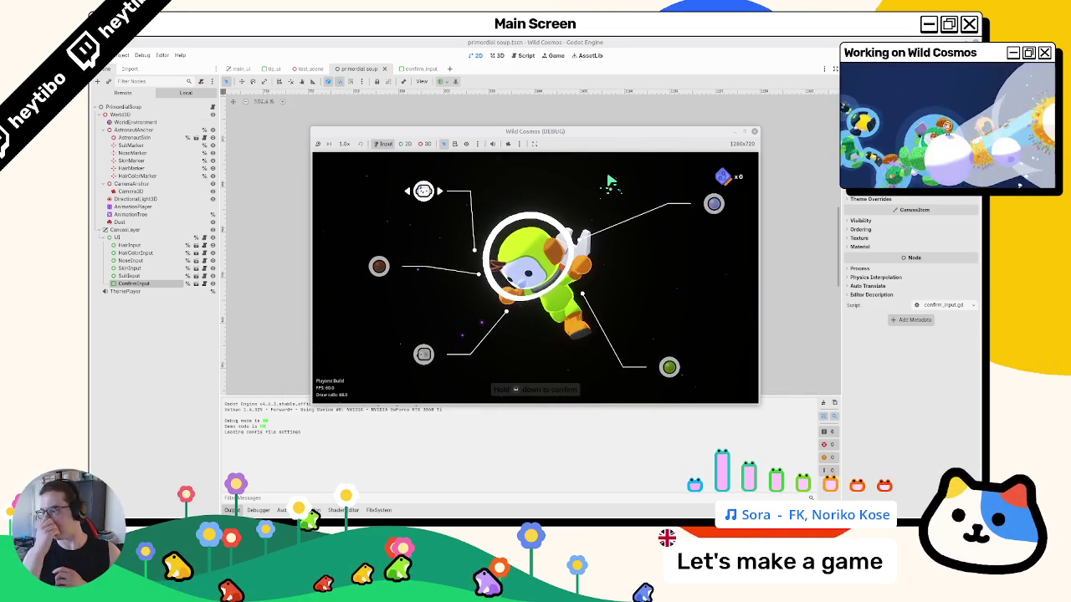
- Hold space to test the prompt fill, stop the game, and open the StringInputPrompt script
key(space)
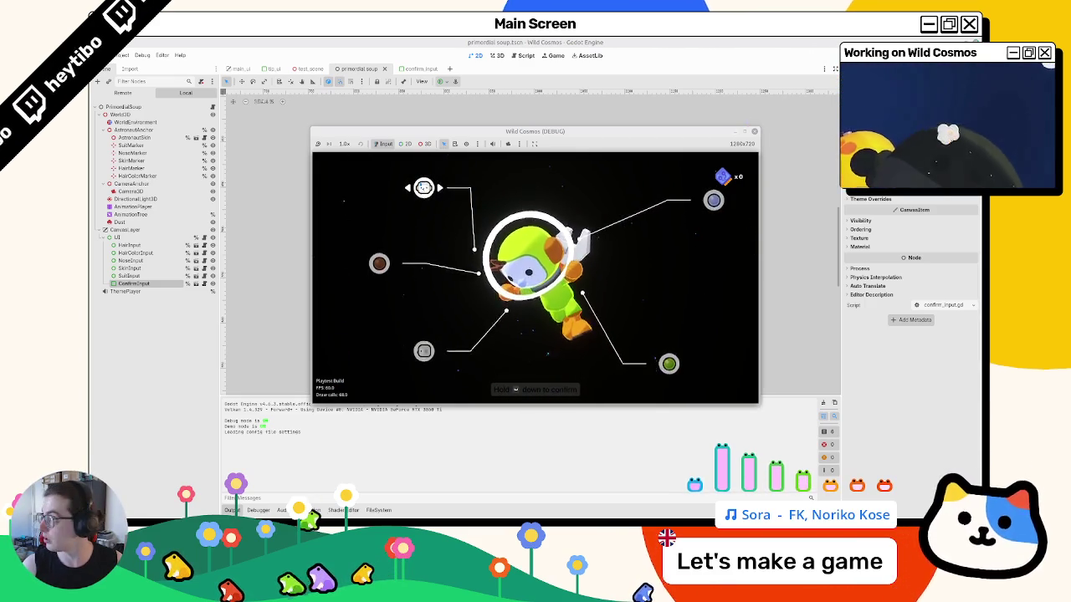
key(F8)
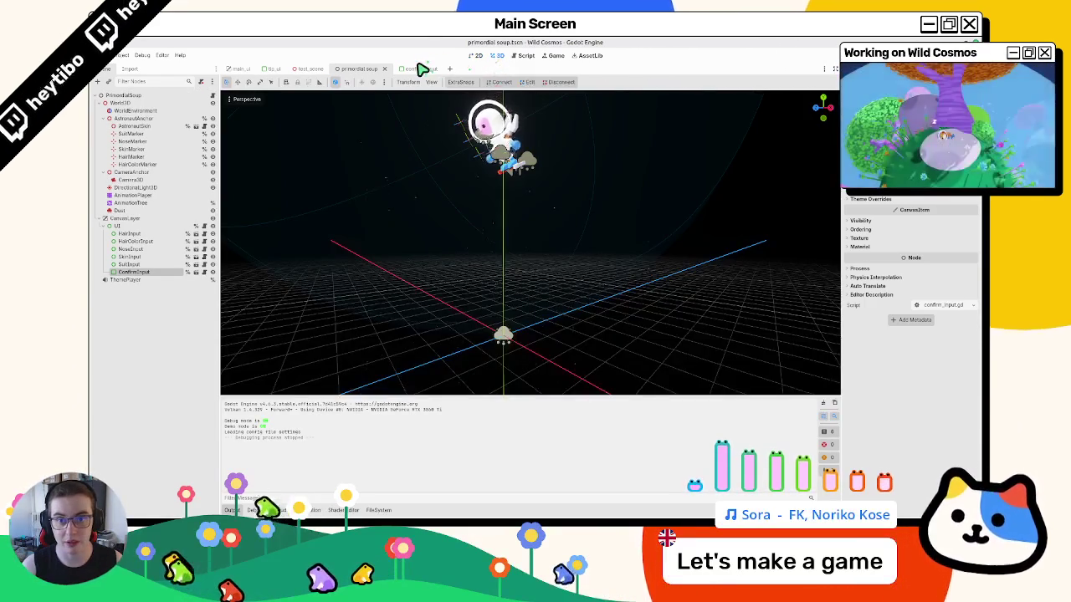
click(421, 69)
click(513, 56)
click(497, 55)
click(478, 55)
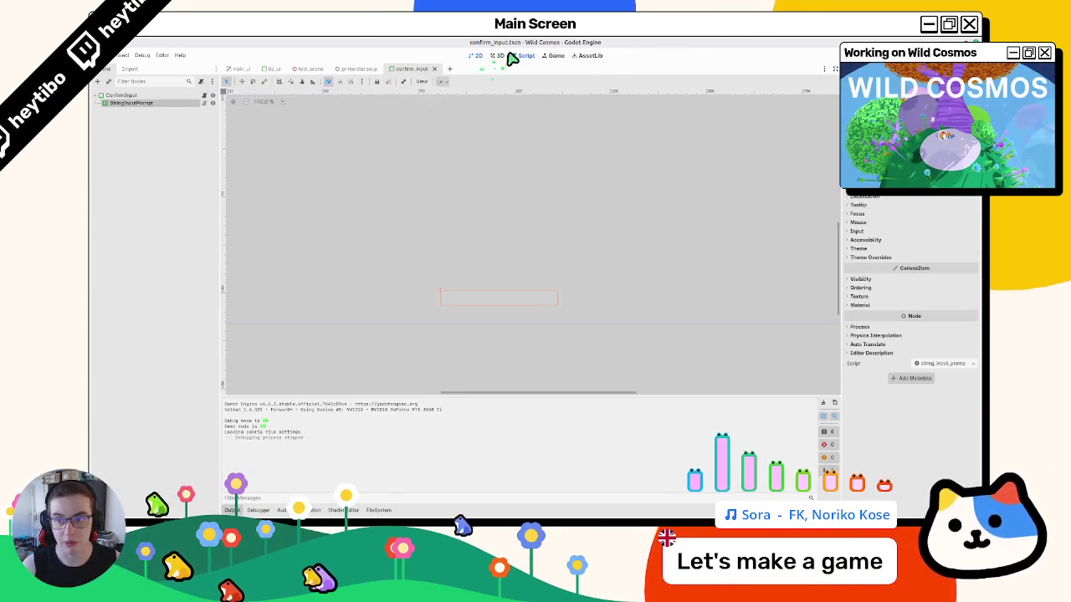
click(205, 103)
scroll(446, 215, up, 10)
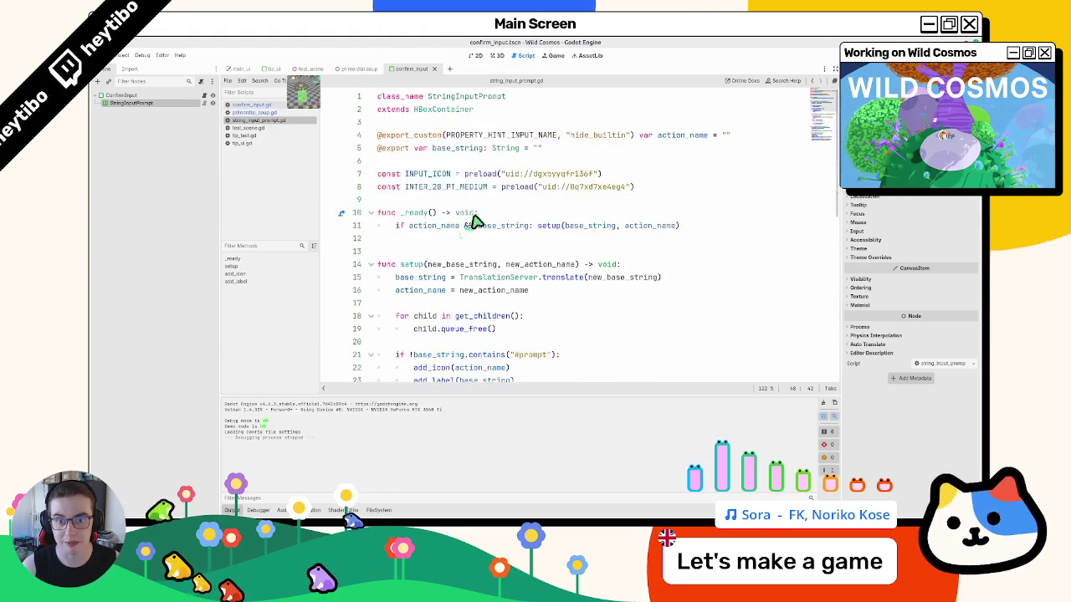
click(659, 152)
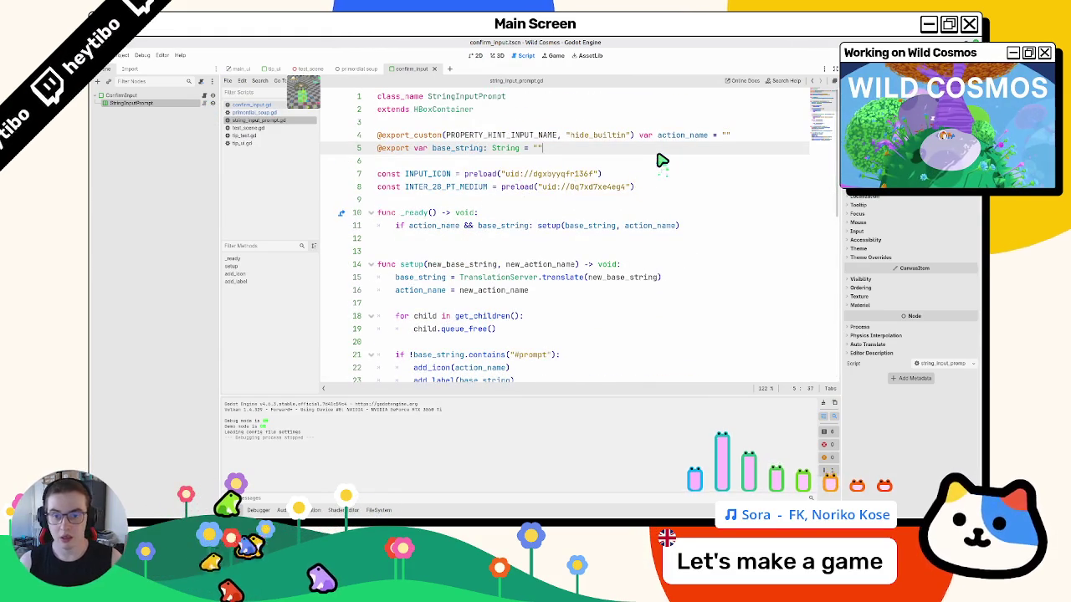
key(Return)
text(@export var font_color: S)
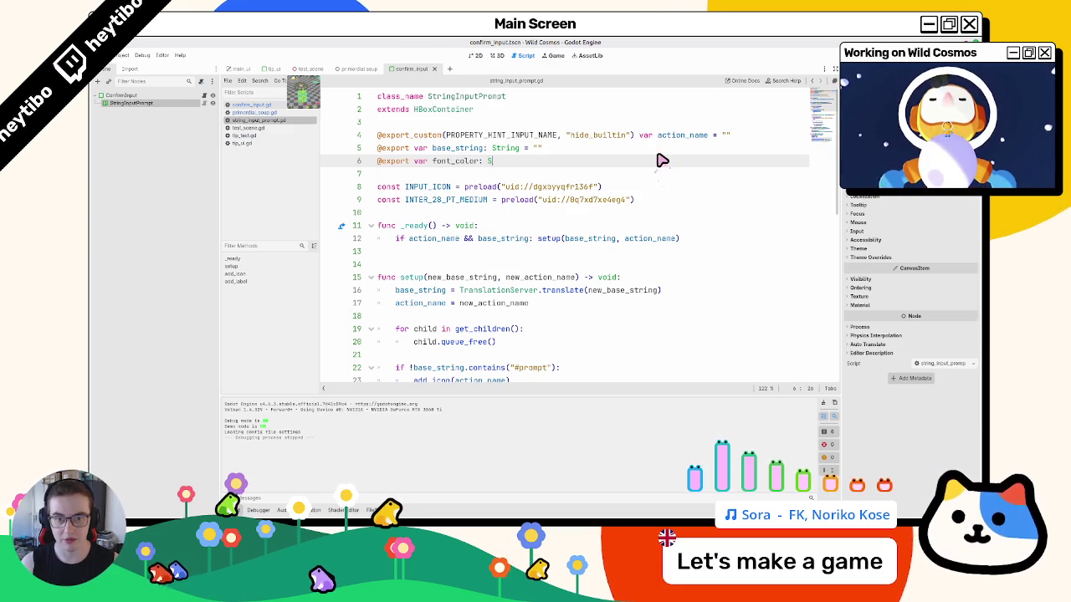
key(BackSpace)
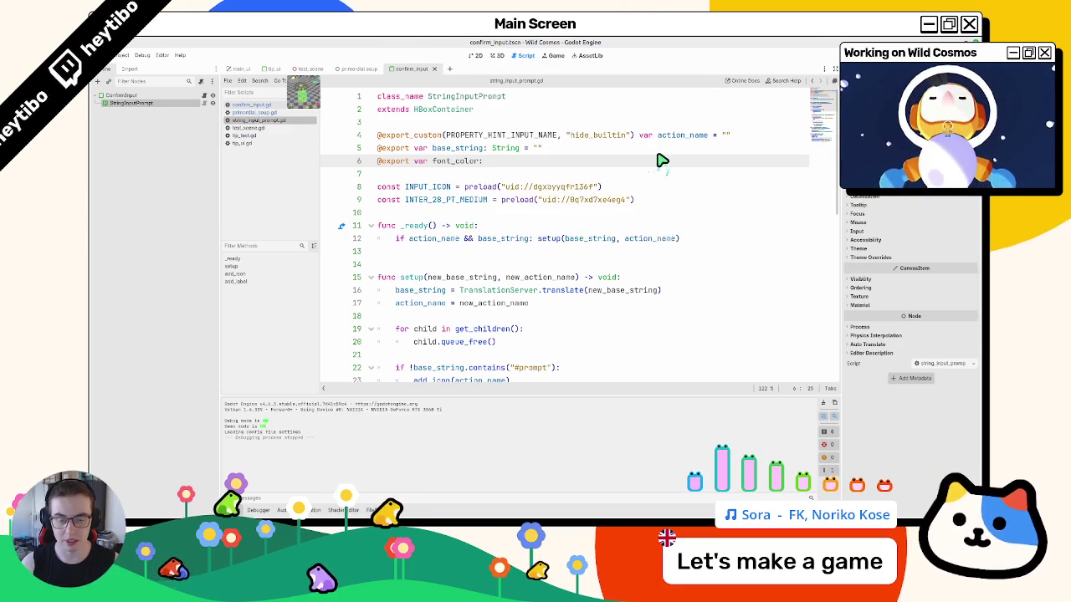
text(Color.)
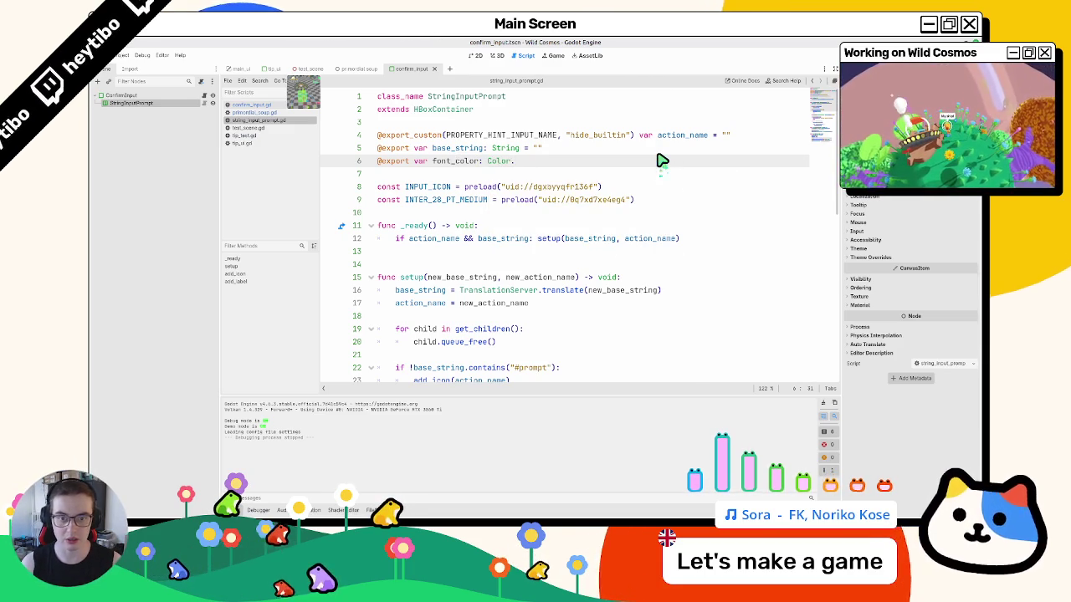
text(wh)
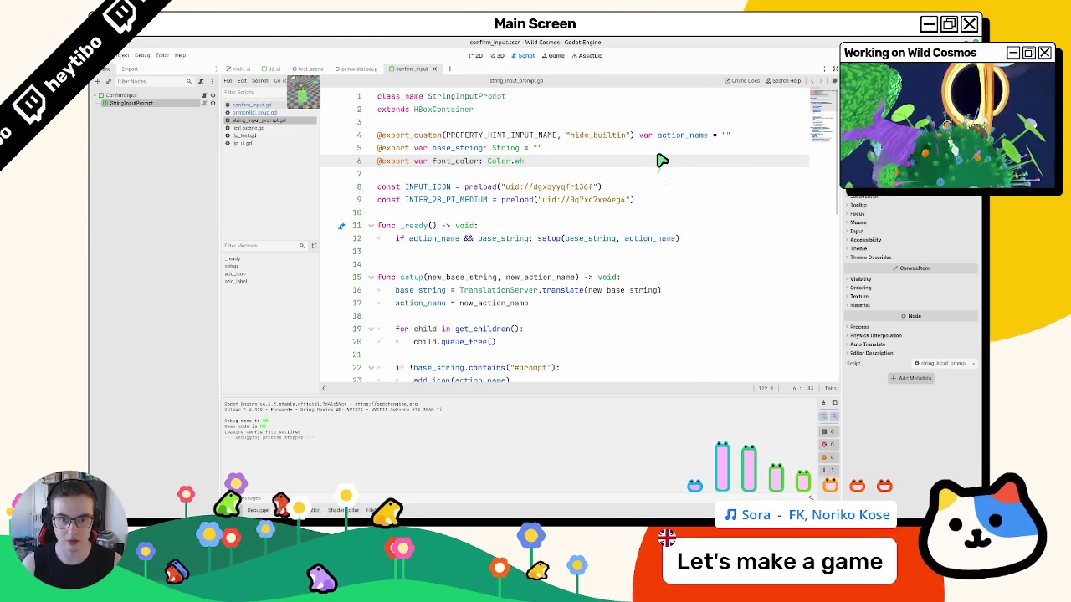
key(BackSpace)
text(= )
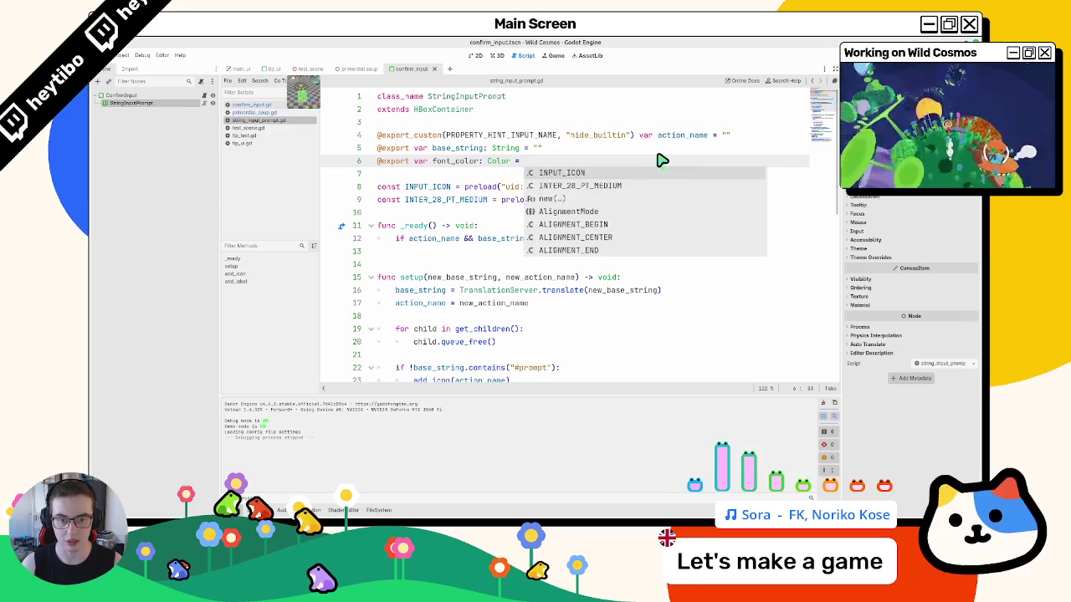
text(Color.w)
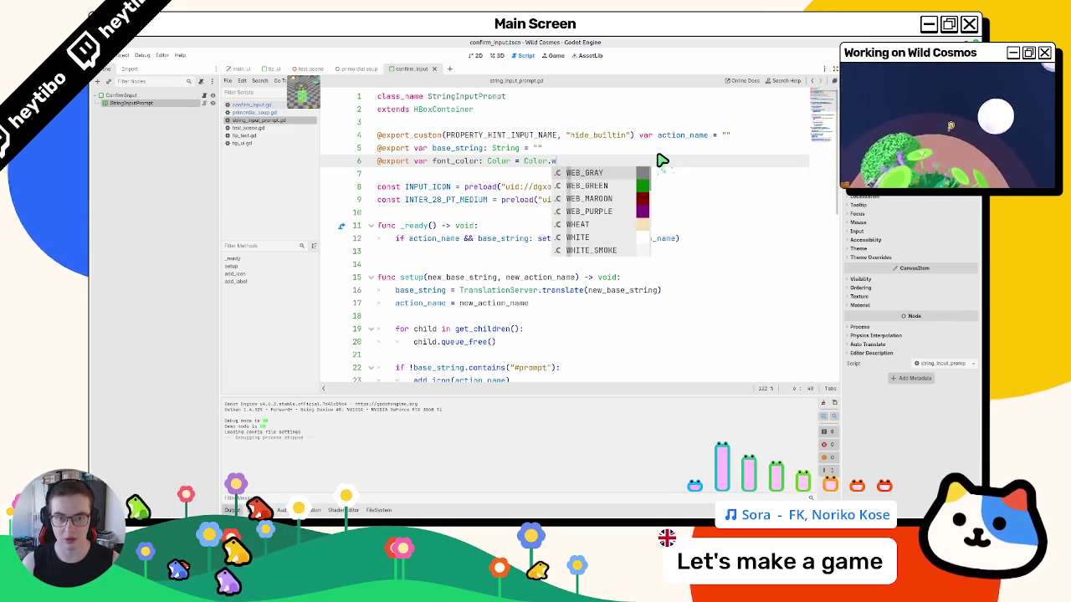
text(black)
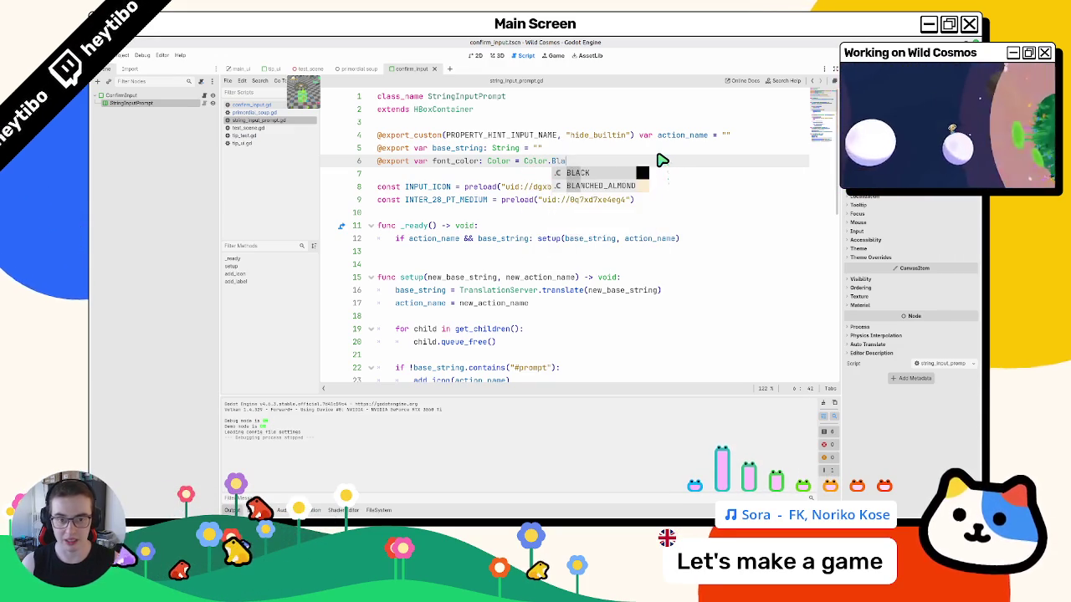
key(Return)
- Replace Color.BLACK in the label colour override with font_color
double_click(437, 165)
key(ctrl+c)
scroll(540, 263, down, 10)
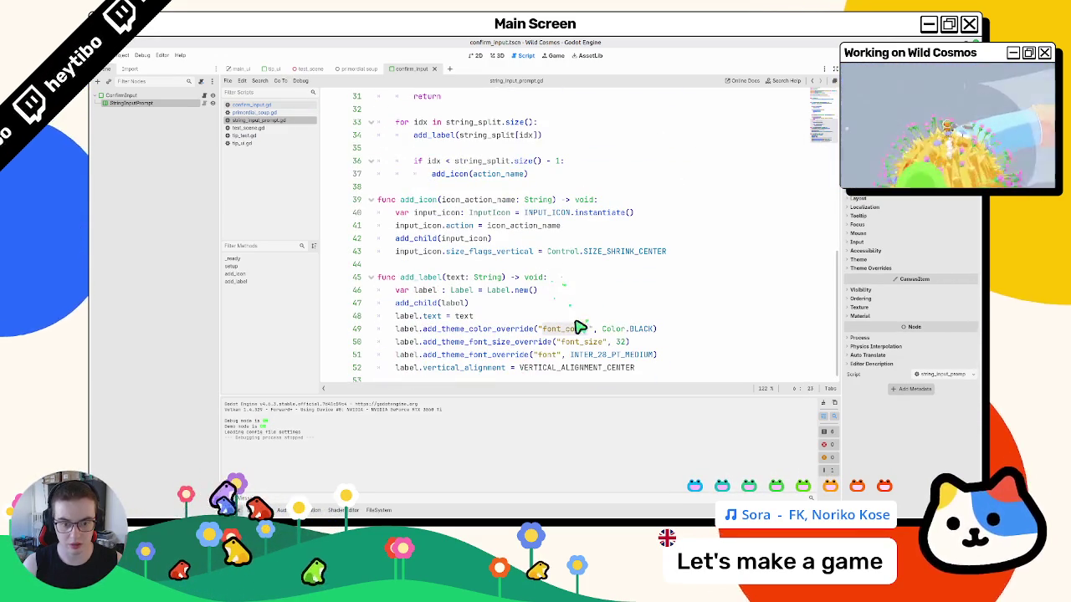
drag(600, 328, 658, 329)
key(ctrl+v)
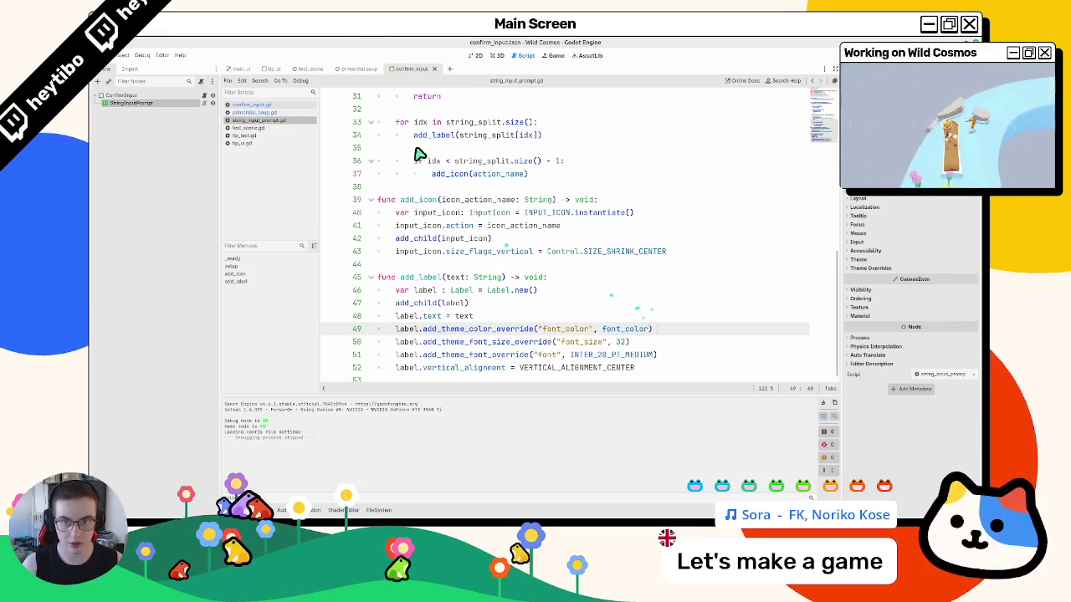
click(358, 68)
click(492, 56)
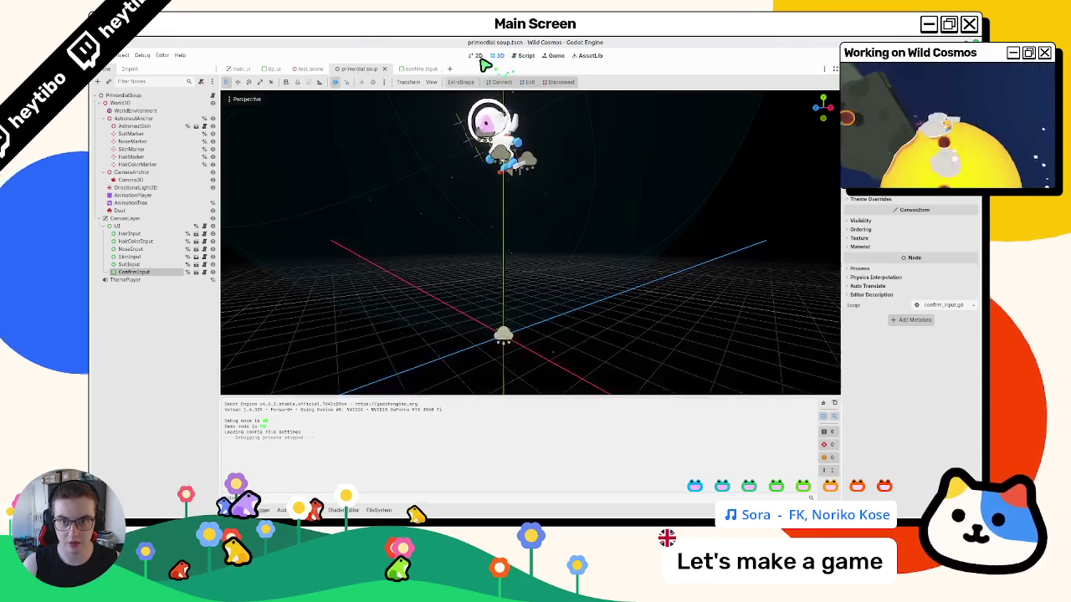
- Run the primordial_soup scene with F6 and maximise the game window
click(475, 55)
click(414, 69)
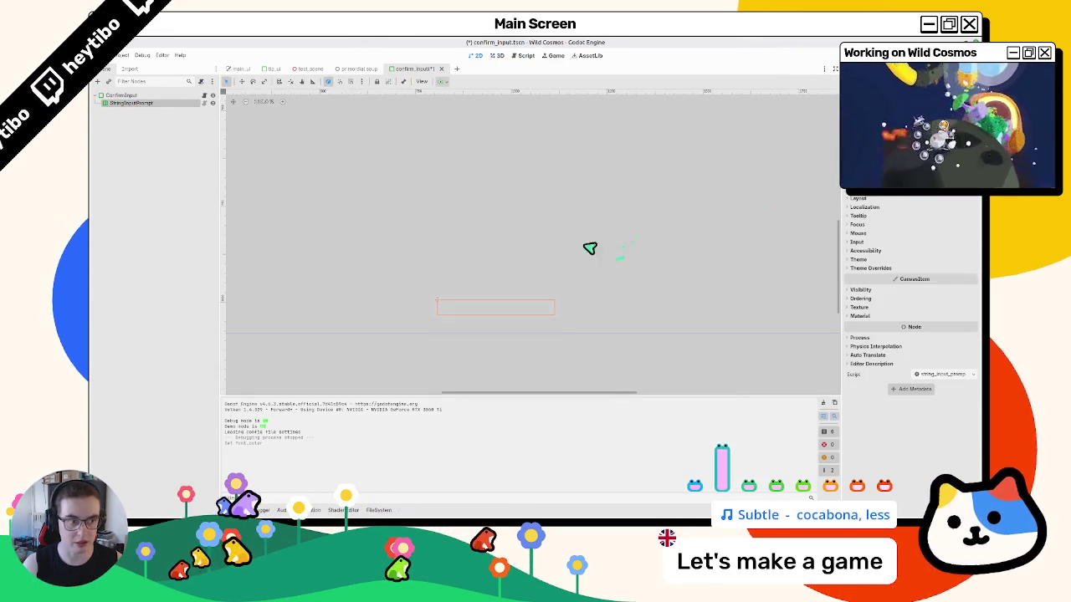
click(356, 70)
key(F6)
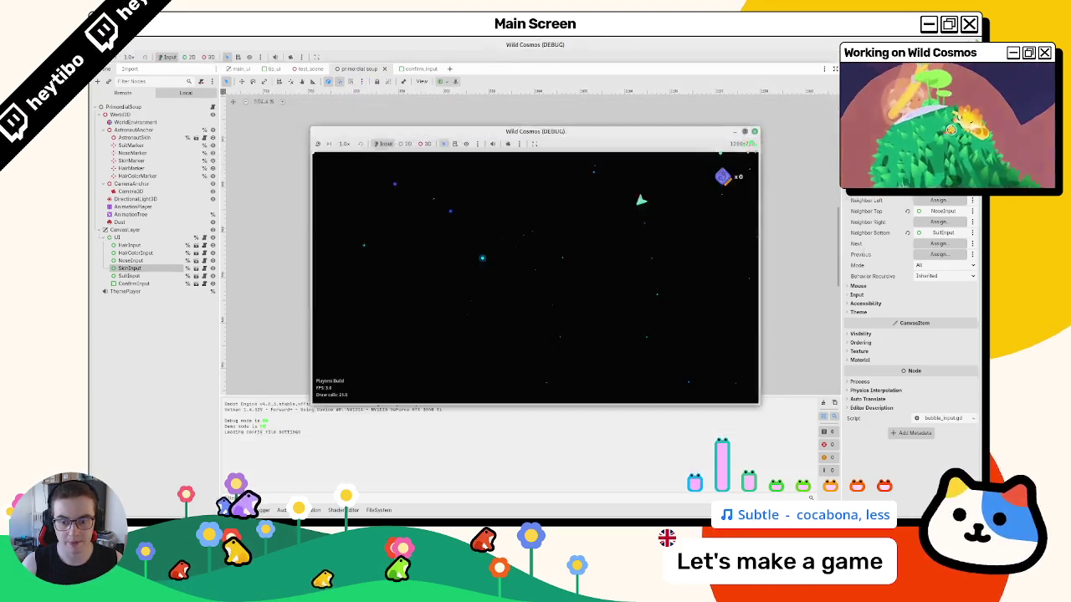
click(751, 135)
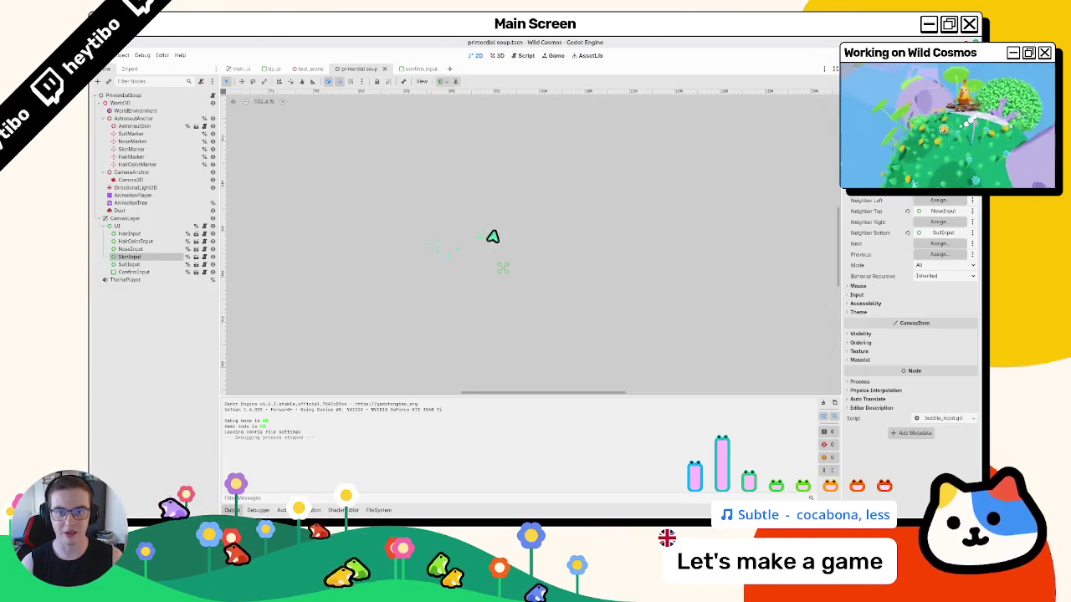
- Close the confirm_input and primordial_soup scene tabs and clear the Output log
click(409, 69)
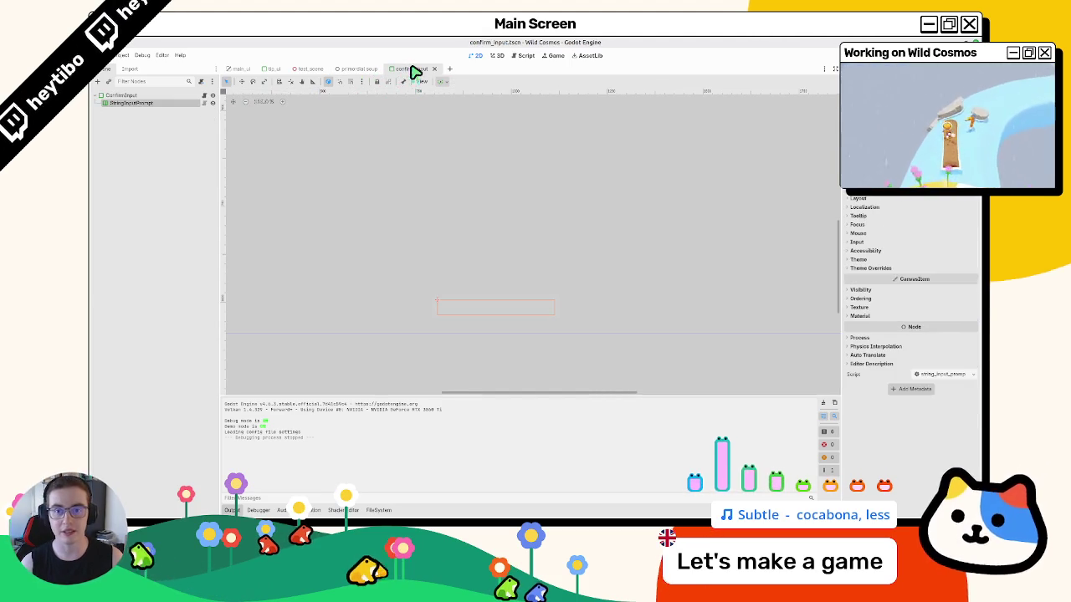
middle_click(415, 72)
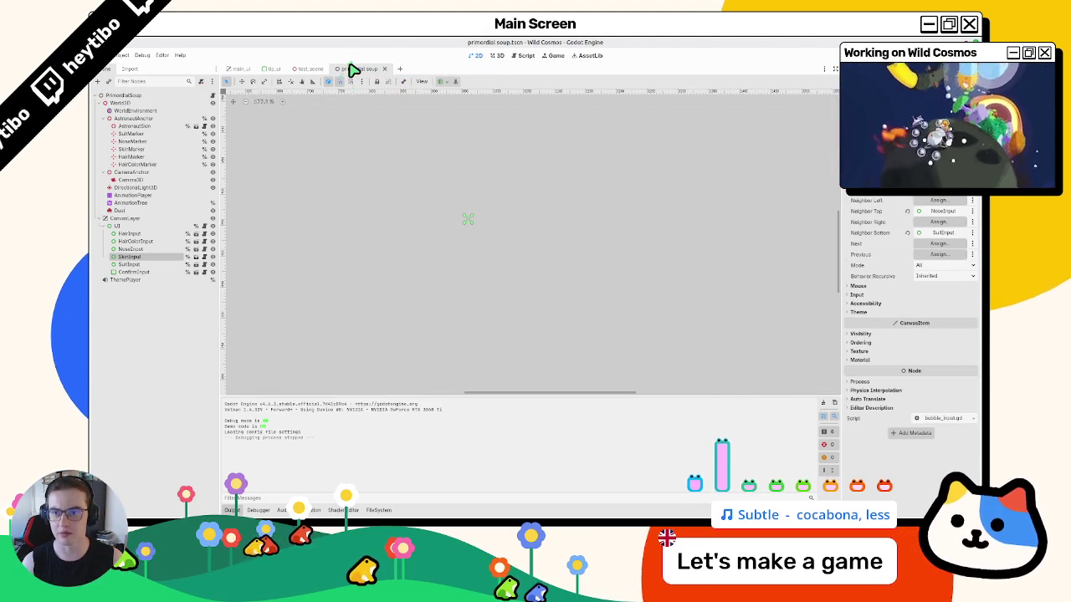
middle_click(353, 70)
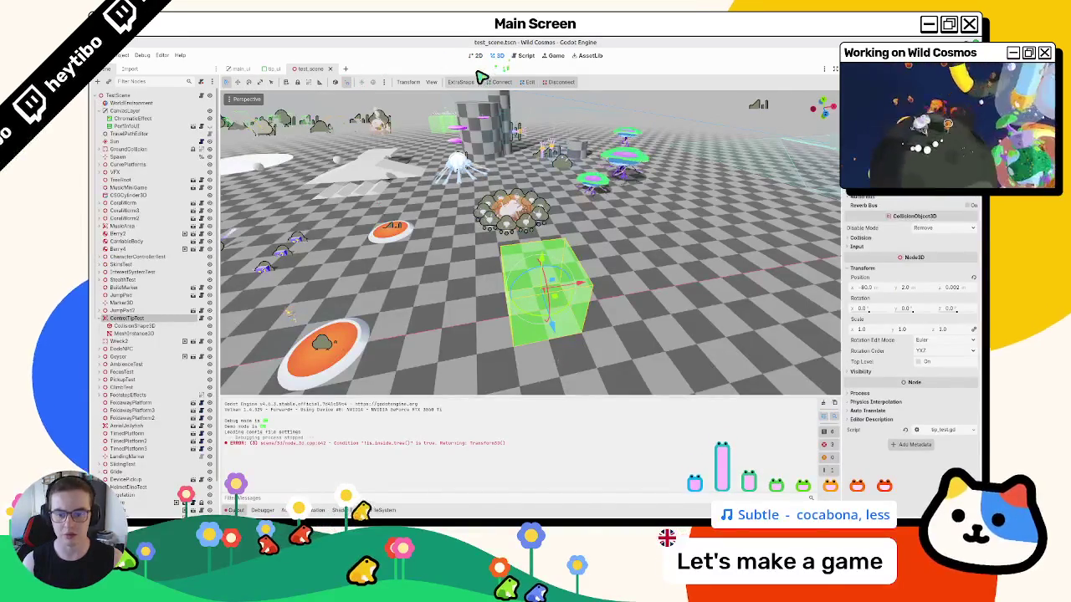
click(834, 404)
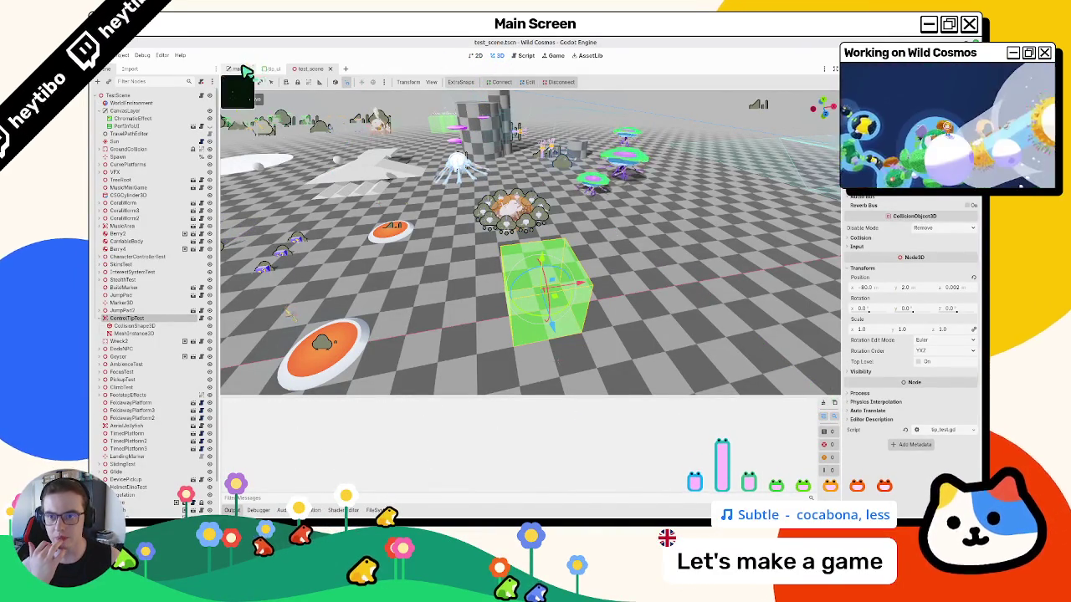
- Run test_scene with F6, move the character briefly, pause, then exit the game
click(242, 69)
click(277, 69)
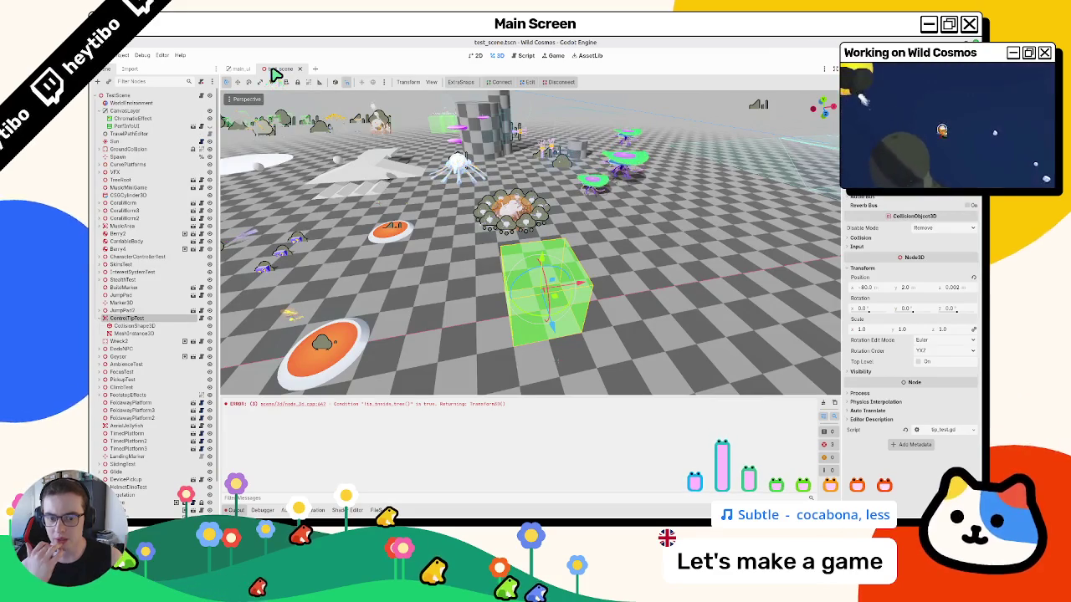
key(F6)
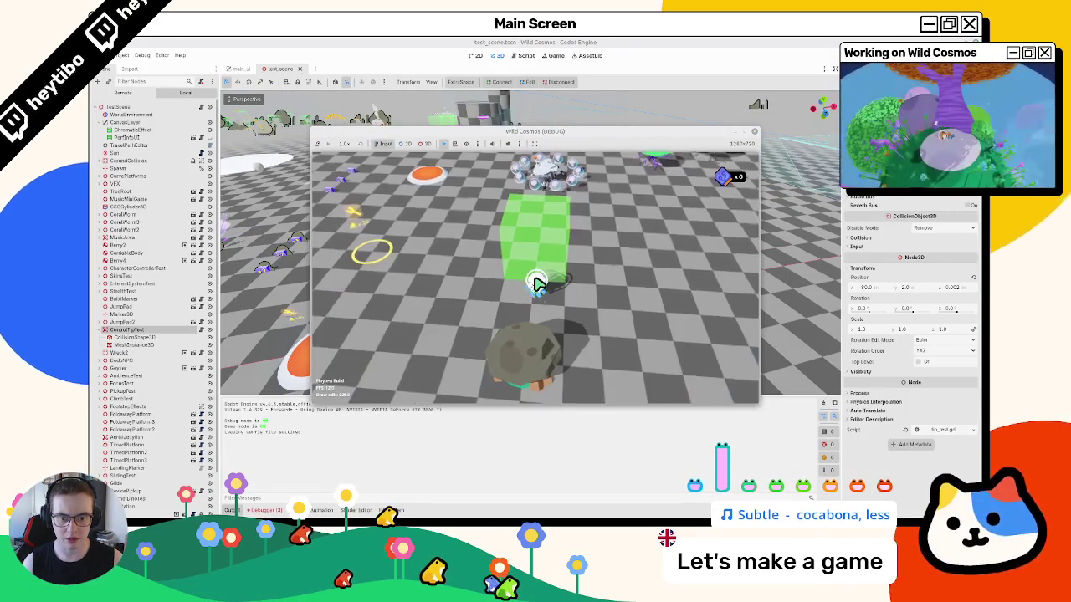
key(d)
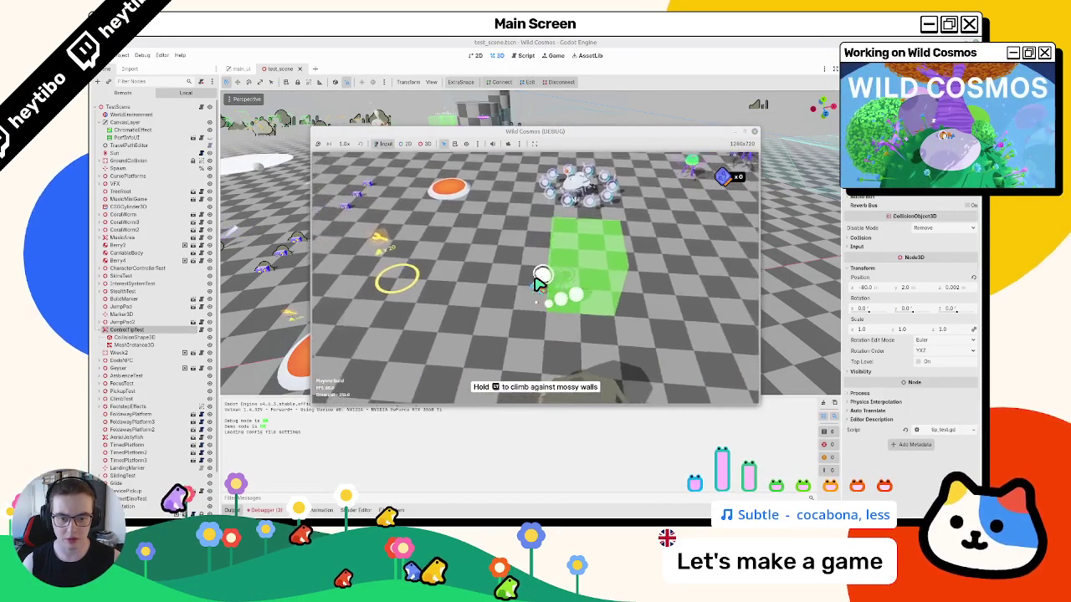
key(Escape)
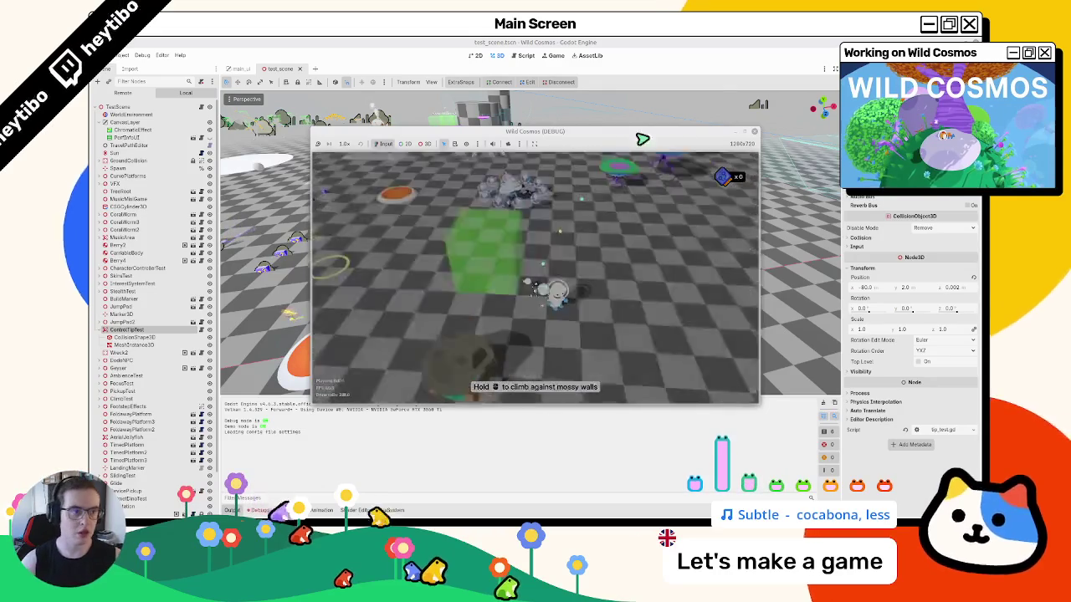
key(F8)
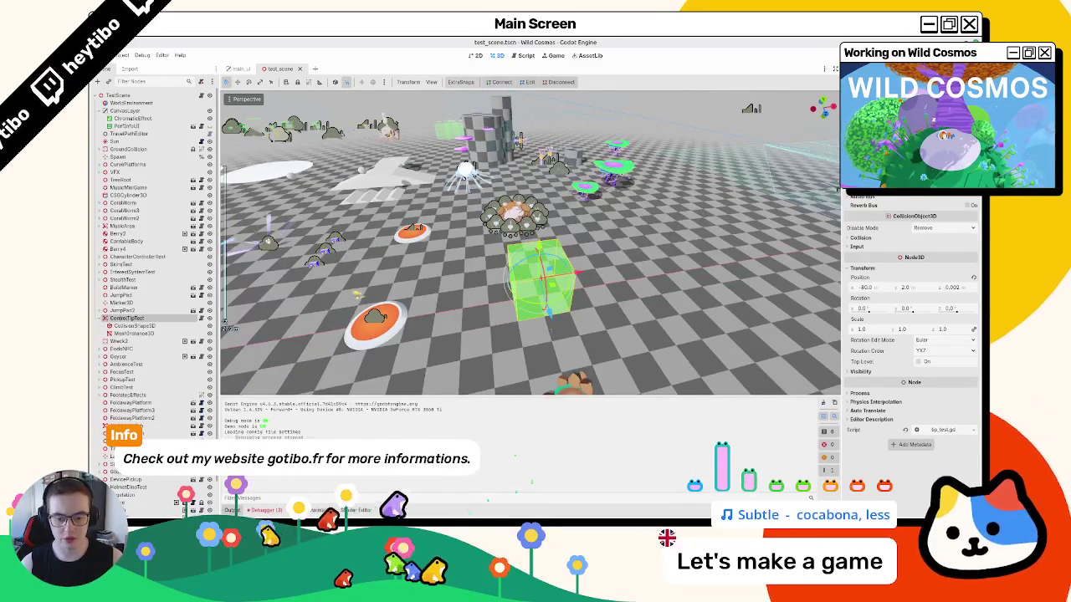
mouse_move(423, 502)
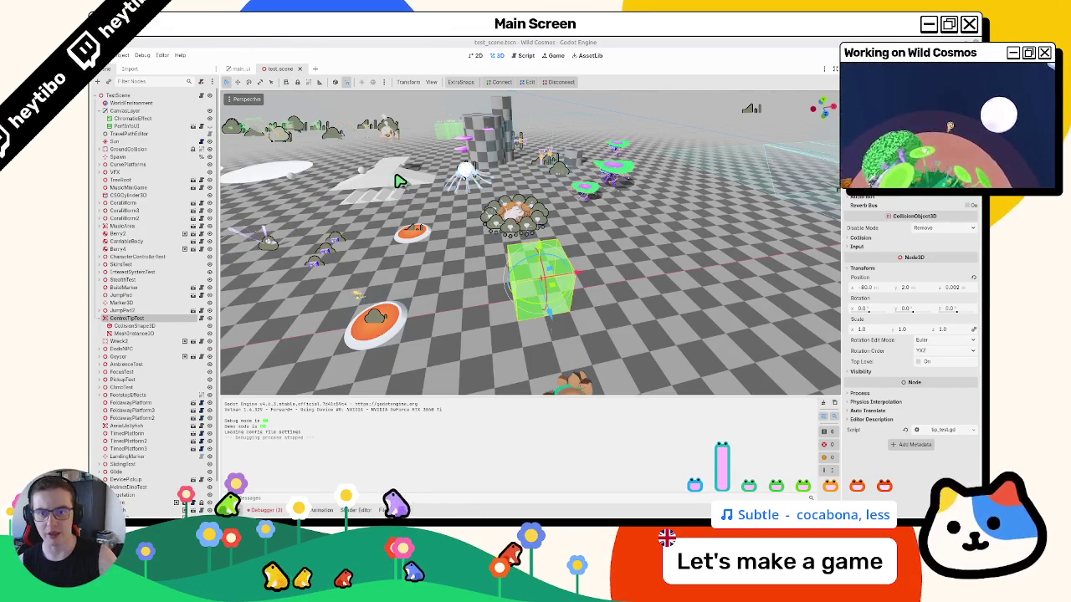
- Run main.tscn full screen, hold space through astronaut customisation to the title screen, then stop it
drag(423, 192, 294, 138)
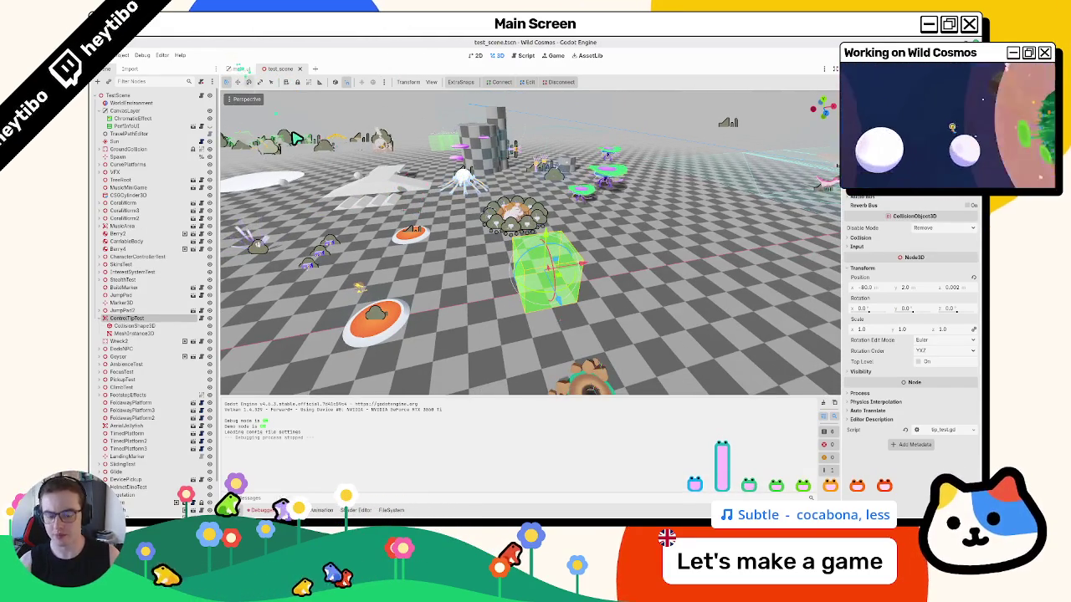
key(ctrl+shift+o)
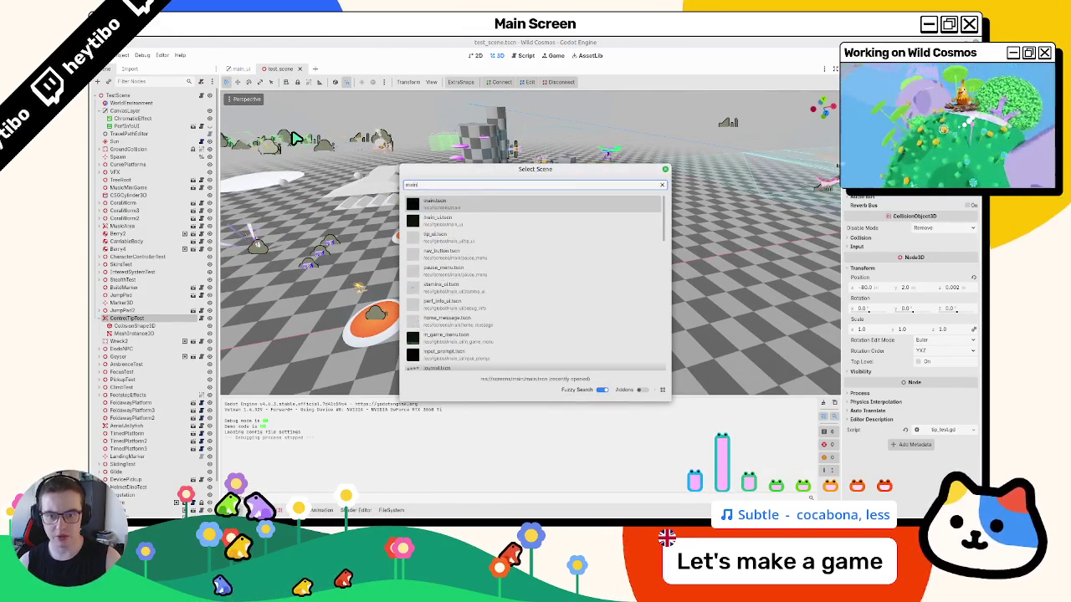
key(Return)
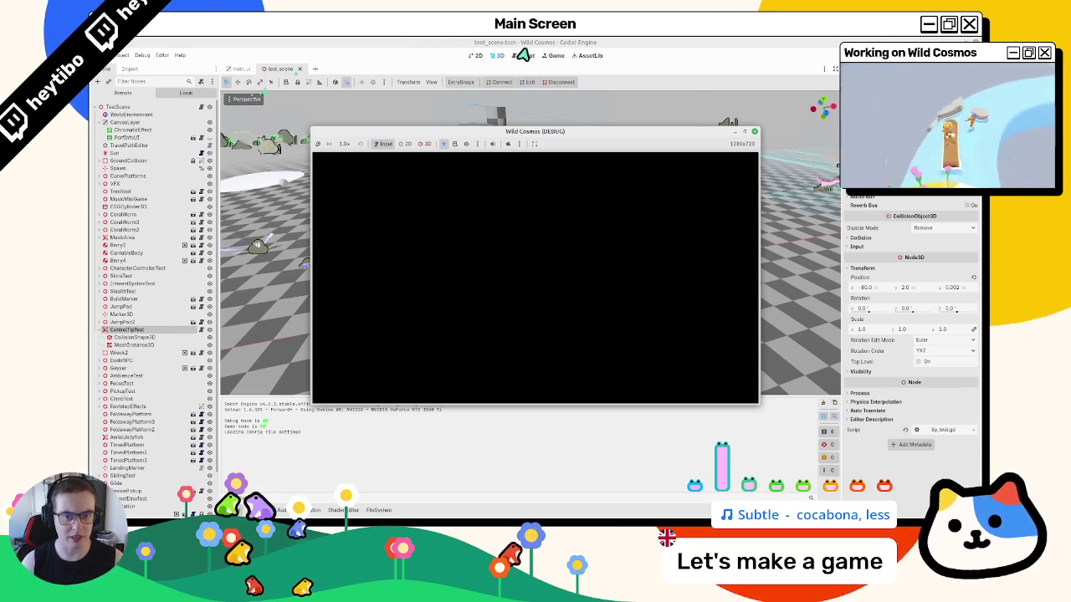
click(744, 131)
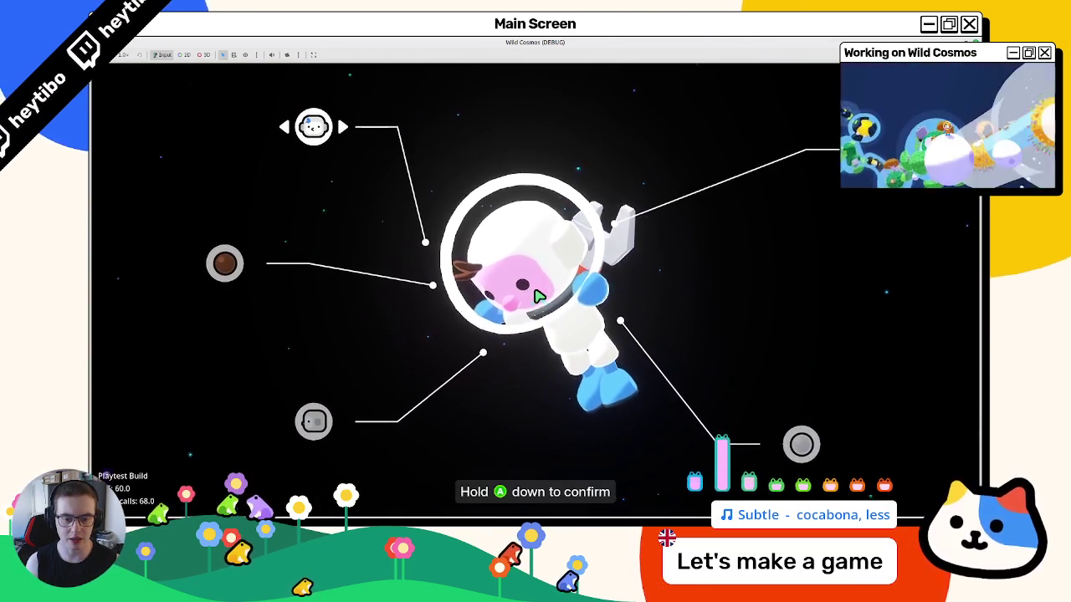
key(space)
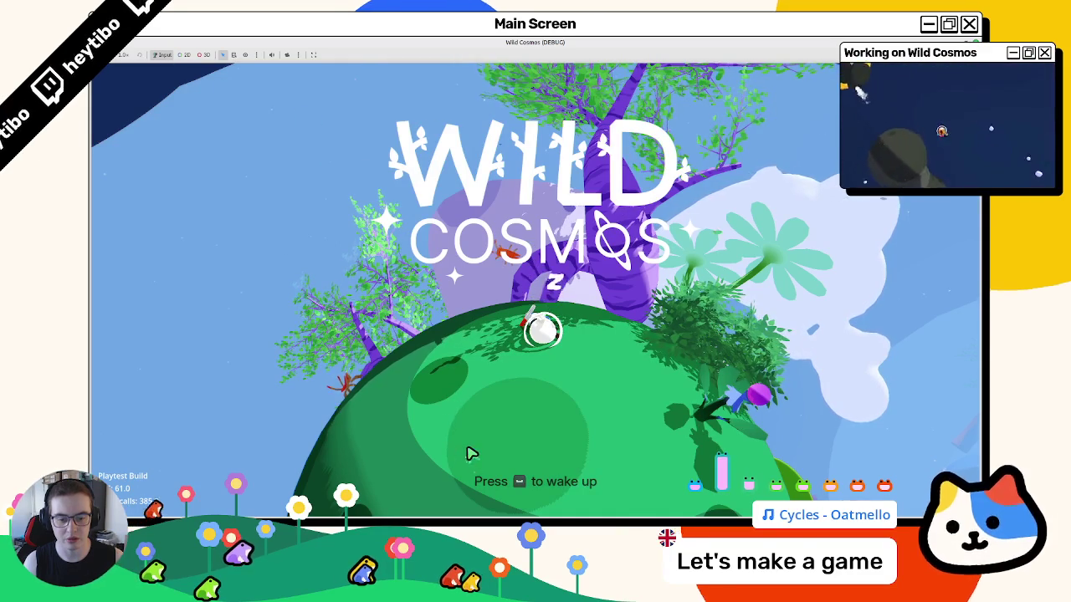
key(F8)
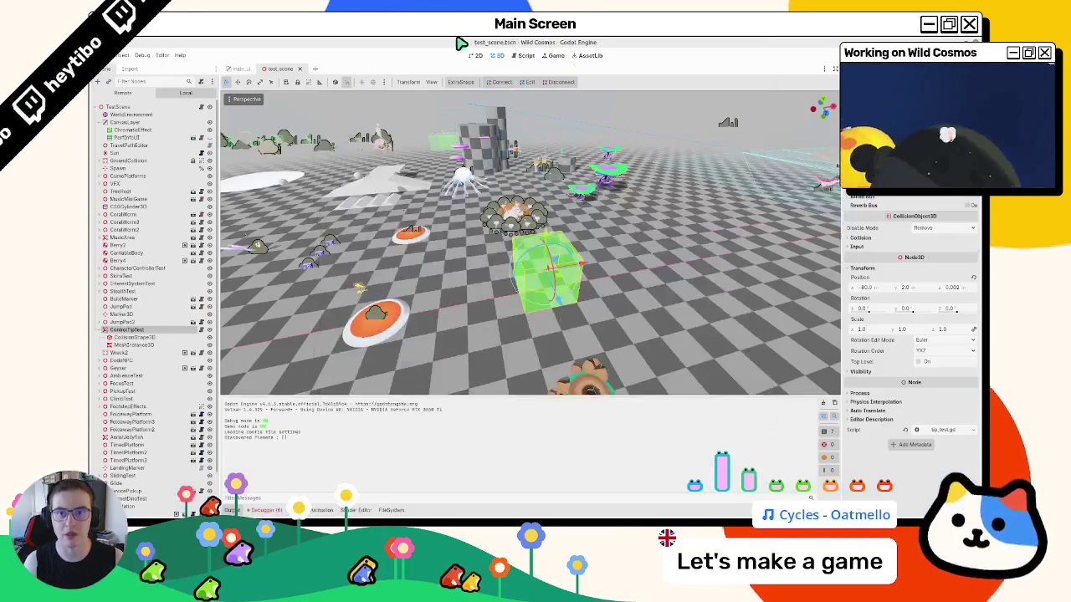
- Open the home_message scene and apply the new label font colour
key(ctrl+shift+o)
text(home_m)
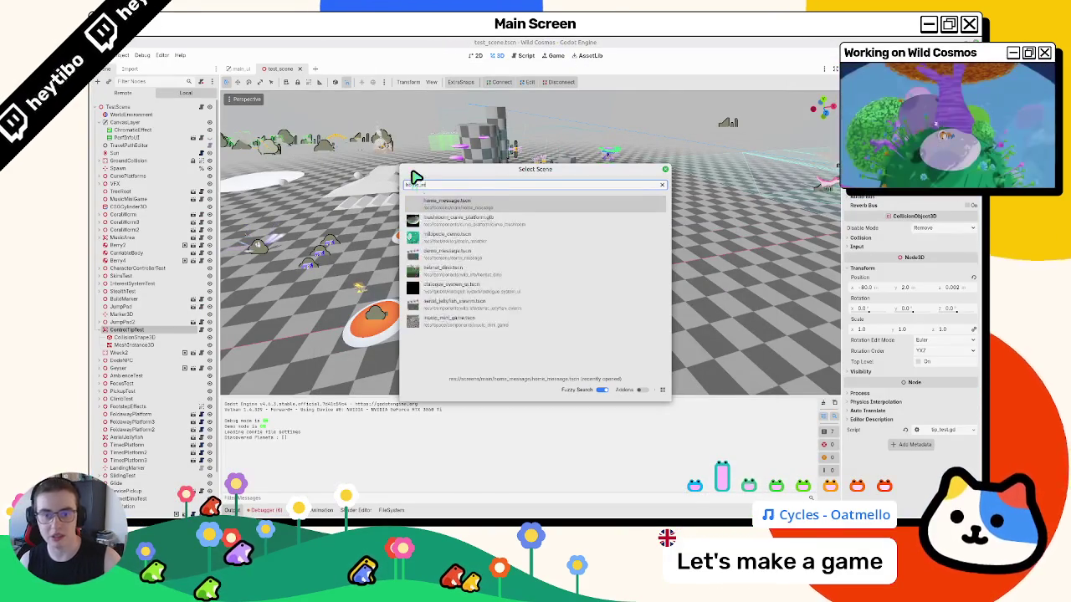
key(Return)
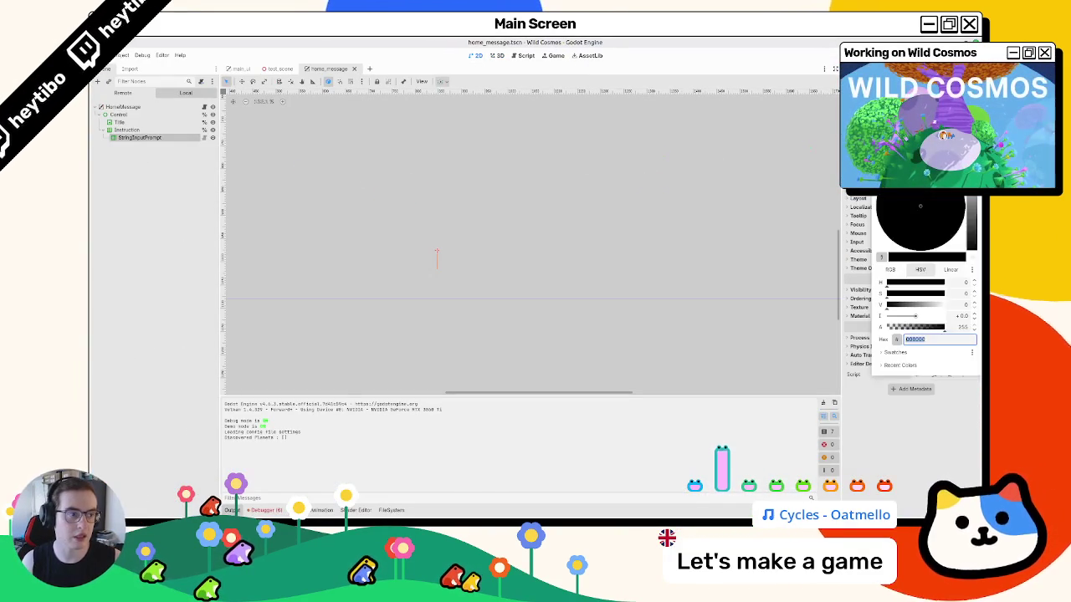
click(680, 330)
- Playtest full screen: wake, walk the planet, hop to the white moon and green planet, then pause
key(F5)
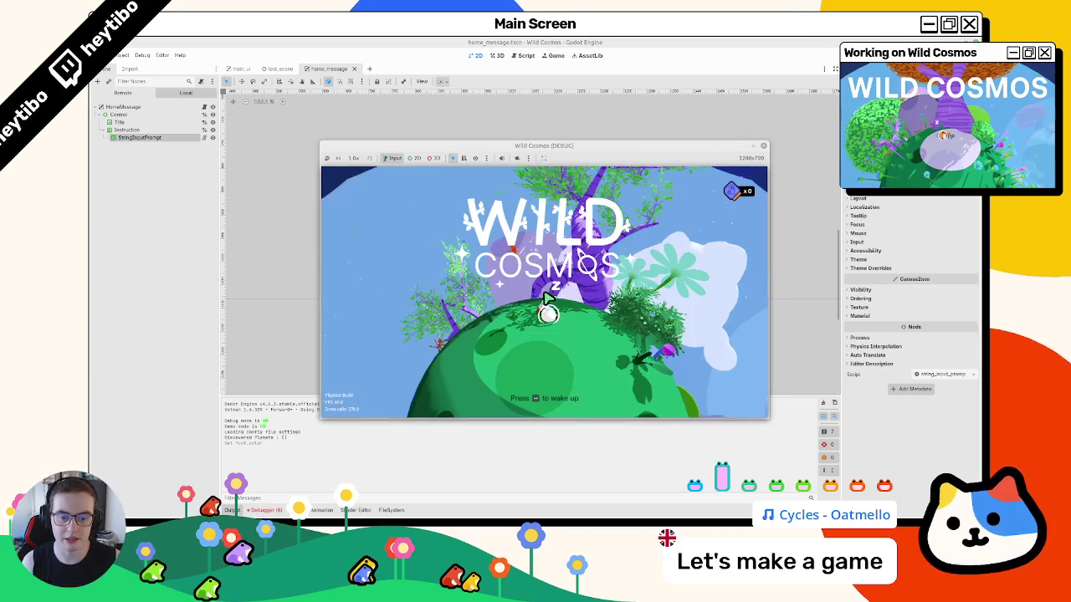
click(760, 151)
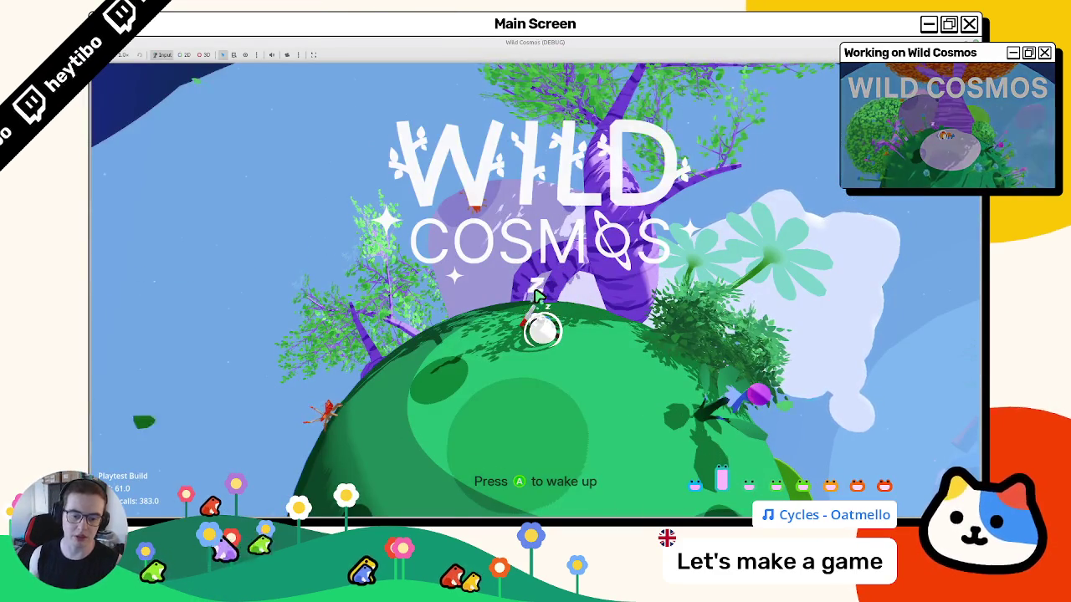
key(space)
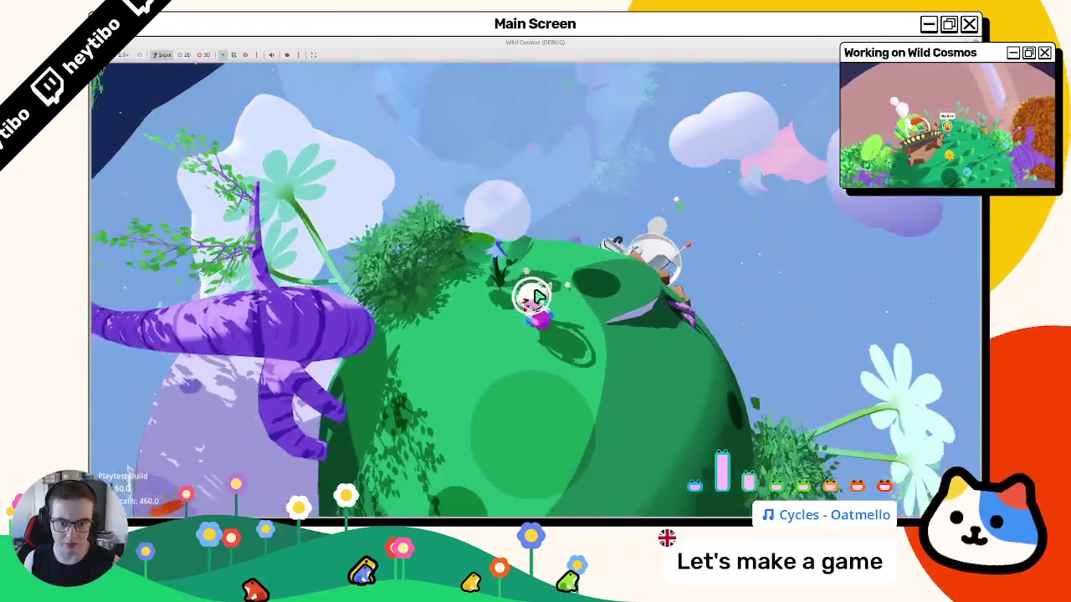
key(w)
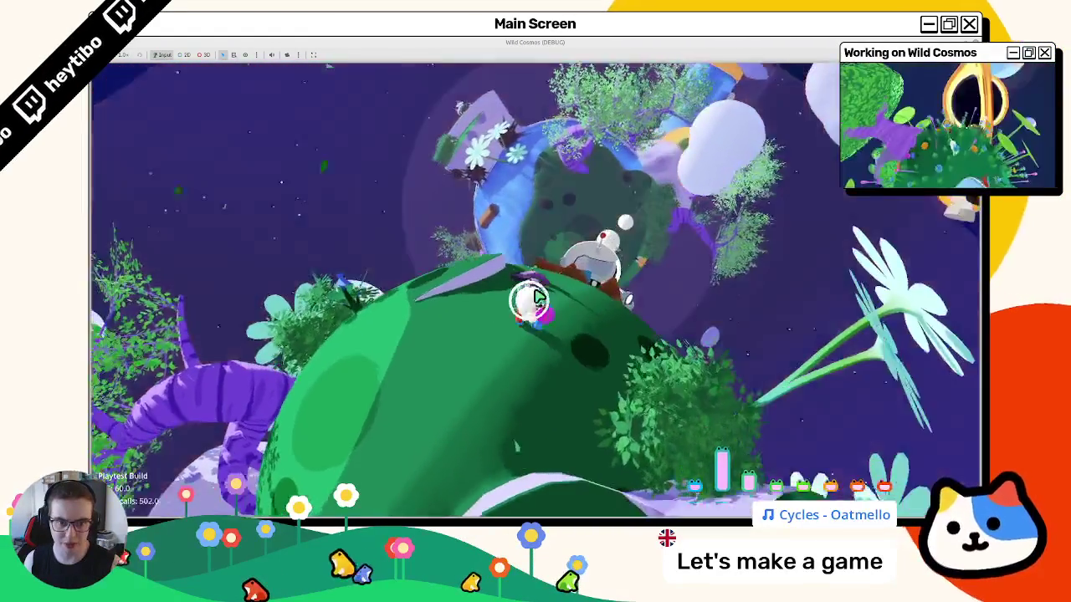
key(w)
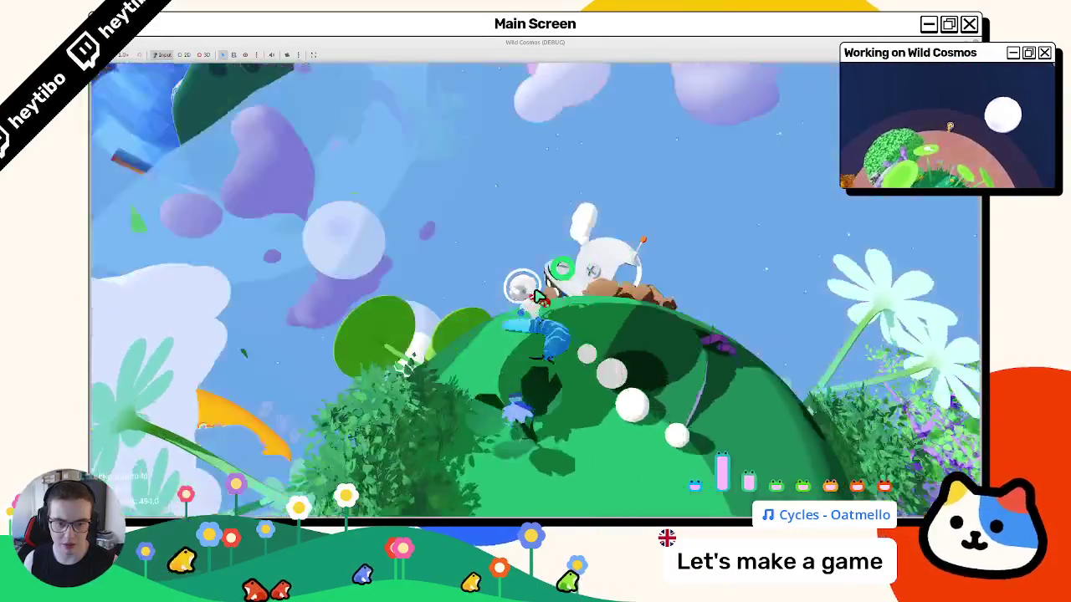
key(w)
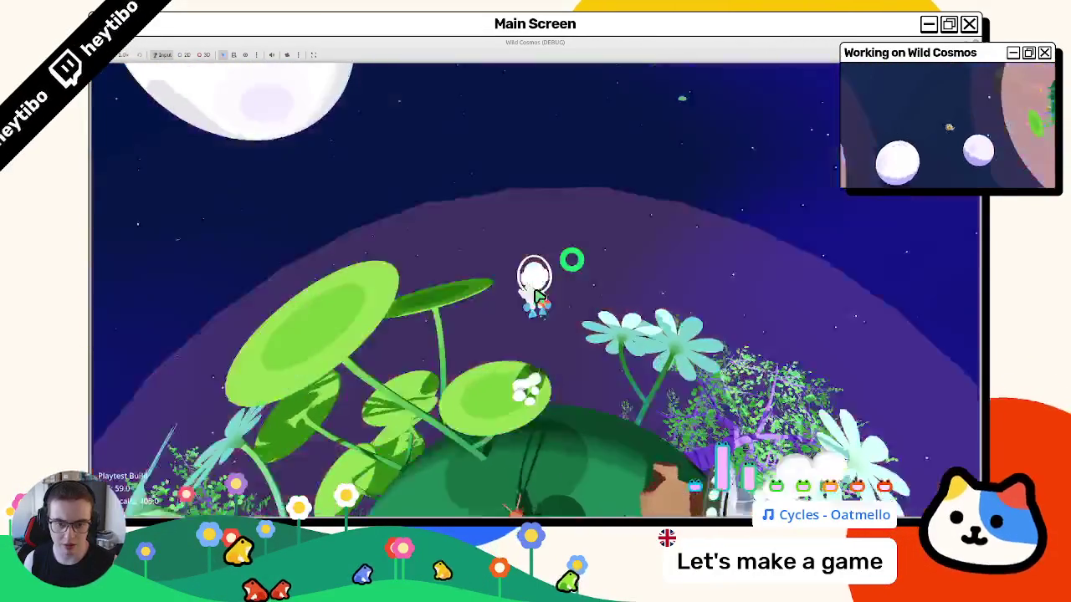
key(space)
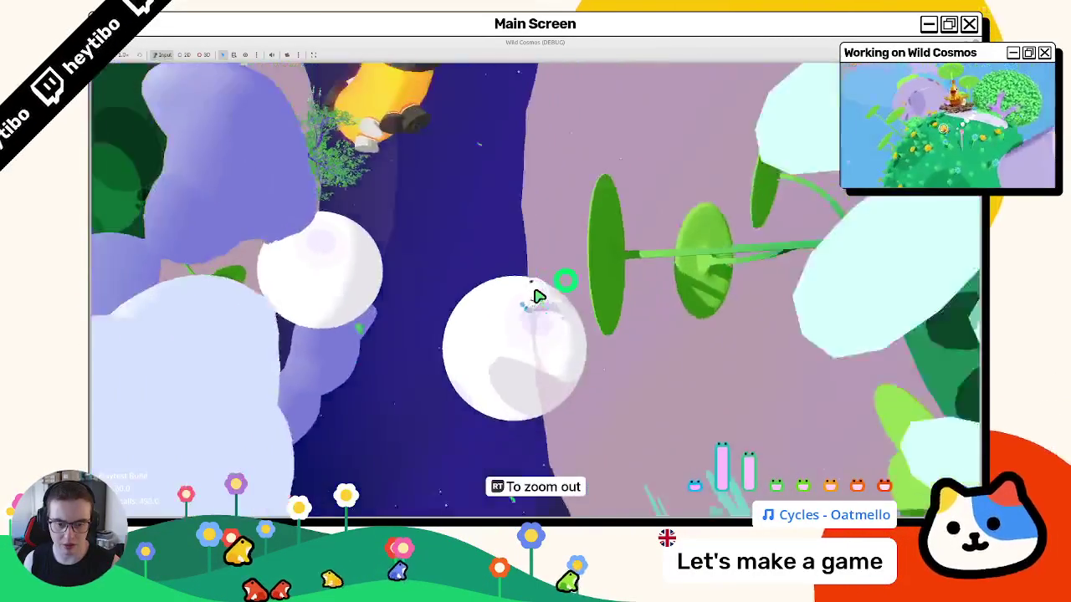
key(space)
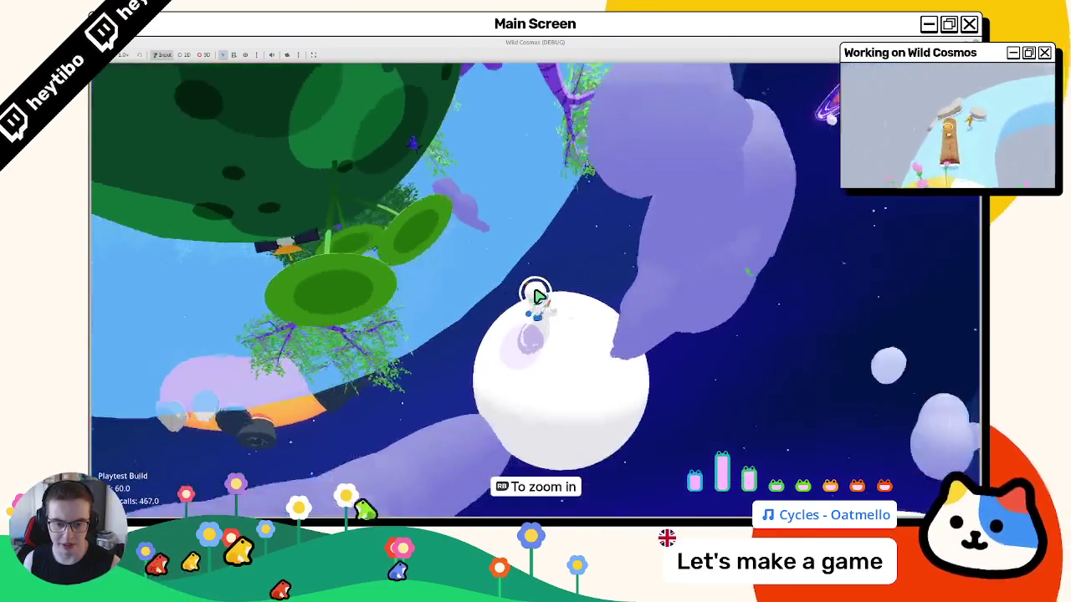
key(space)
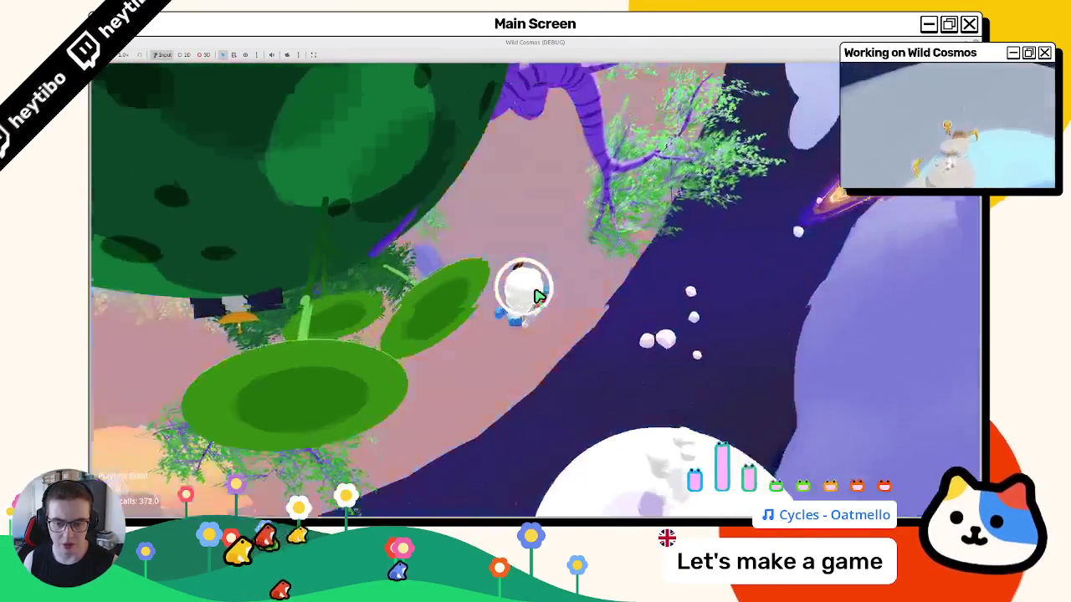
key(Escape)
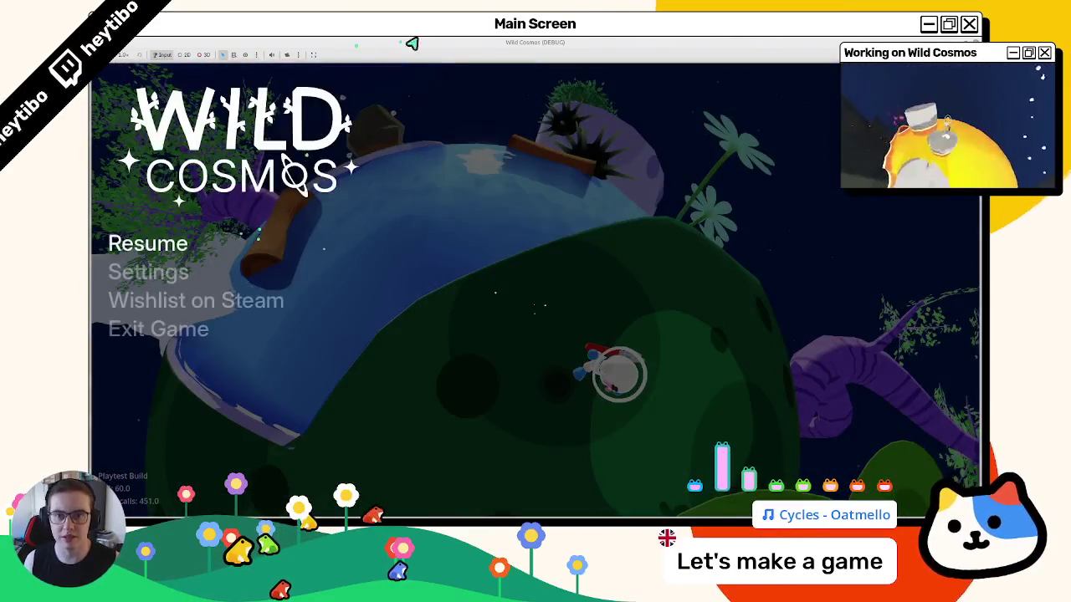
- Resume play, walk toward the grassy island, browse the pause menu, then stop the game
drag(412, 44, 448, 65)
key(F8)
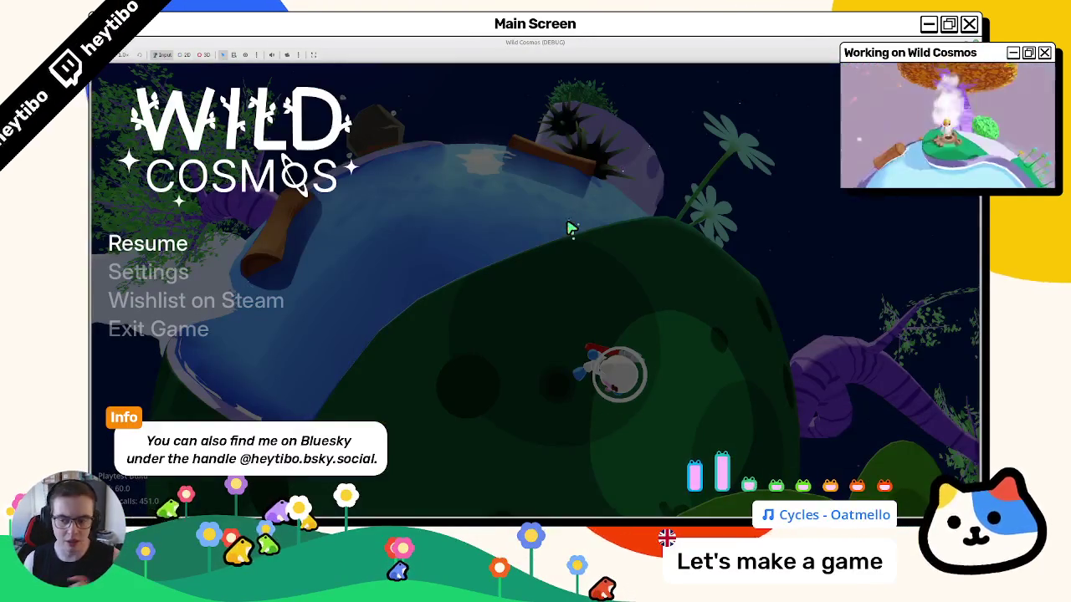
key(Escape)
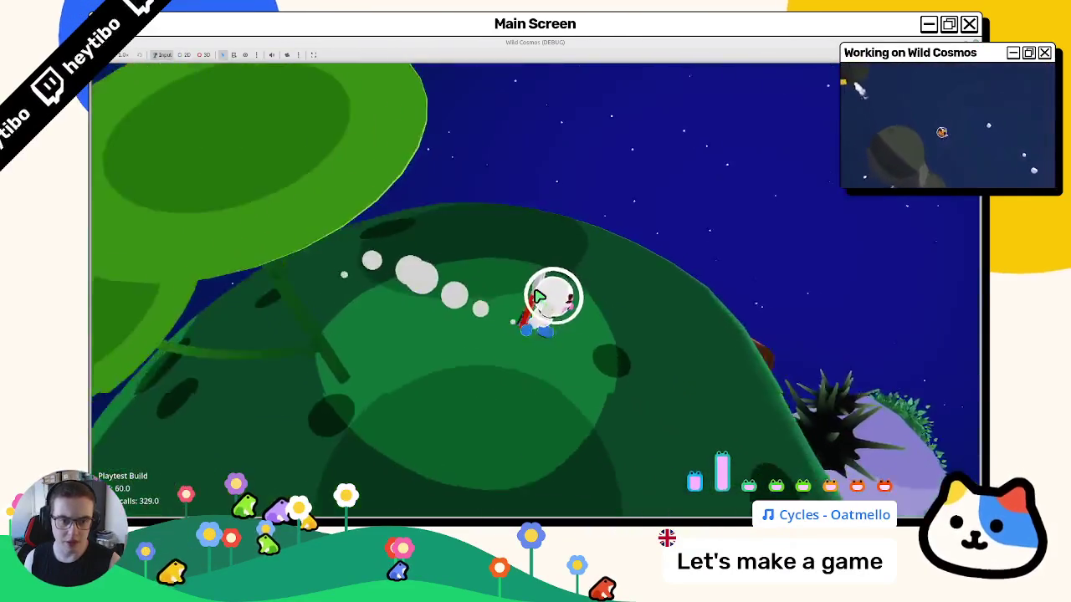
key(w)
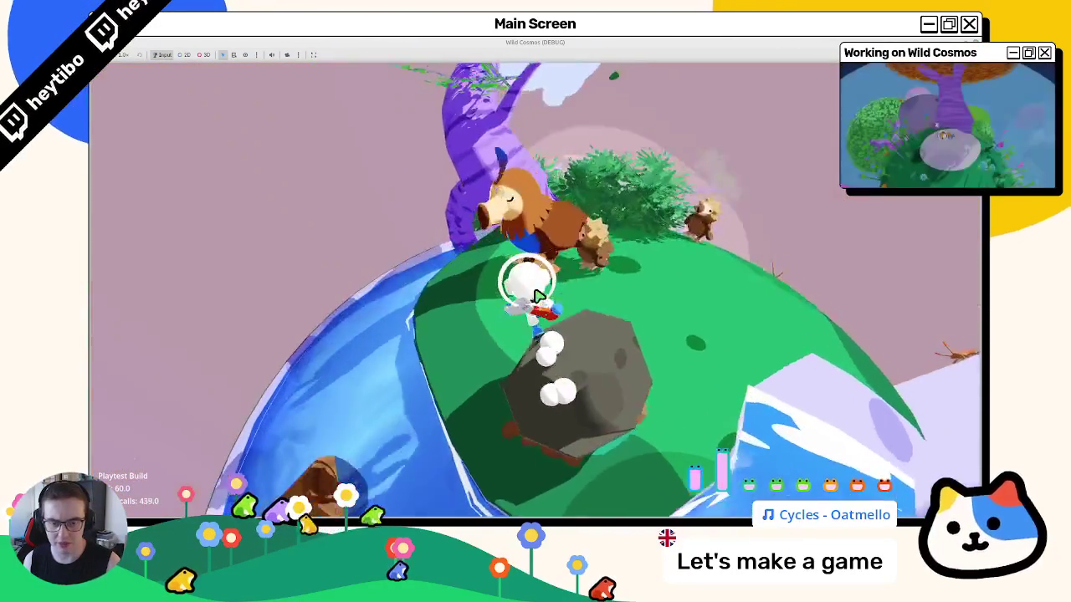
key(w)
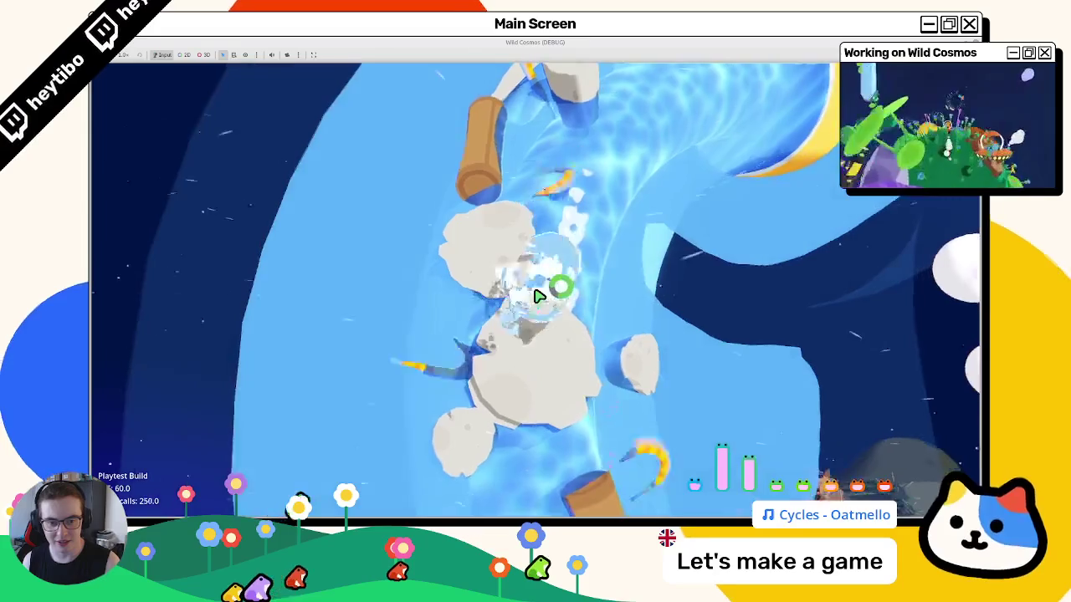
key(Escape)
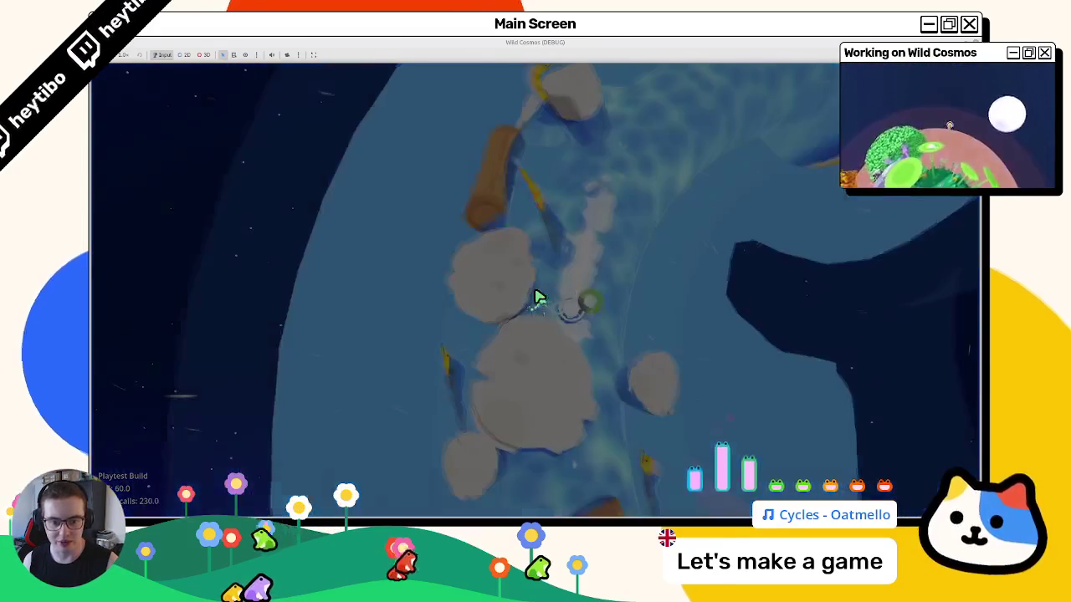
key(Down)
key(Down)
key(Down)
key(Up)
key(Up)
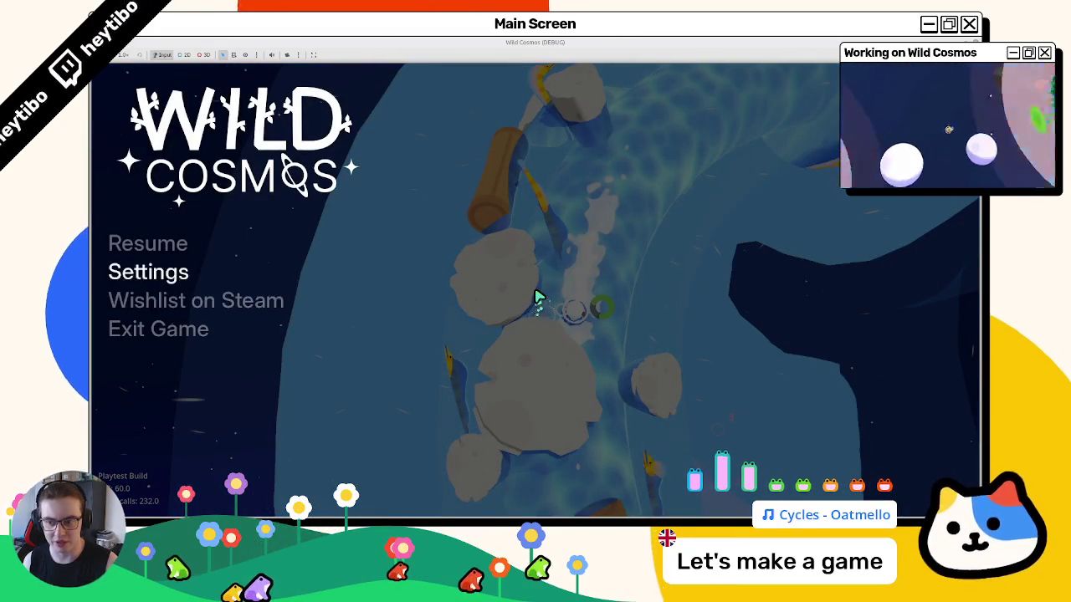
key(Down)
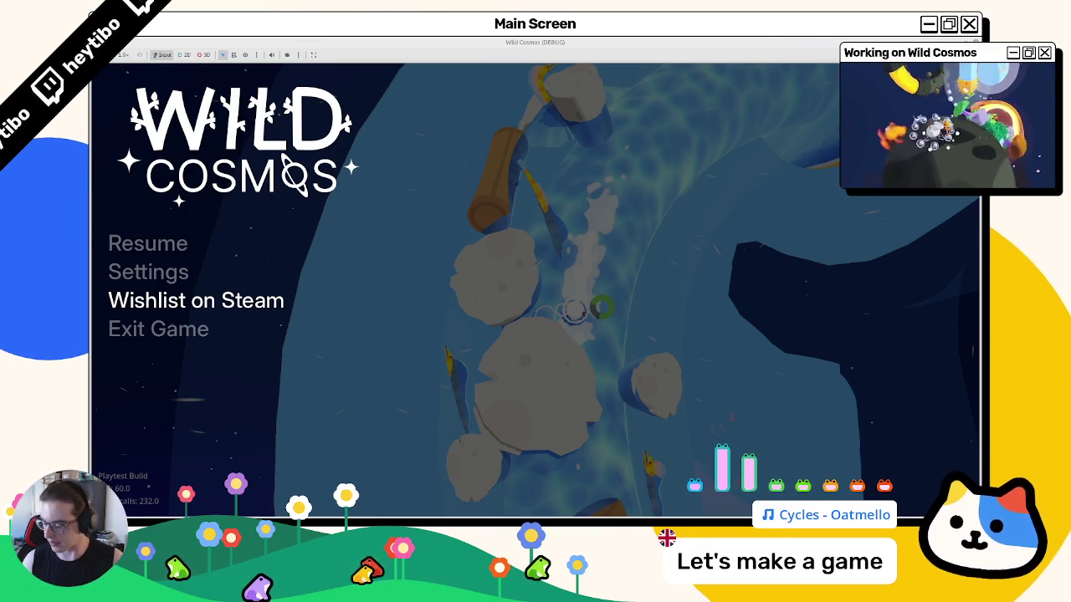
key(F8)
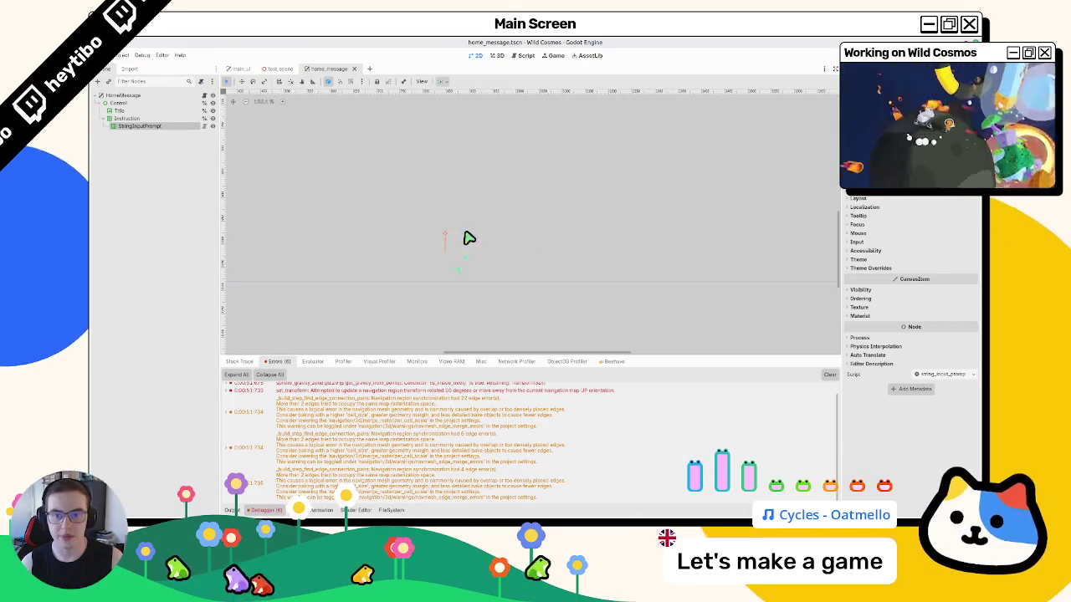
- Switch to main_ui, clear the debugger error log and bring up the terminal
click(303, 69)
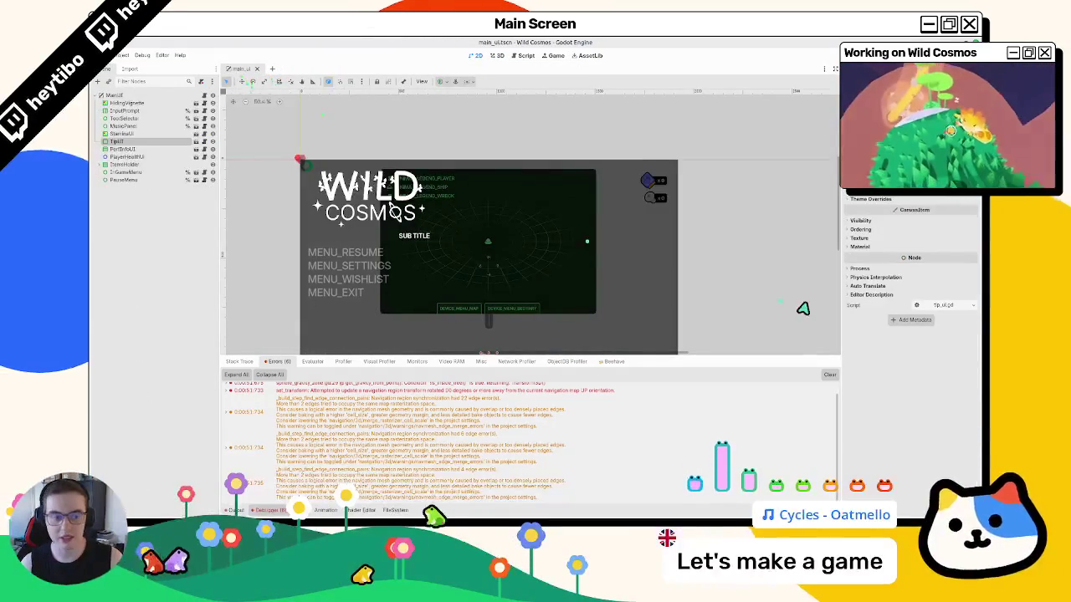
click(829, 374)
key(alt+Tab)
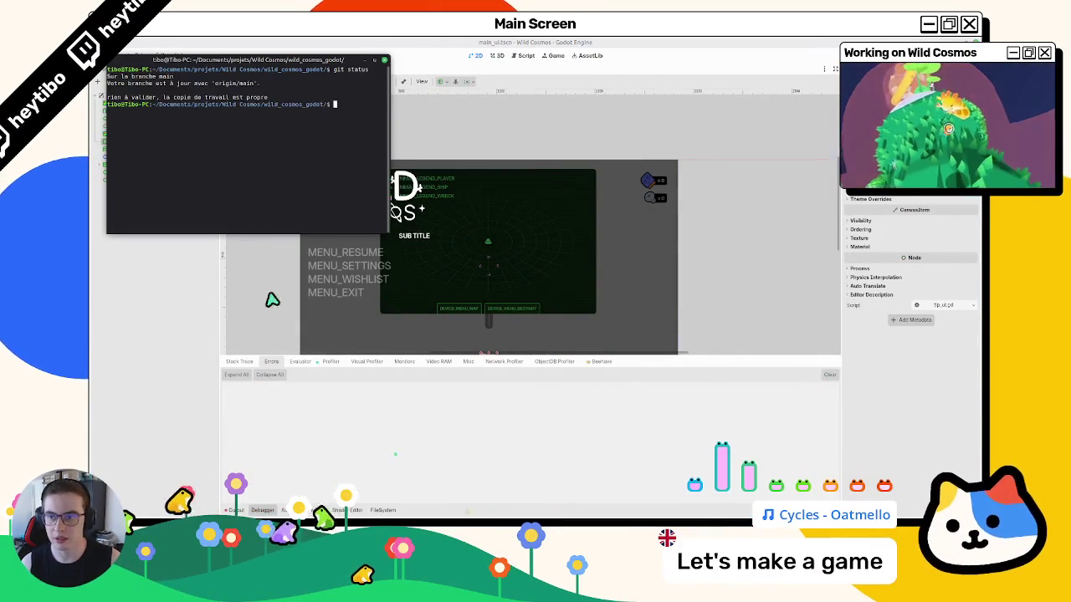
- Check git status and commit the changes as 'update: tip ui string input prompt'
text(git st)
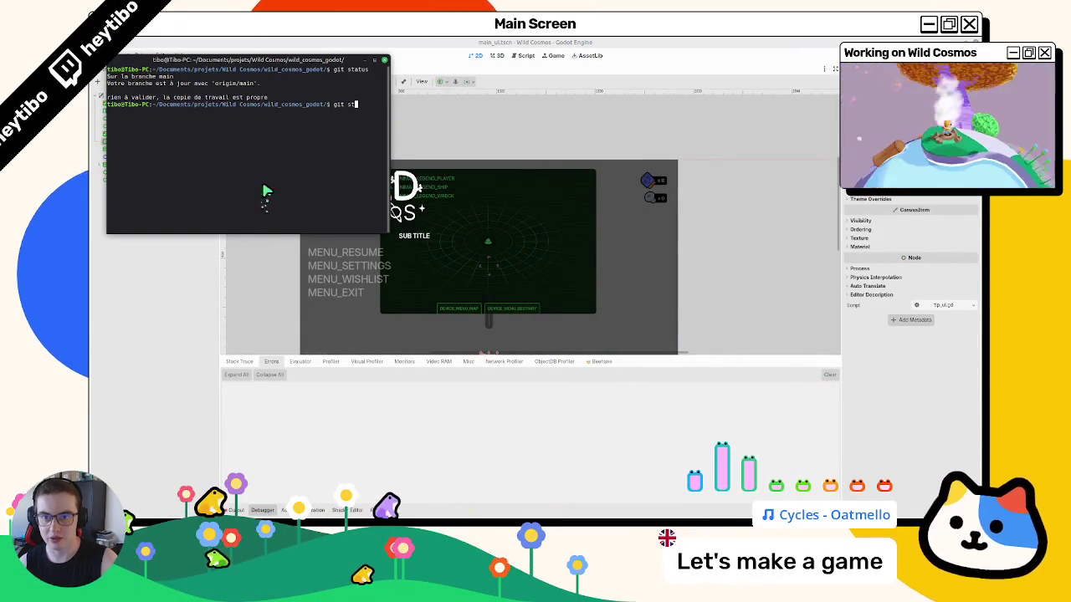
text(atus)
key(Return)
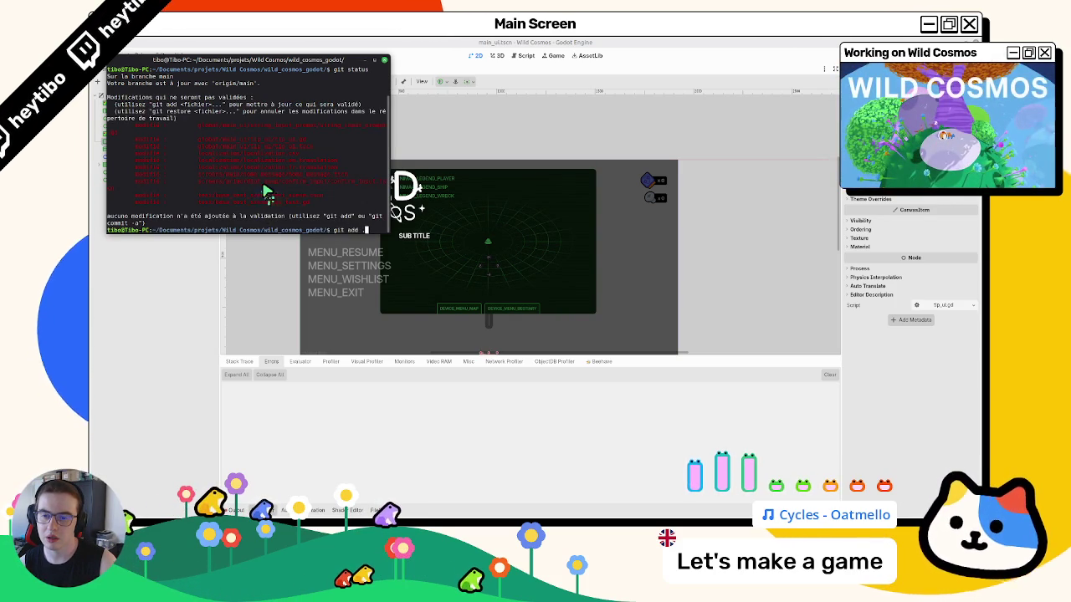
key(Return)
key(Return)
text(git )
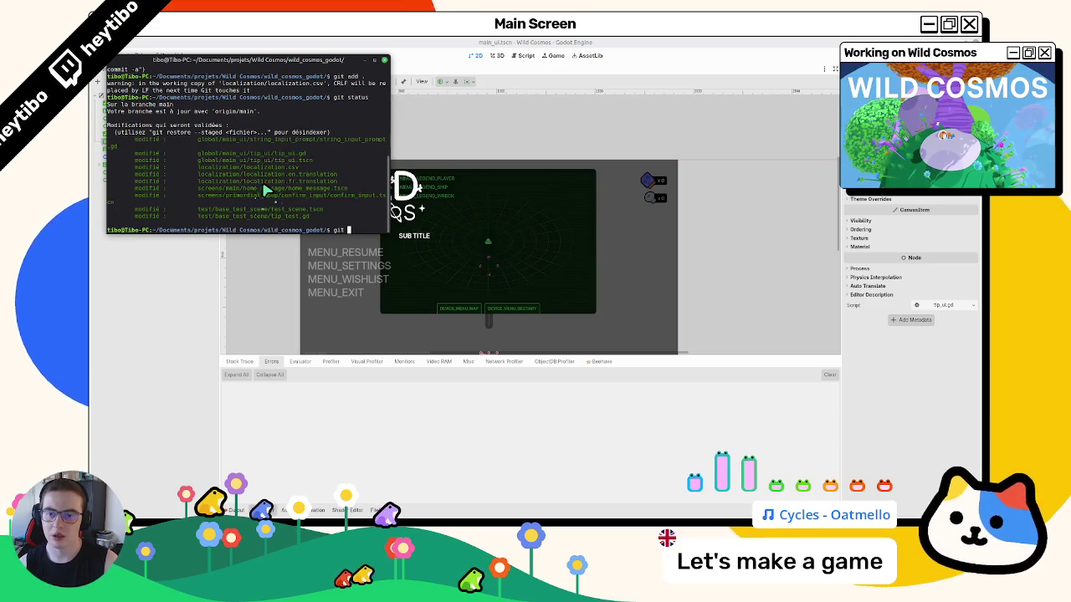
text(commit -m ")
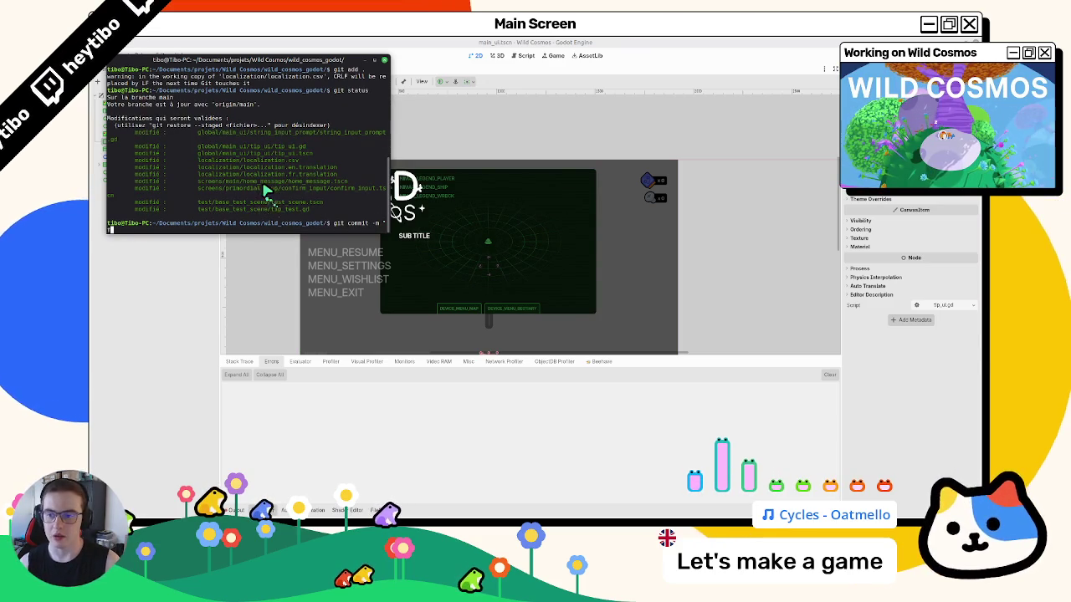
text(fix:)
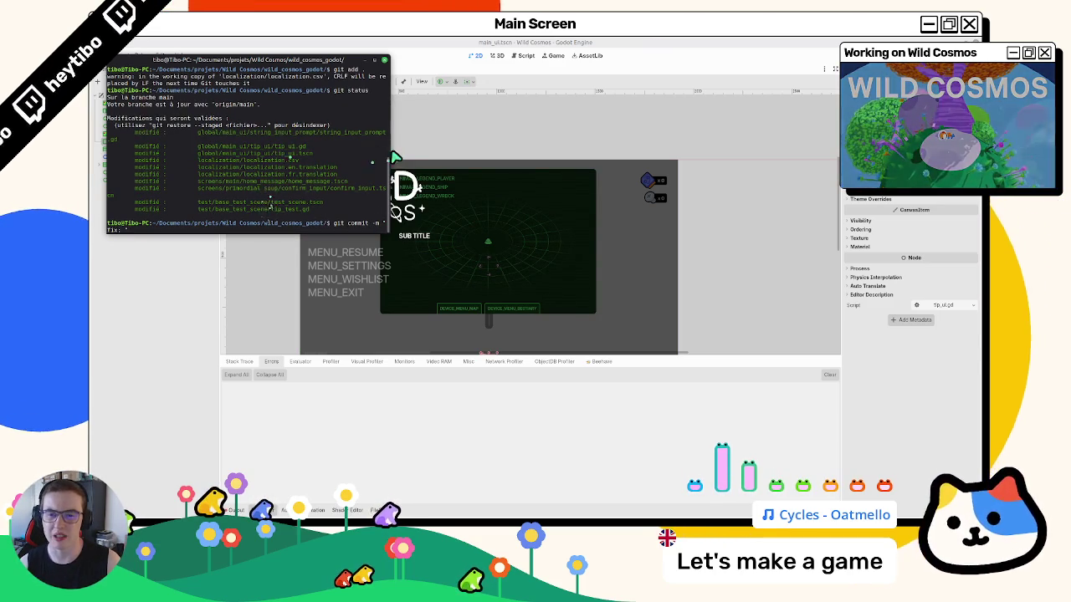
drag(394, 157, 674, 159)
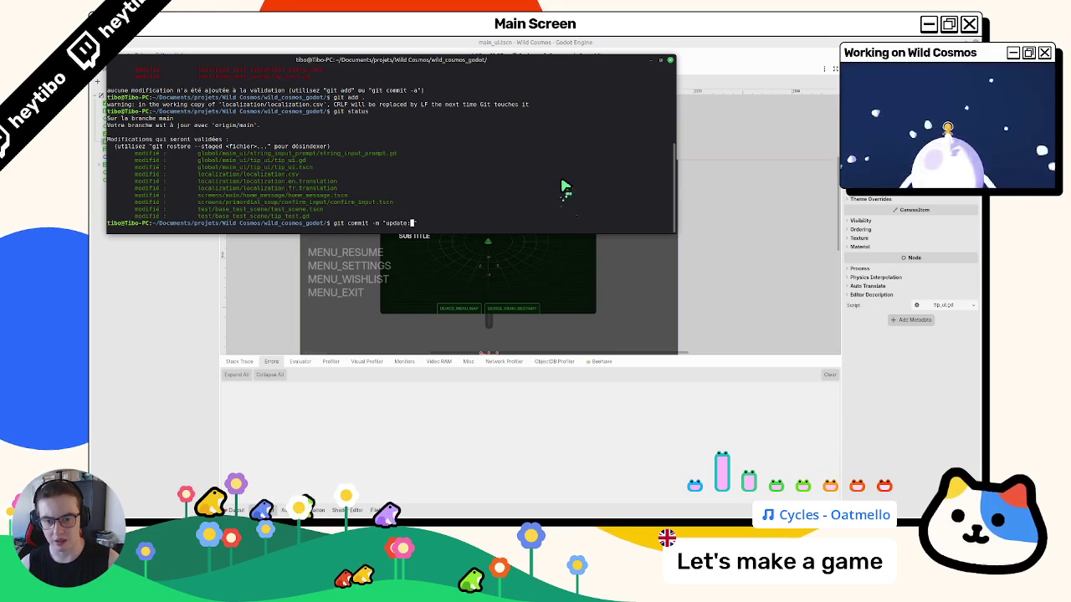
text(control)
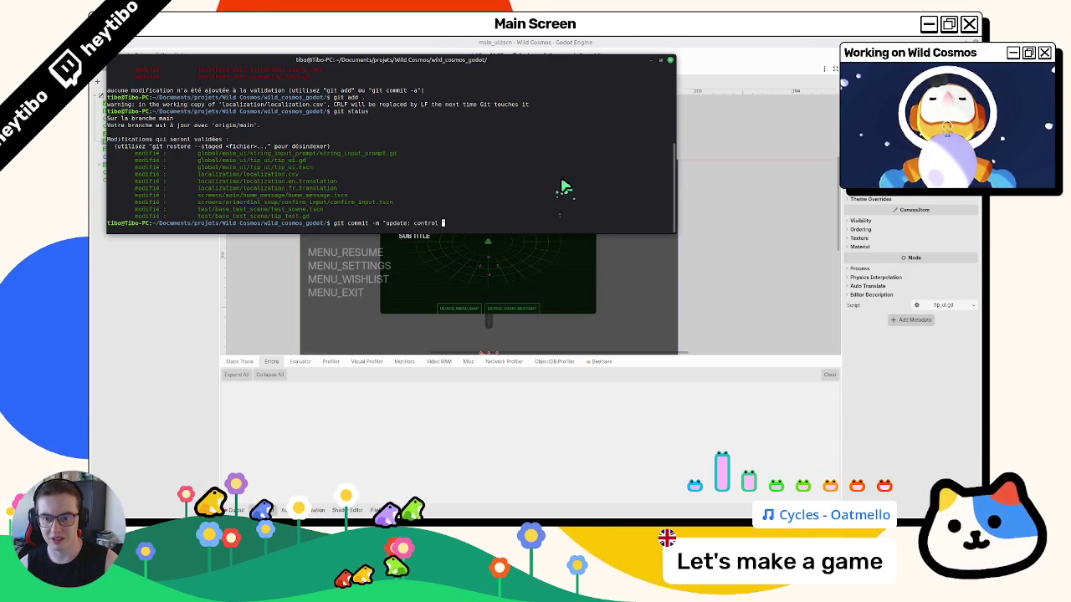
key(BackSpace)
key(BackSpace)
key(BackSpace)
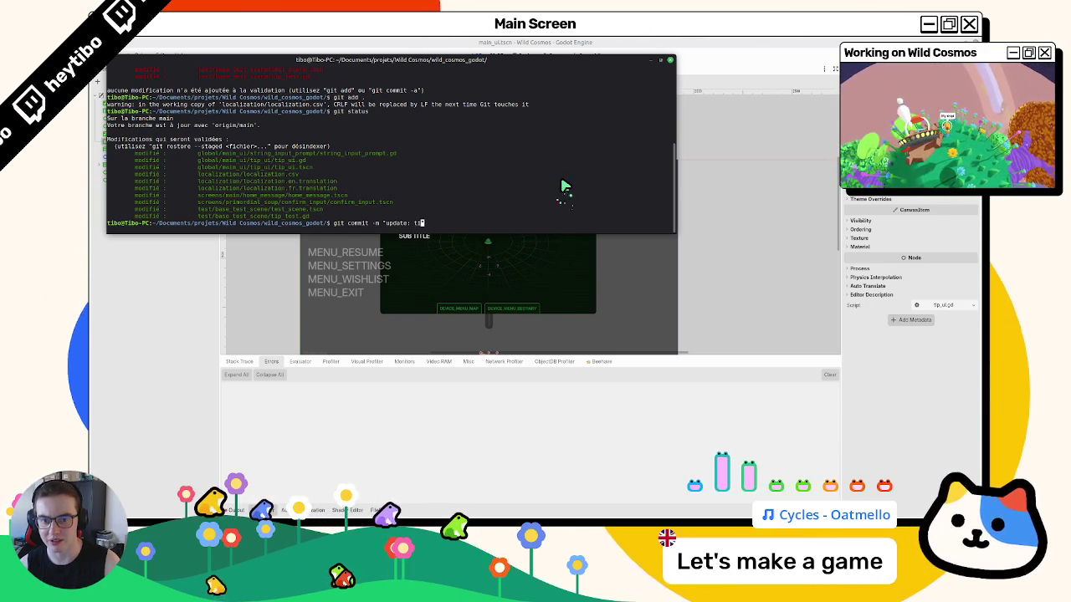
text(tip ui")
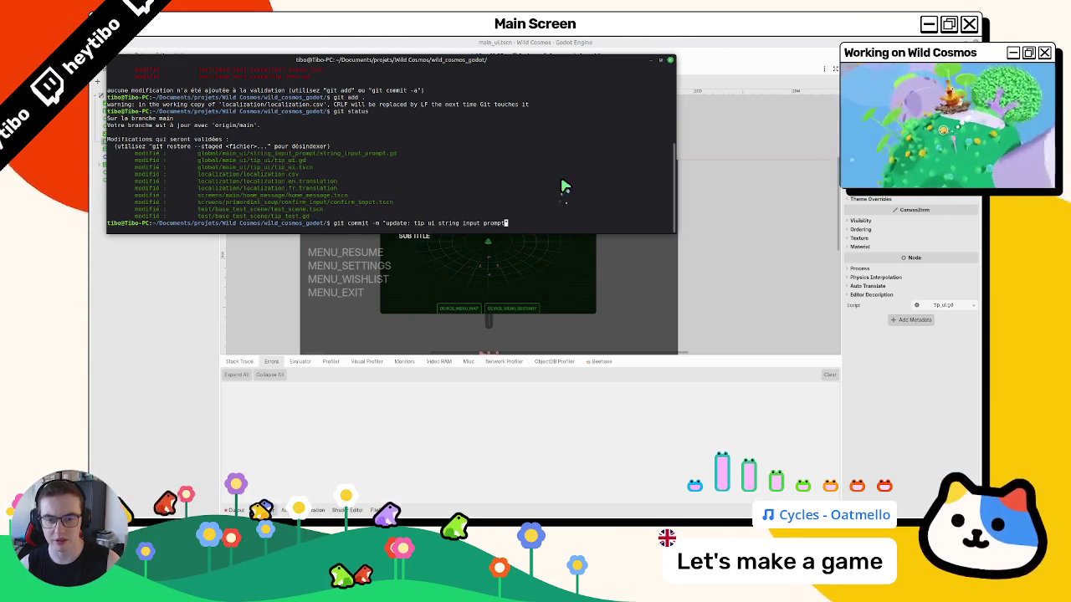
key(Return)
- Confirm the working tree is clean with git status, clear the terminal, and return to Godot
key(ctrl+l)
text(git sta)
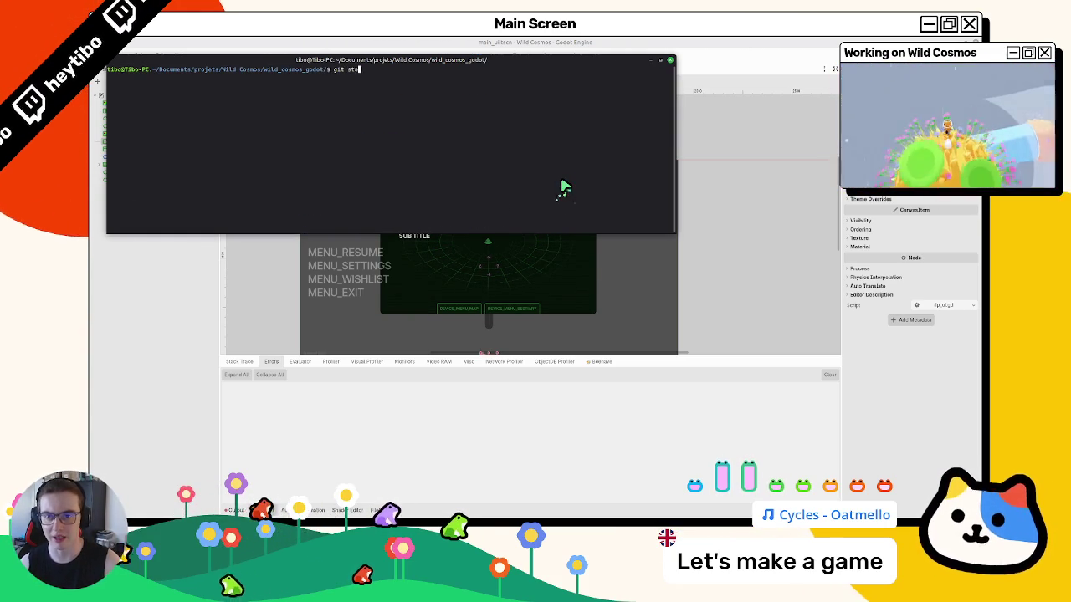
text(tus)
key(Return)
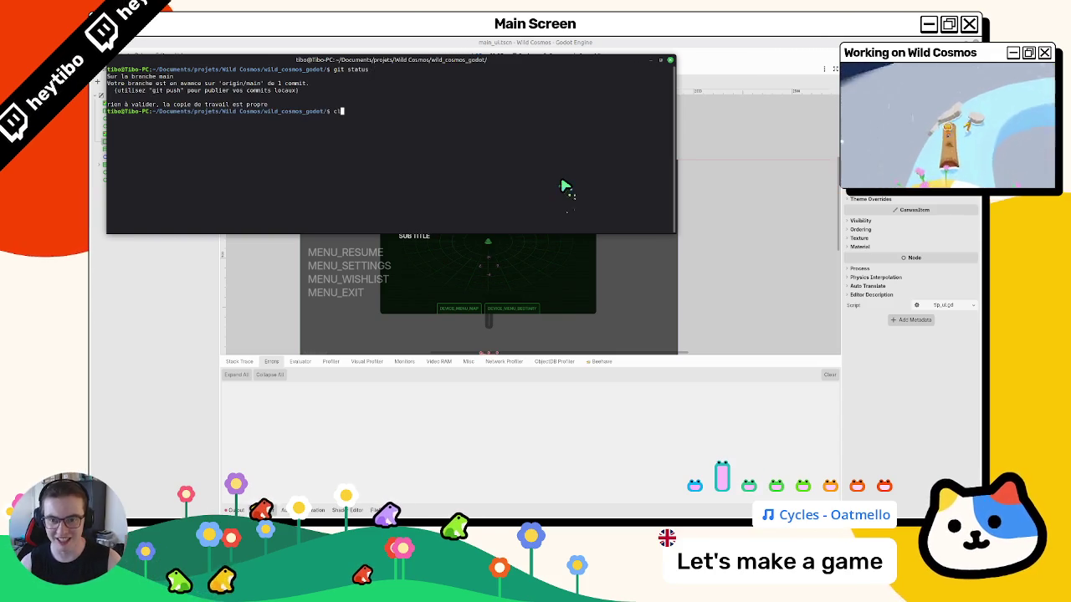
text(ear)
key(Return)
click(615, 41)
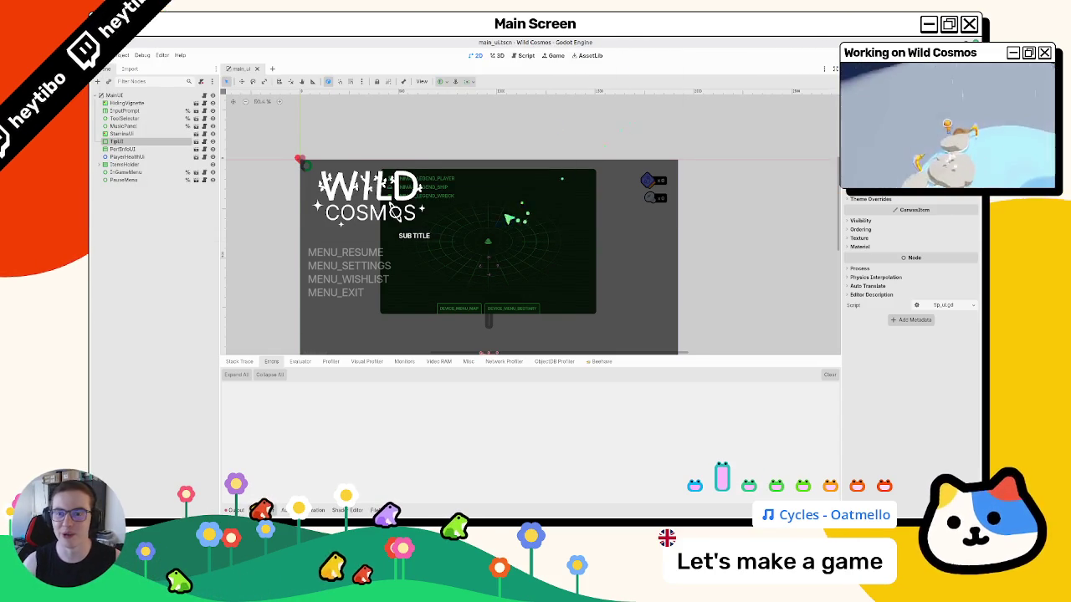
- Pan the main_ui canvas slightly and bring up the Quick Open Scene picker
drag(390, 208, 402, 178)
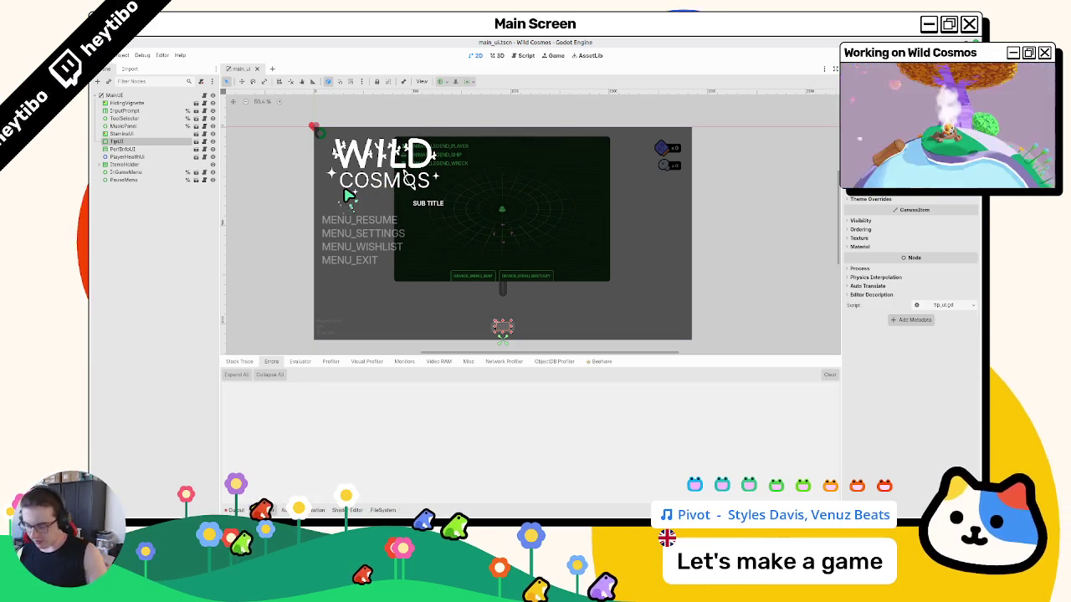
drag(343, 127, 361, 132)
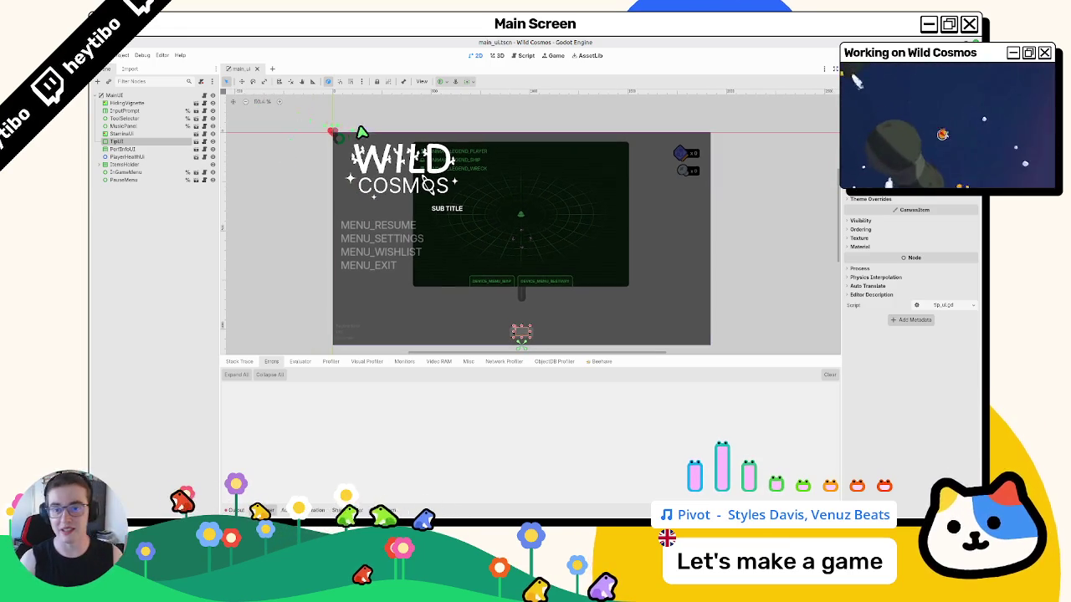
key(ctrl+shift+o)
- Open splash_screen.tscn and review its background, labels, logo and AnimationPlayer intro animation
text(splash)
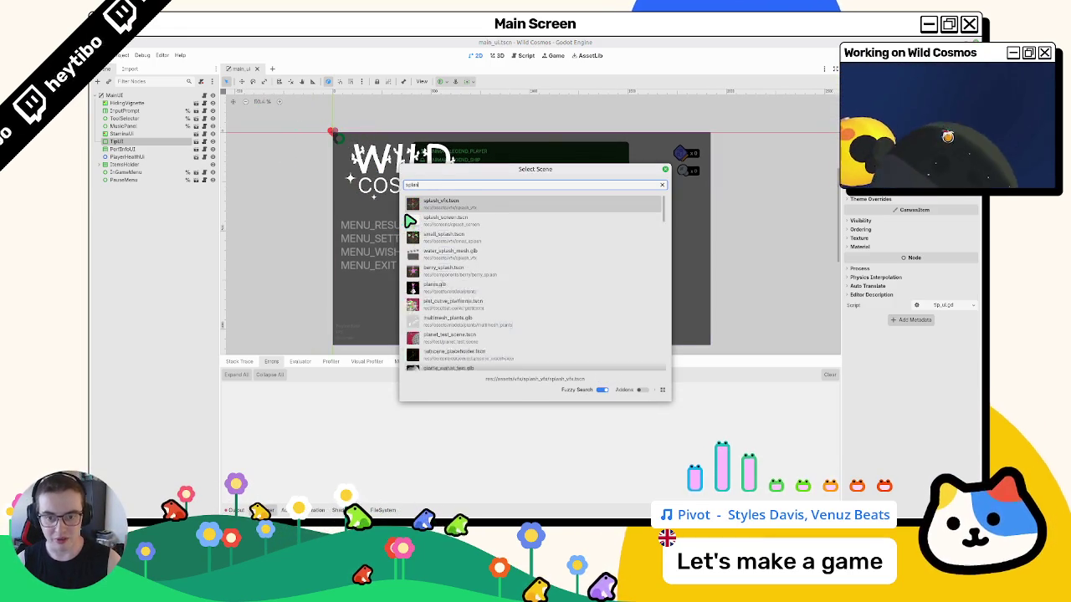
click(410, 221)
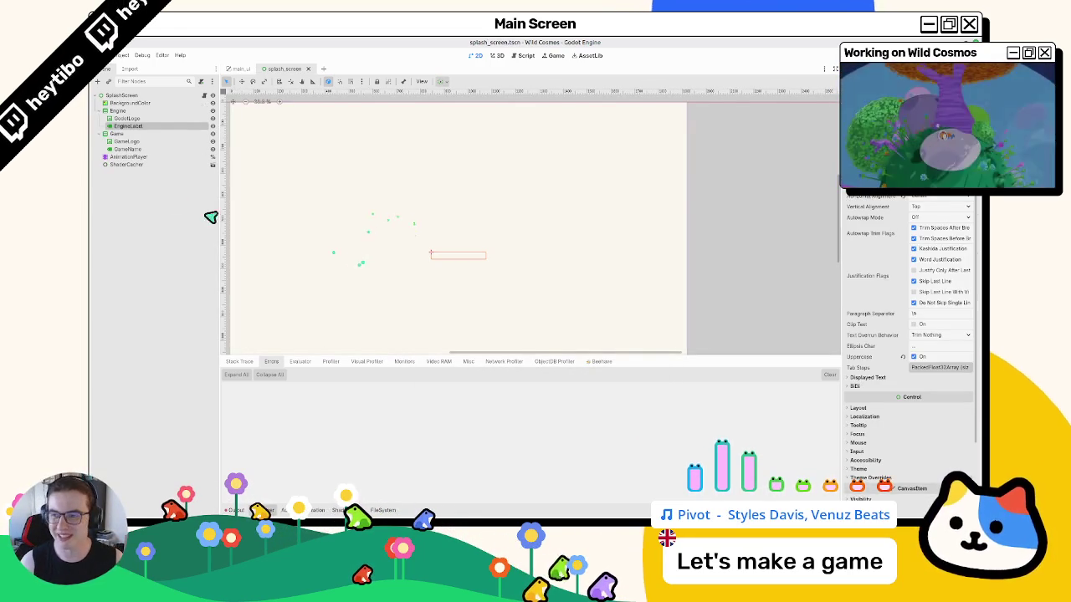
click(138, 103)
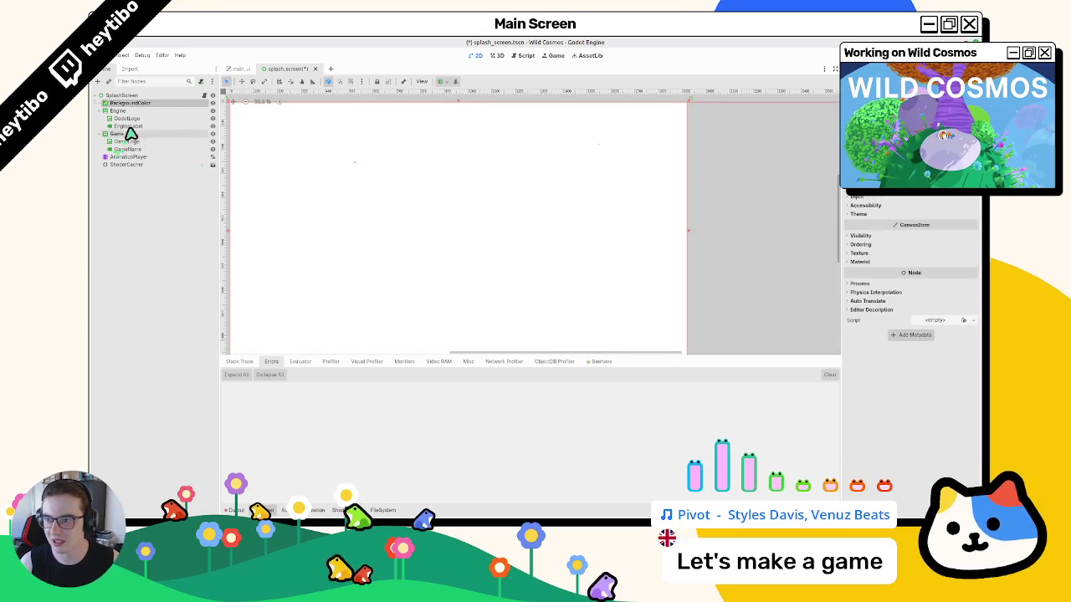
click(136, 125)
click(127, 142)
click(129, 149)
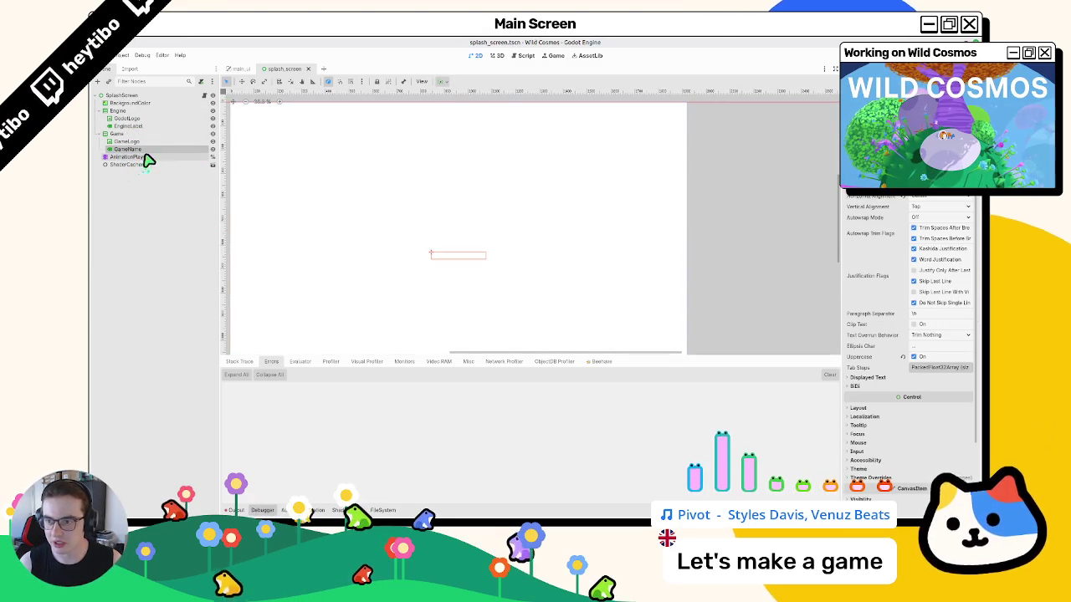
click(152, 157)
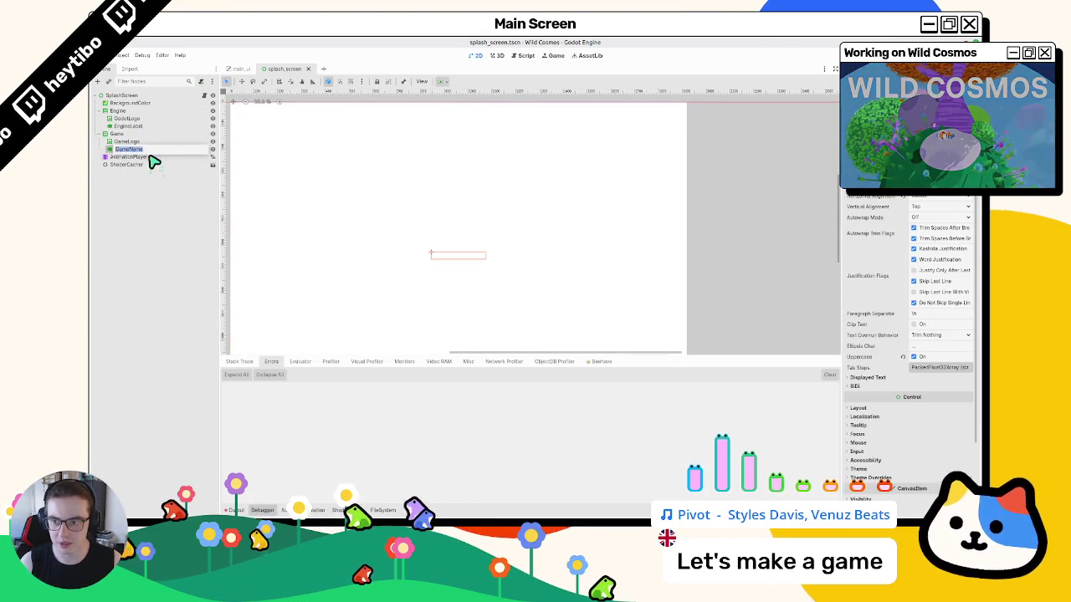
click(149, 150)
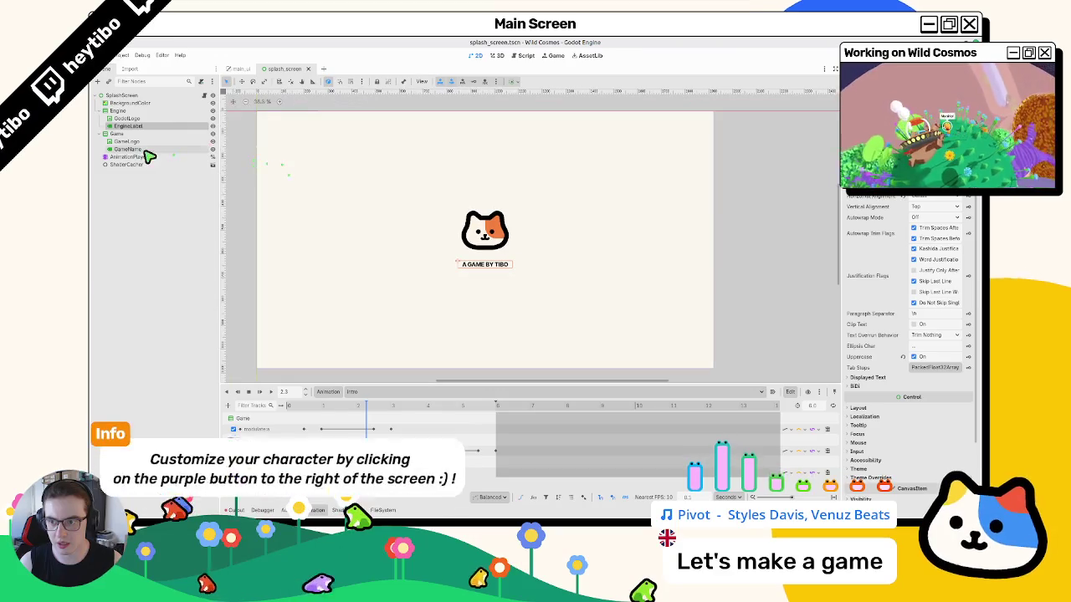
click(158, 127)
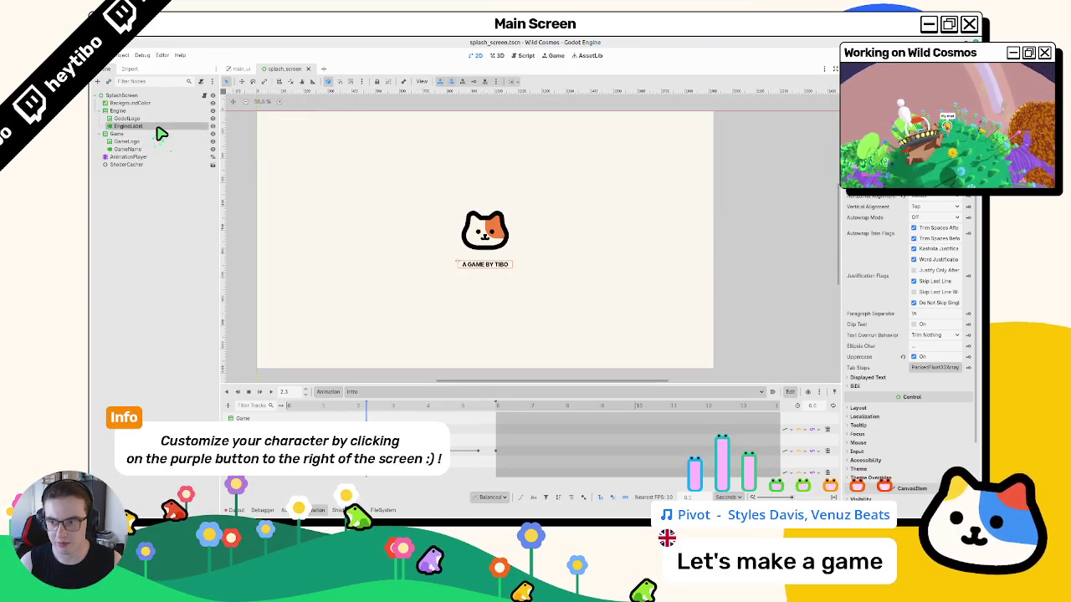
click(149, 150)
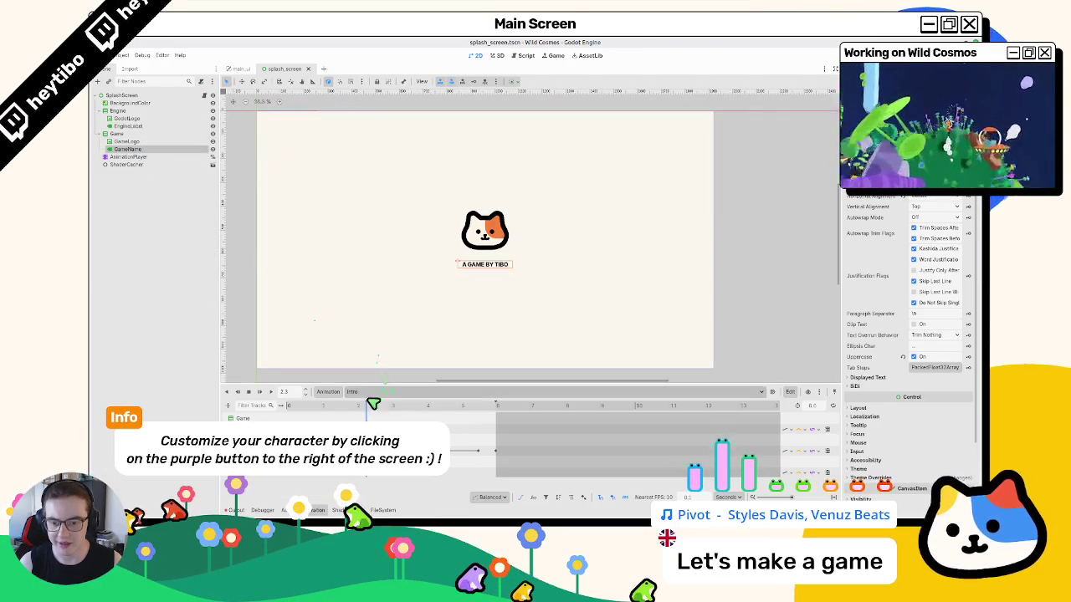
mouse_move(475, 408)
mouse_down()
mouse_move(303, 411)
mouse_move(381, 409)
mouse_move(376, 421)
mouse_up()
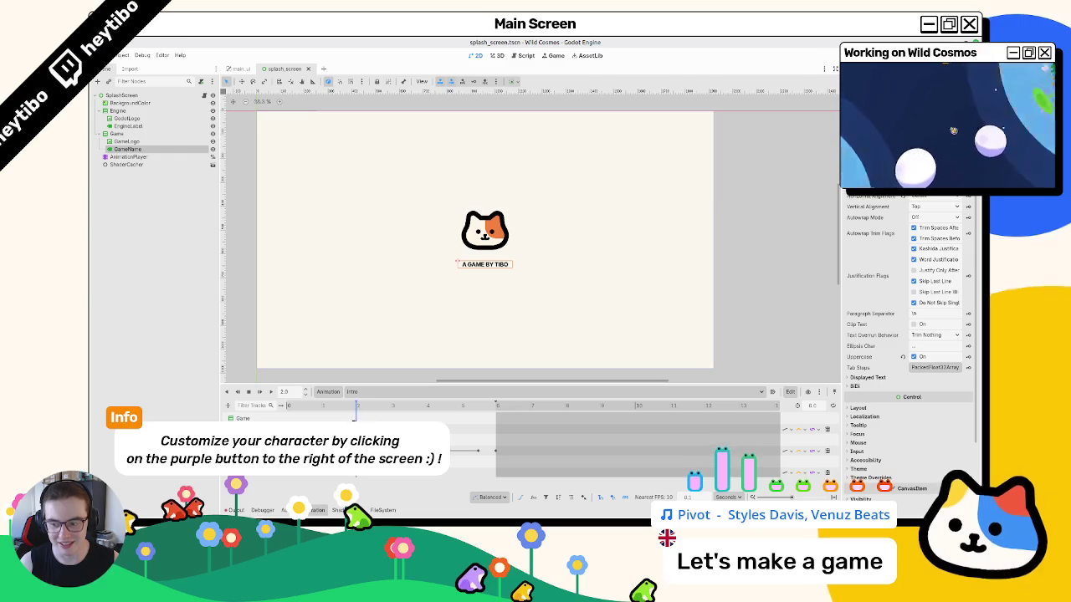
- In the FileSystem dock, go to the project root and filter files by 'splash_sc'
click(383, 510)
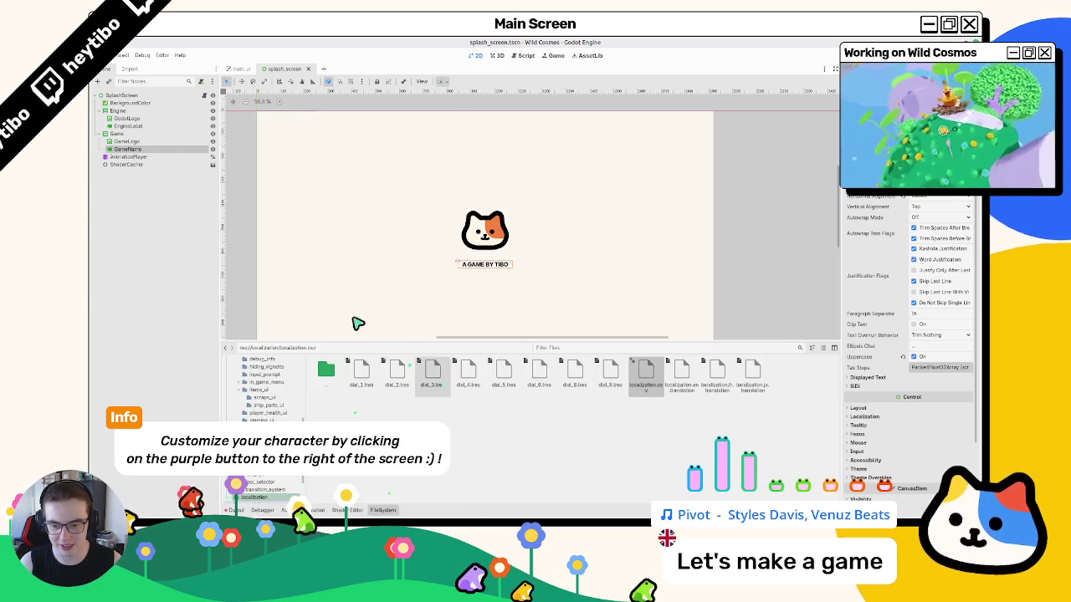
scroll(251, 410, up, 5)
click(229, 399)
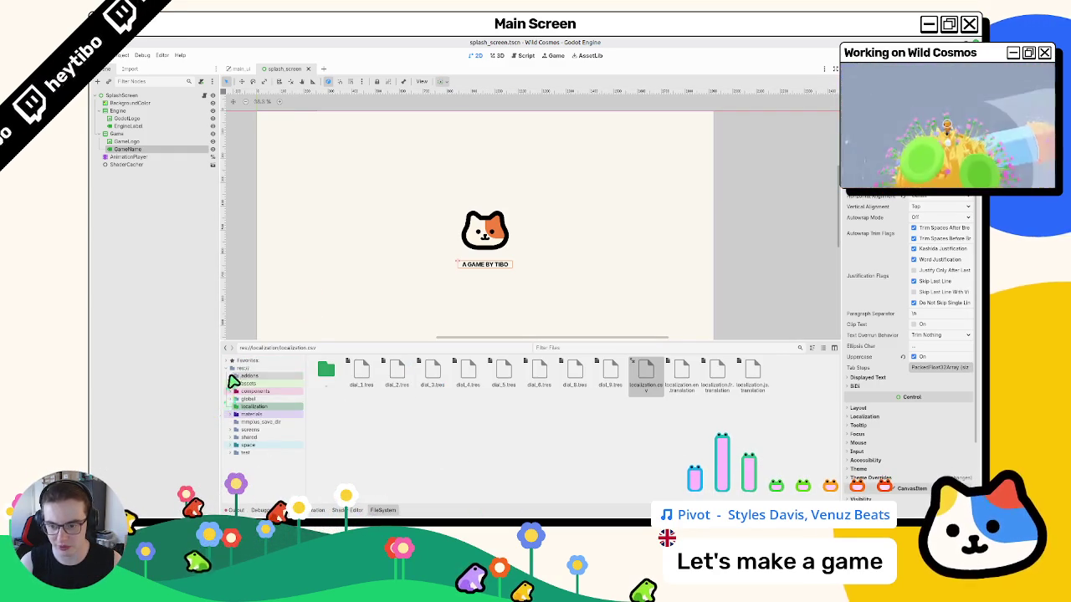
click(235, 369)
click(569, 348)
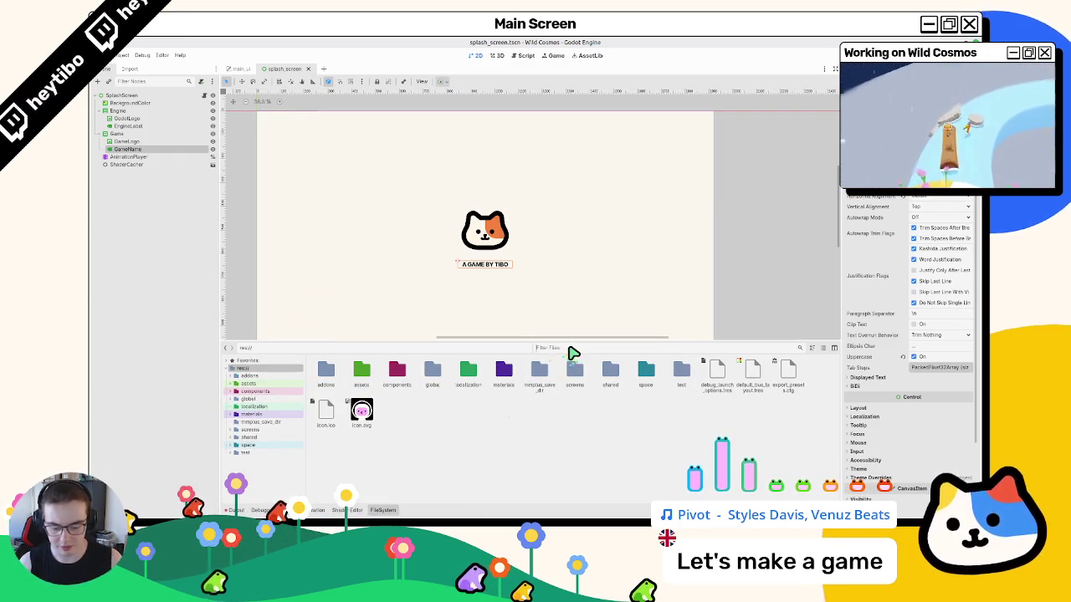
text(splash)
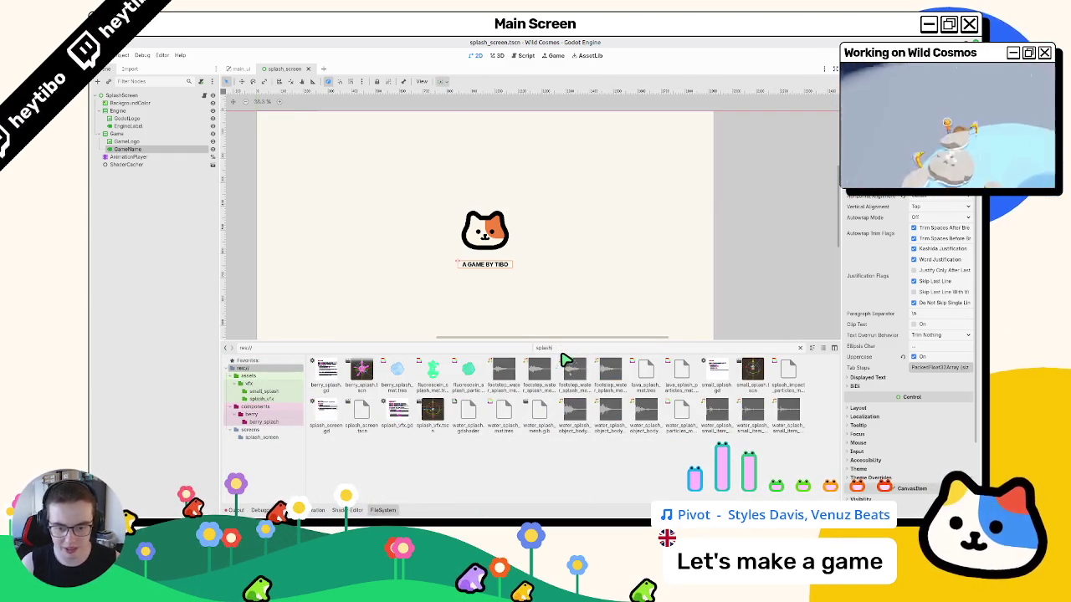
text(_scree)
- Overwrite res://screens/splash_screen/logo.png with the new blue, yellow and red cat logo image
click(362, 376)
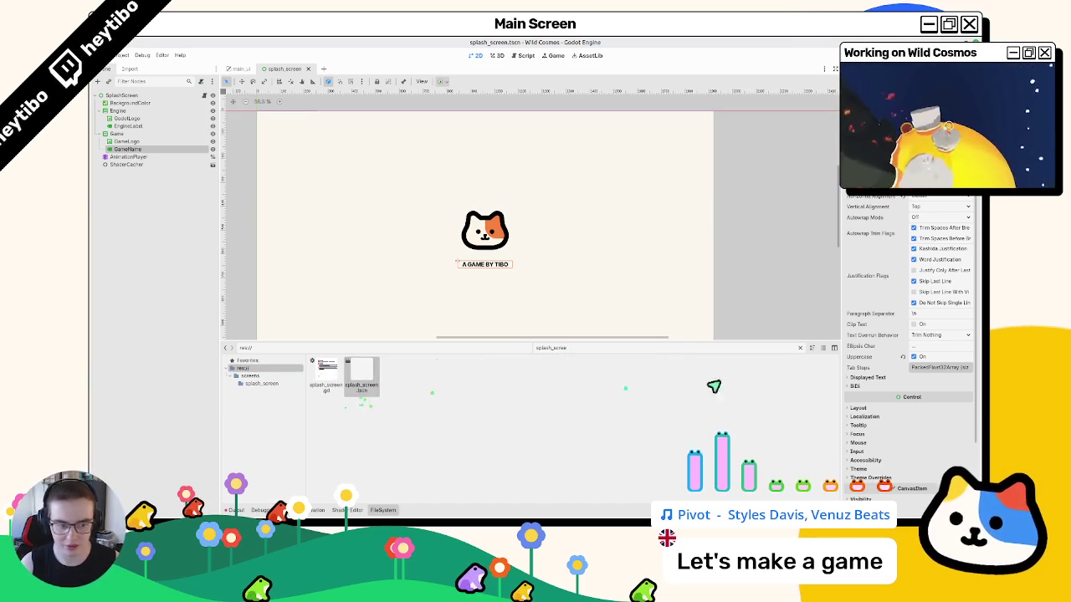
click(800, 349)
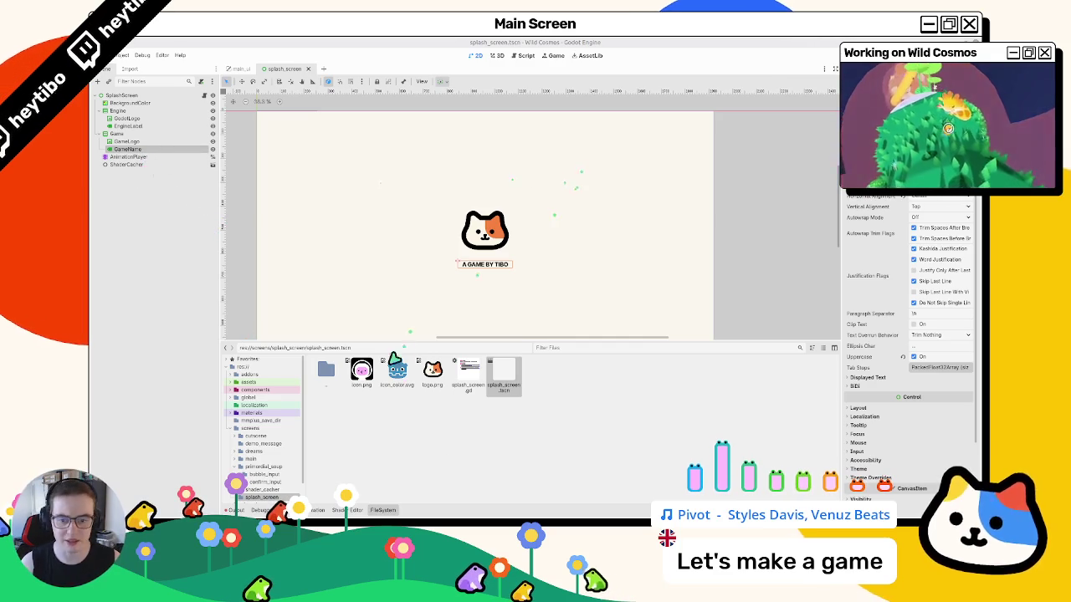
click(432, 373)
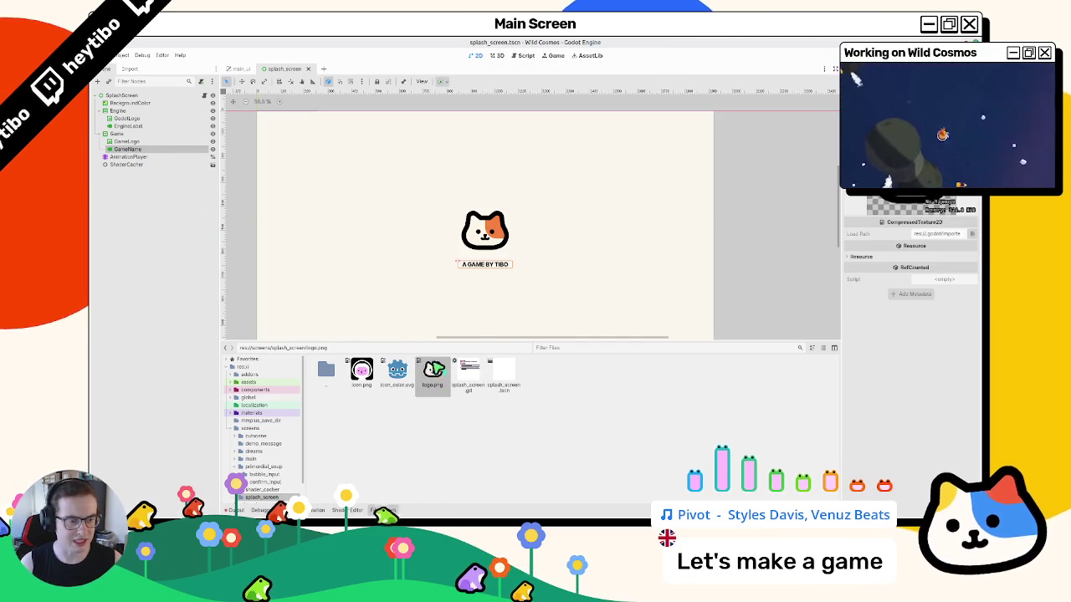
mouse_move(425, 514)
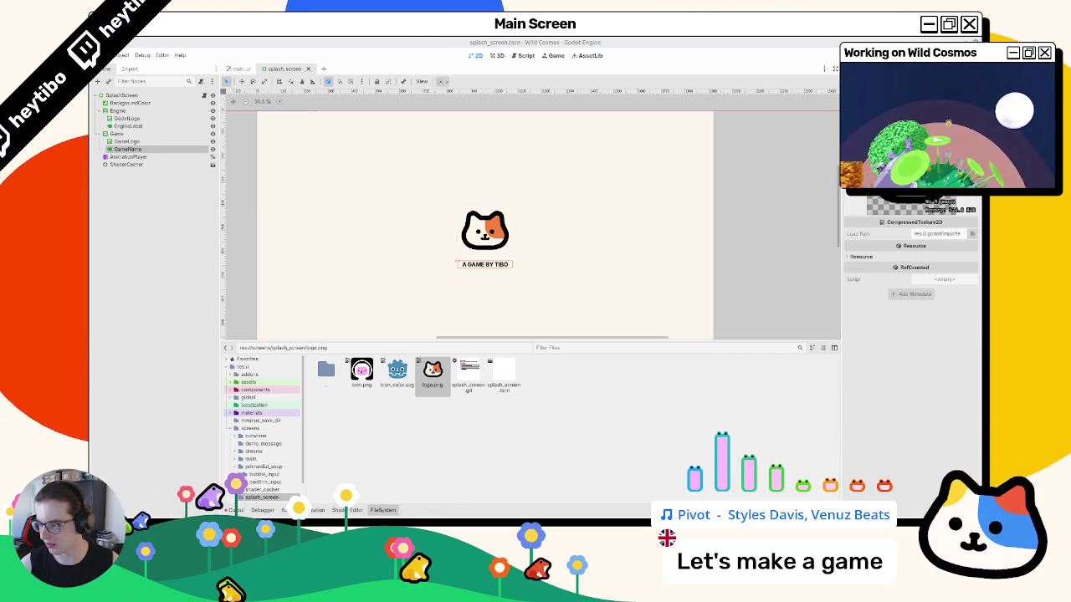
key(super)
key(super)
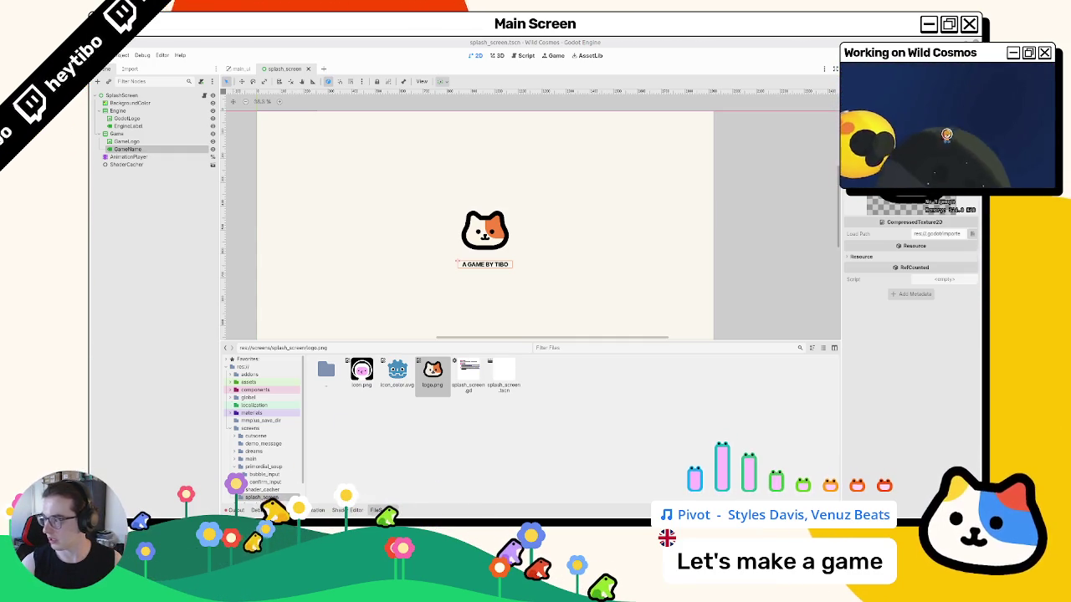
drag(443, 446, 444, 449)
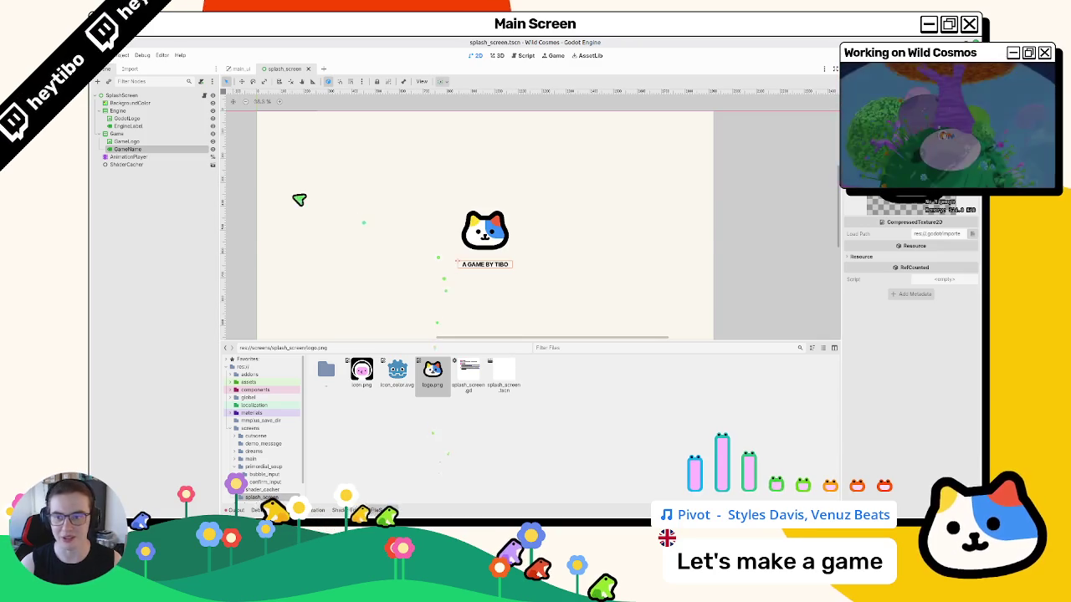
- Delete the BackgroundColor color track from the splash screen's intro animation
click(129, 102)
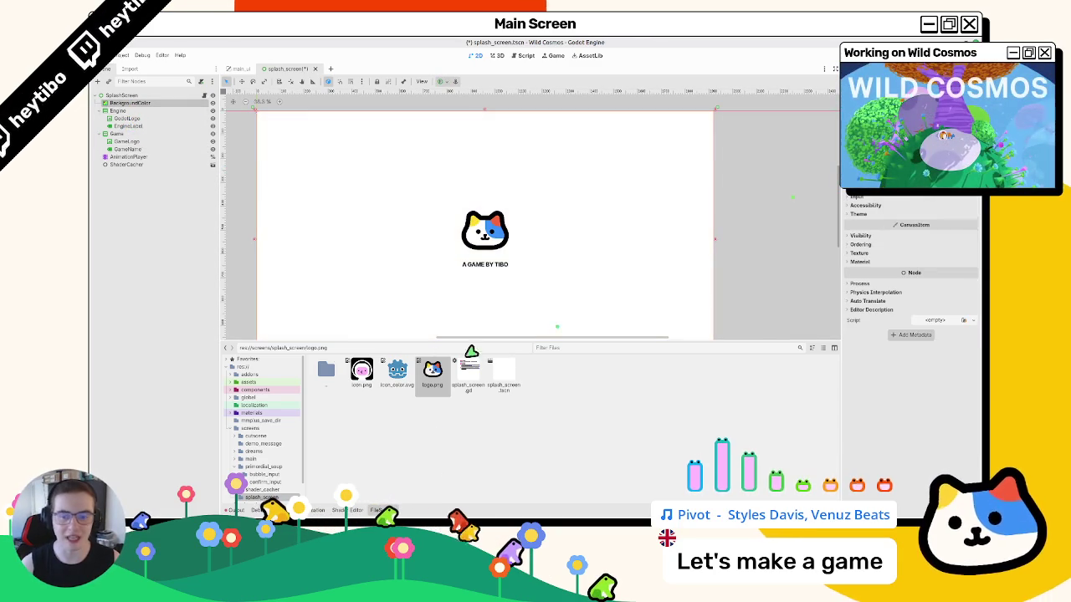
click(128, 156)
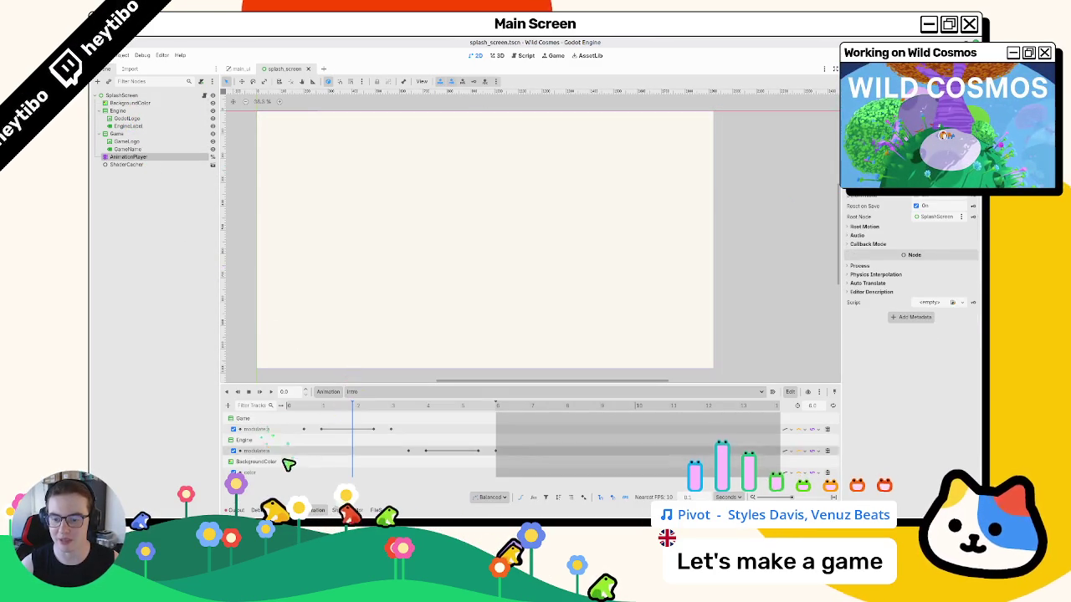
mouse_move(364, 408)
mouse_down()
mouse_move(437, 407)
mouse_move(226, 425)
mouse_up()
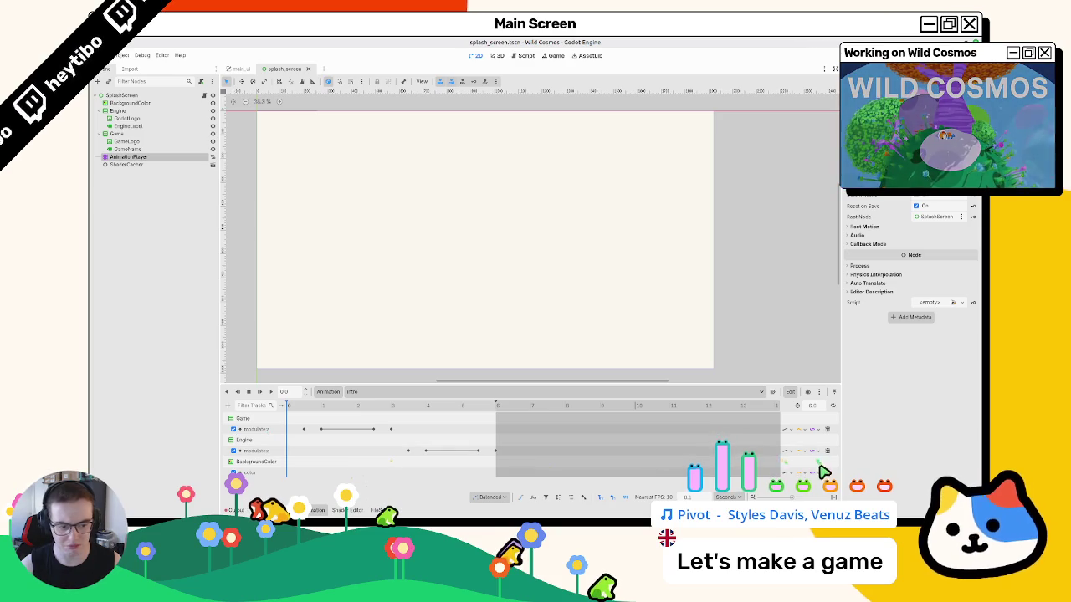
click(365, 473)
key(Delete)
- Check the RESET animation, return to Intro, save the splash scene and rewind the preview
click(375, 391)
click(369, 408)
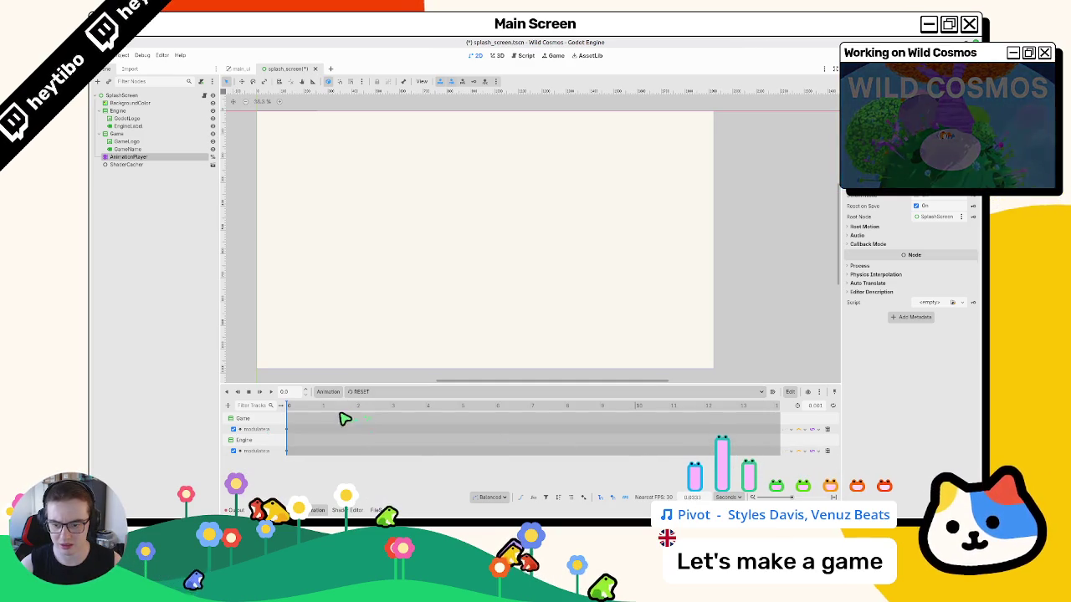
click(371, 392)
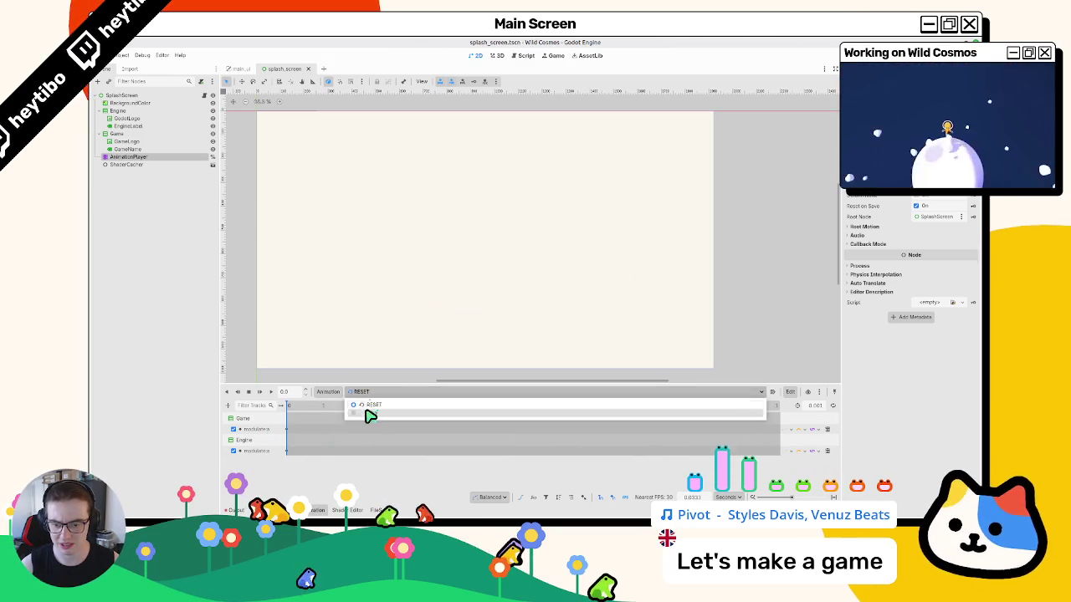
click(370, 413)
key(ctrl+s)
mouse_move(426, 412)
mouse_down()
mouse_move(288, 410)
mouse_move(491, 411)
mouse_move(287, 408)
mouse_up()
click(130, 103)
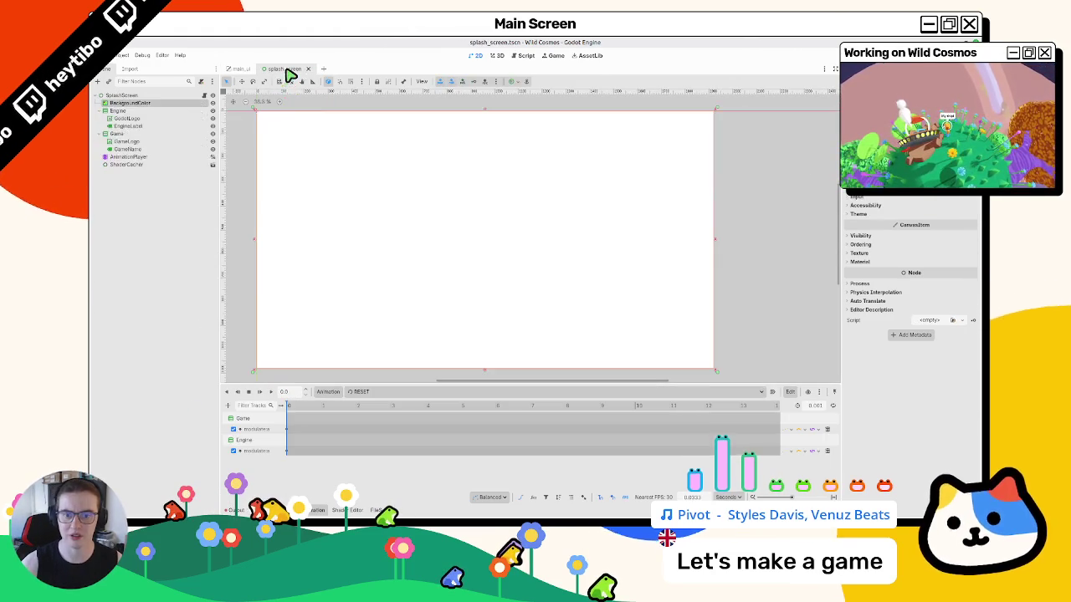
- Run the game with F5 to check the splash screen, stop it, and replay the intro animation
key(F5)
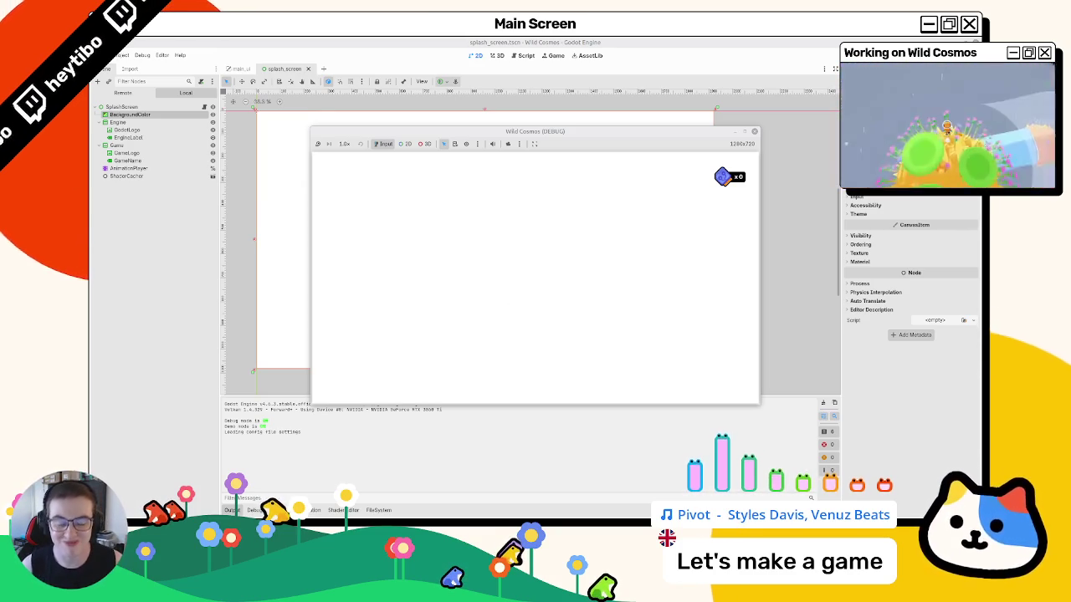
key(F8)
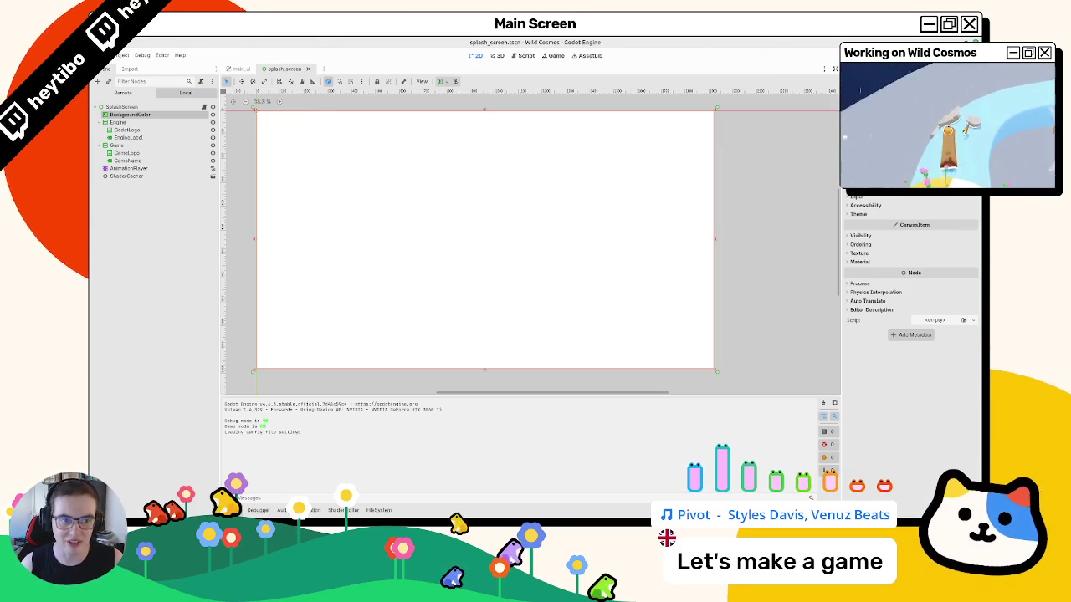
click(181, 157)
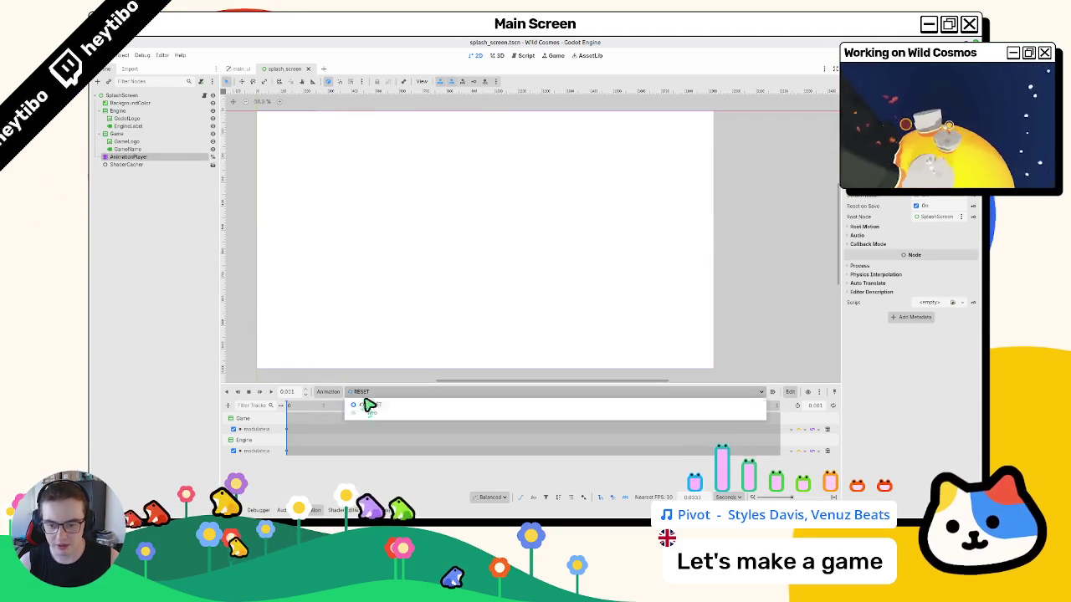
key(shift+d)
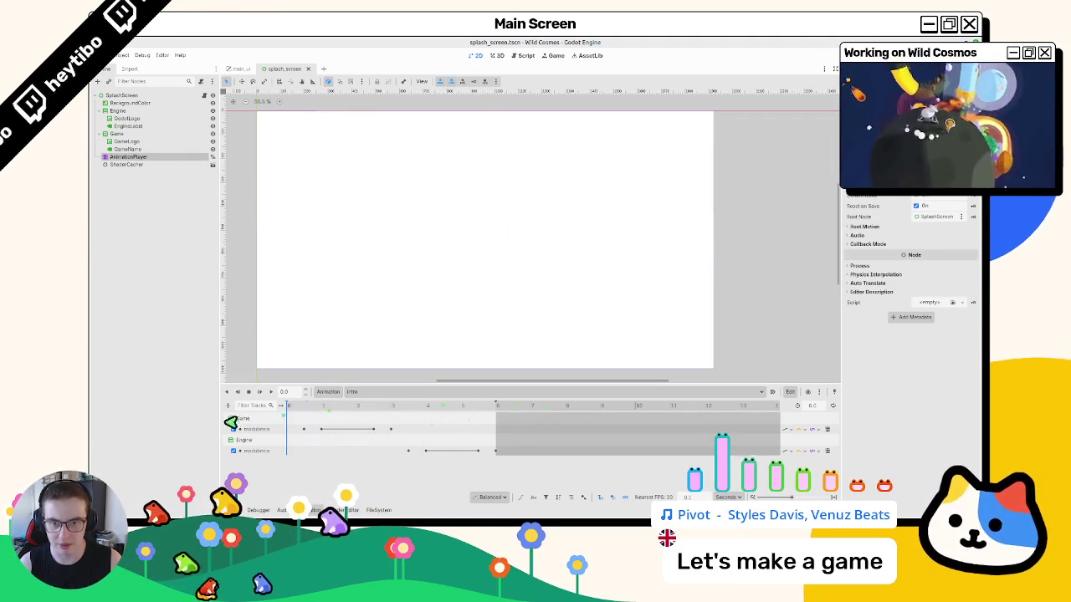
click(240, 68)
- Stage all changes and commit them with git as 'update: splash screen colors', then close the terminal
key(ctrl+alt+t)
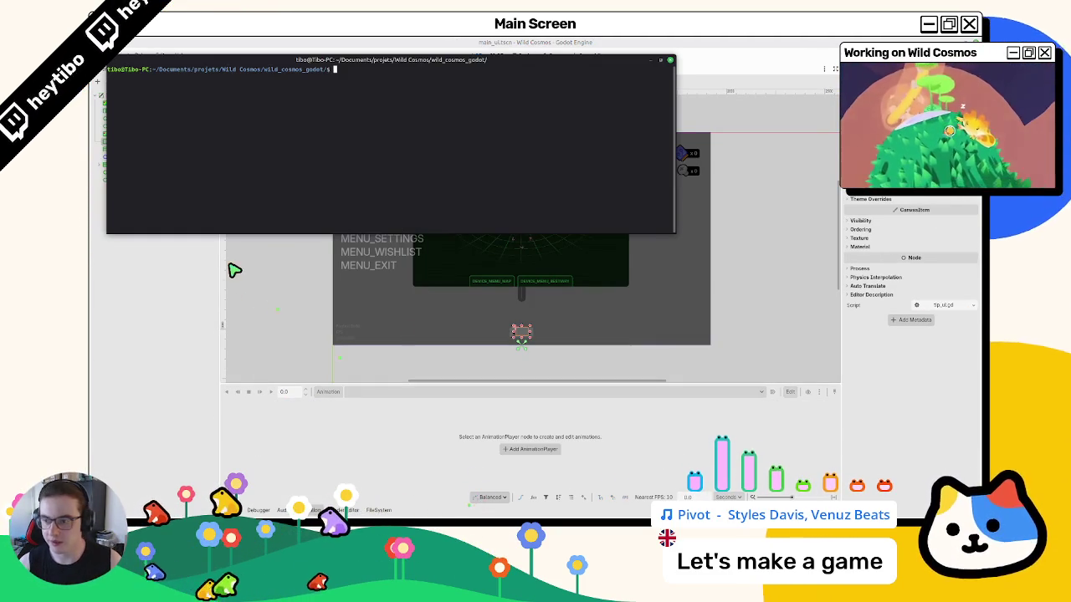
text(git status)
key(Return)
text(g)
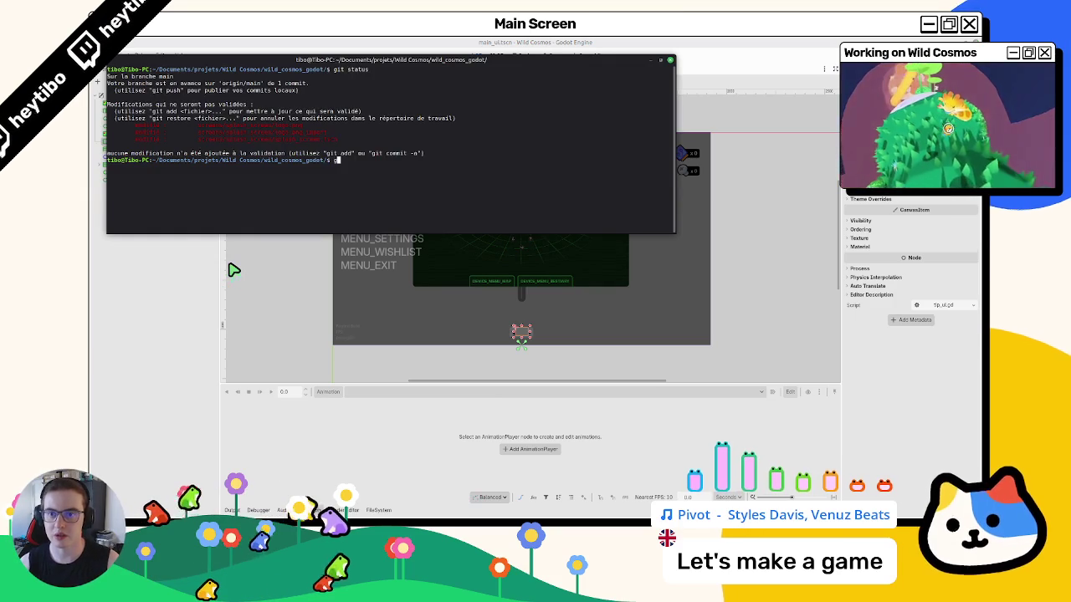
text(.)
key(Return)
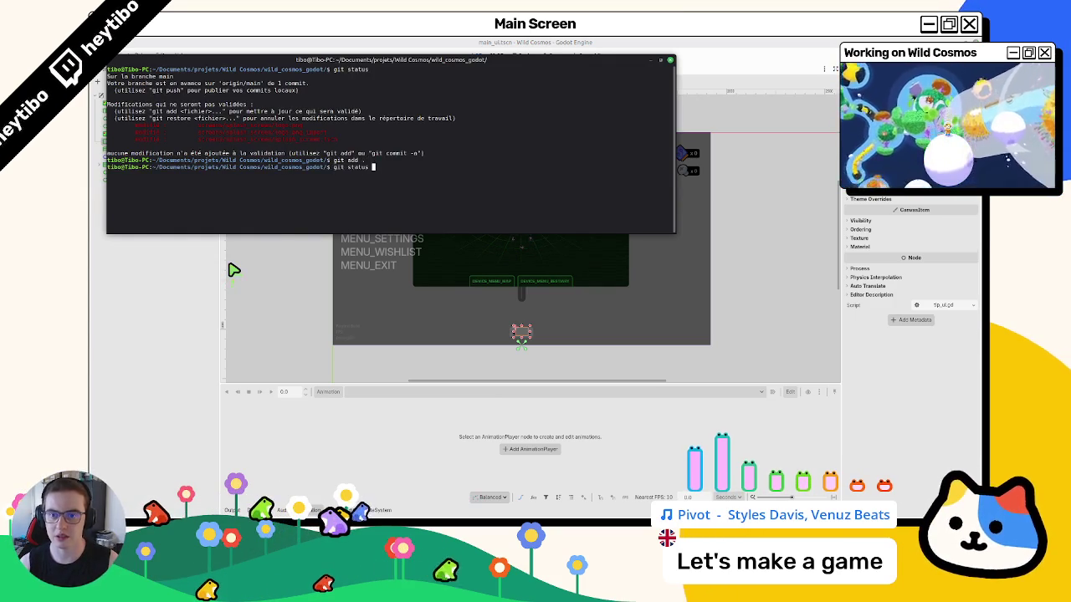
key(Return)
text(git commit -m)
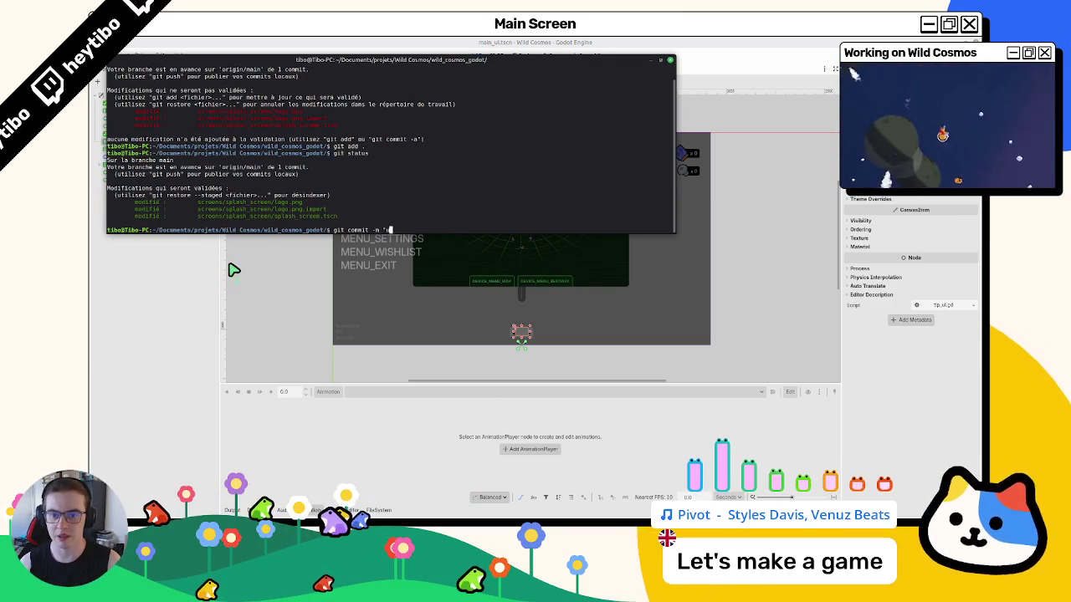
text(e: splash screen colors)
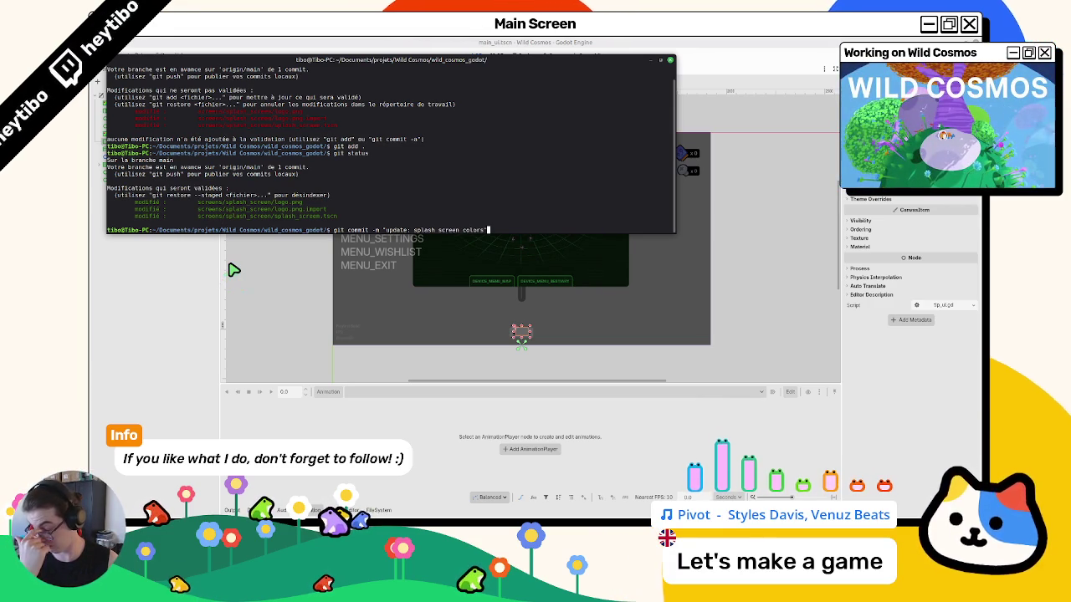
key(Return)
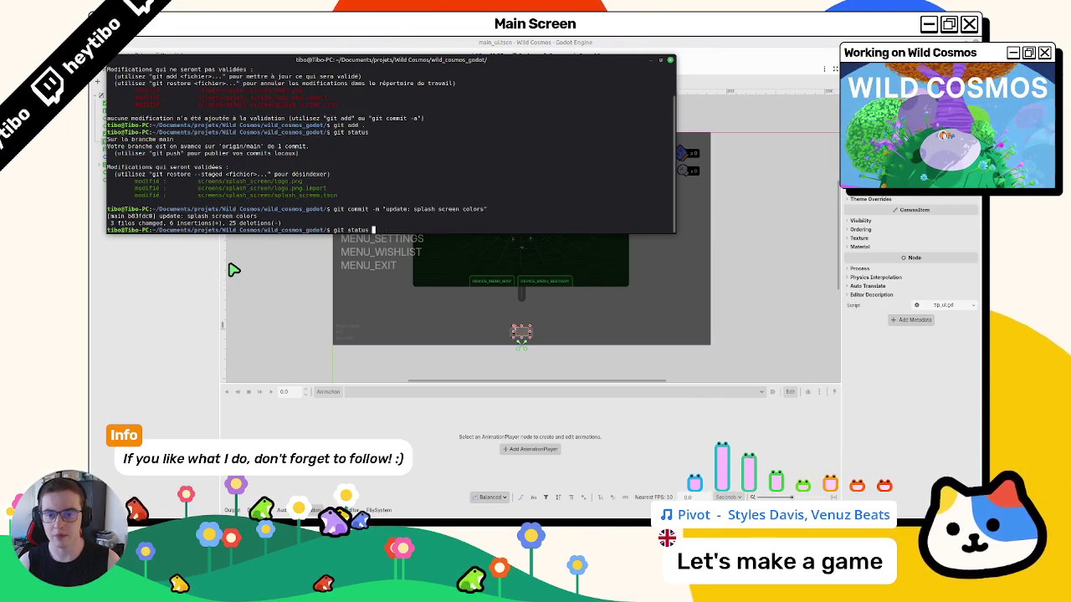
key(ctrl+l)
key(ctrl+d)
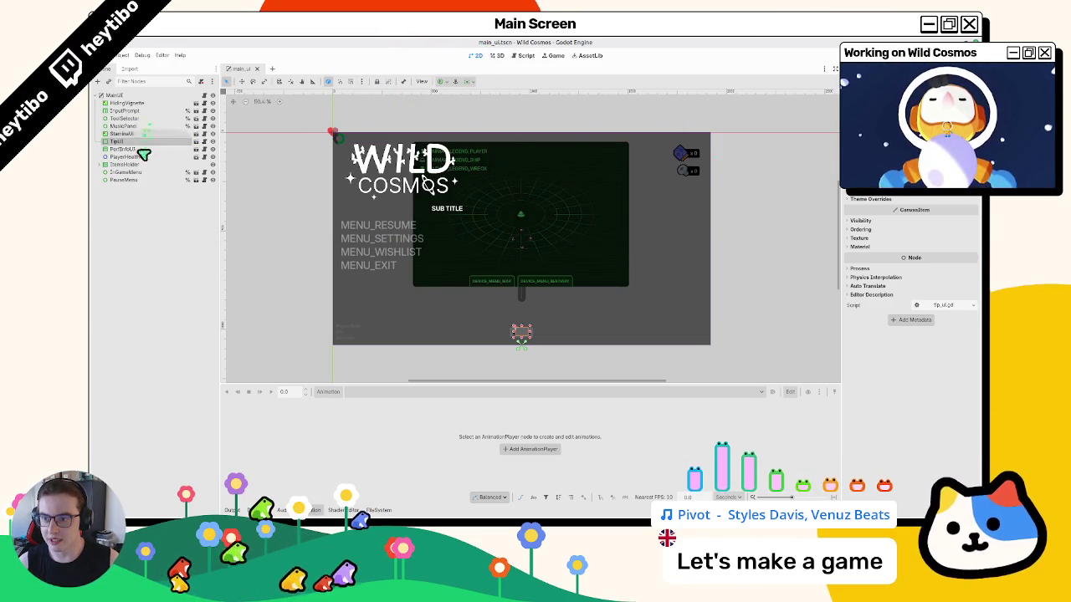
- Expand the stats group in the Scene dock and select the ShipPartsUI and ScrapsUI nodes
click(99, 165)
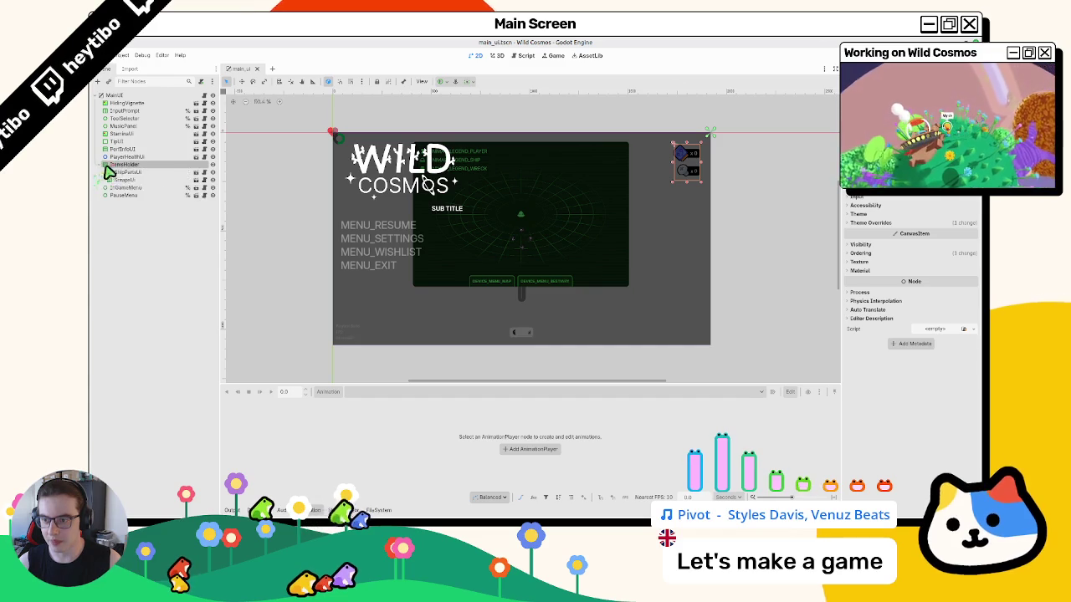
click(105, 164)
click(125, 172)
click(126, 181)
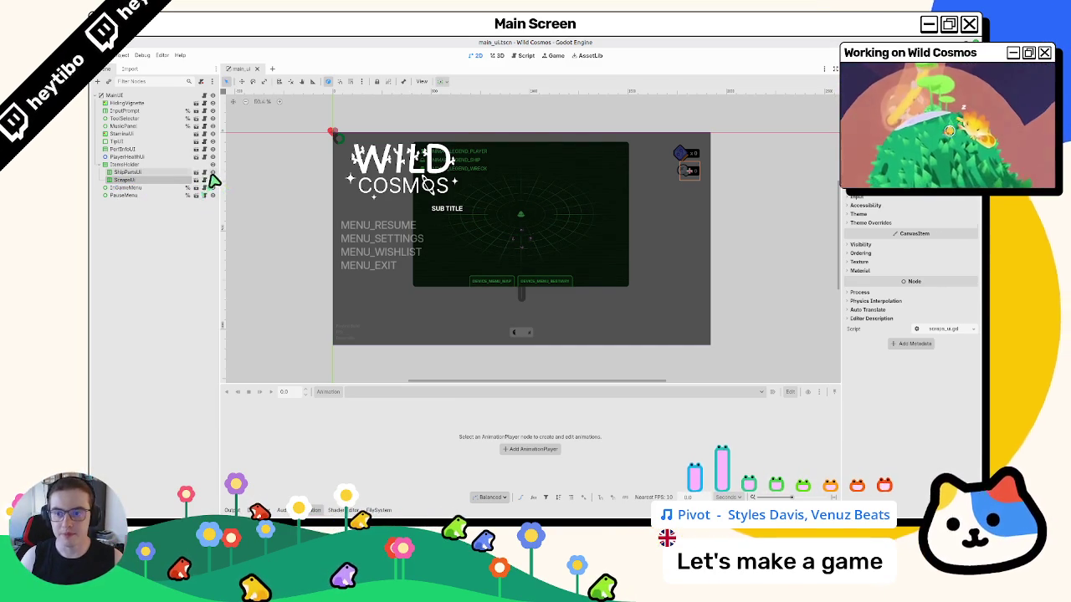
- Toggle ScrapsUI's visibility off and back on, then open the ScrapsUI and ShipPartsUI scripts
click(213, 179)
click(214, 179)
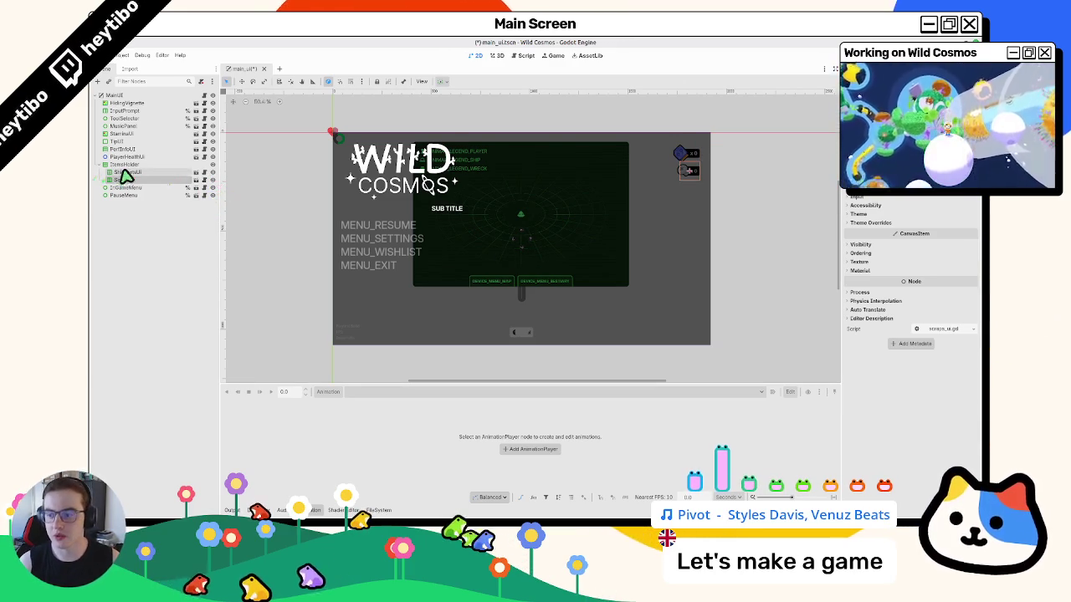
click(203, 179)
click(202, 173)
- Close the seven leftover scripts open in the script editor
middle_click(268, 151)
middle_click(267, 151)
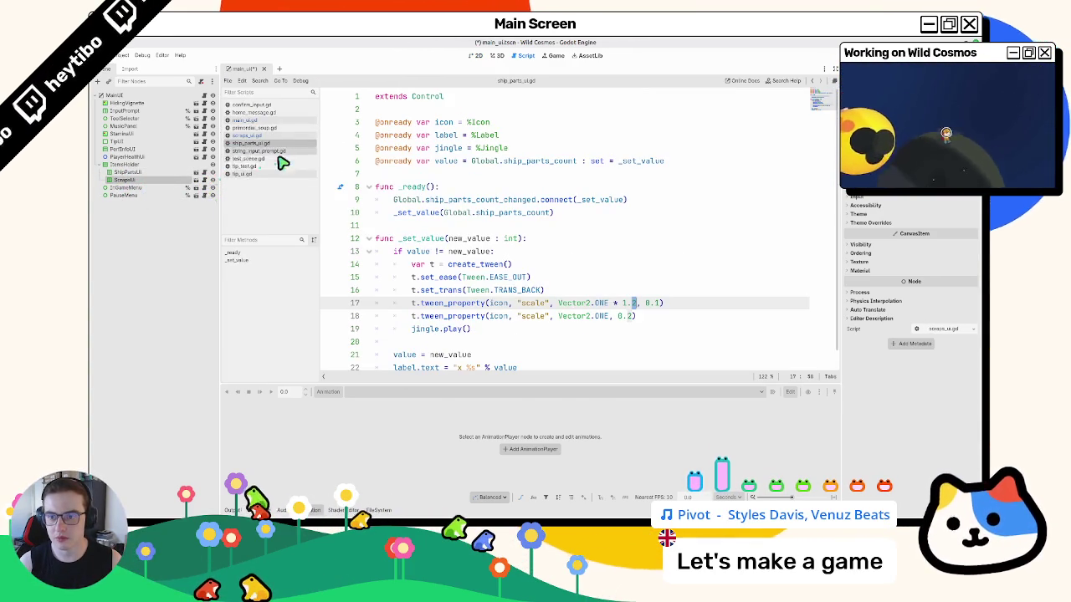
middle_click(268, 152)
middle_click(268, 152)
middle_click(268, 152)
middle_click(261, 105)
middle_click(261, 104)
middle_click(261, 105)
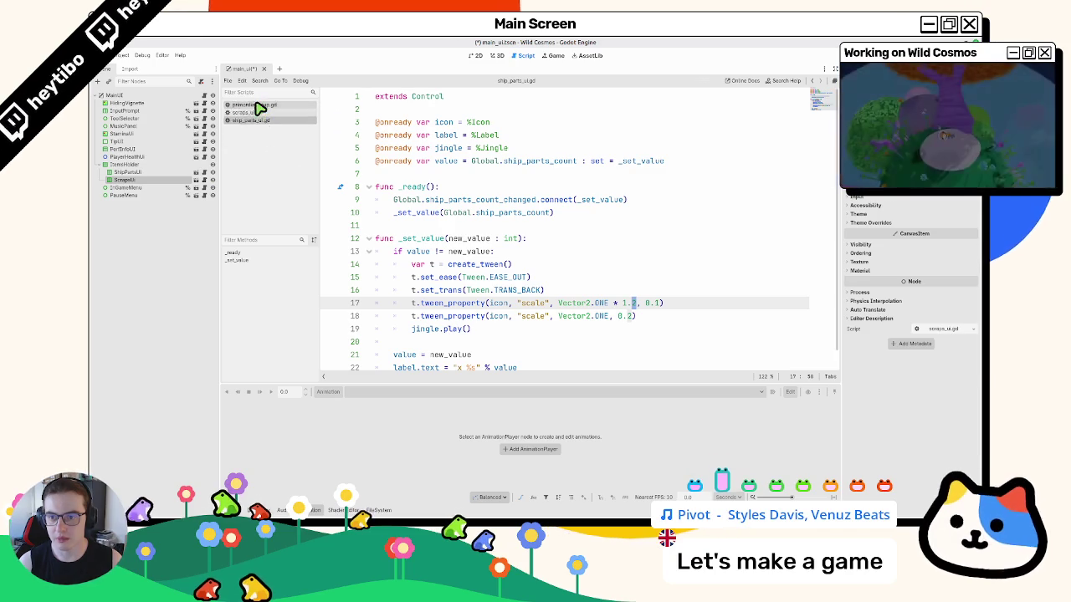
middle_click(261, 105)
scroll(488, 191, down, 1)
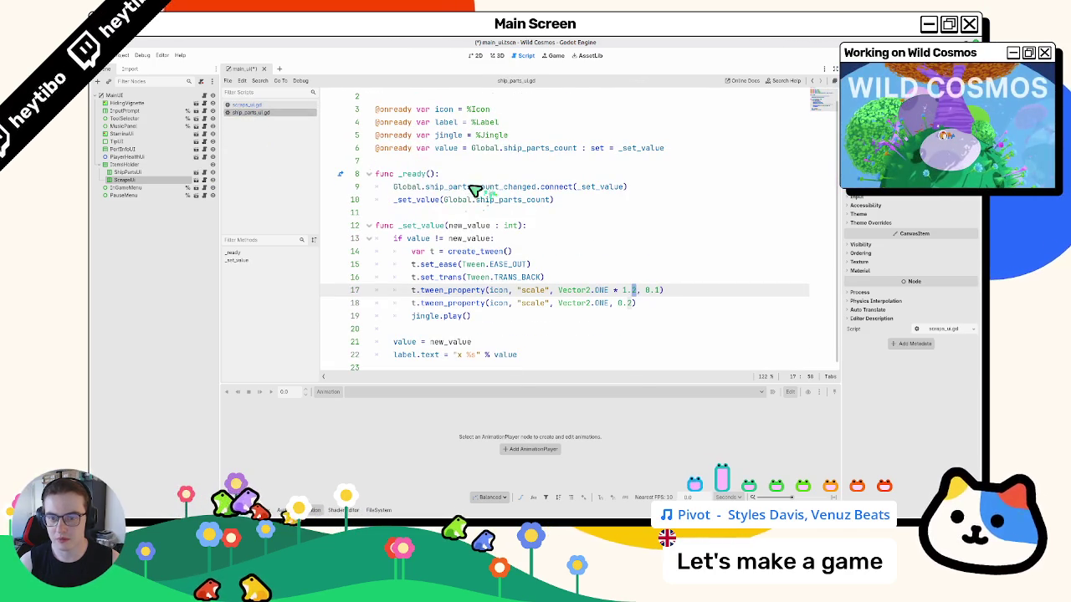
- Open the ship_parts_ui and scraps_ui scenes and compare their scripts and layouts
click(196, 172)
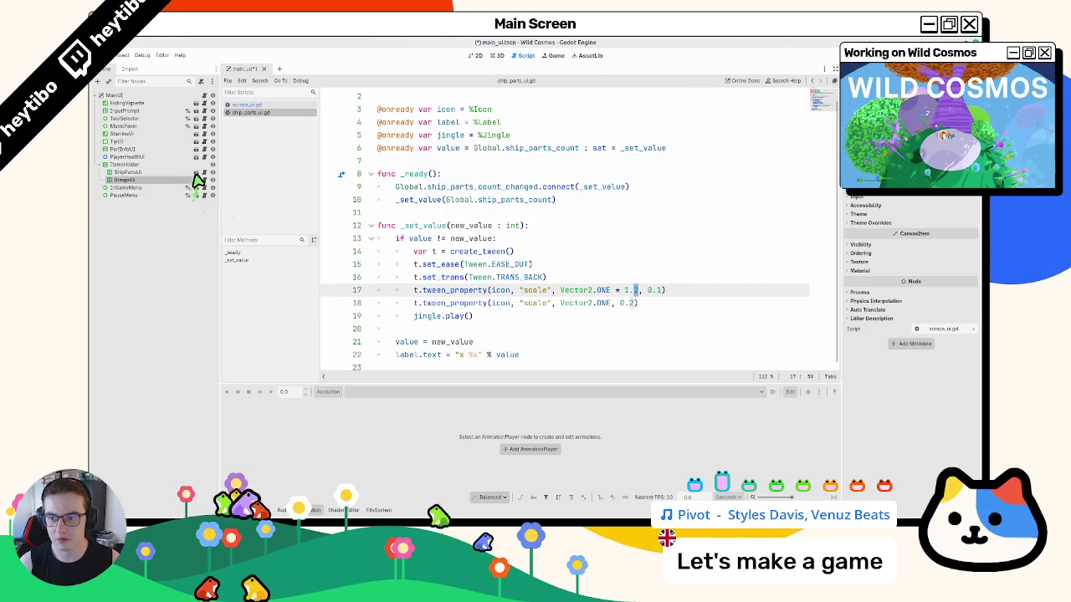
click(244, 68)
click(197, 180)
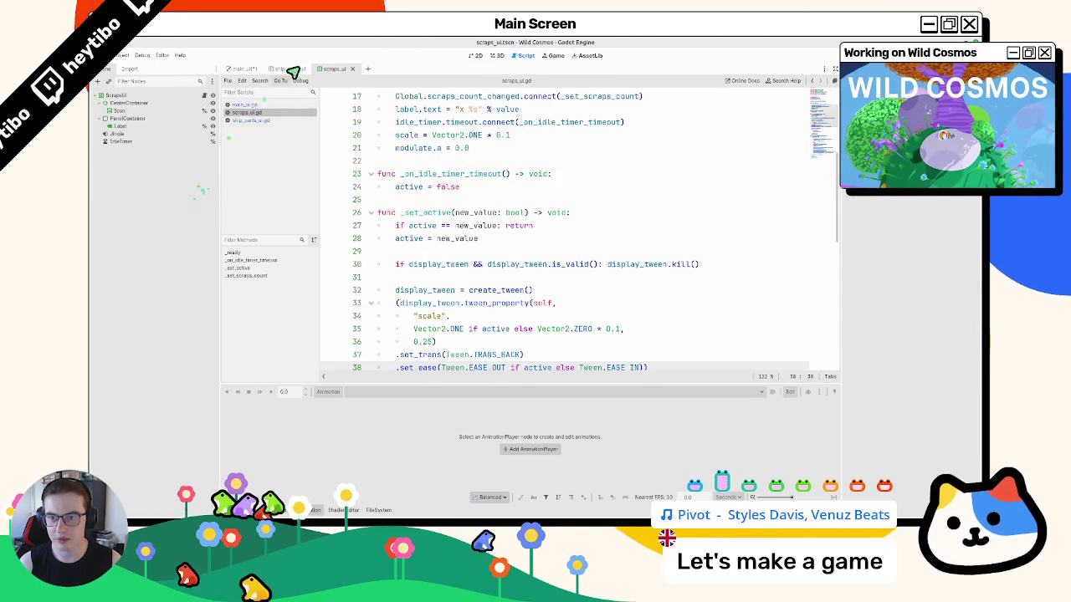
click(294, 72)
click(335, 72)
click(297, 73)
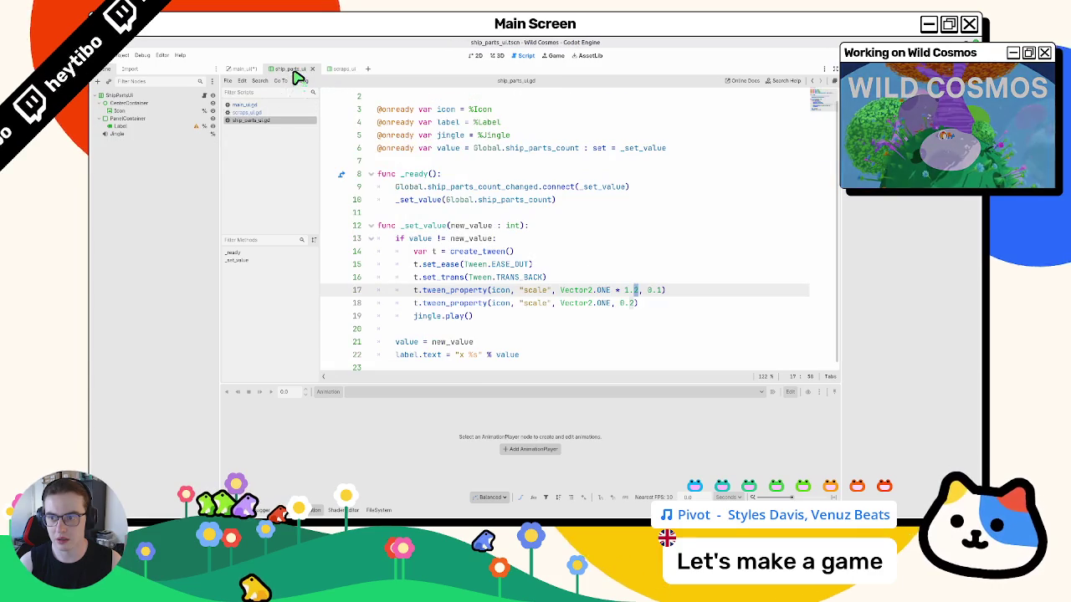
click(326, 74)
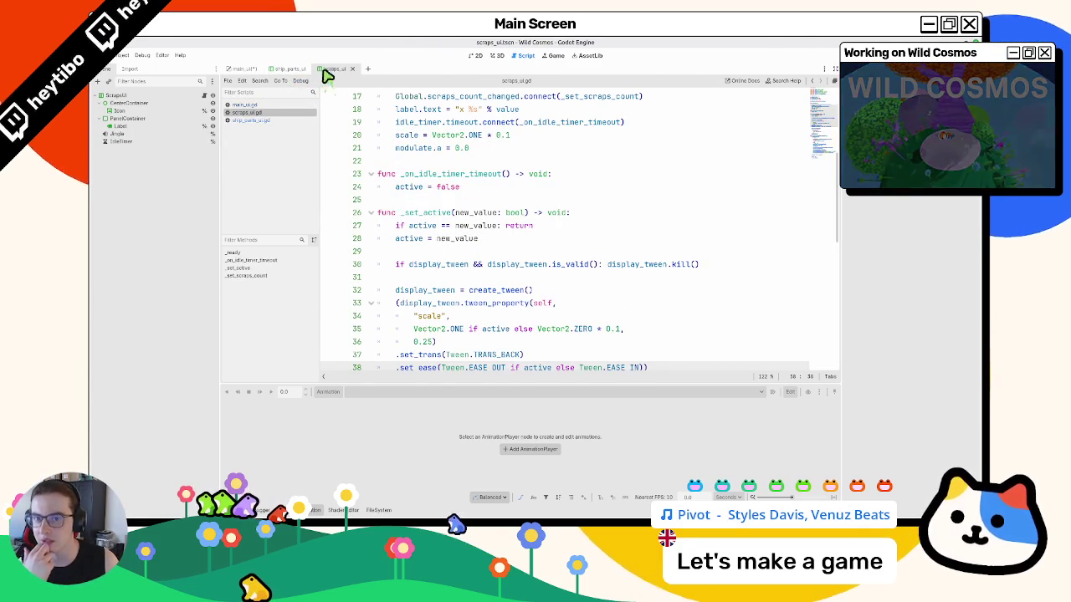
click(477, 56)
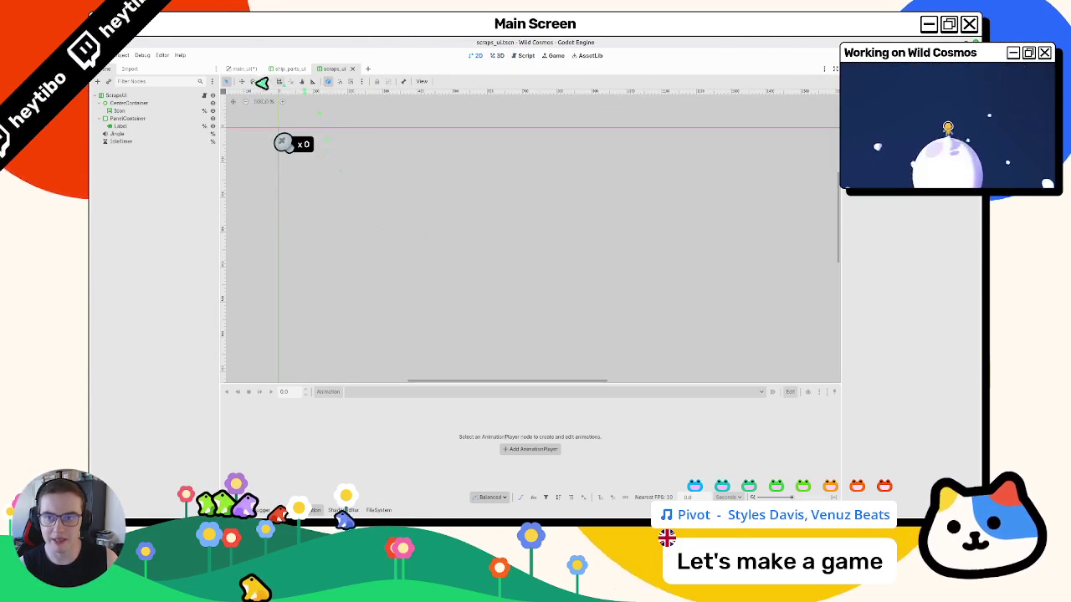
click(244, 69)
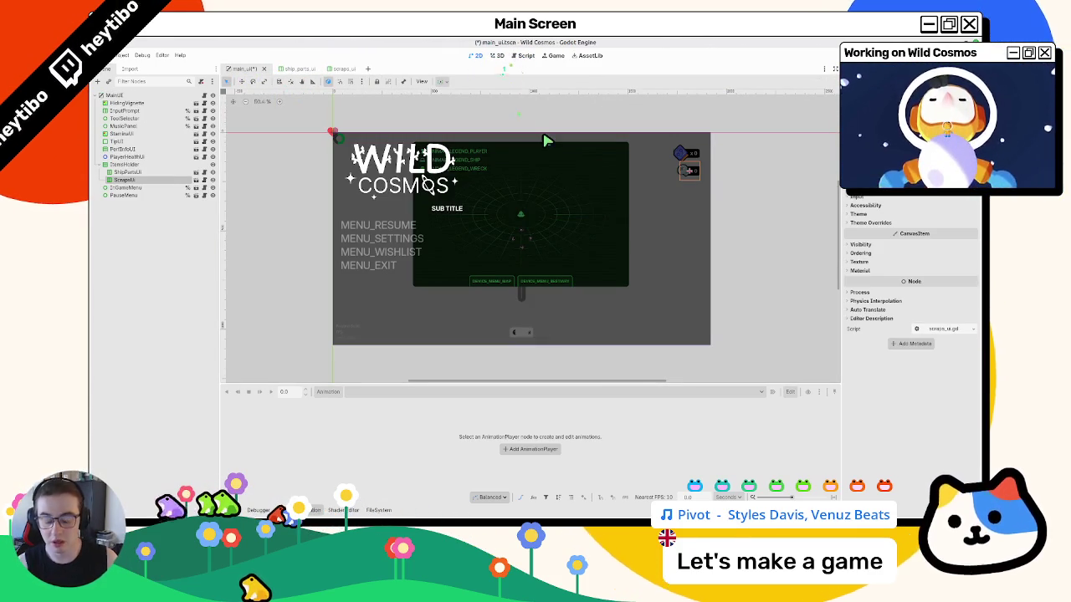
- Quick-open test_scene.tscn and run it with F6
key(ctrl+shift+o)
text(test_sce)
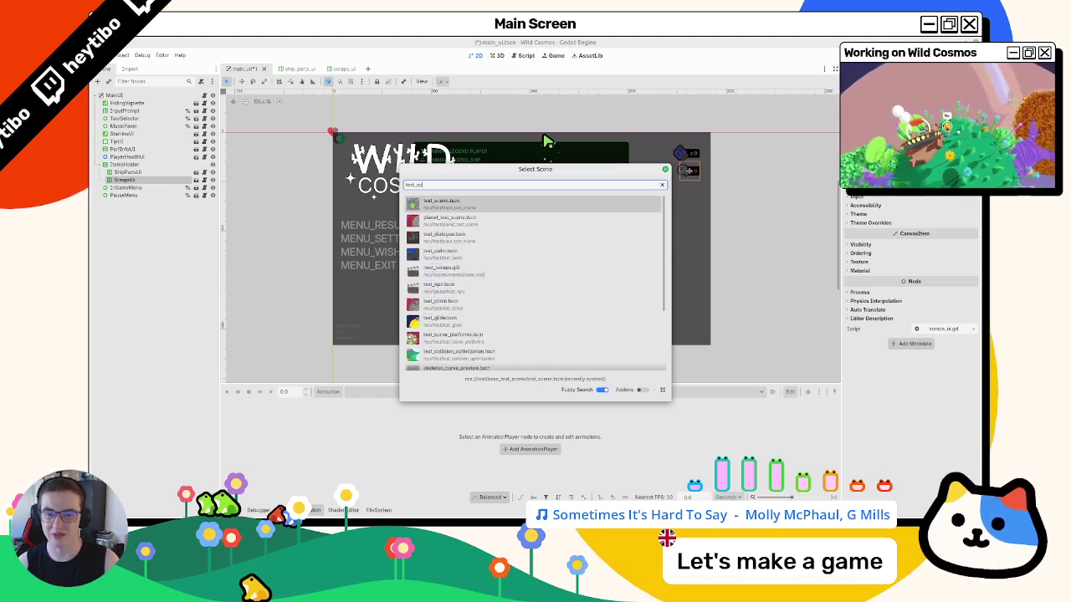
key(Return)
key(F6)
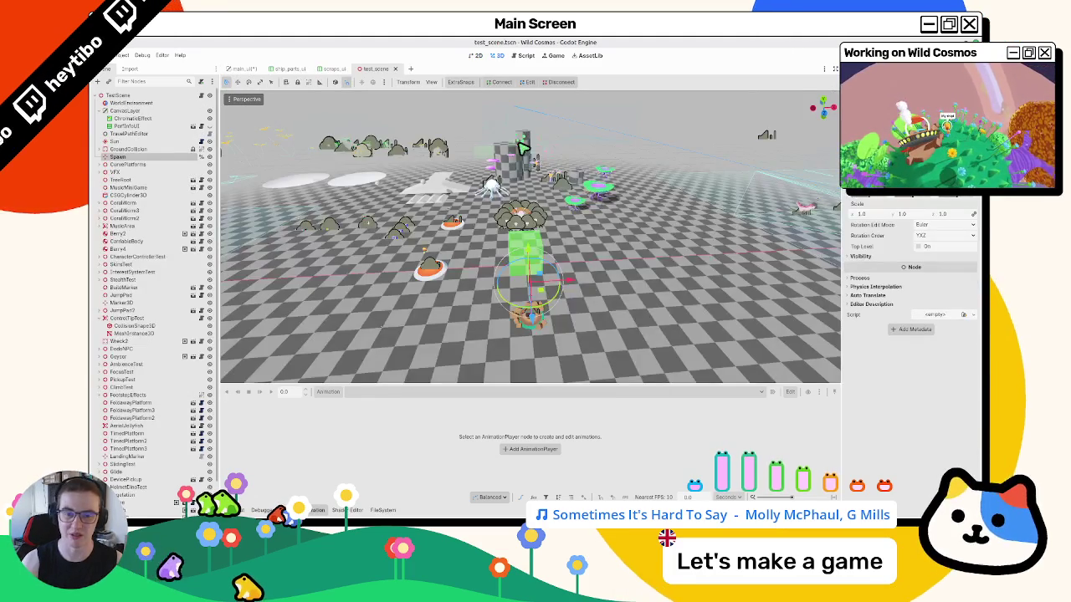
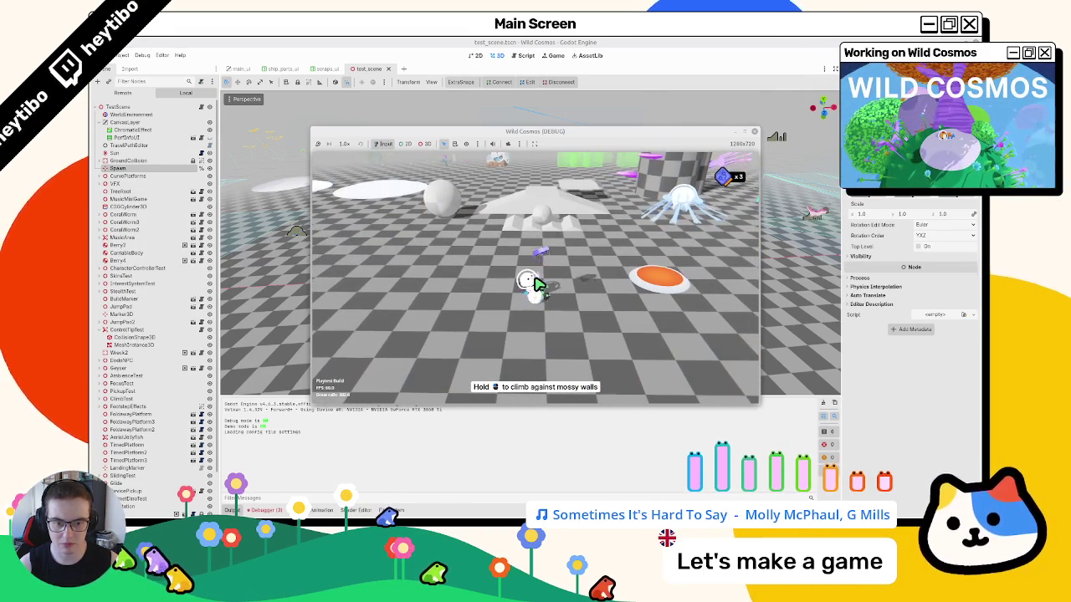
- Pause and stop the running game, then save the test scene
key(Escape)
key(F8)
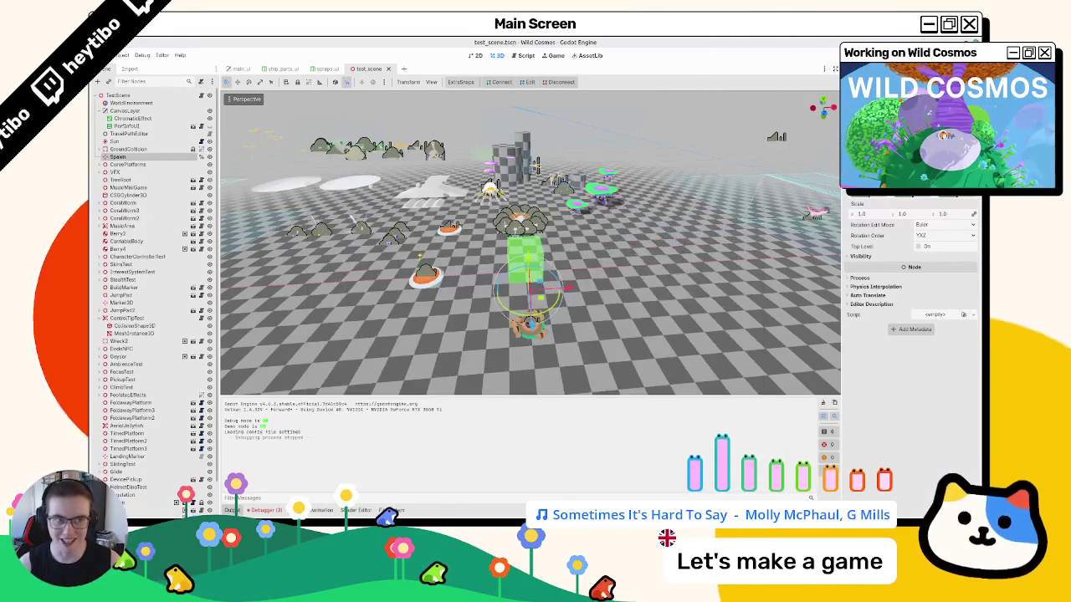
key(ctrl+s)
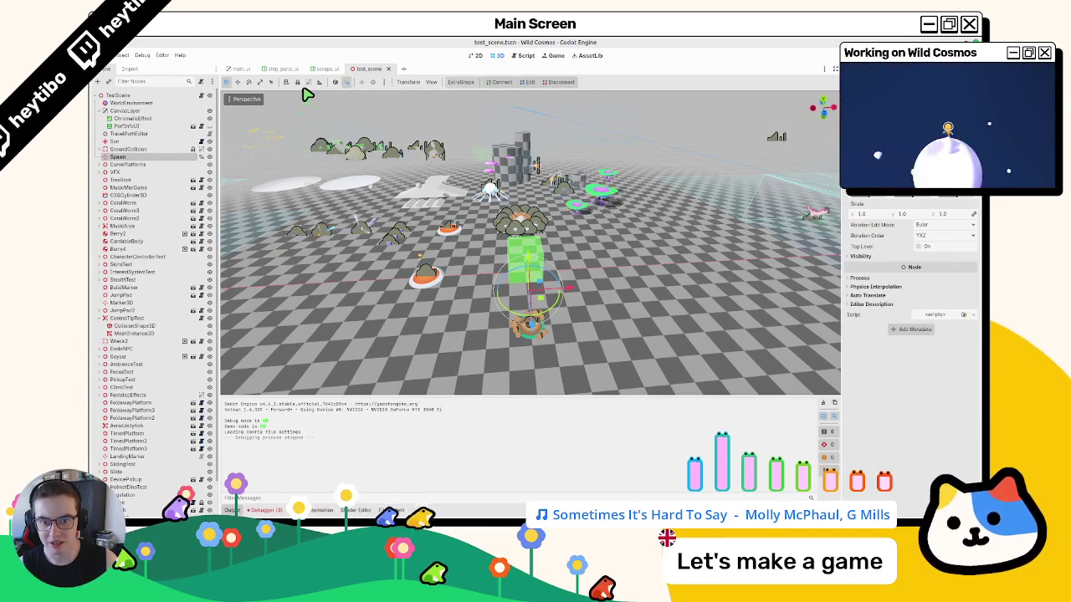
- Relaunch the game, pause it at its menu, and stop the debug run
key(F6)
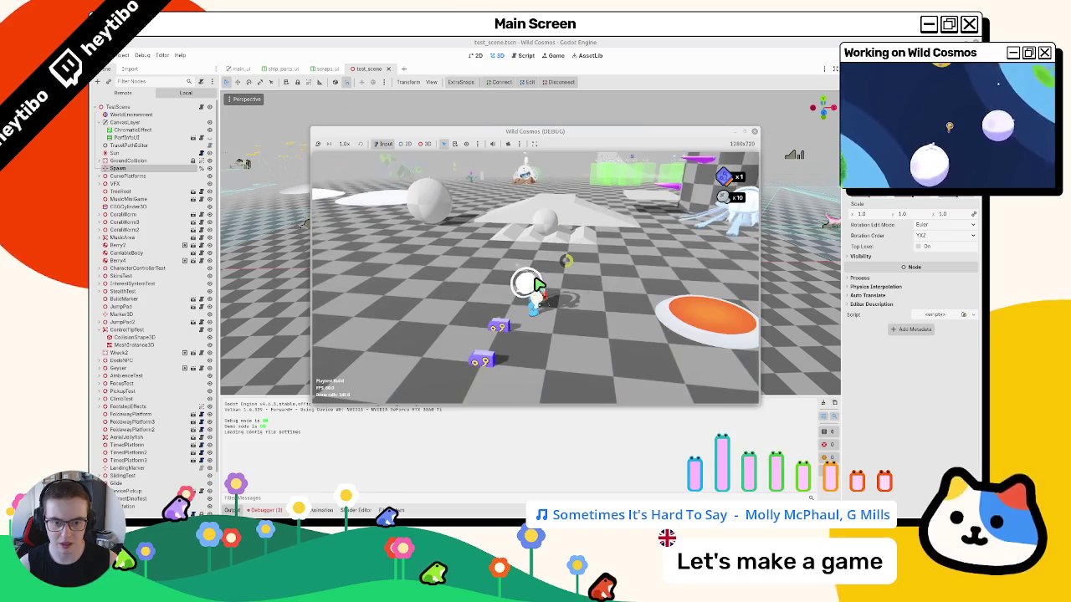
key(Escape)
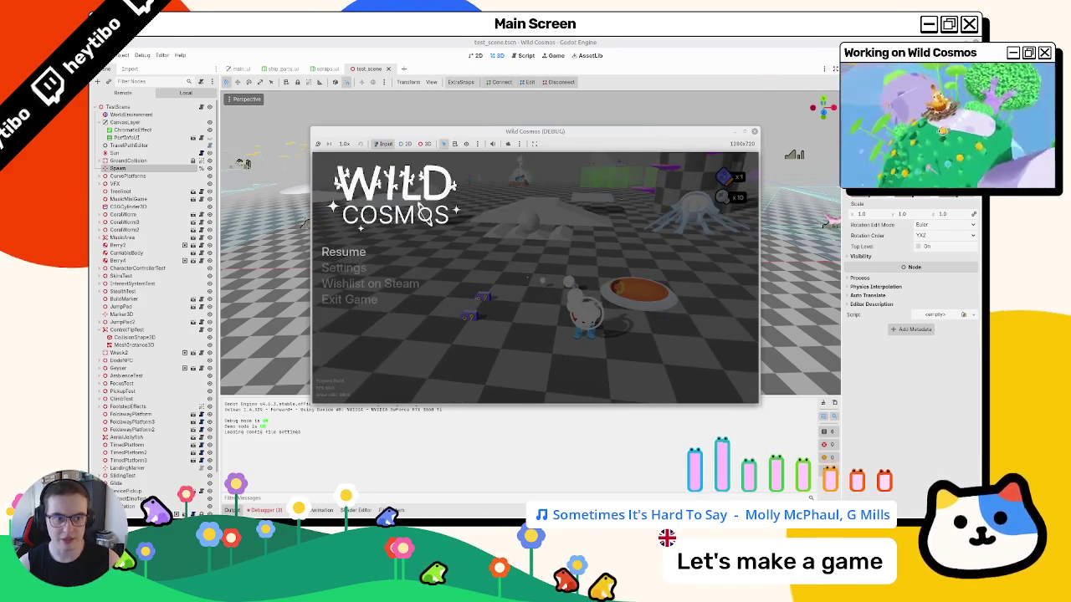
click(348, 299)
- Open scraps_ui.gd from the scraps_ui scene and review the label.text lines in _ready and _set_scraps_count
click(326, 68)
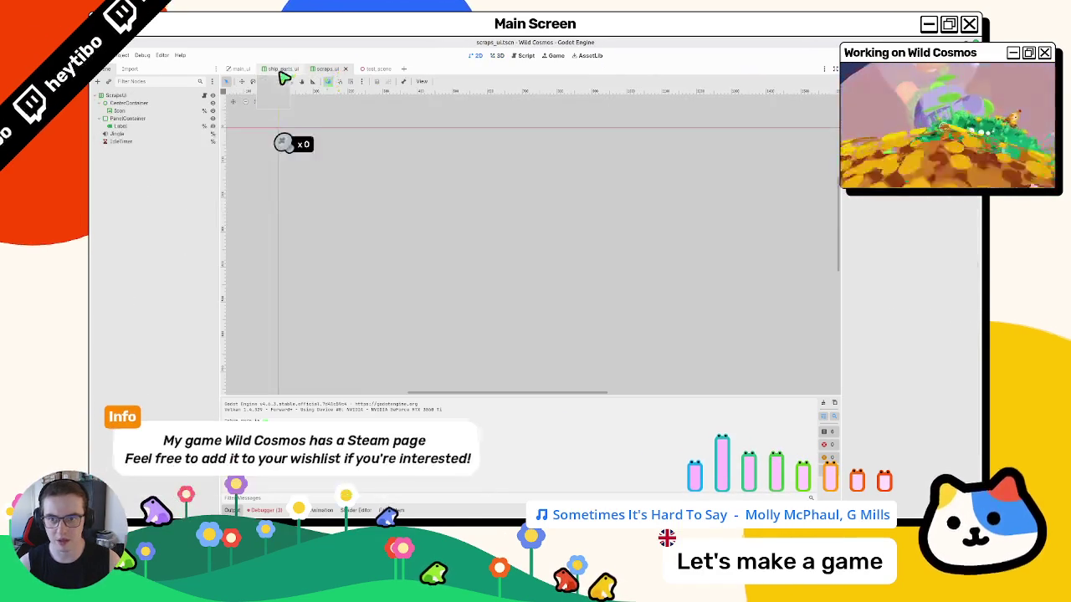
click(204, 95)
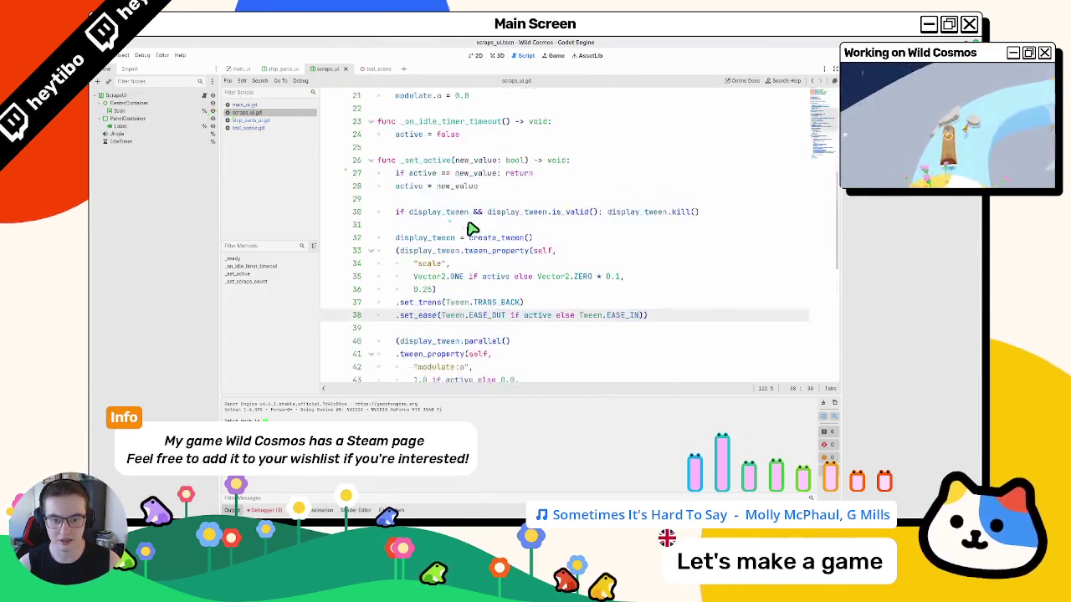
scroll(471, 229, down, 8)
scroll(469, 231, up, 15)
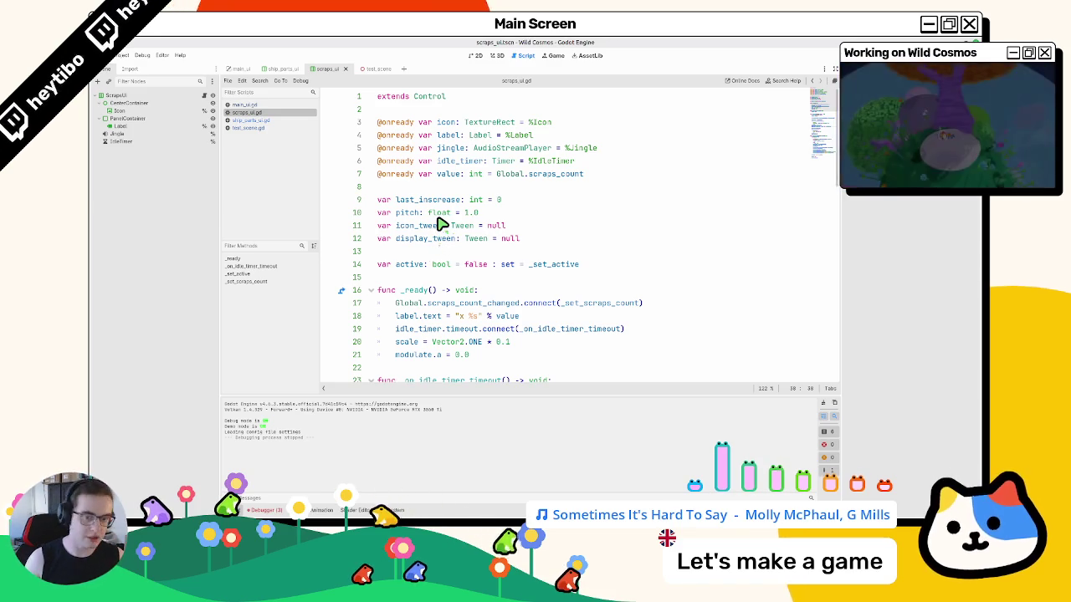
mouse_move(456, 522)
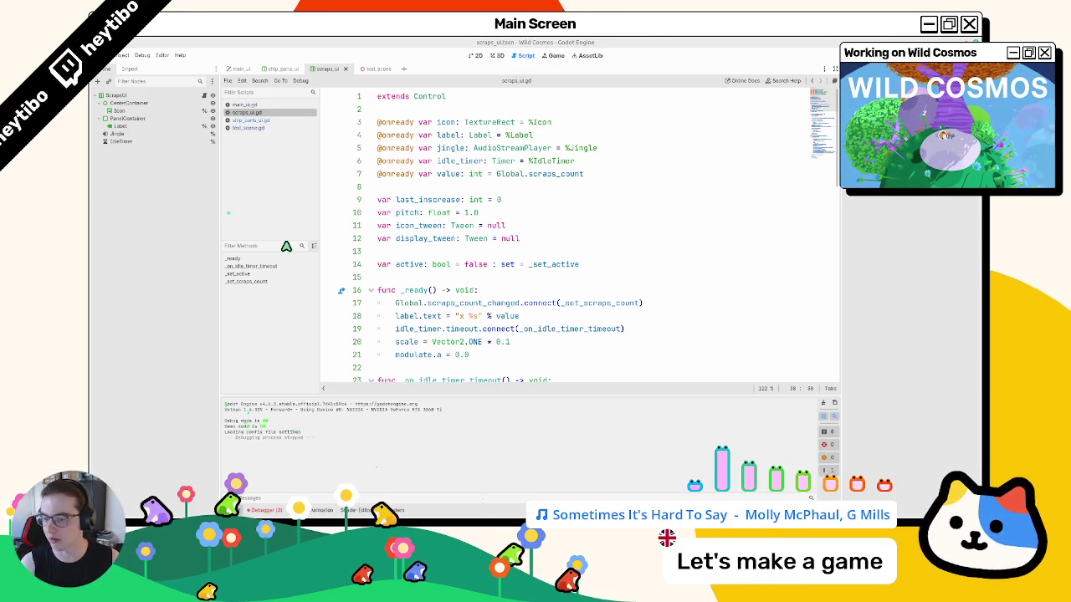
click(497, 339)
scroll(493, 335, down, 15)
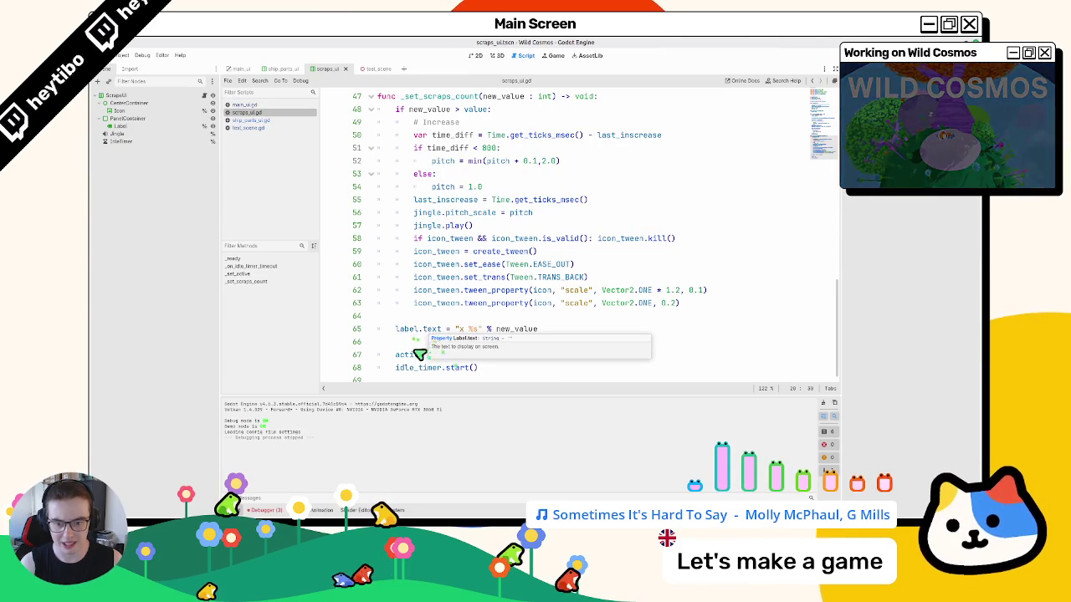
click(420, 330)
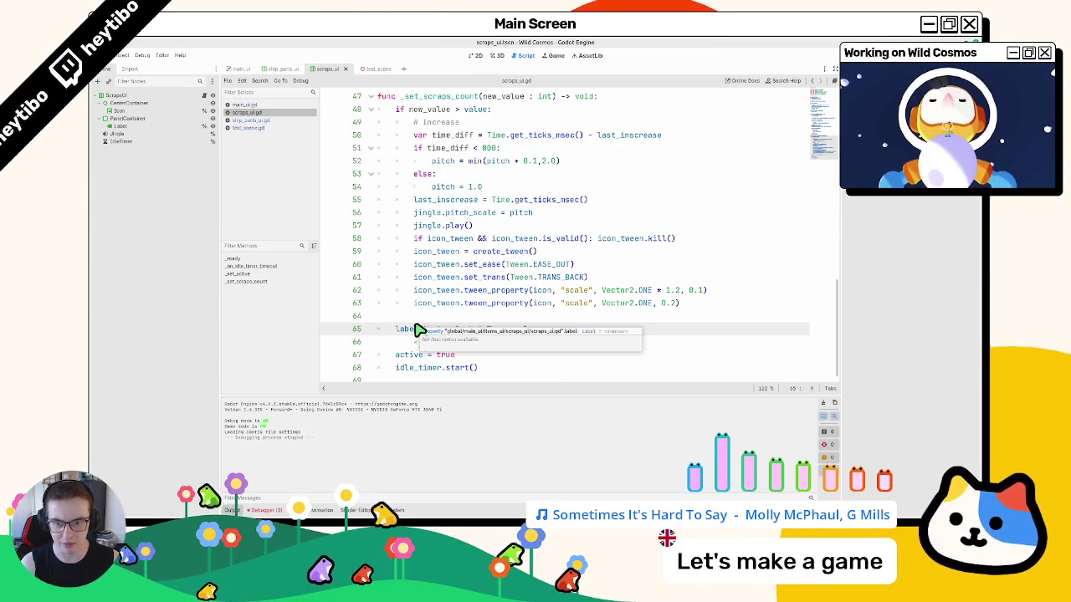
scroll(418, 330, up, 15)
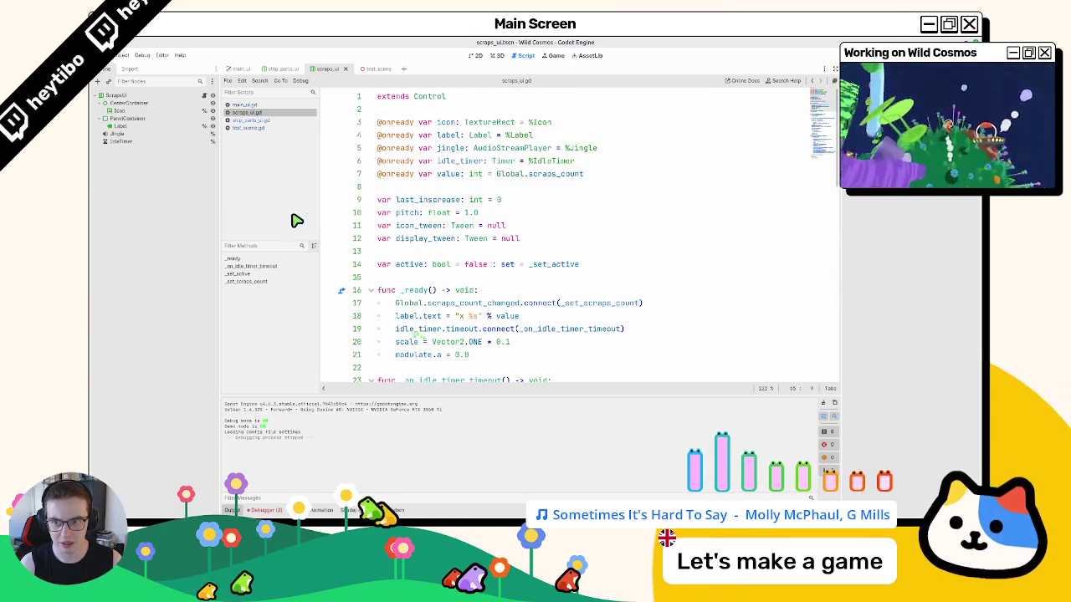
- Delete the IdleTimer node from the scraps UI scene
double_click(445, 175)
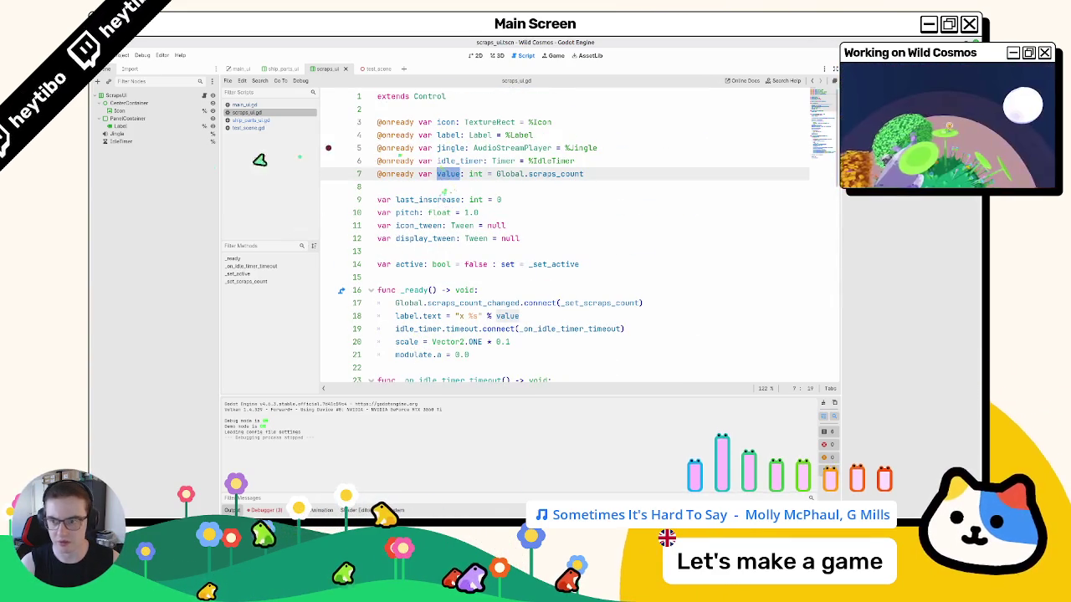
click(139, 143)
key(Delete)
key(Return)
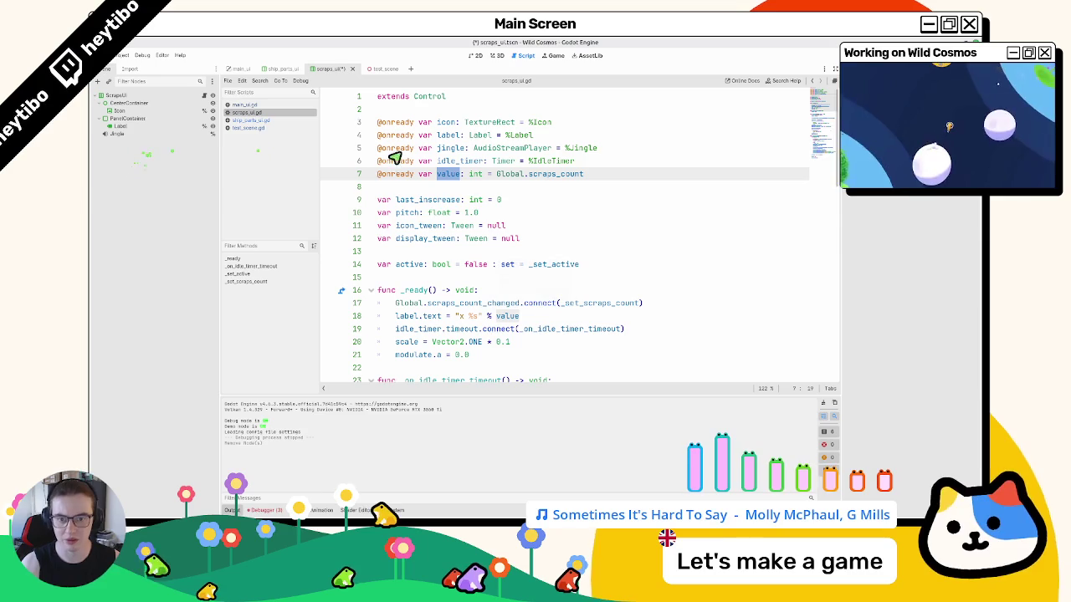
- Delete the idle_timer declaration, active variable and idle timer connection line from scraps_ui.gd
triple_click(469, 161)
key(BackSpace)
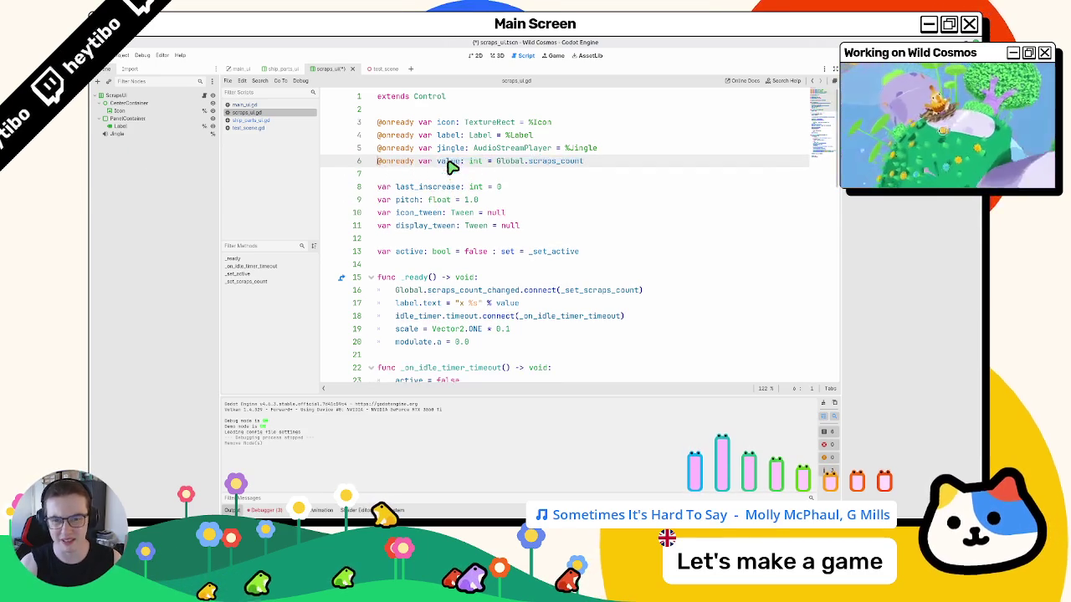
double_click(419, 253)
scroll(422, 255, down, 4)
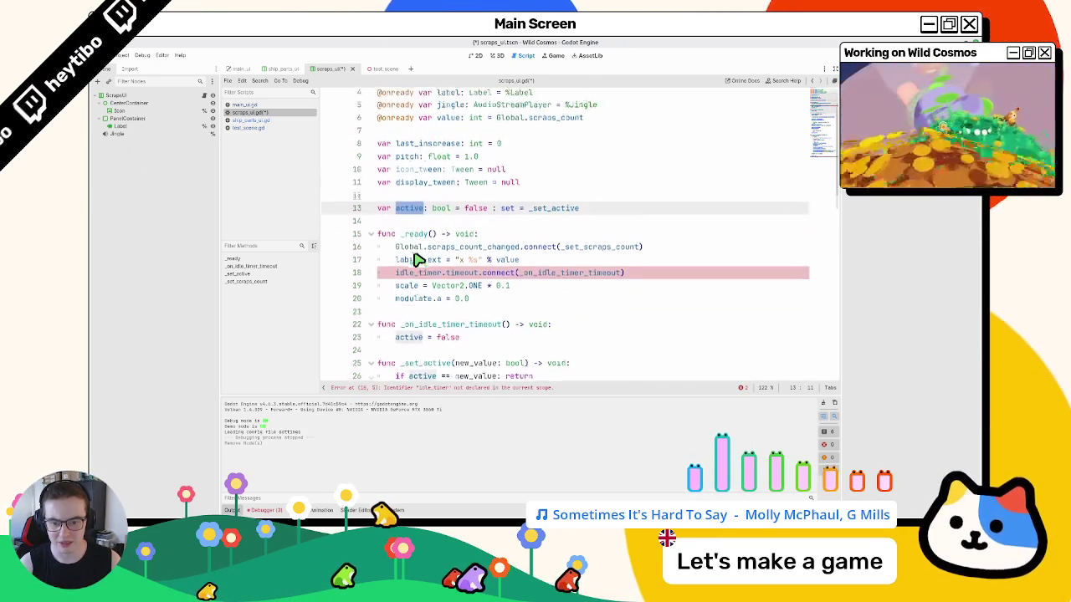
drag(431, 243, 425, 212)
scroll(423, 213, up, 4)
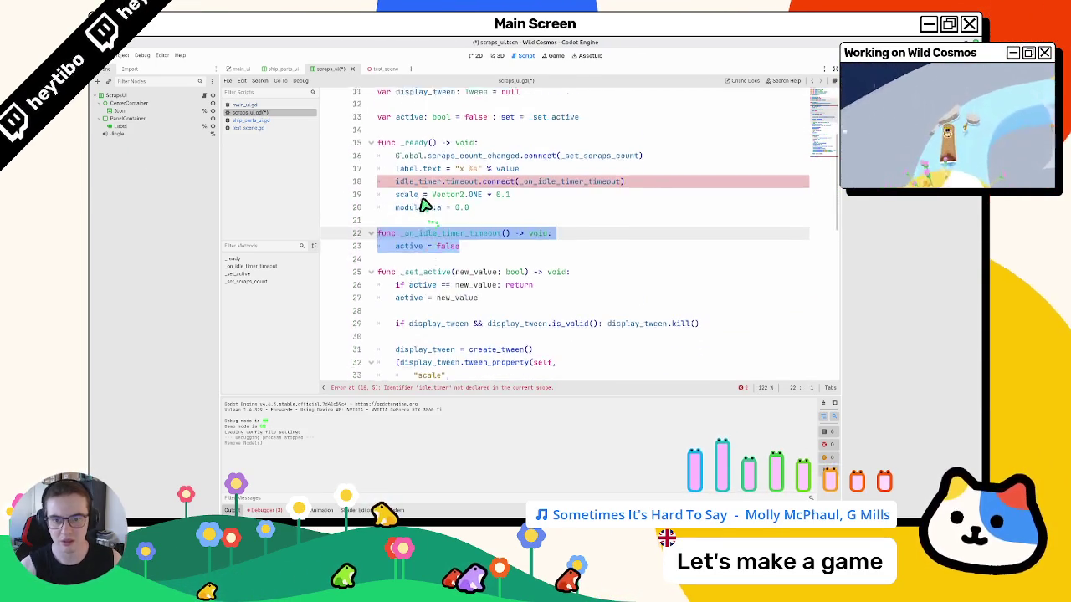
triple_click(414, 251)
key(BackSpace)
key(BackSpace)
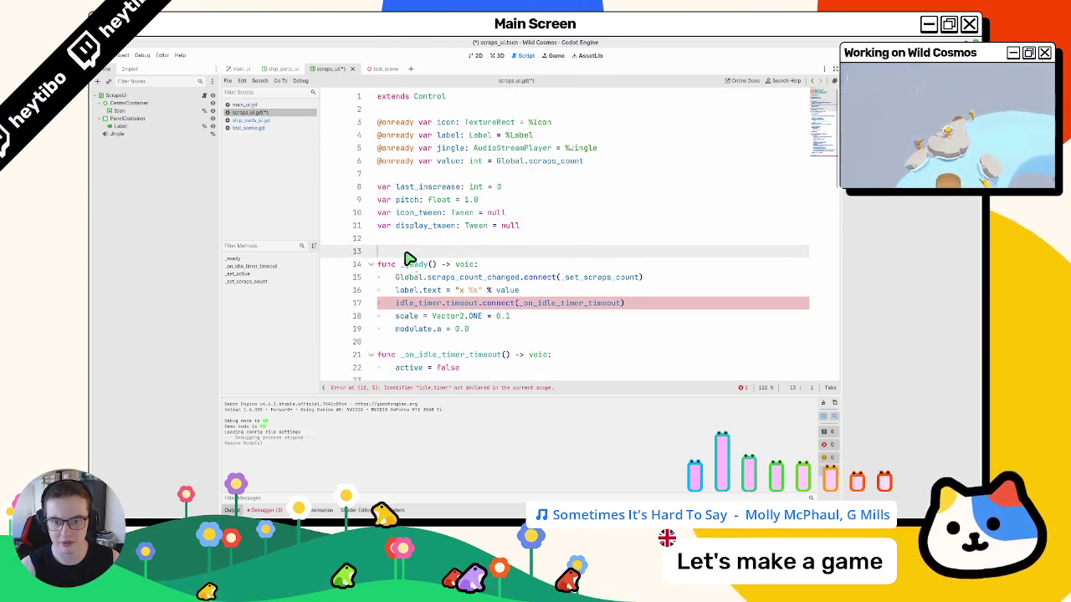
scroll(408, 258, down, 4)
triple_click(418, 251)
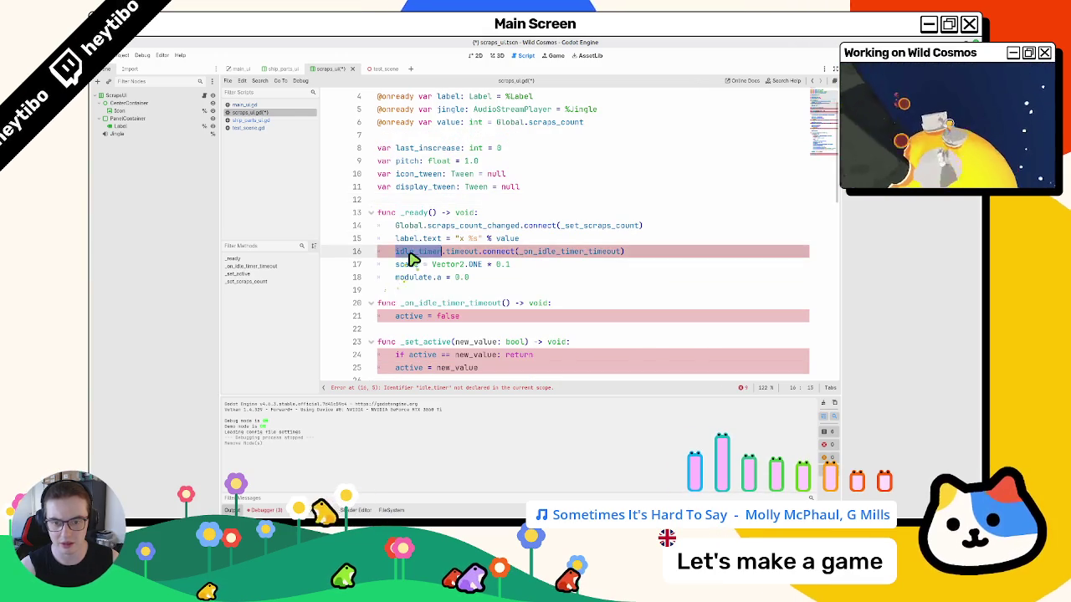
key(BackSpace)
- Remove the scale/modulate lines, _on_idle_timer_timeout and active checks, then undo all script edits
scroll(411, 276, down, 5)
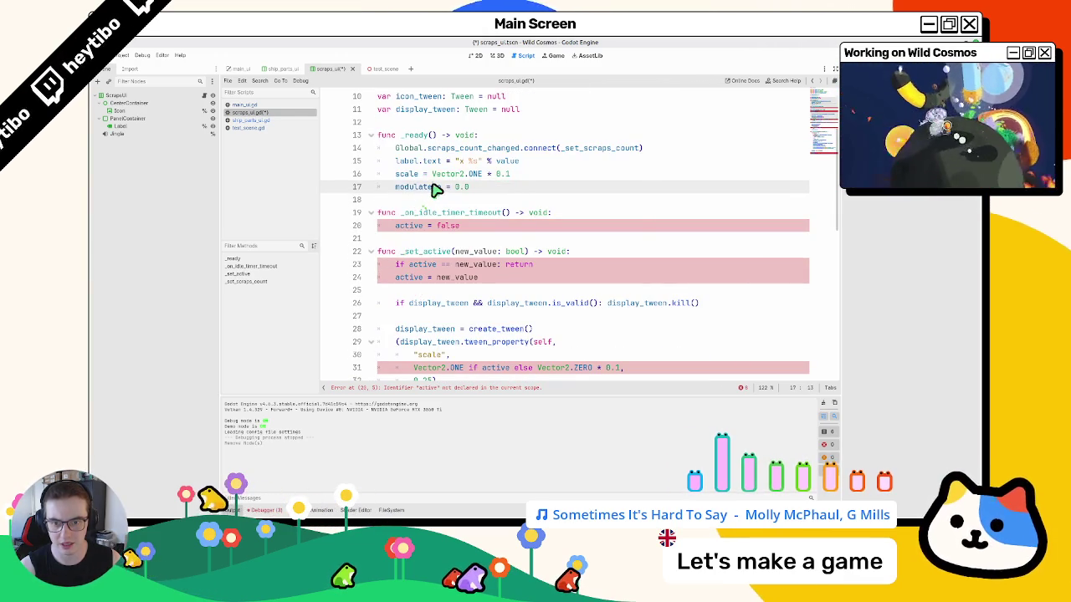
double_click(418, 186)
click(432, 174)
key(BackSpace)
key(BackSpace)
drag(432, 177, 425, 232)
key(BackSpace)
key(BackSpace)
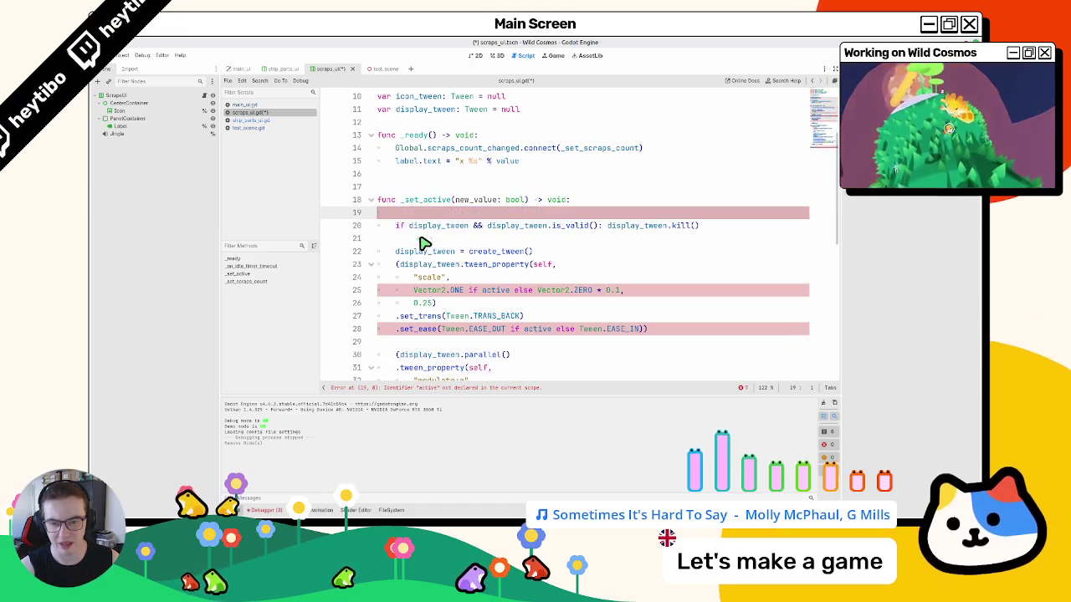
key(BackSpace)
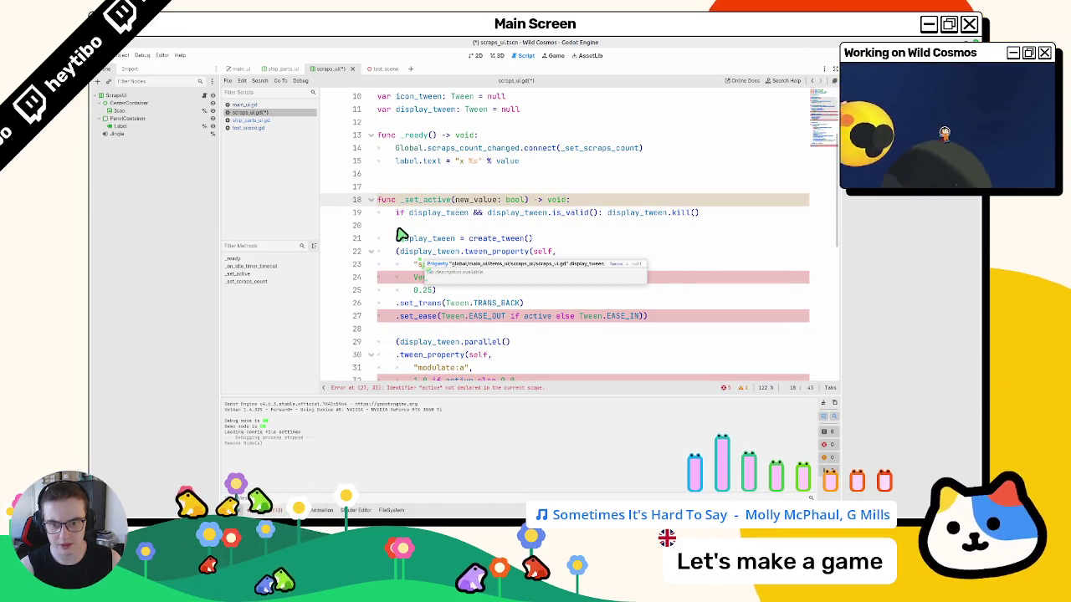
double_click(417, 203)
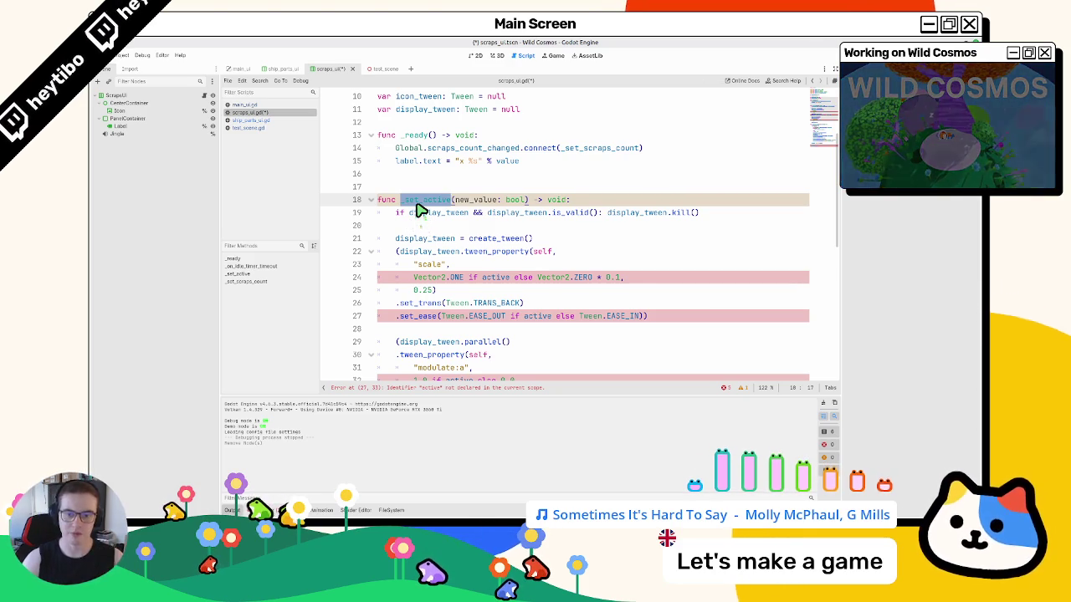
key(ctrl+z)
key(ctrl+z)
key(ctrl+z)
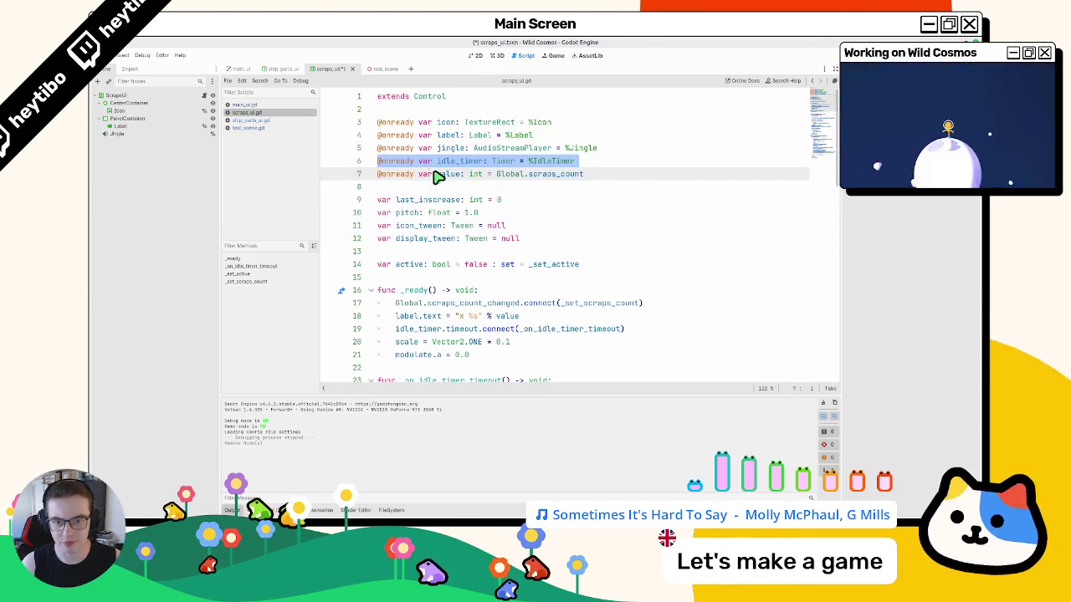
scroll(437, 177, down, 6)
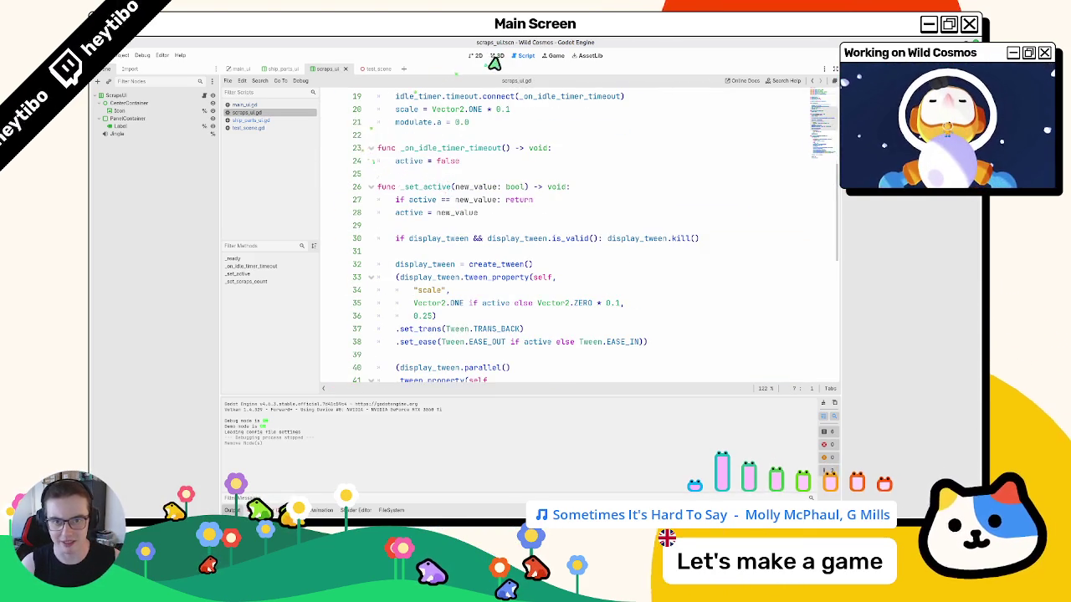
- Compare the ship_parts_ui and scraps_ui scenes, then switch to main_ui
click(496, 57)
click(278, 68)
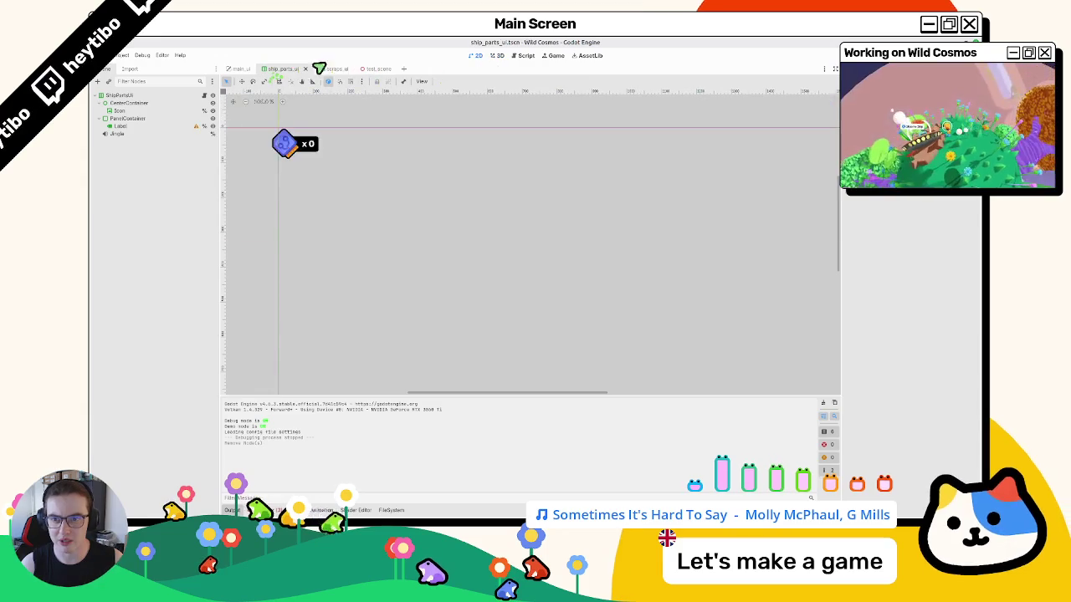
click(488, 59)
click(327, 69)
click(283, 68)
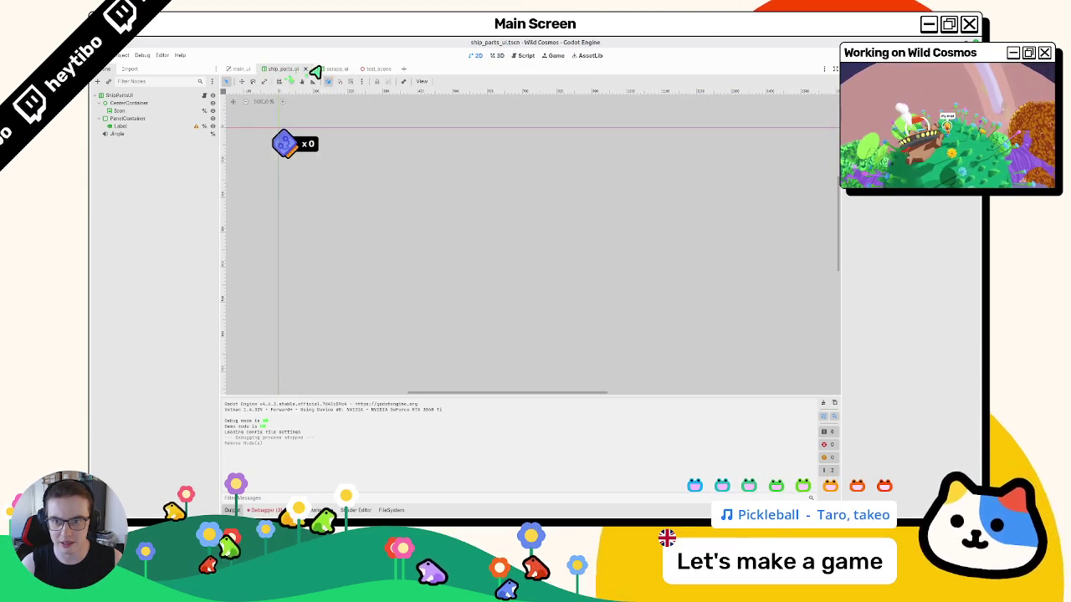
click(326, 70)
click(283, 68)
click(333, 70)
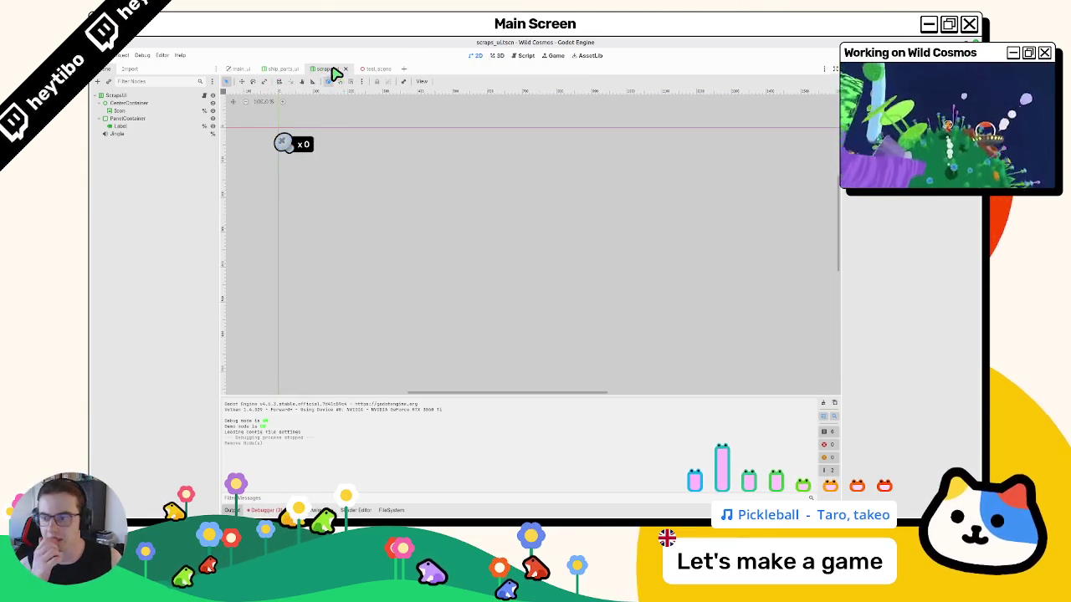
click(237, 68)
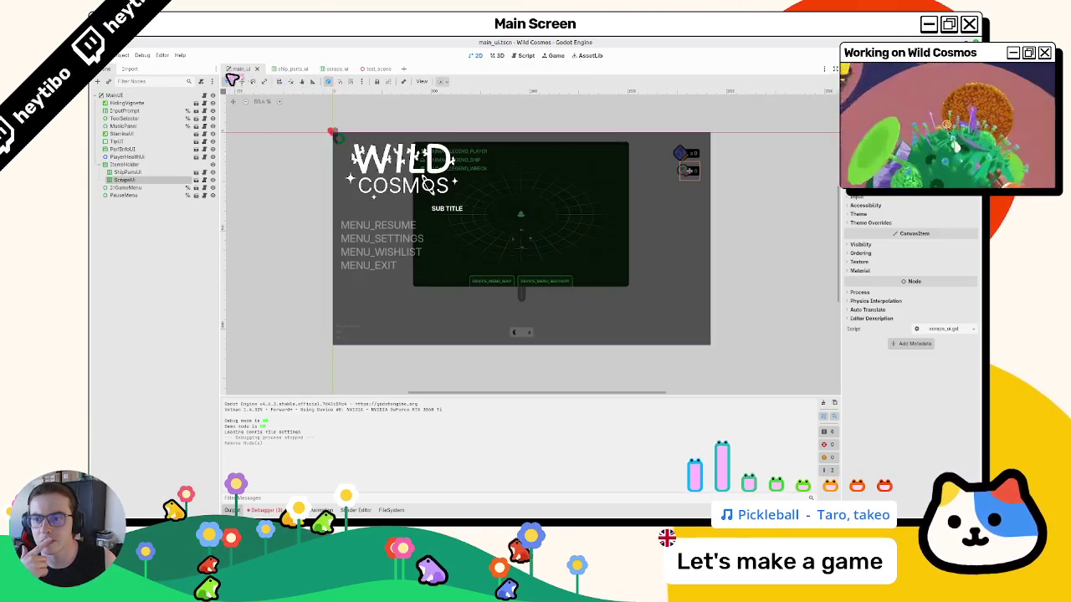
- Move ShipPartsUI and ScrapsUI to the end of the main_ui scene tree
click(129, 172)
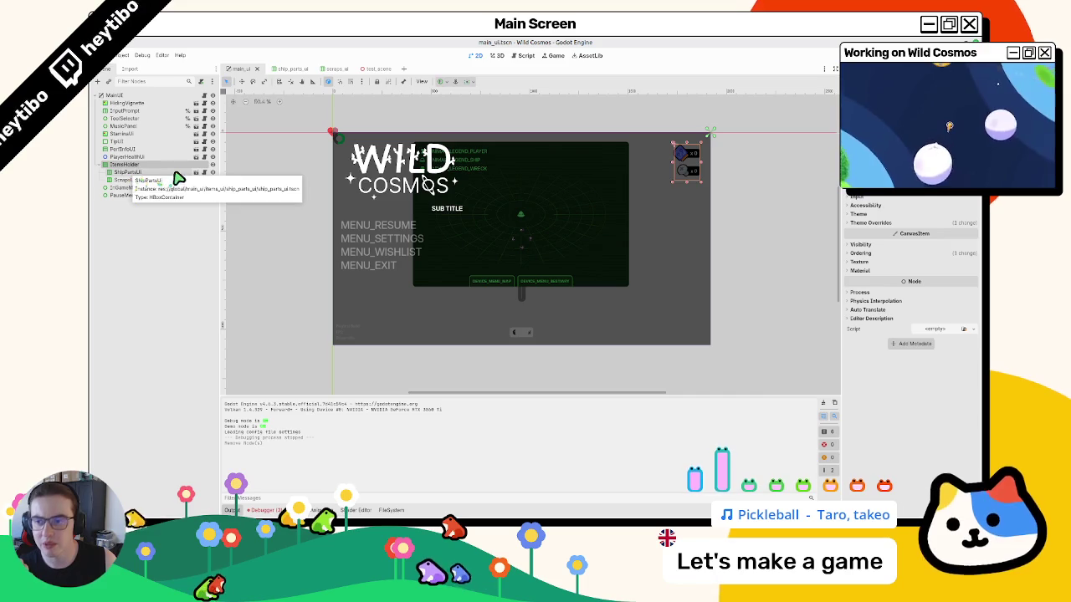
click(204, 180)
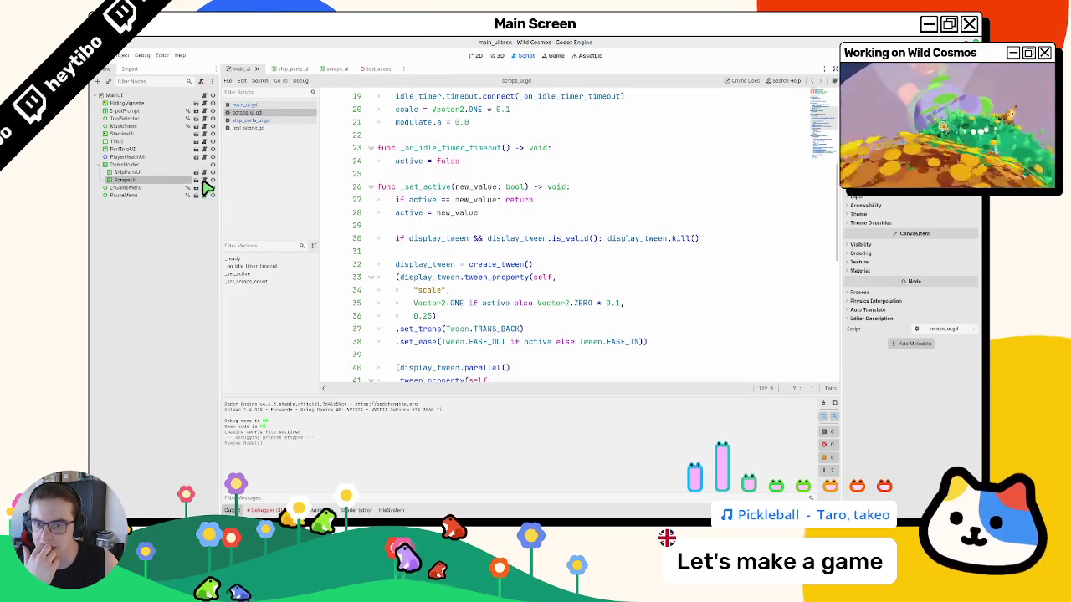
click(151, 175)
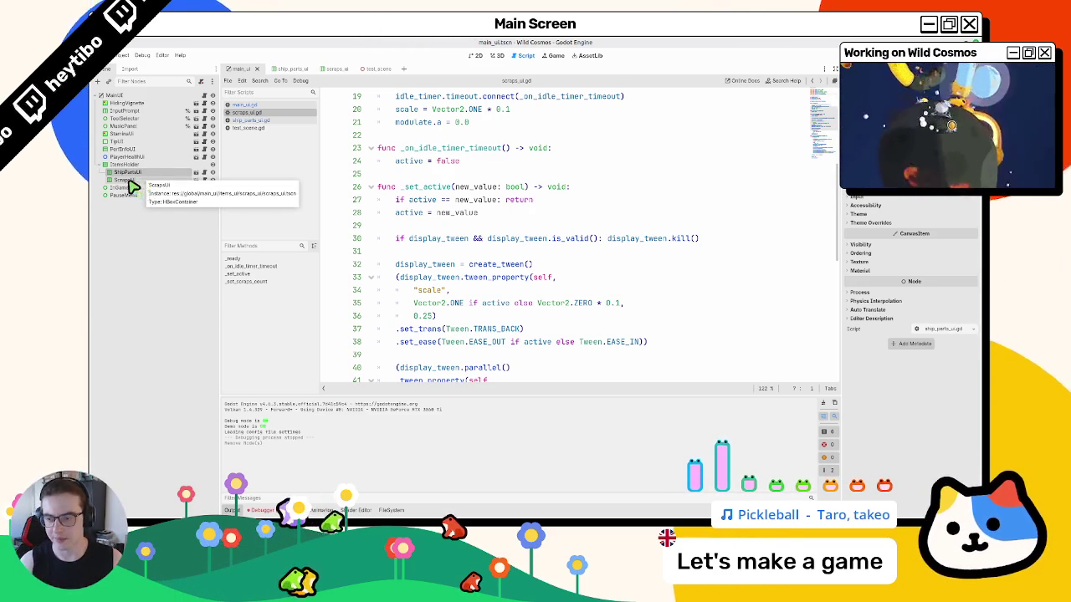
shift+click(132, 184)
drag(136, 175, 136, 98)
click(130, 164)
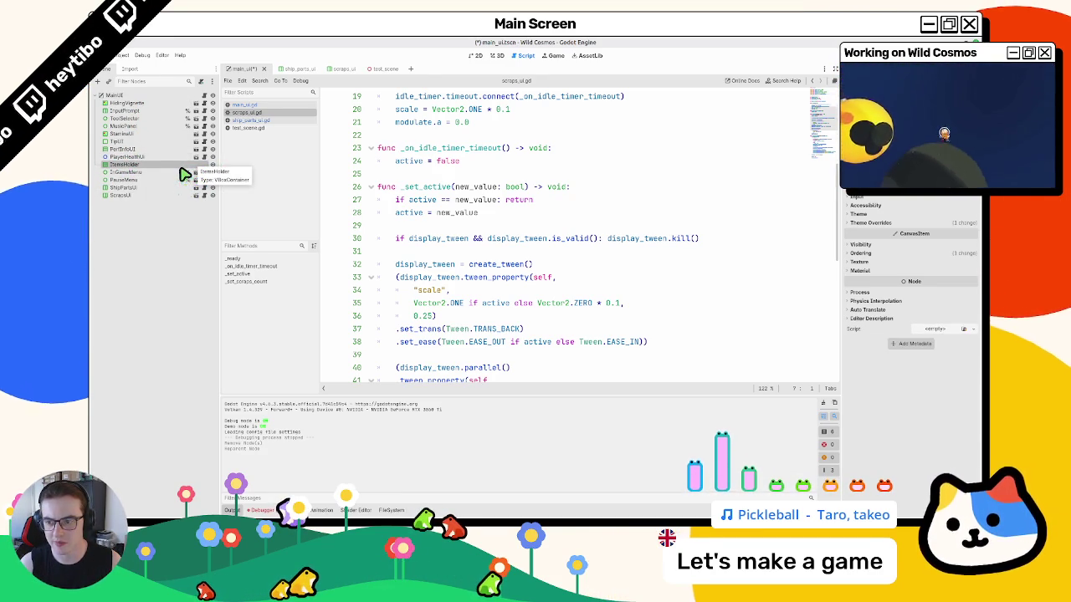
key(ctrl+z)
key(ctrl+shift+z)
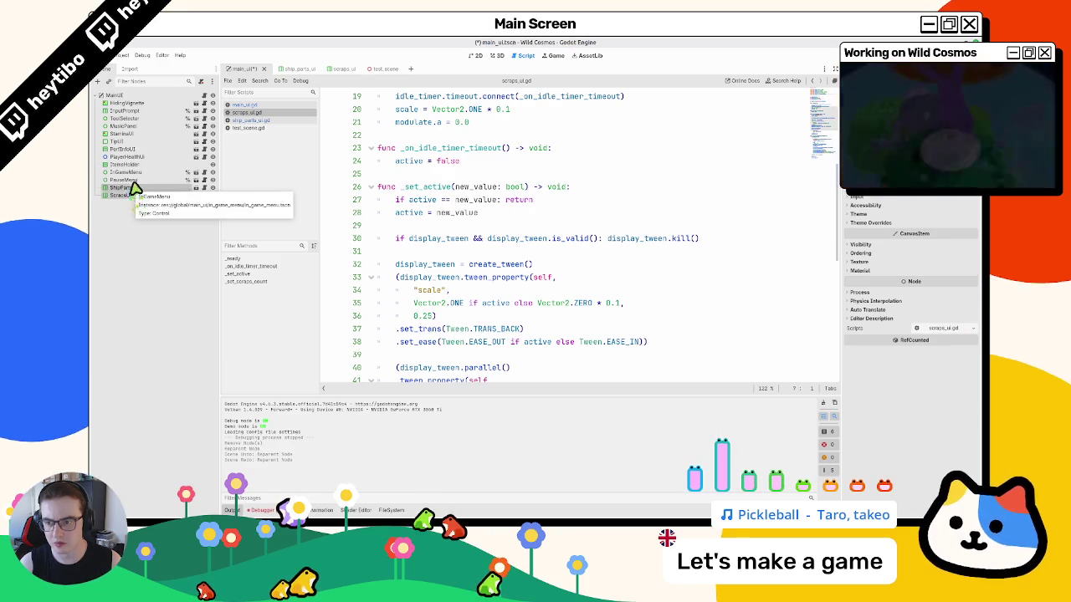
- Delete the ItemsHolder node and run test_scene
click(139, 166)
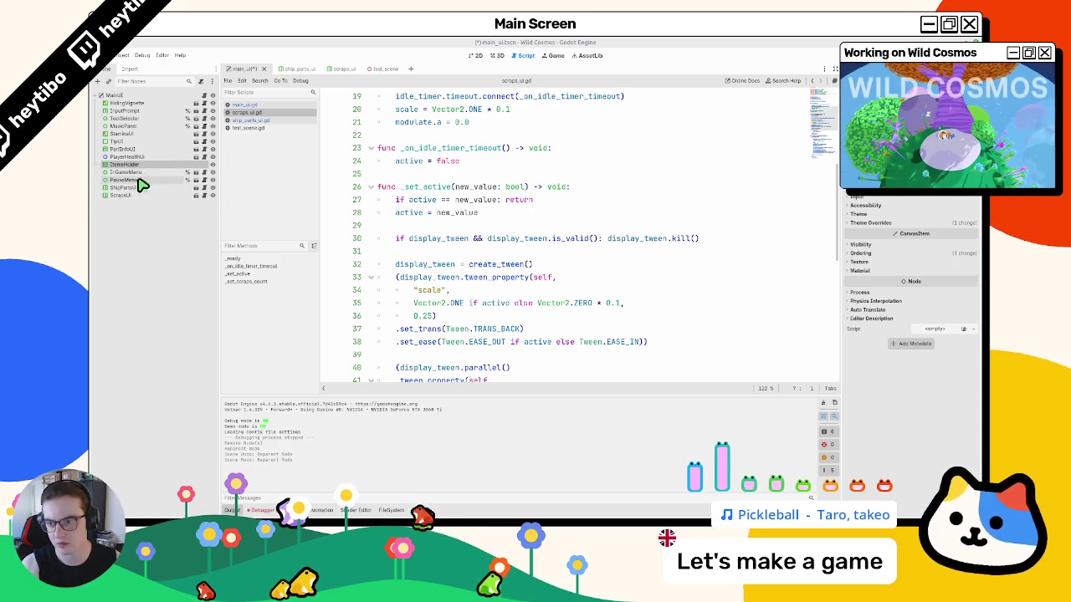
key(Delete)
key(Return)
click(134, 179)
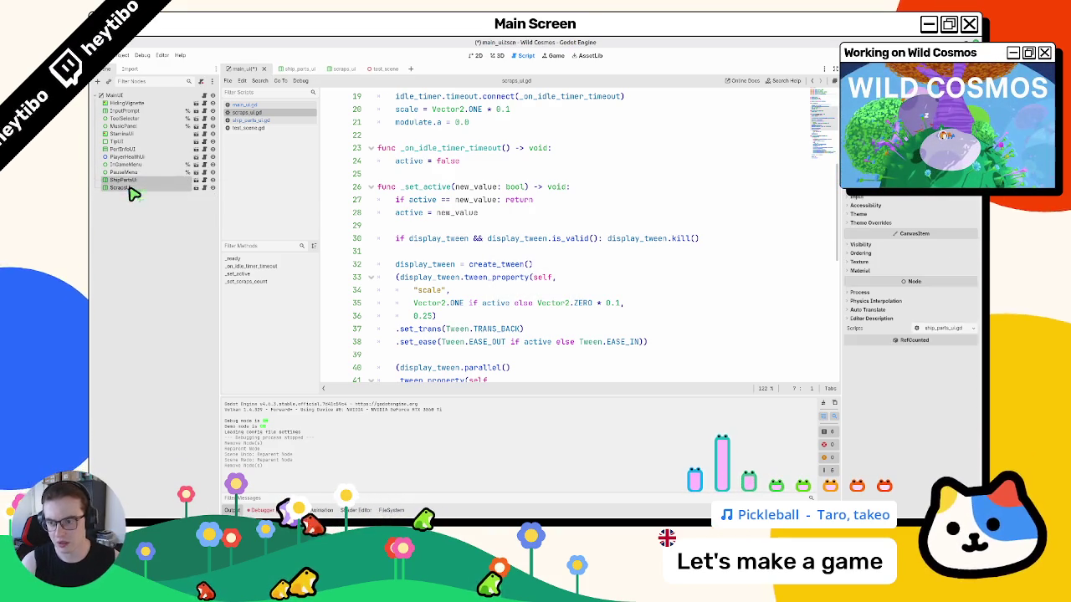
click(372, 70)
click(369, 72)
key(F6)
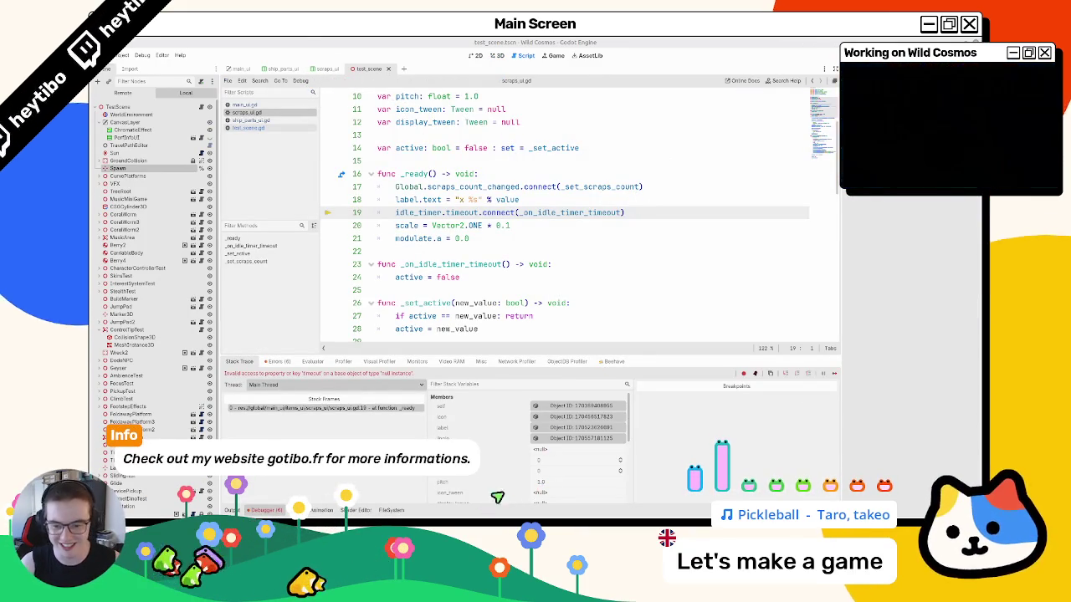
- In a terminal, run git status and git restore . to discard uncommitted changes
key(ctrl+alt+t)
text(git st)
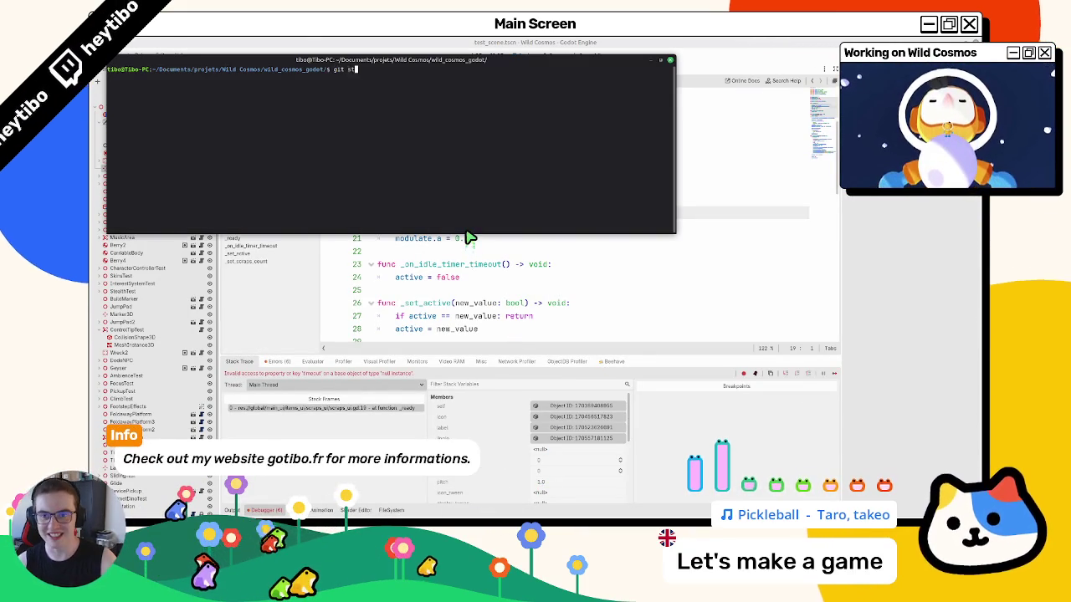
text(atus)
key(Return)
text(t restore .)
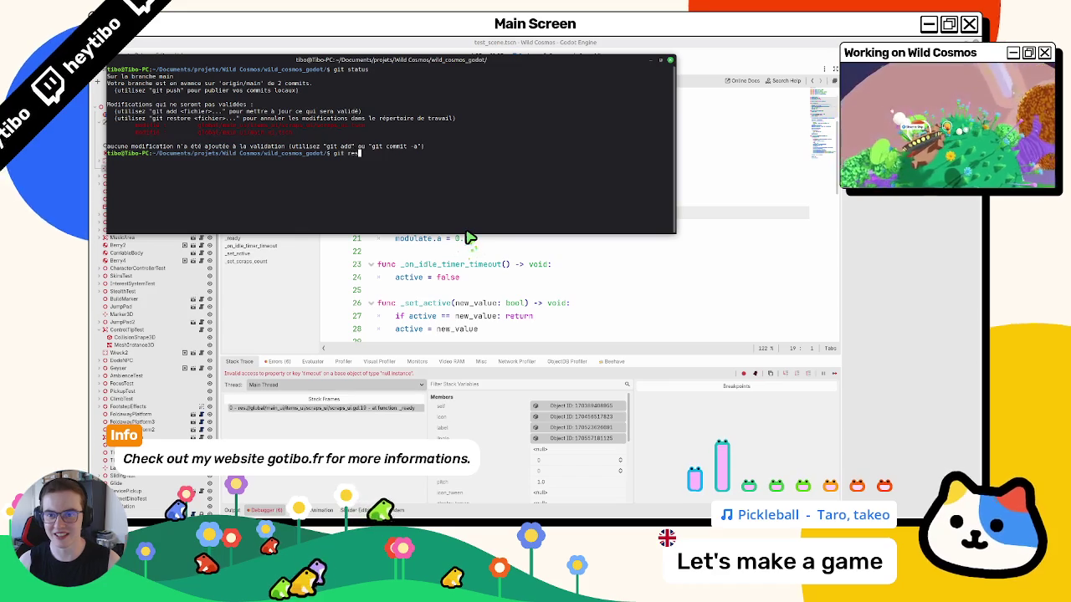
key(Return)
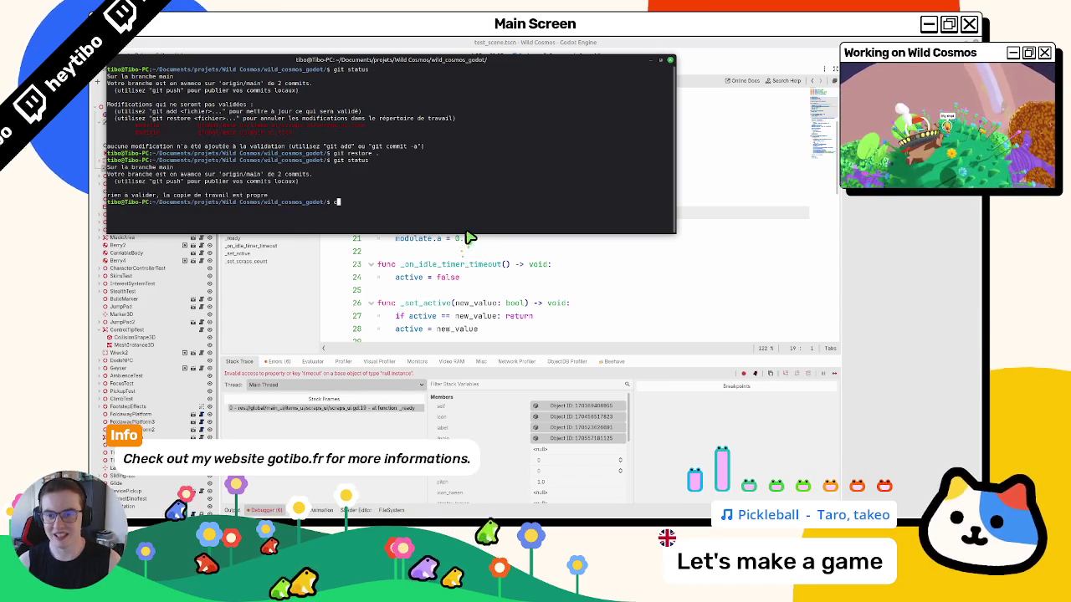
key(ctrl+l)
- Reload the restored files from disk and clear the debugger's Errors list
click(465, 236)
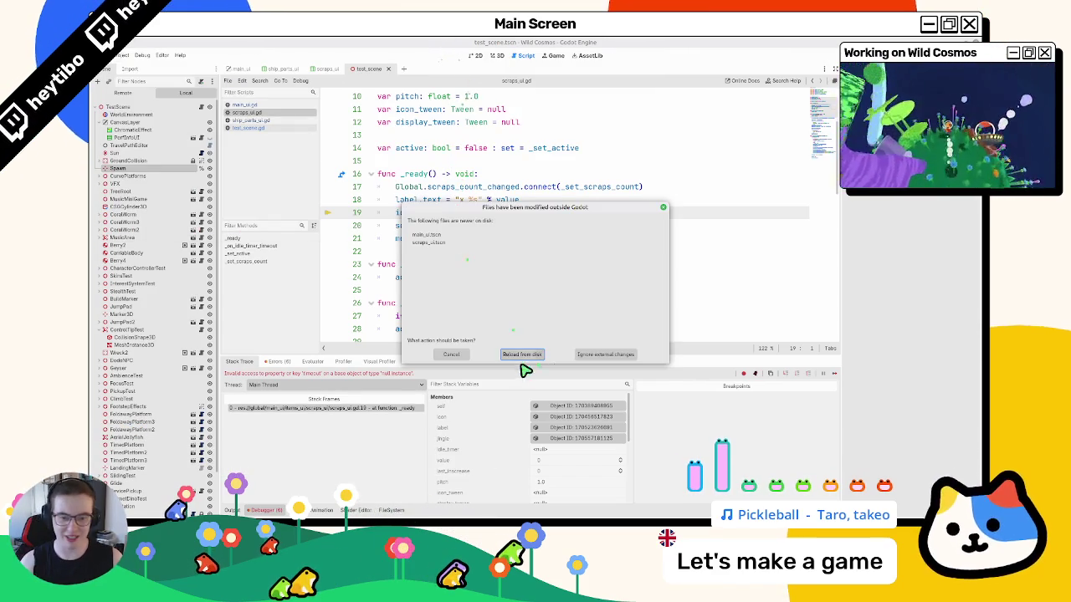
click(521, 352)
click(283, 363)
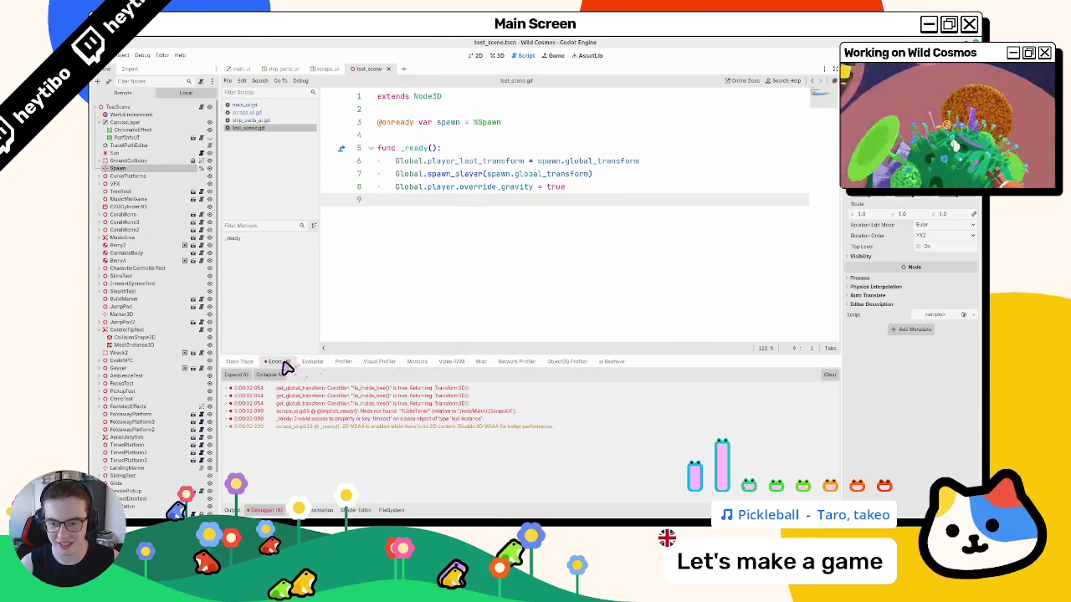
click(828, 375)
click(482, 56)
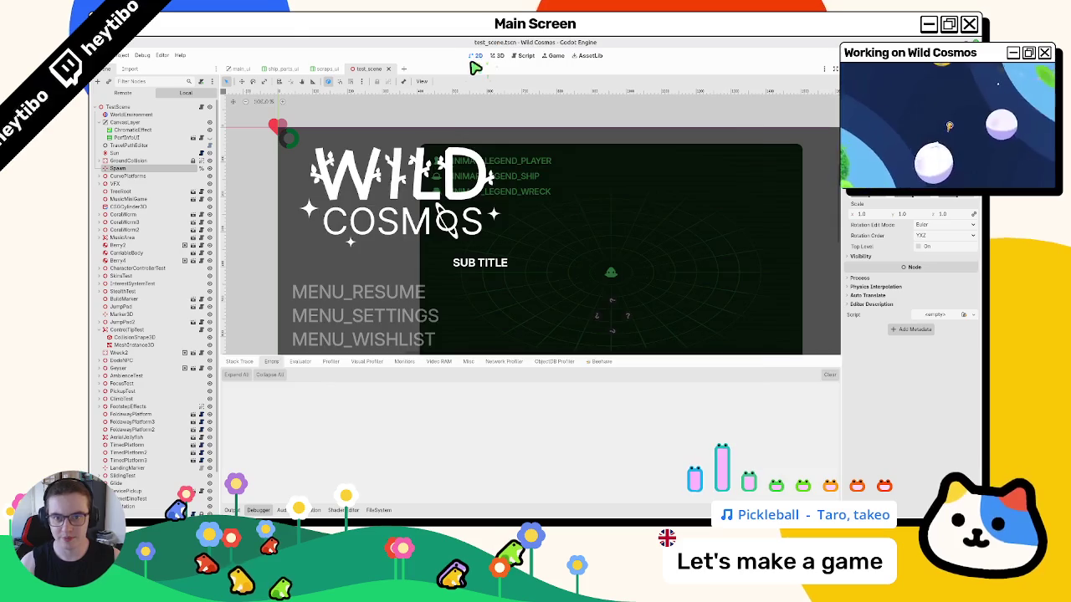
- Run the game, maximise its window, and open the map overlay
key(F5)
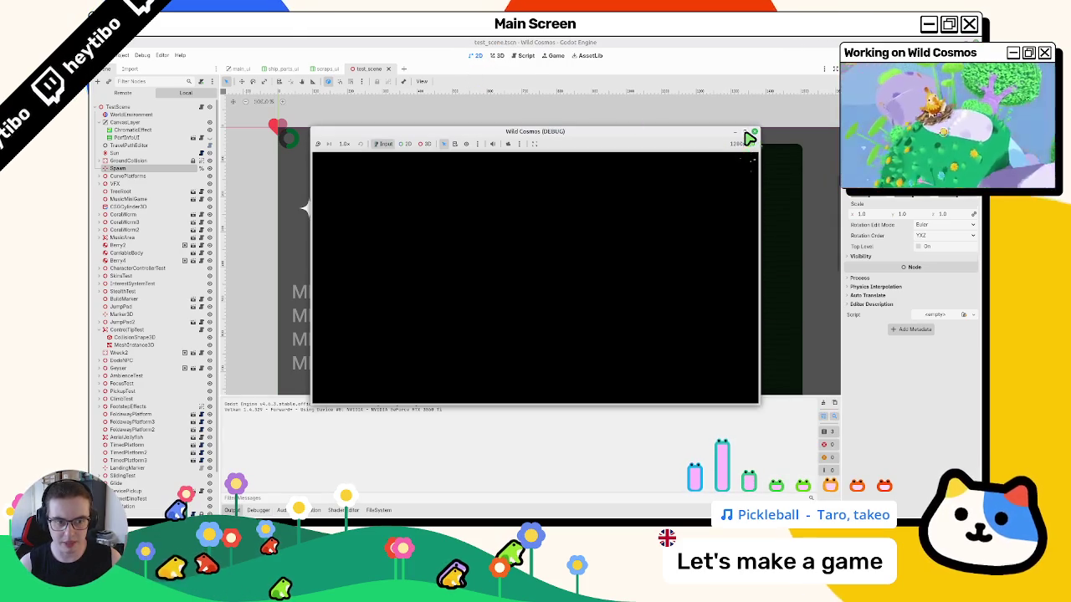
click(744, 134)
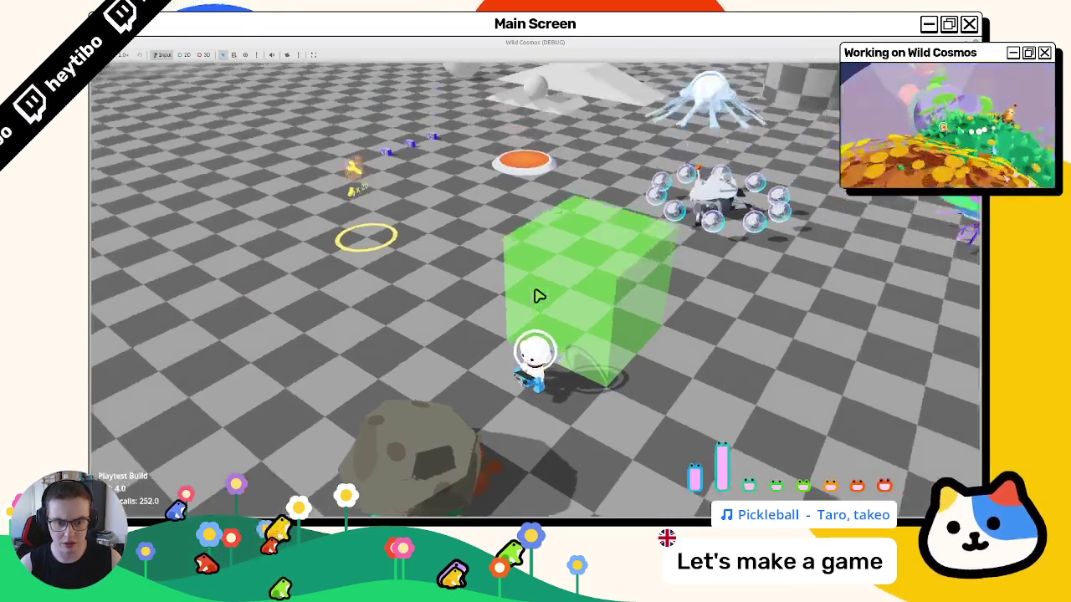
key(Tab)
- Switch between the Map and Bestiary pages, closing and reopening the map with M
click(544, 382)
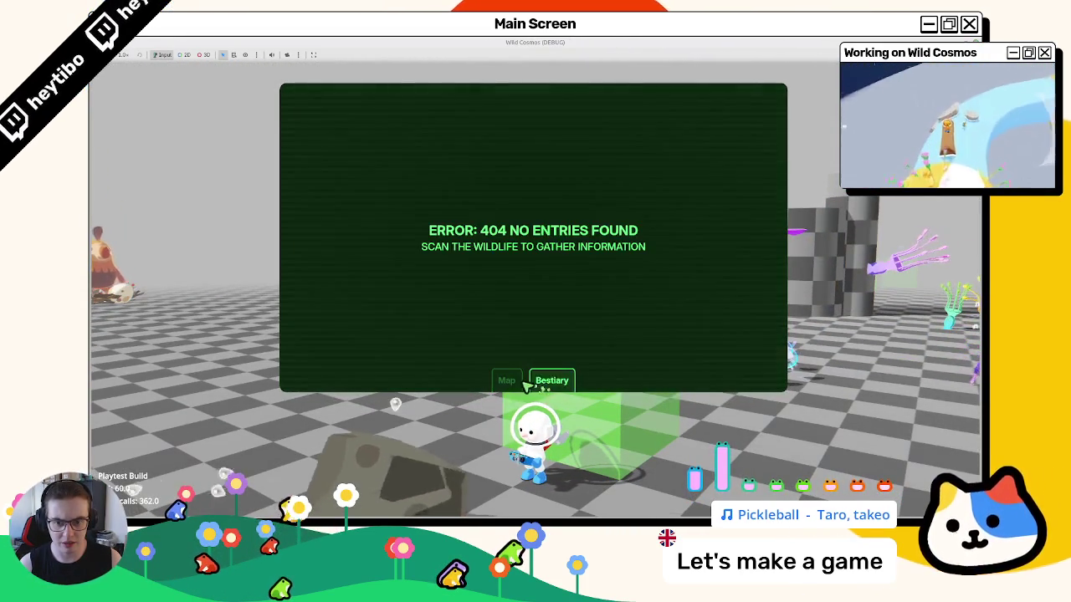
click(520, 384)
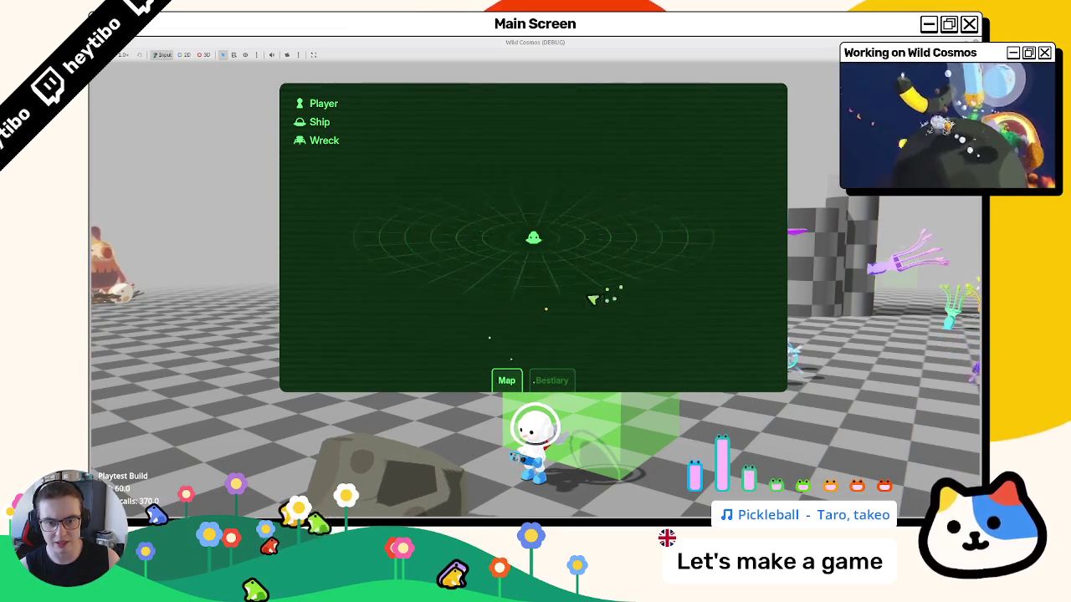
click(557, 380)
click(506, 380)
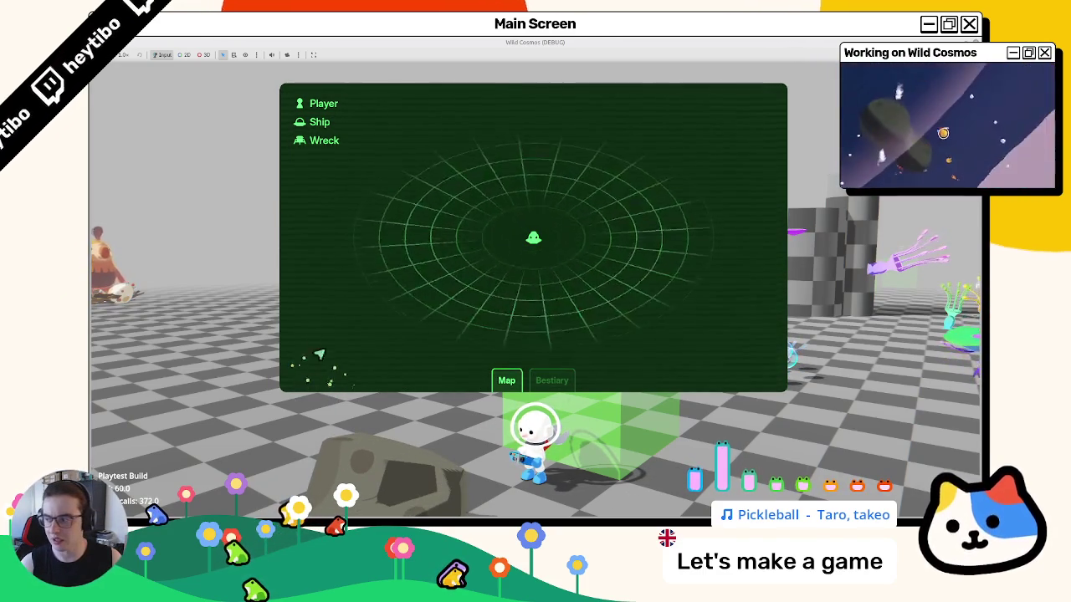
key(m)
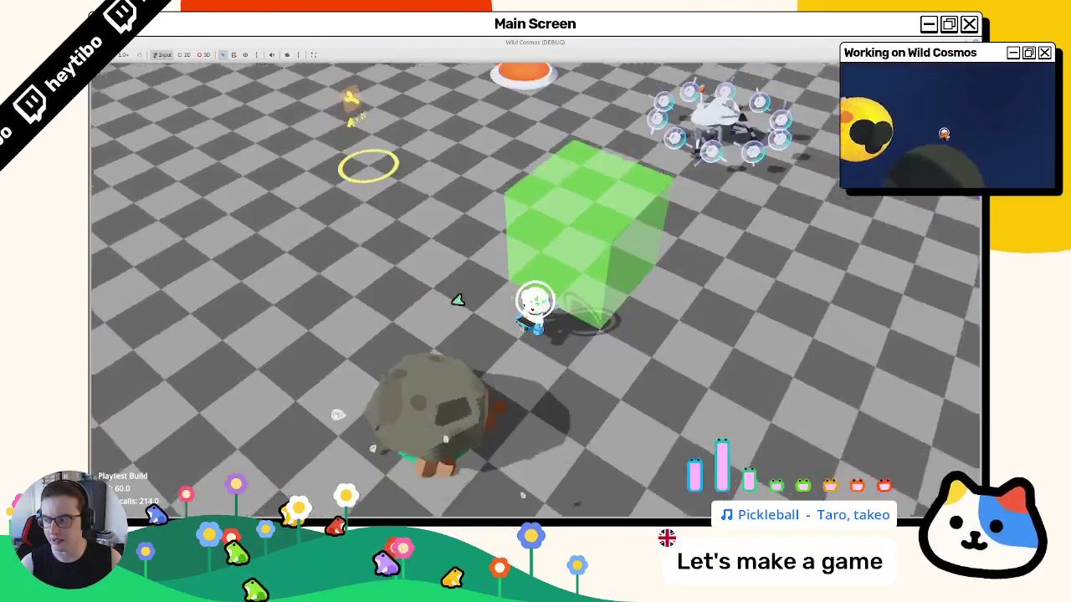
key(m)
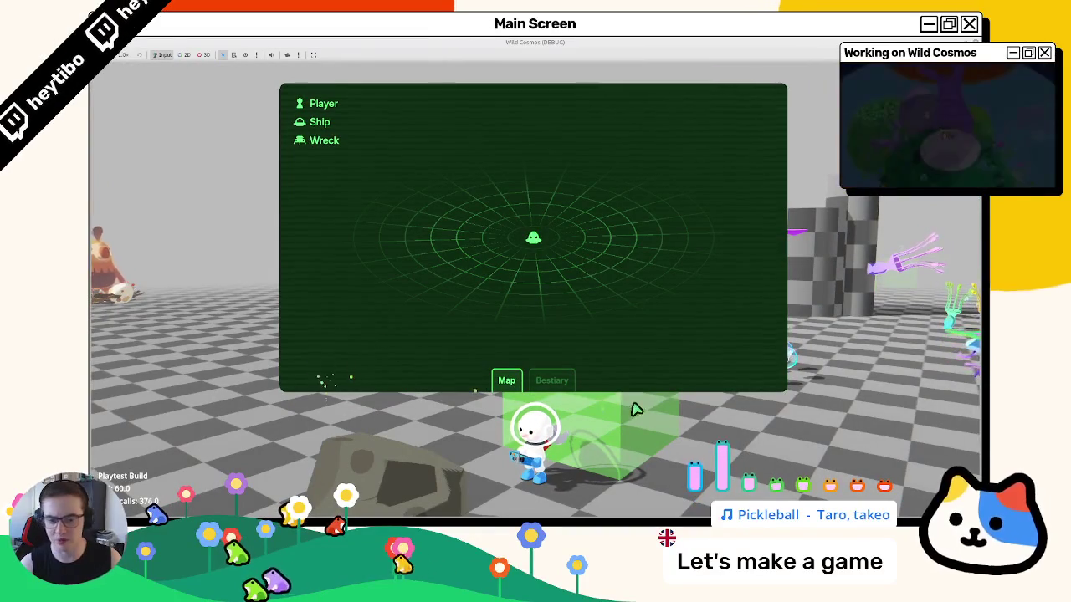
click(554, 381)
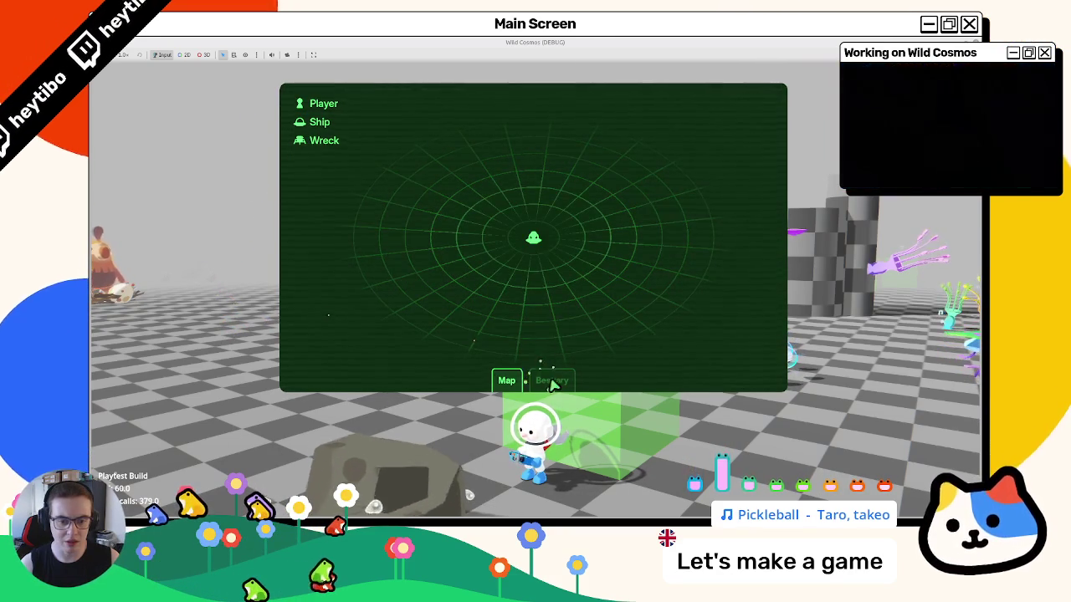
- Close the map, run forward across the level, and pick up the purple creature
key(Tab)
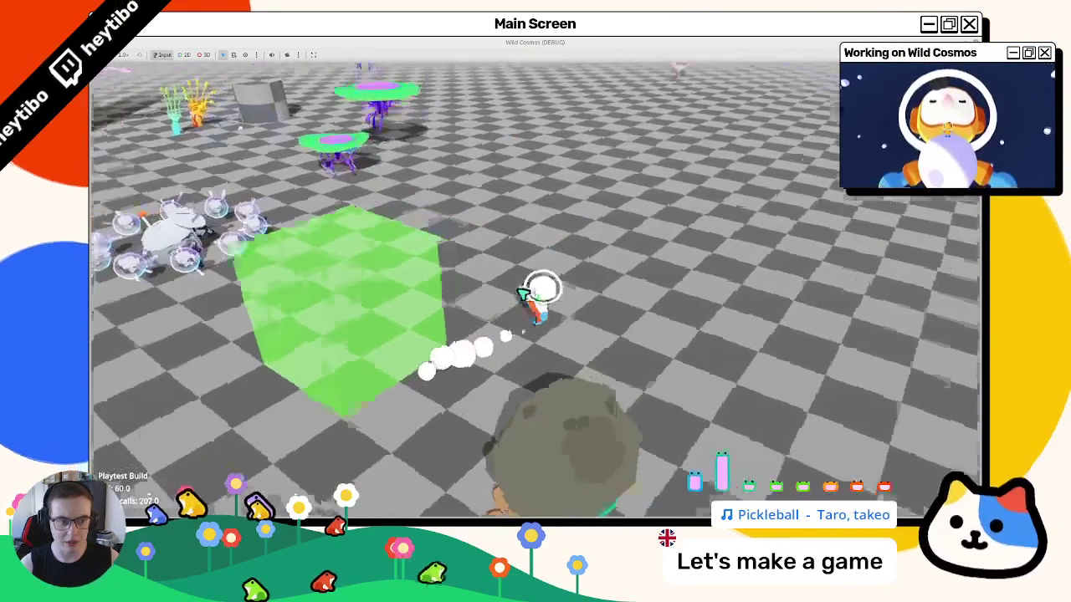
key(w)
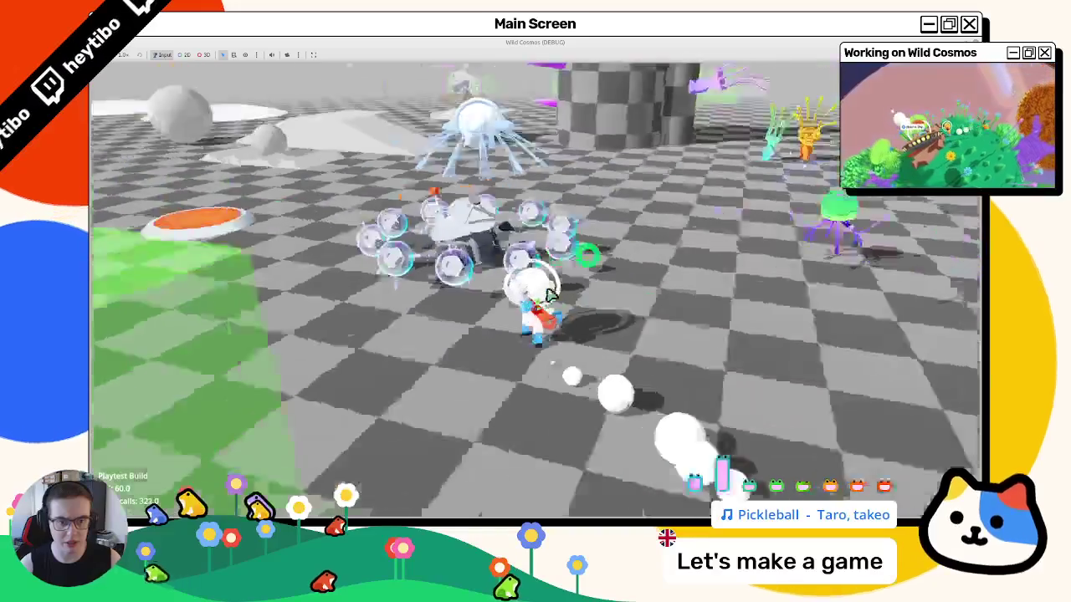
key(w)
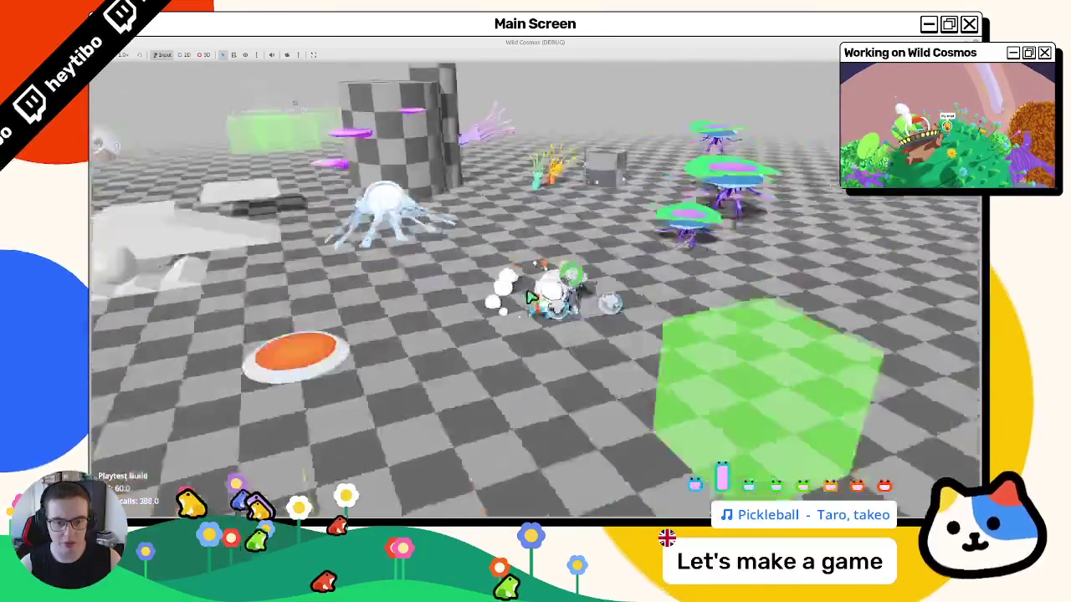
key(w)
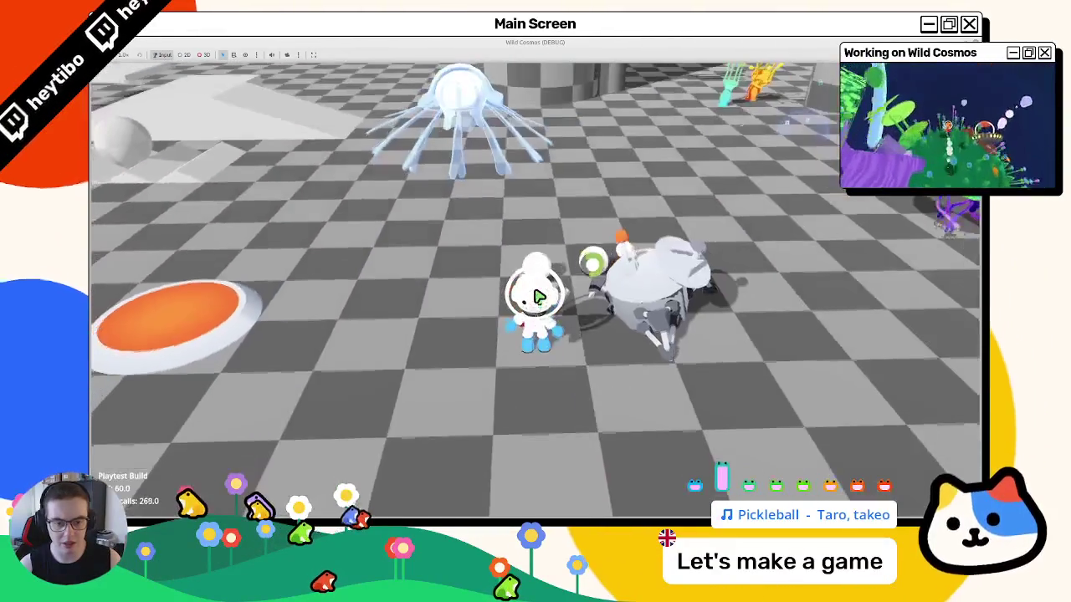
key(w)
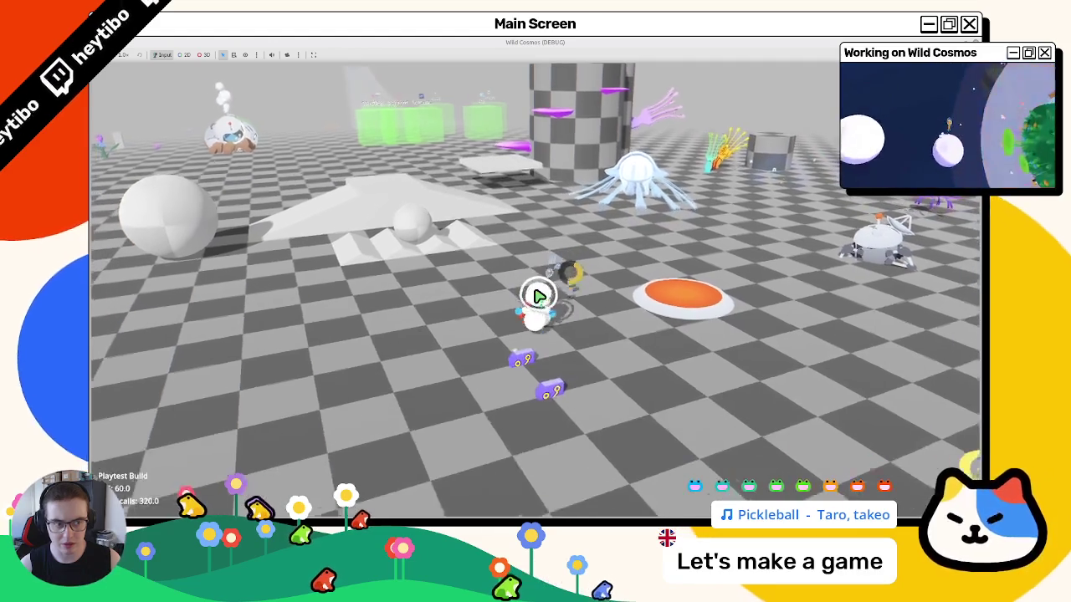
click(539, 297)
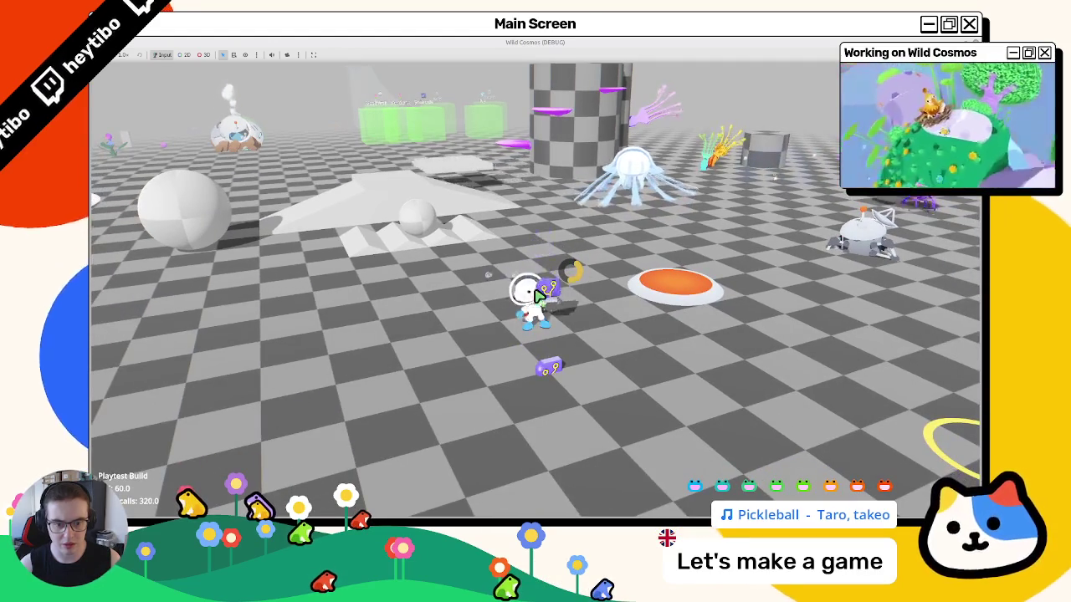
- Pause the game, leave fullscreen, and stop the debug run
key(Escape)
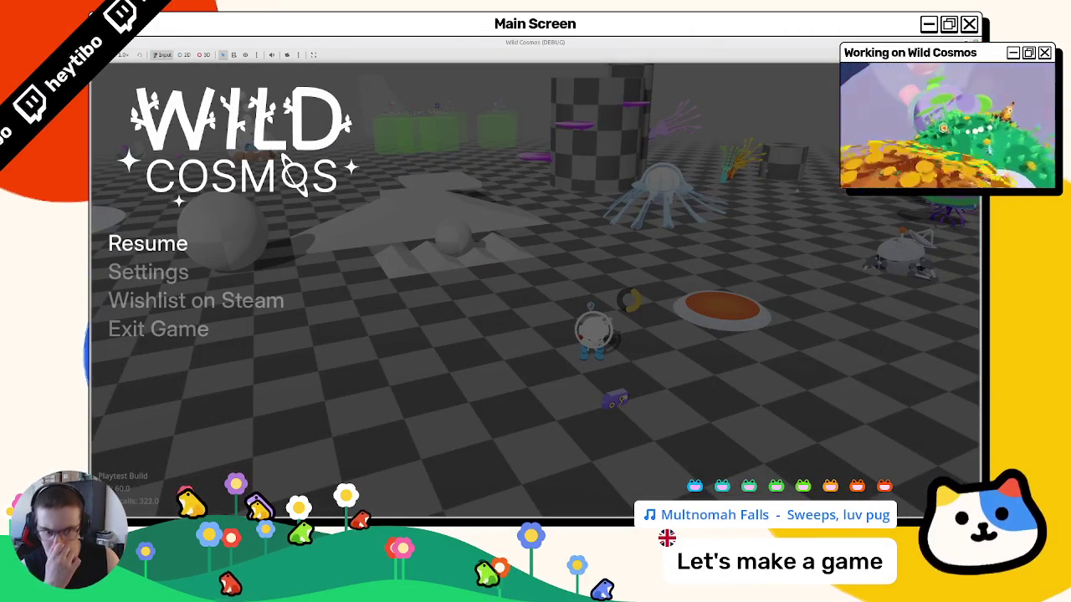
key(F11)
click(754, 132)
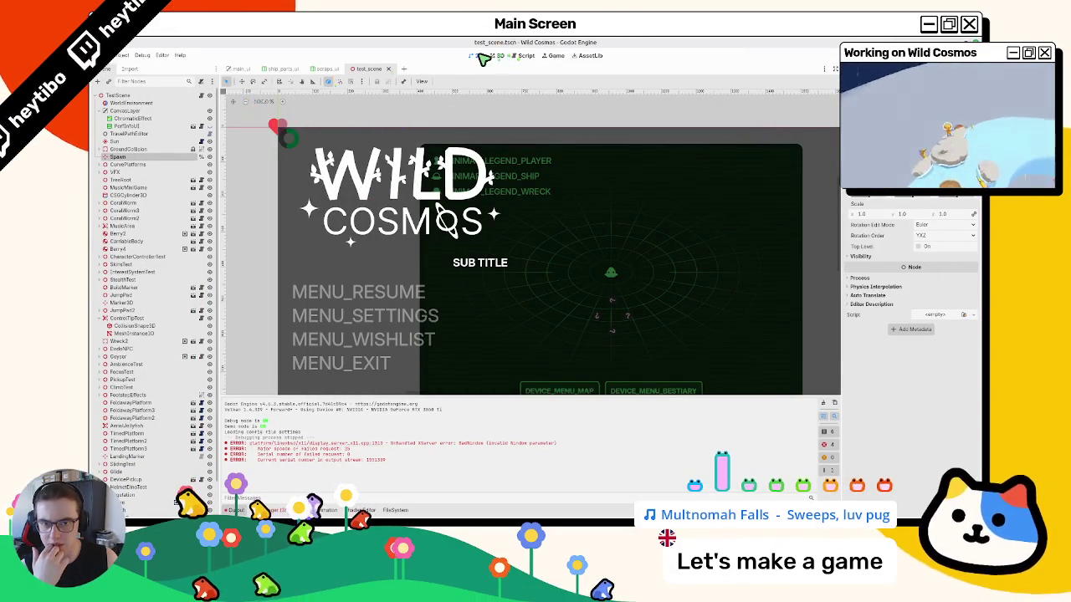
- Switch between scraps_ui and ship_parts_ui, closing scraps_ui and reopening it with Ctrl+Shift+T
click(327, 69)
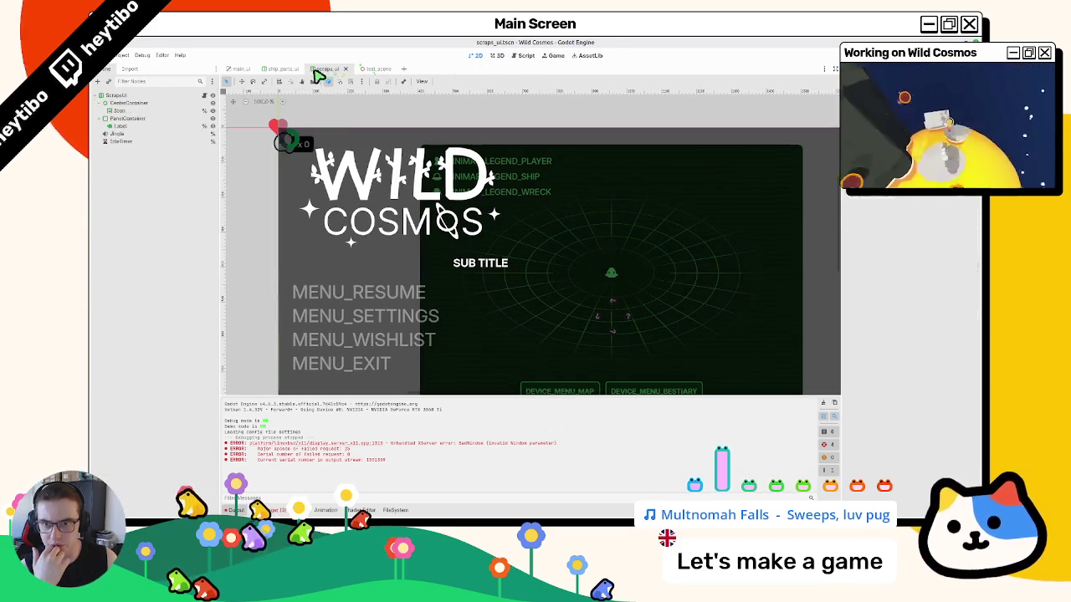
click(284, 69)
click(325, 70)
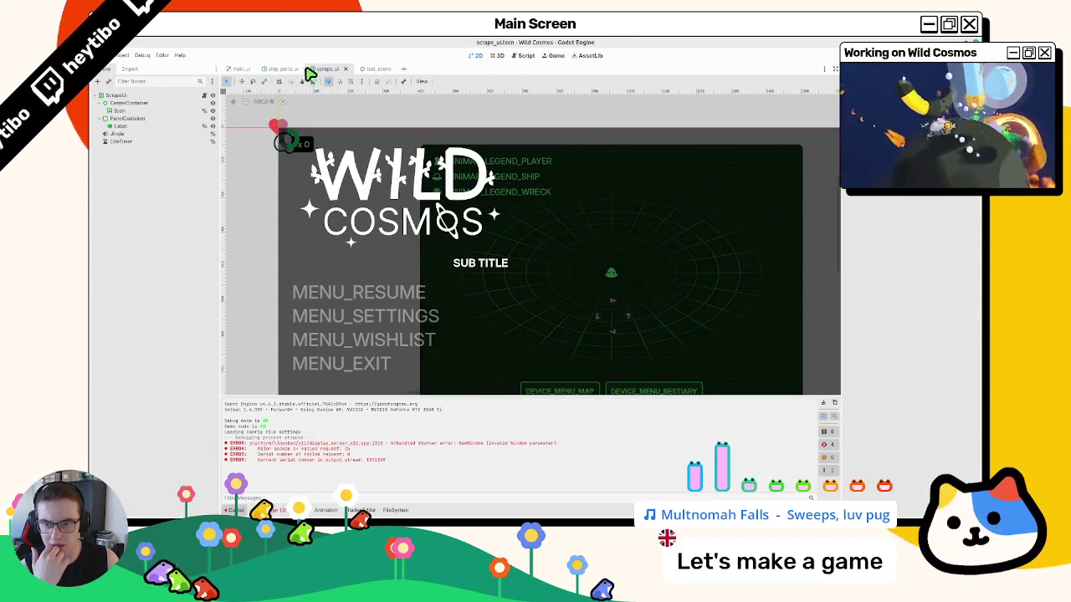
click(284, 69)
click(333, 69)
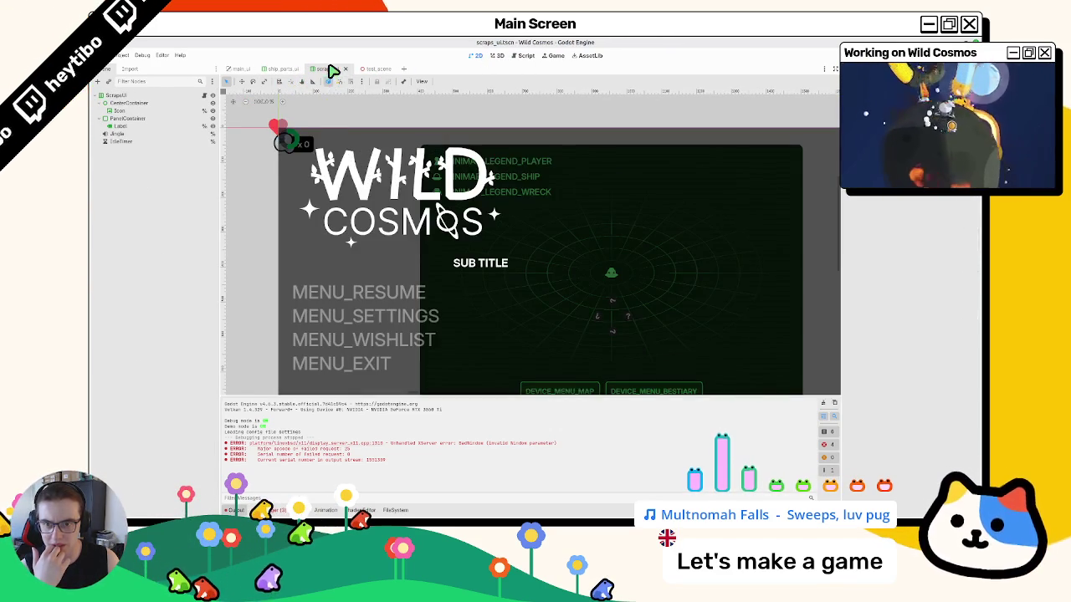
middle_click(332, 71)
key(ctrl+shift+t)
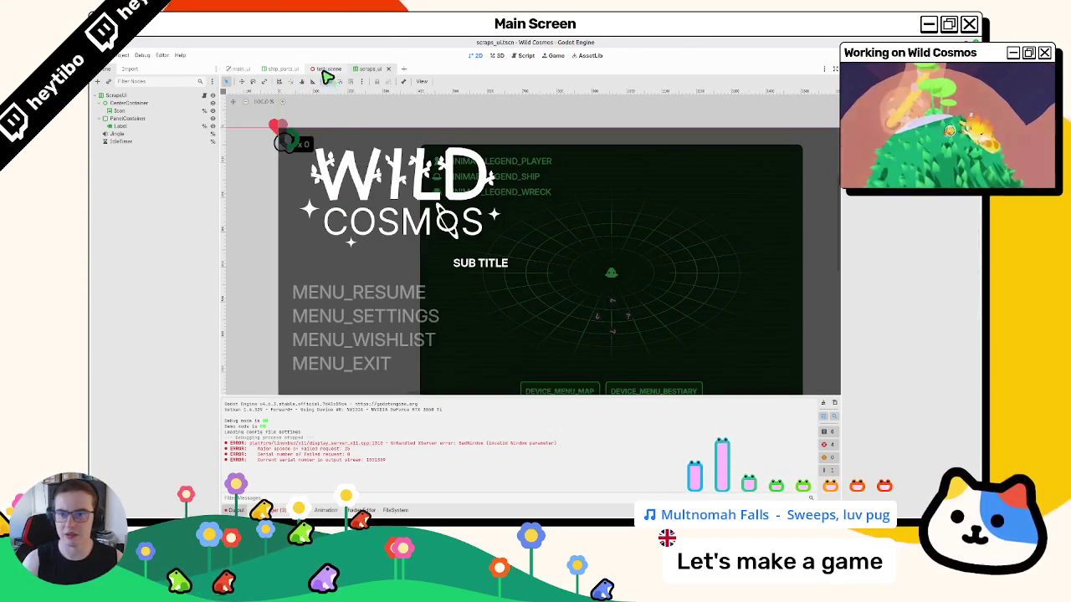
- Close and reopen ship_parts_ui, close the test scene, and return to scraps_ui
click(280, 69)
middle_click(280, 70)
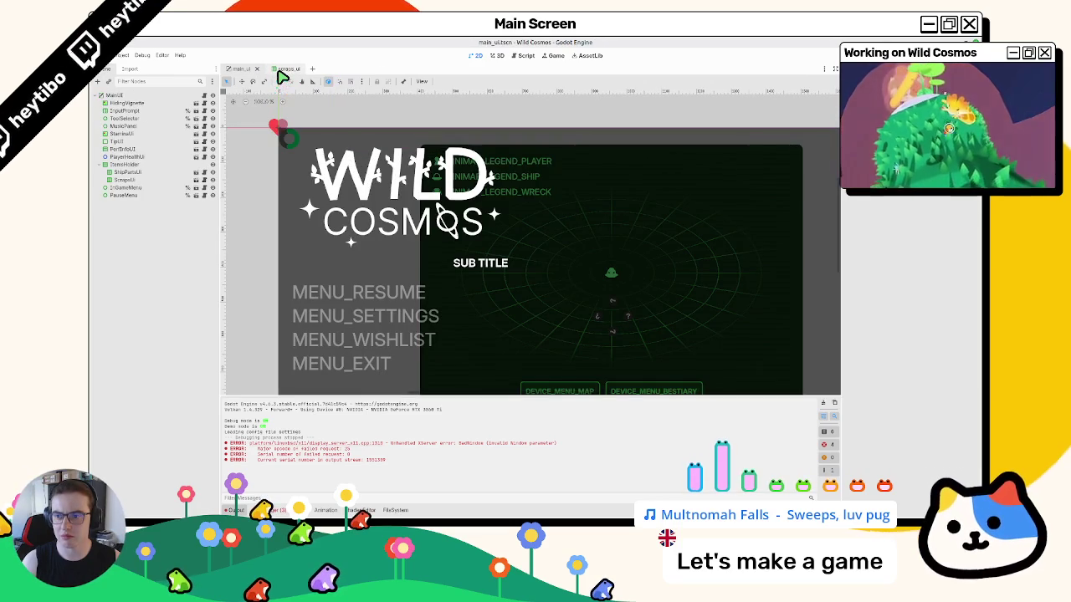
key(ctrl+shift+t)
key(ctrl+shift+t)
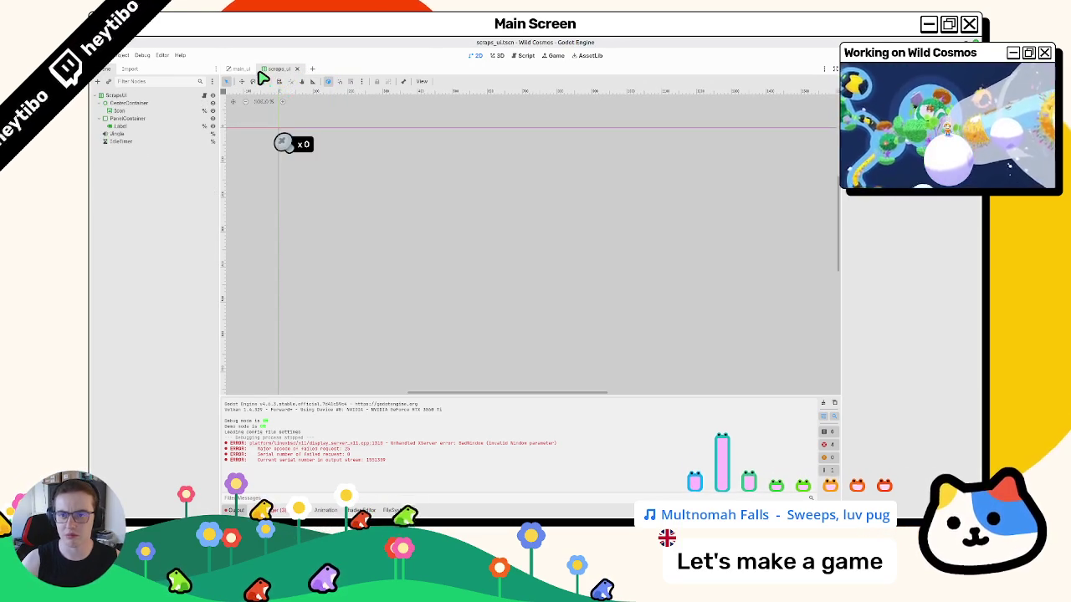
click(275, 71)
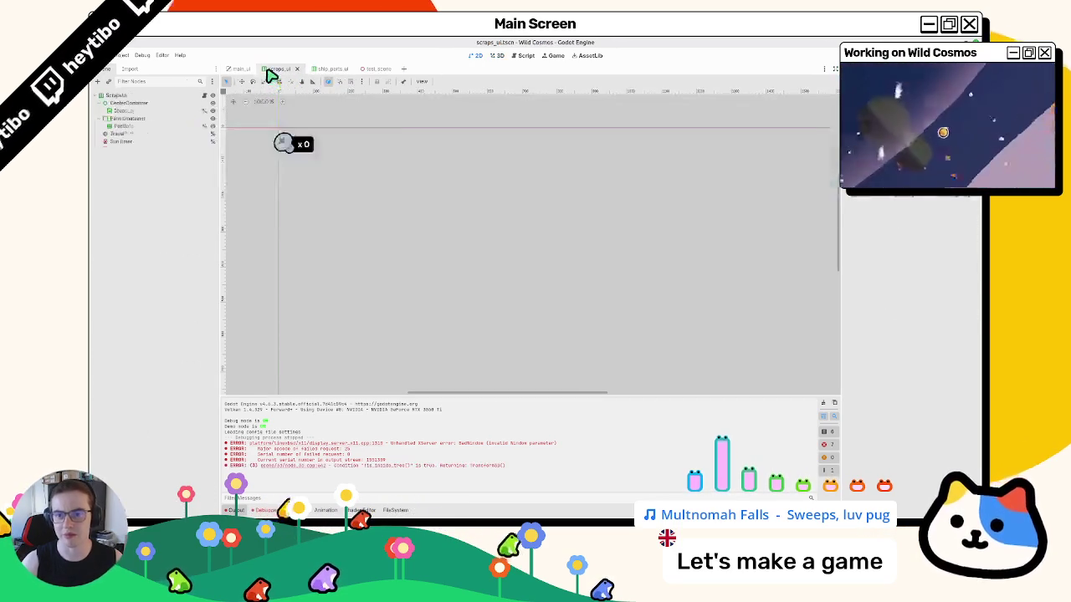
click(316, 67)
click(377, 70)
middle_click(378, 69)
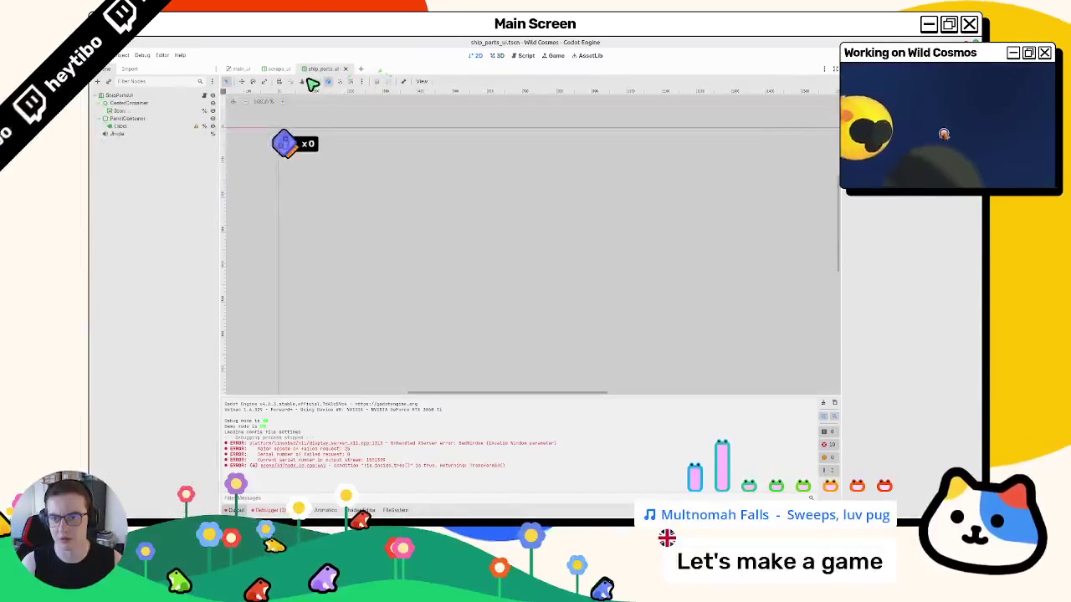
click(241, 69)
click(276, 68)
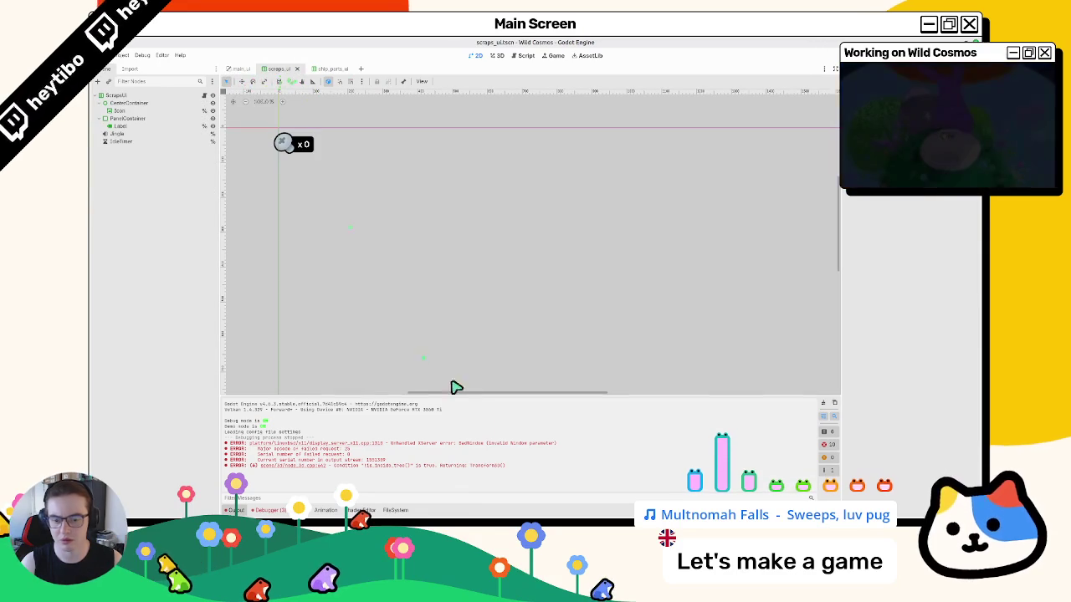
- Run git status in the drop-down terminal, then open the ScrapsUI root's script
key(F12)
text(git status)
key(Return)
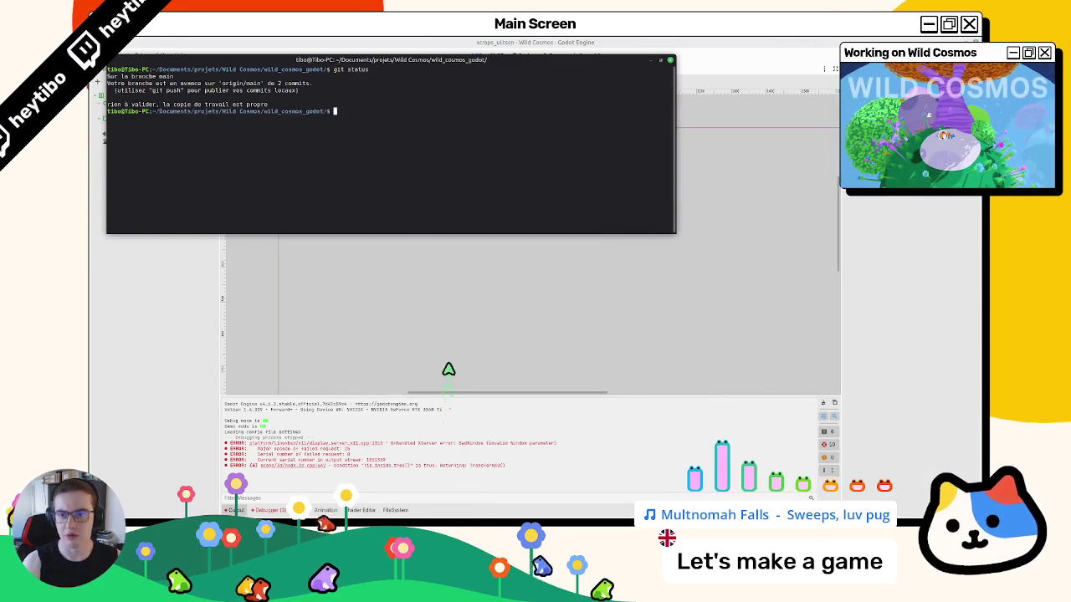
key(F12)
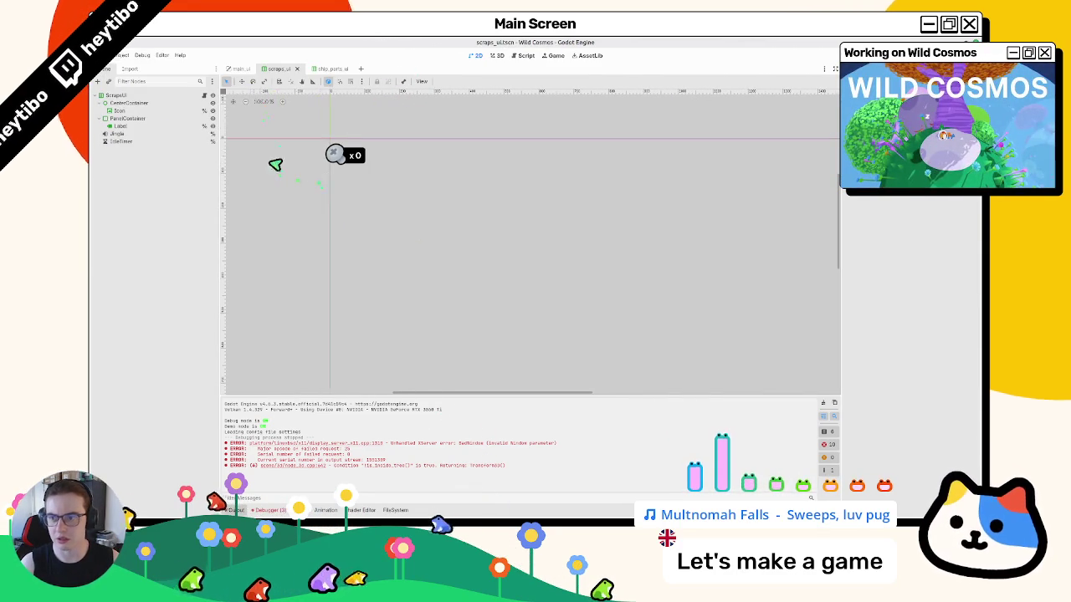
click(179, 97)
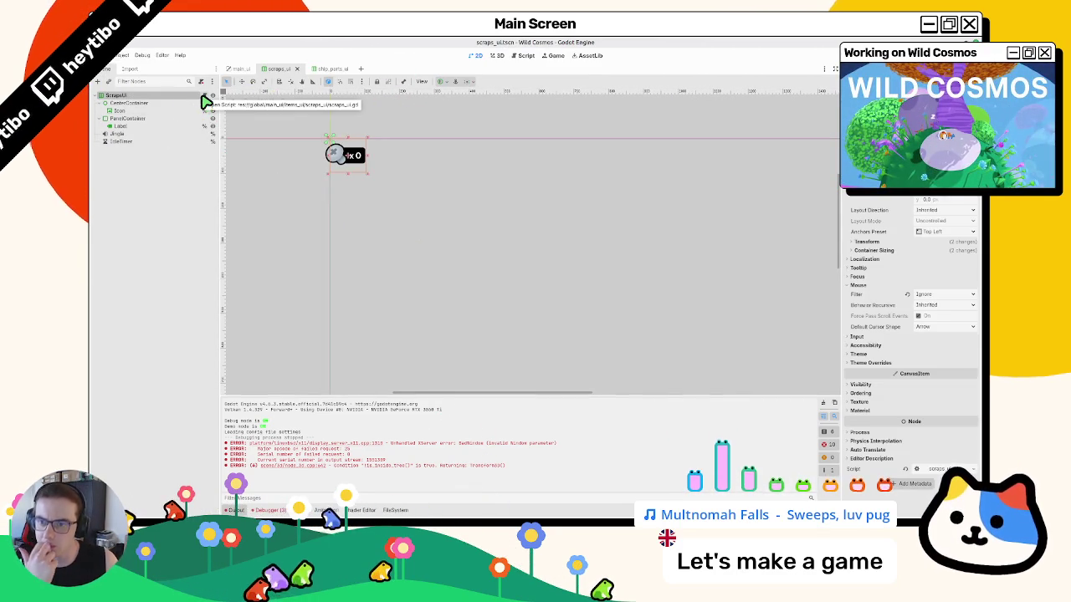
click(206, 101)
- Scroll through scraps_ui.gd and compare it with ship_parts_ui.gd
scroll(407, 190, up, 5)
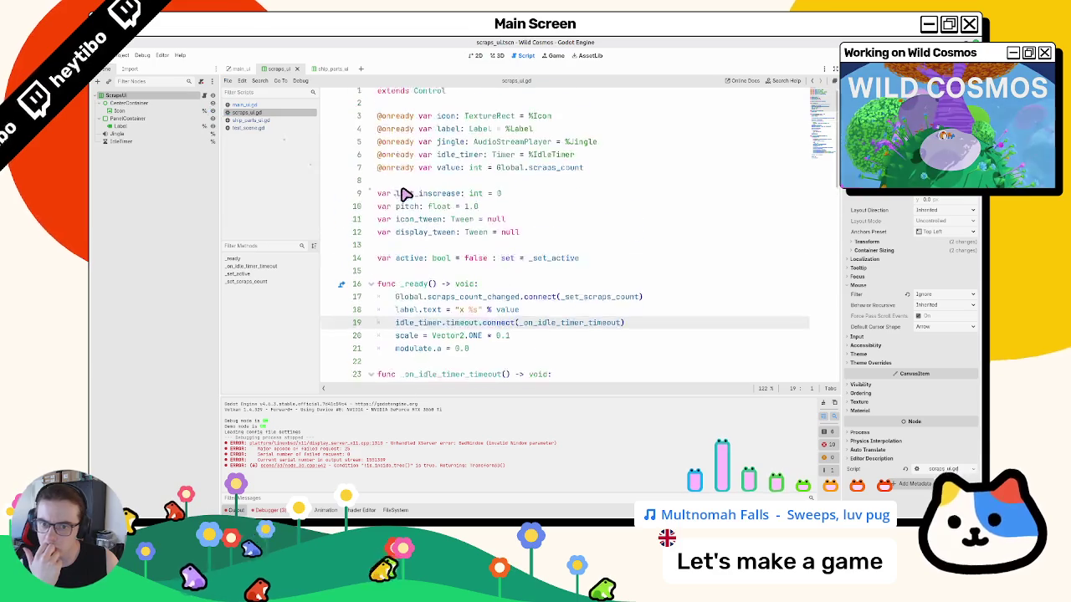
click(406, 191)
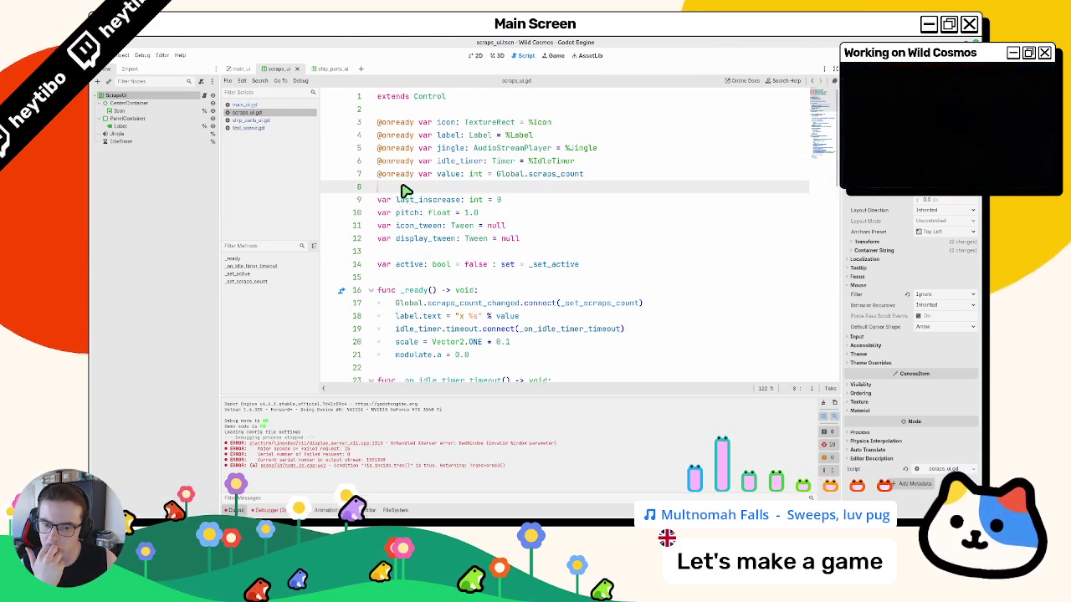
scroll(407, 191, down, 6)
scroll(406, 190, down, 9)
scroll(519, 318, up, 3)
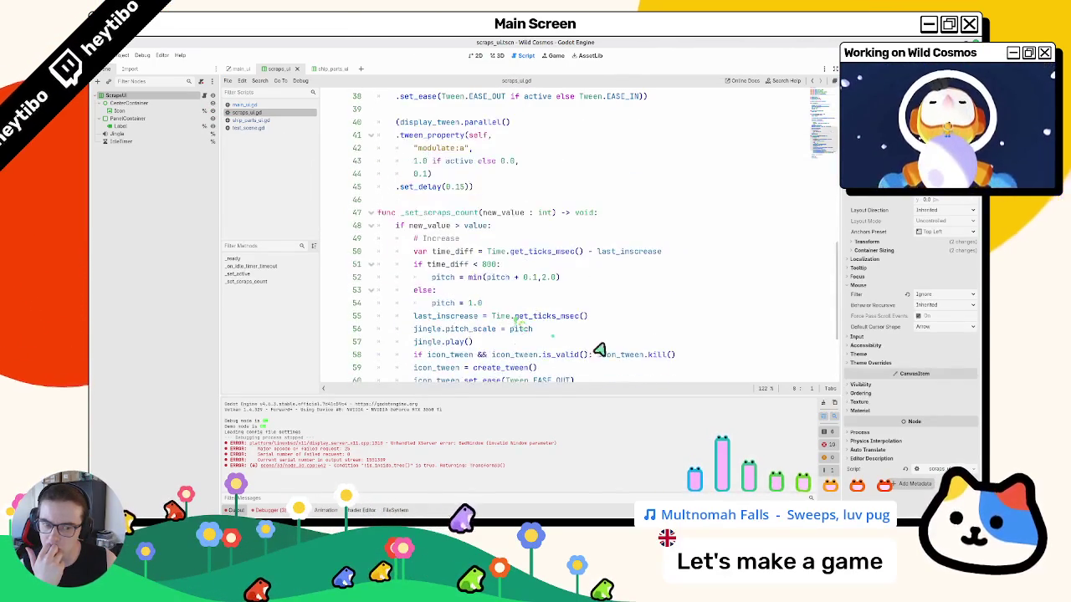
scroll(748, 371, down, 2)
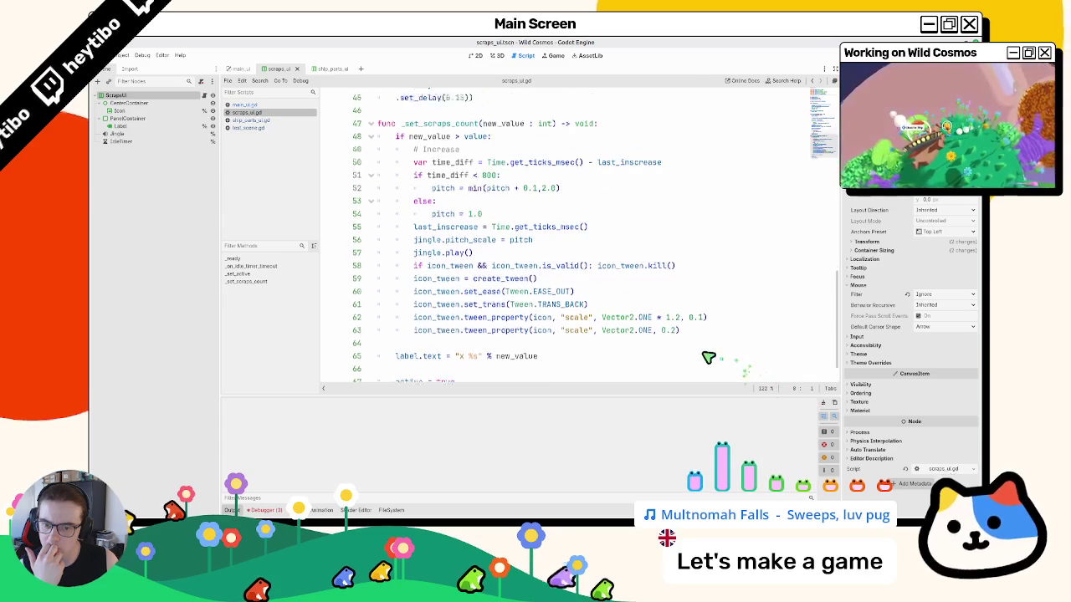
scroll(700, 358, up, 12)
scroll(698, 357, up, 2)
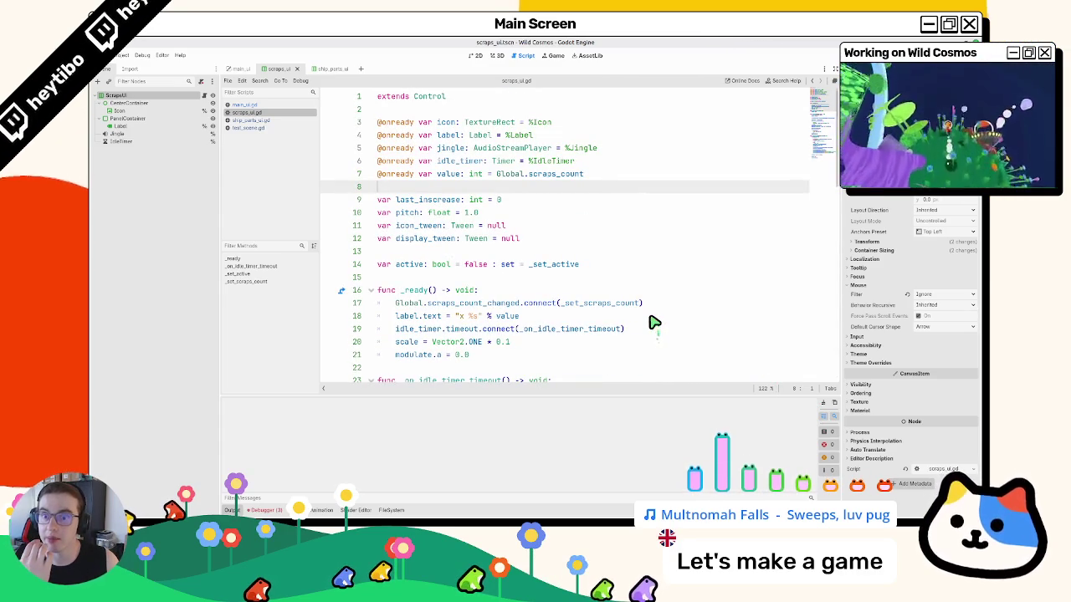
scroll(654, 323, down, 9)
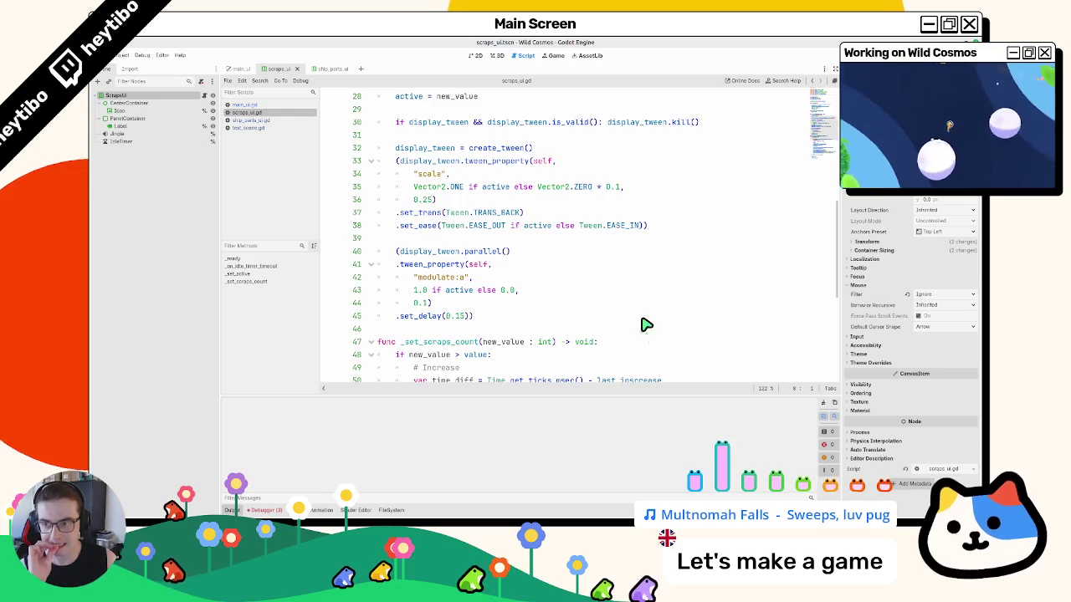
scroll(646, 325, up, 9)
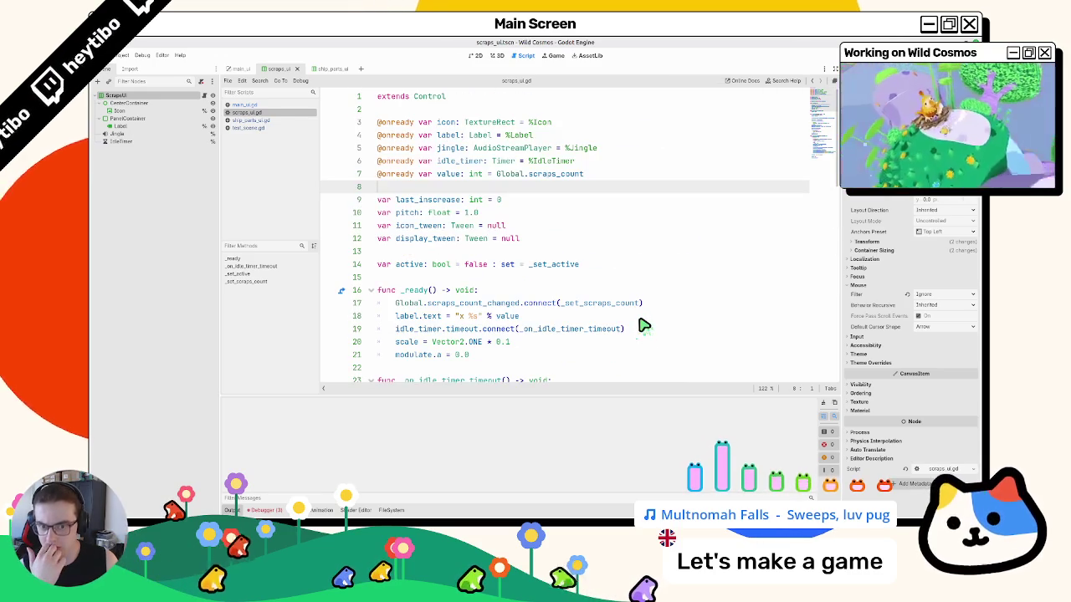
click(333, 69)
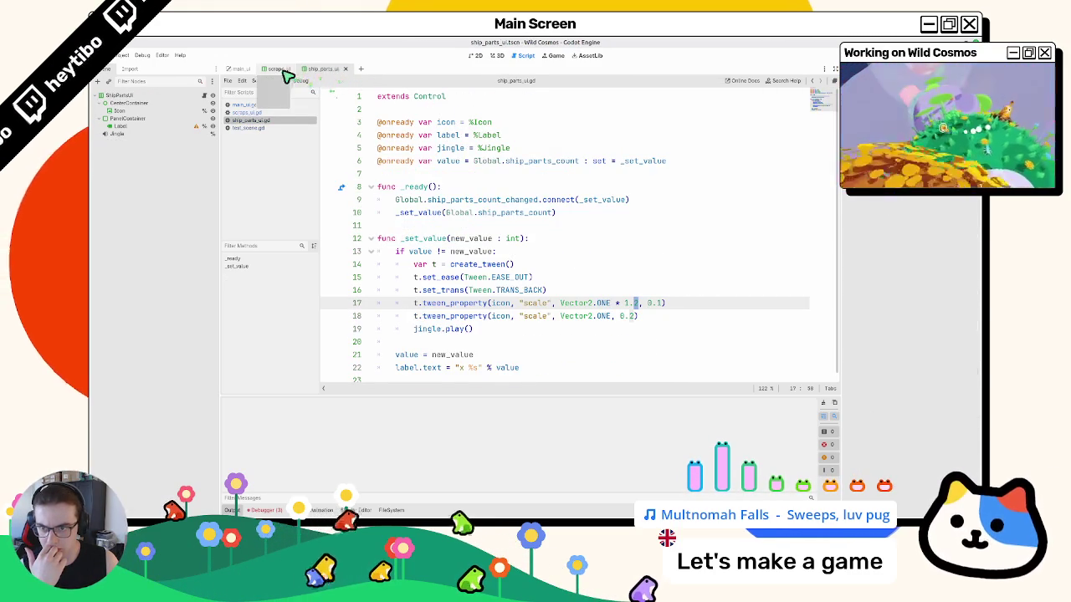
click(284, 71)
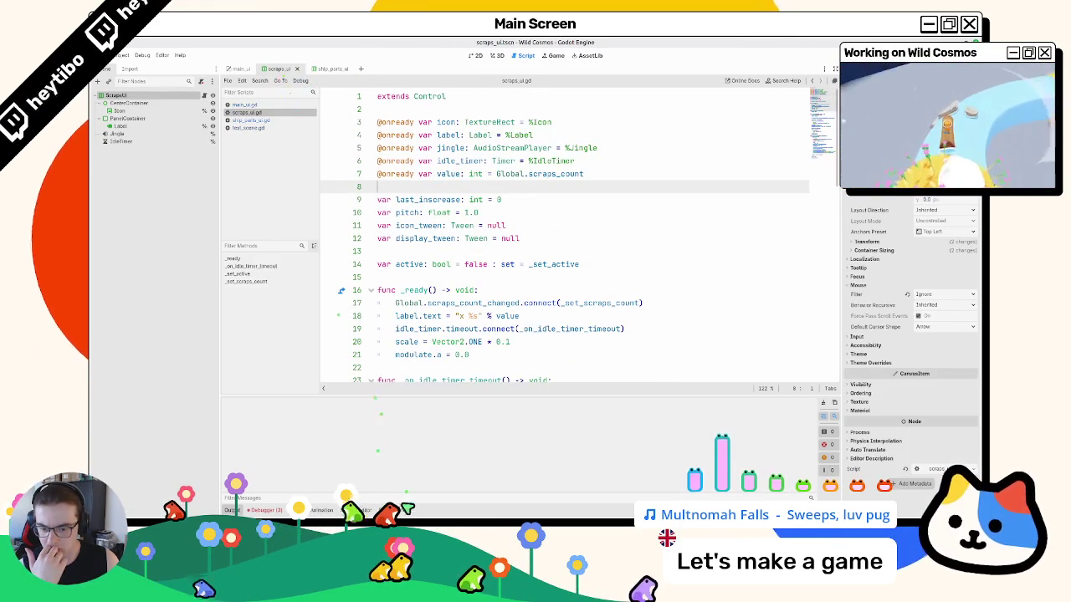
- Filter the FileSystem dock by 'scraps_u'
click(391, 509)
click(596, 350)
text(sc)
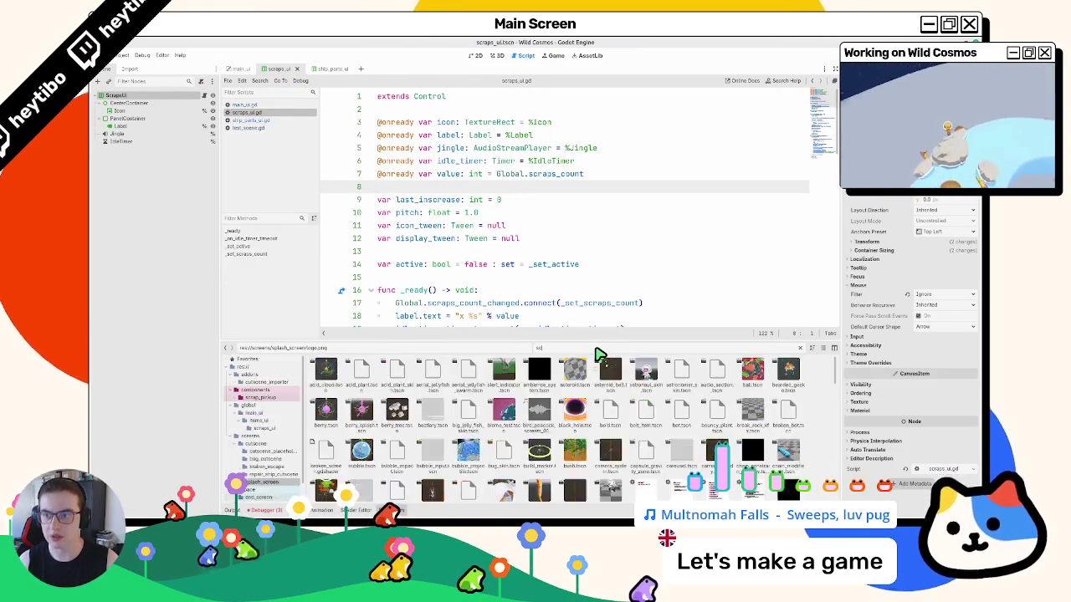
text(raps_u)
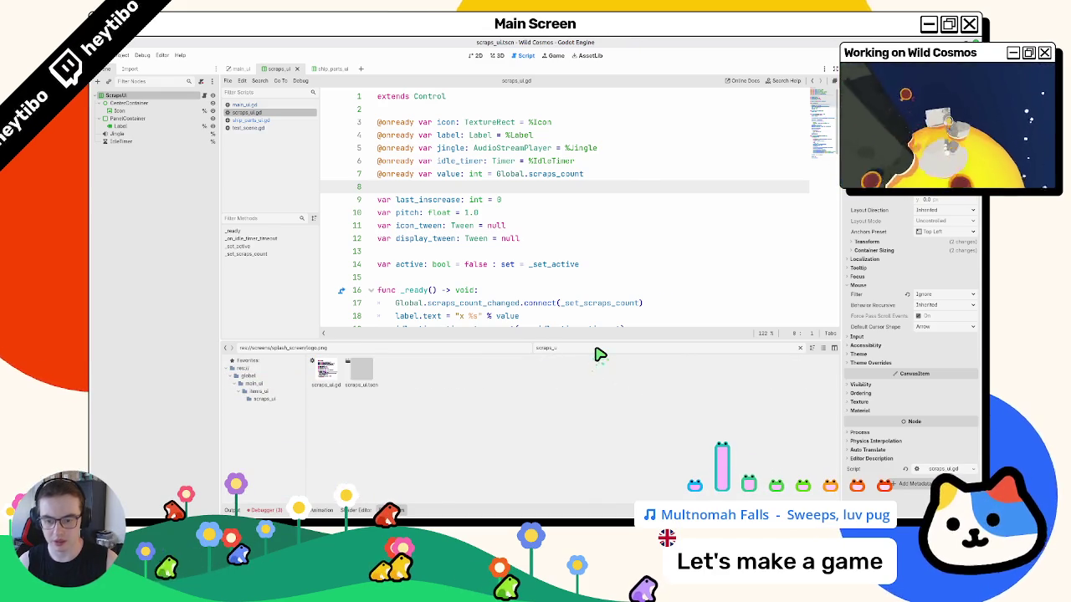
- Navigate to the global/main_ui/items folder and open items_ui.gd in the Script editor
click(362, 372)
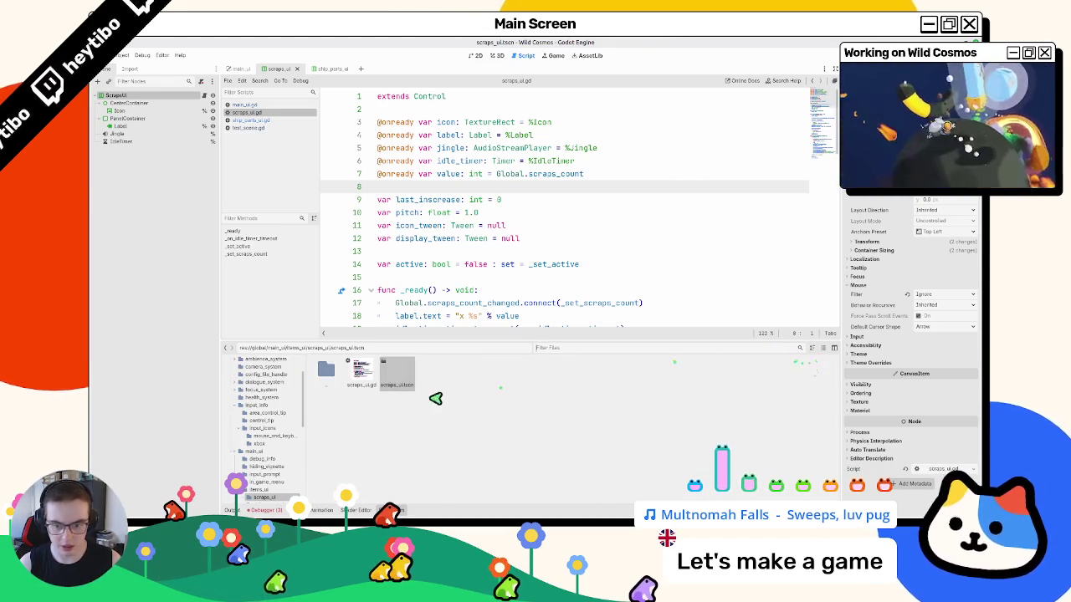
double_click(337, 379)
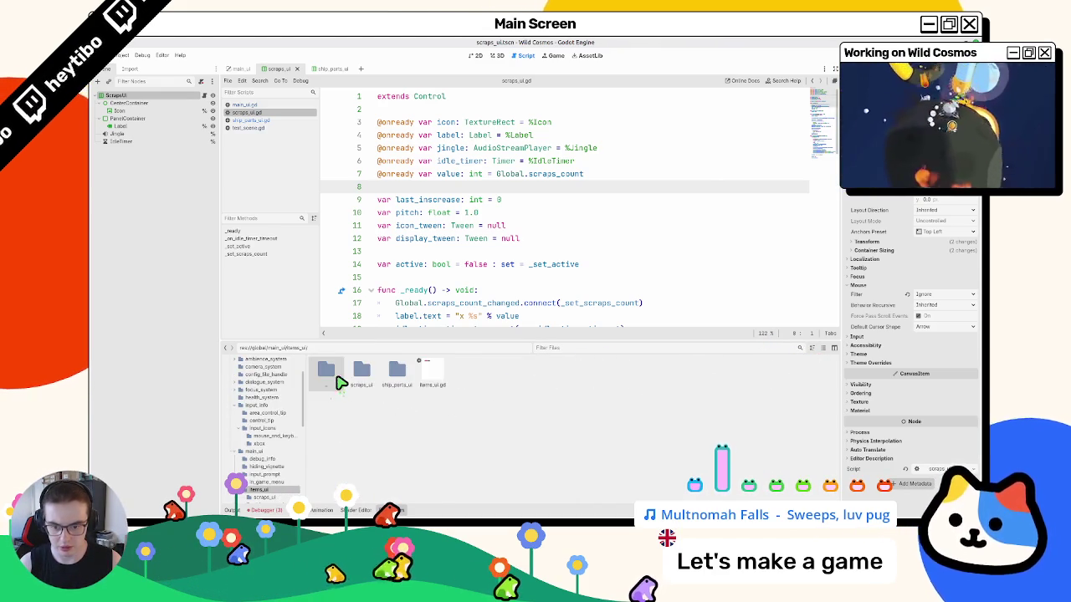
double_click(428, 372)
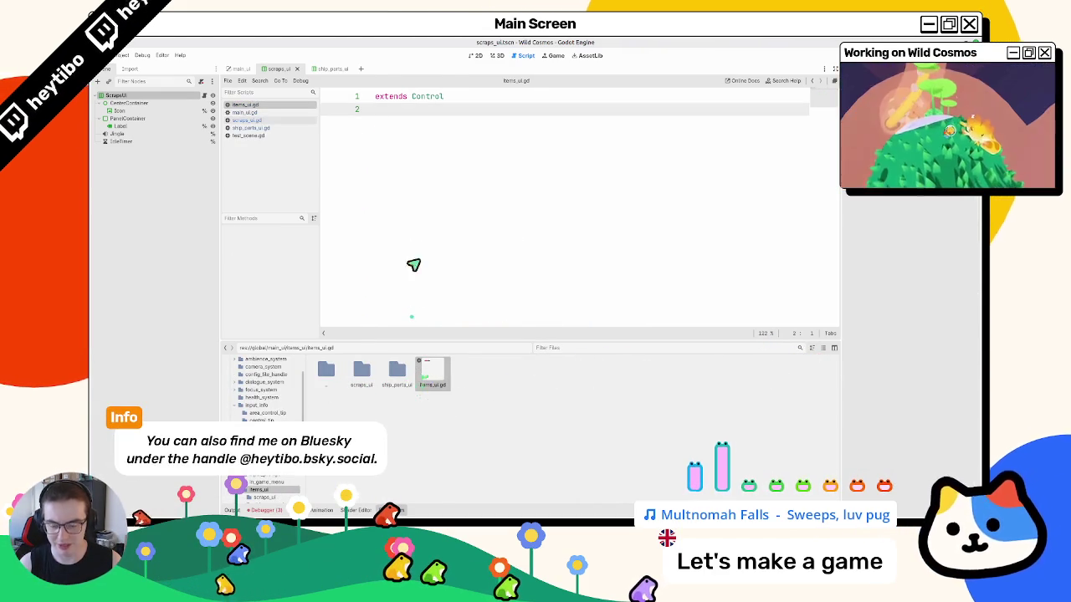
- Delete items_ui.gd, switch to main_ui, and bring up the items folder's context menu
key(Delete)
key(Return)
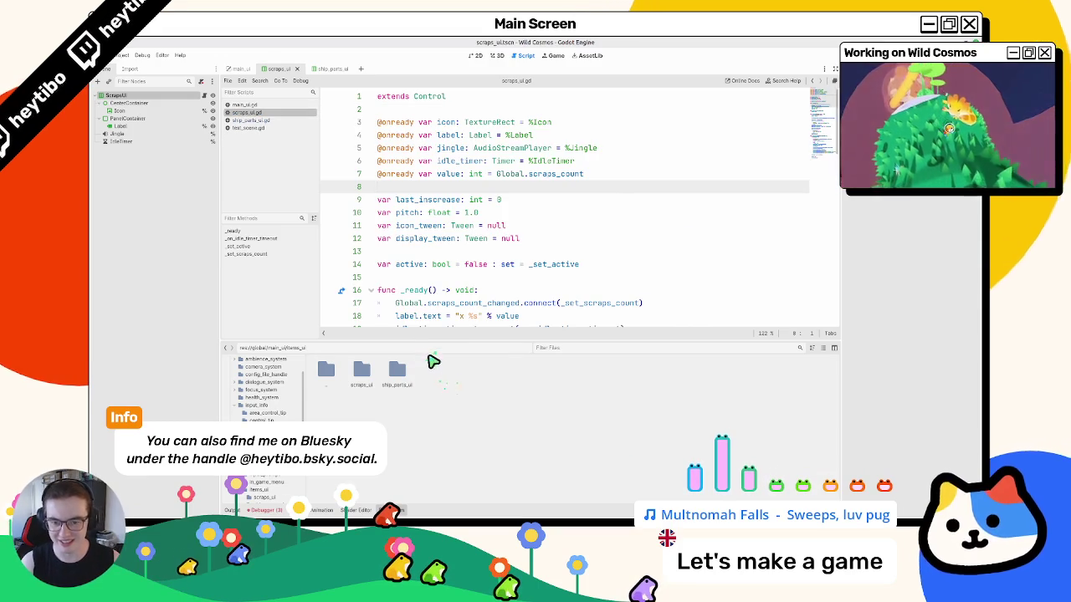
click(241, 68)
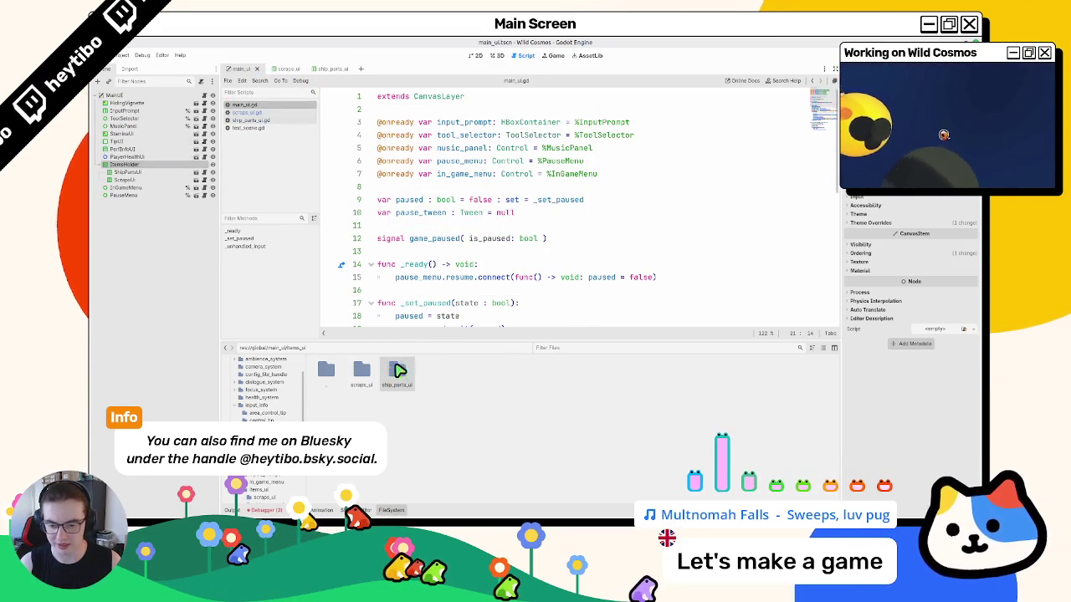
double_click(362, 371)
right_click(450, 382)
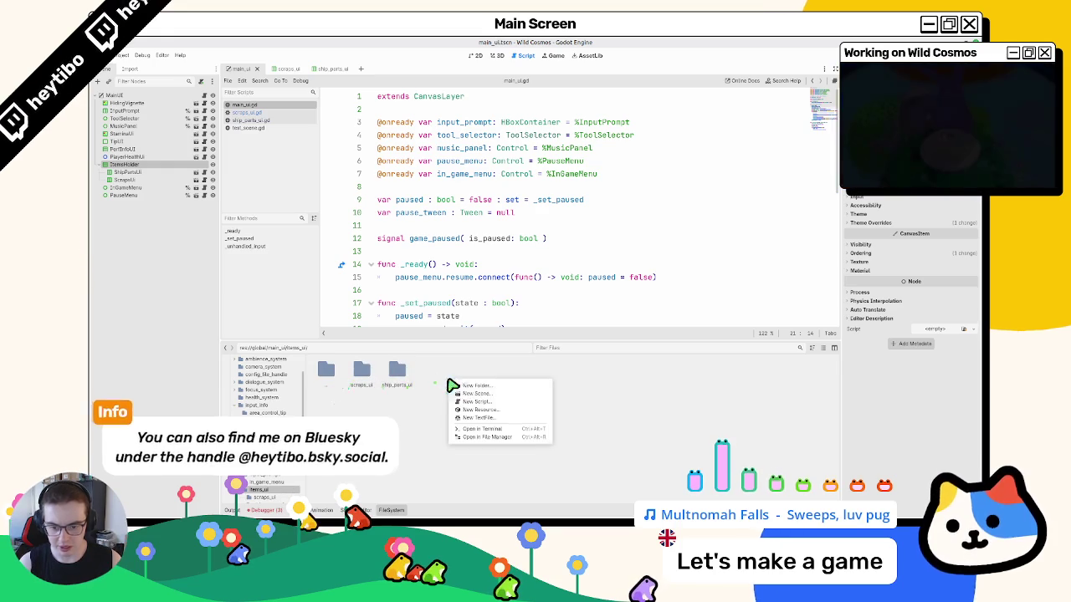
- Create a new items_ui.gd script in the items folder and select it in FileSystem
click(506, 404)
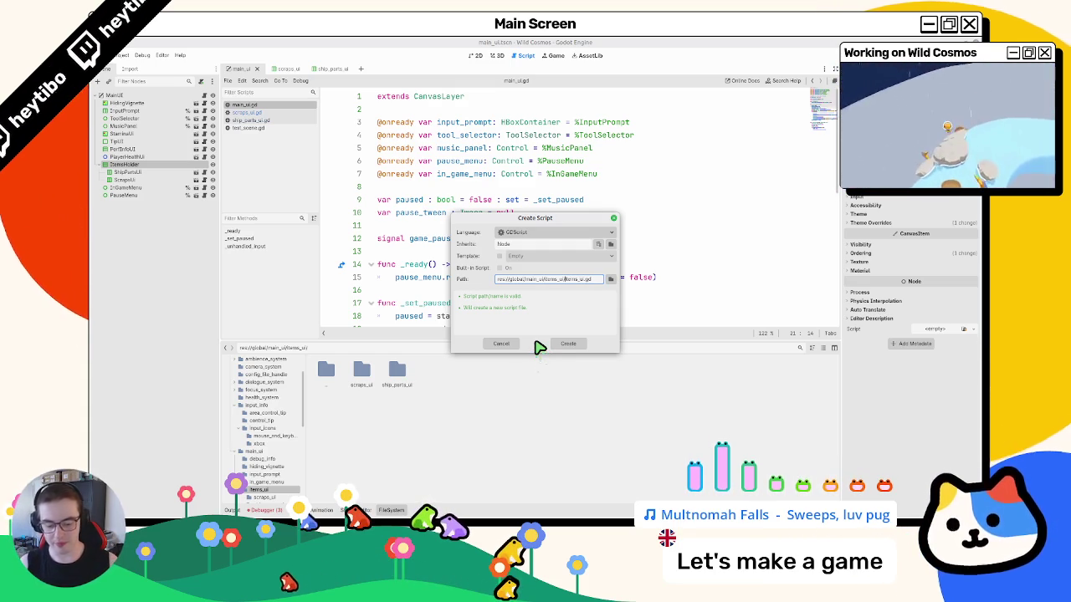
key(End)
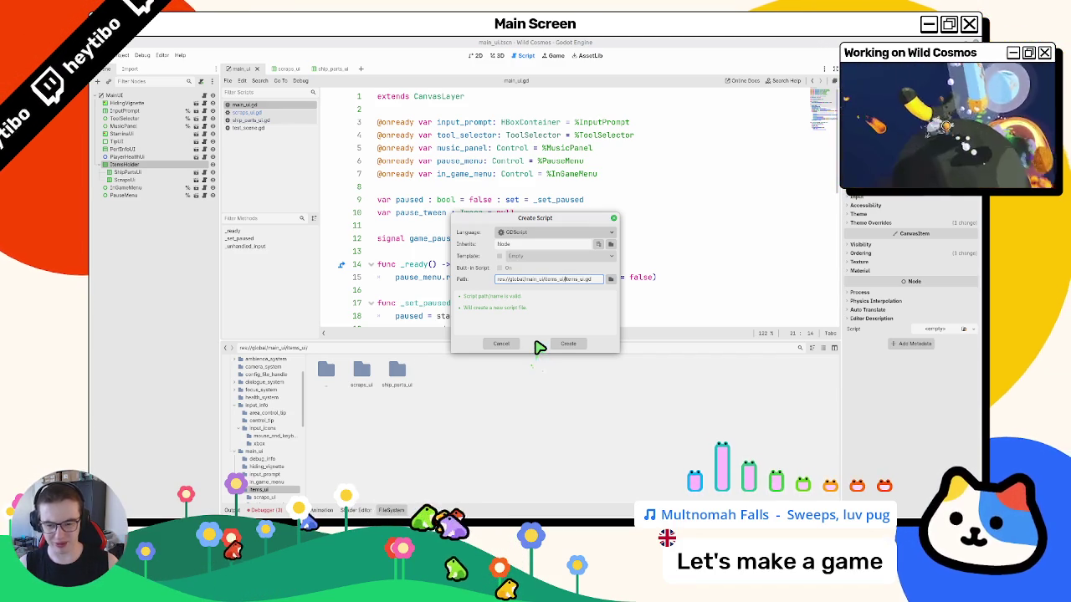
key(Return)
click(432, 372)
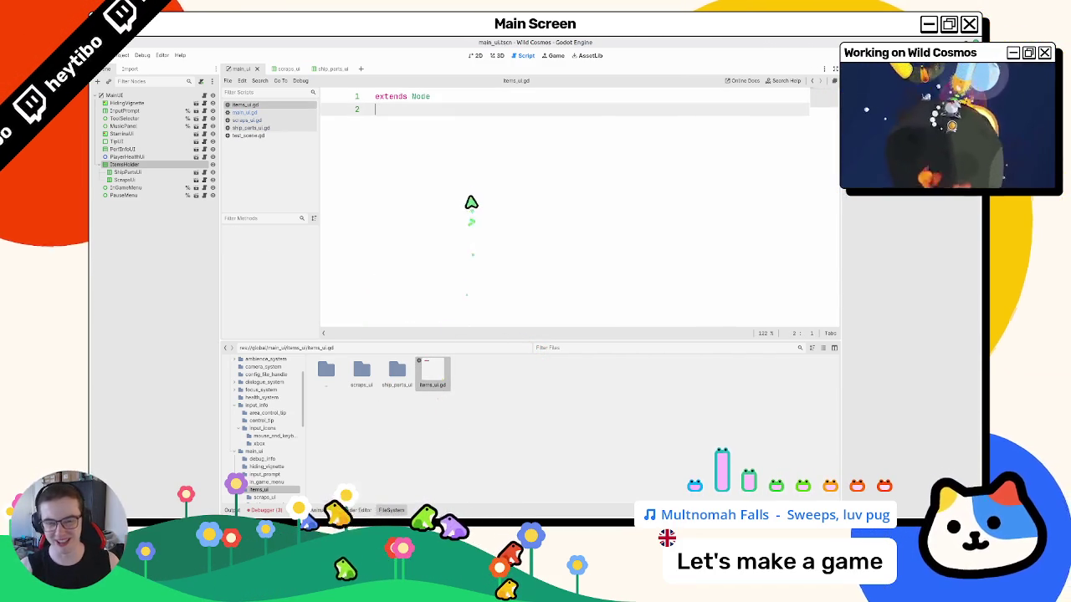
- Change the base class from Node to Control and add a _process function
double_click(428, 97)
text(contro)
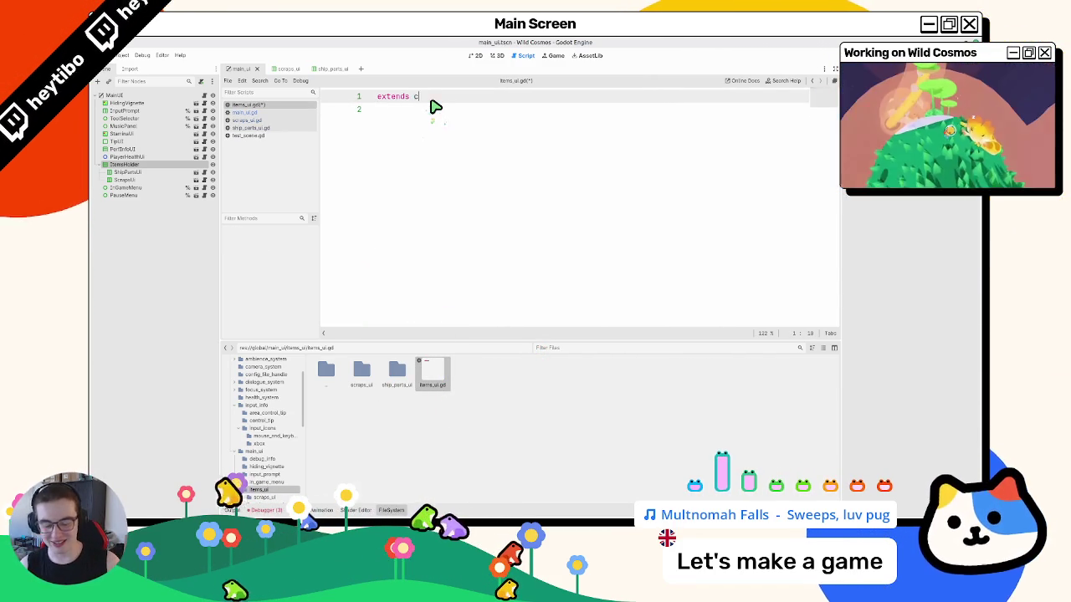
key(Return)
key(Return)
key(Return)
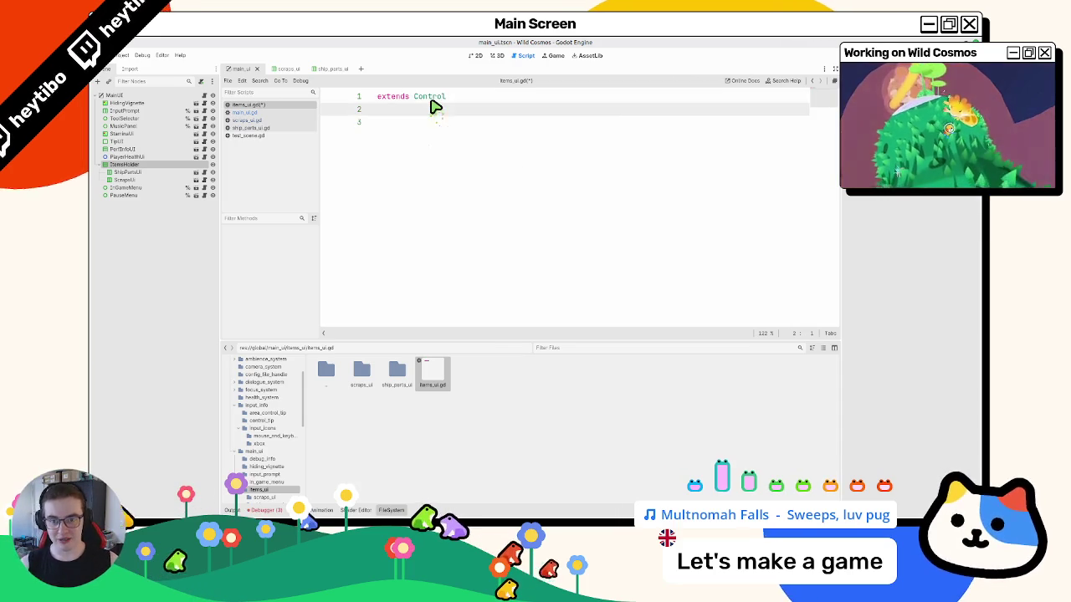
key(Down)
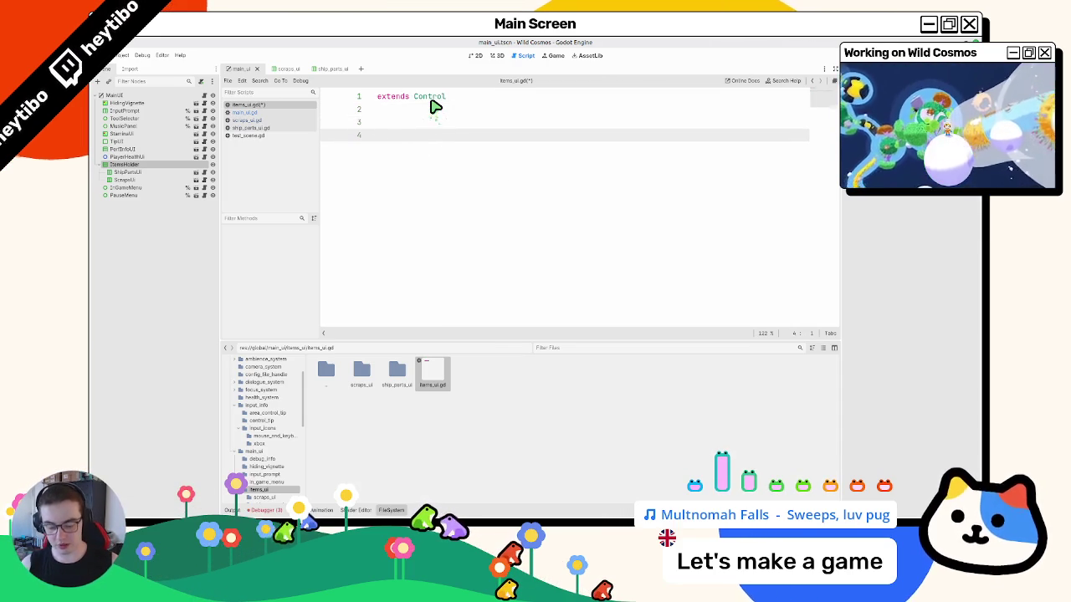
text(pro)
key(Return)
key(Return)
- Declare var camera: Camera3D = get_viewport().get_camera_3d() inside _process
text(pa)
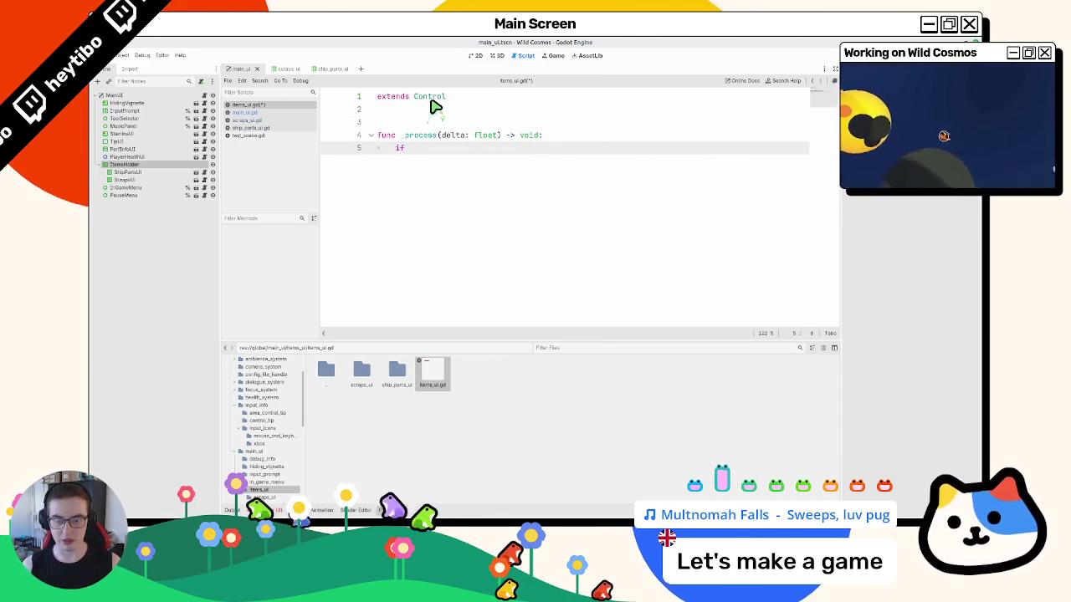
key(BackSpace)
key(BackSpace)
key(BackSpace)
text(var camera :)
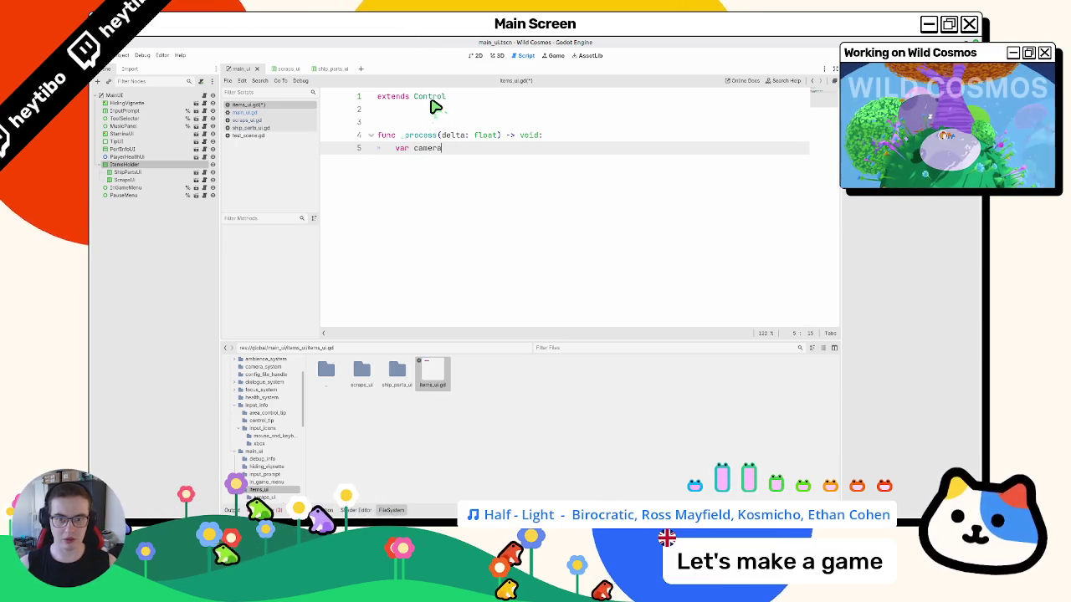
text(: camer)
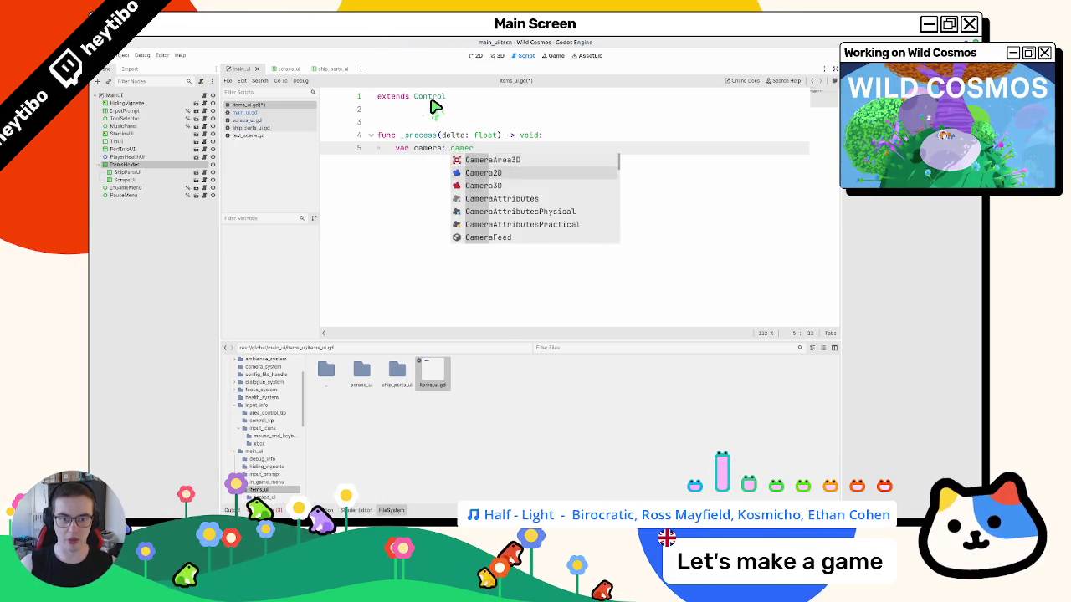
key(Down)
key(Return)
text(= ge_t)
key(BackSpace)
key(BackSpace)
key(BackSpace)
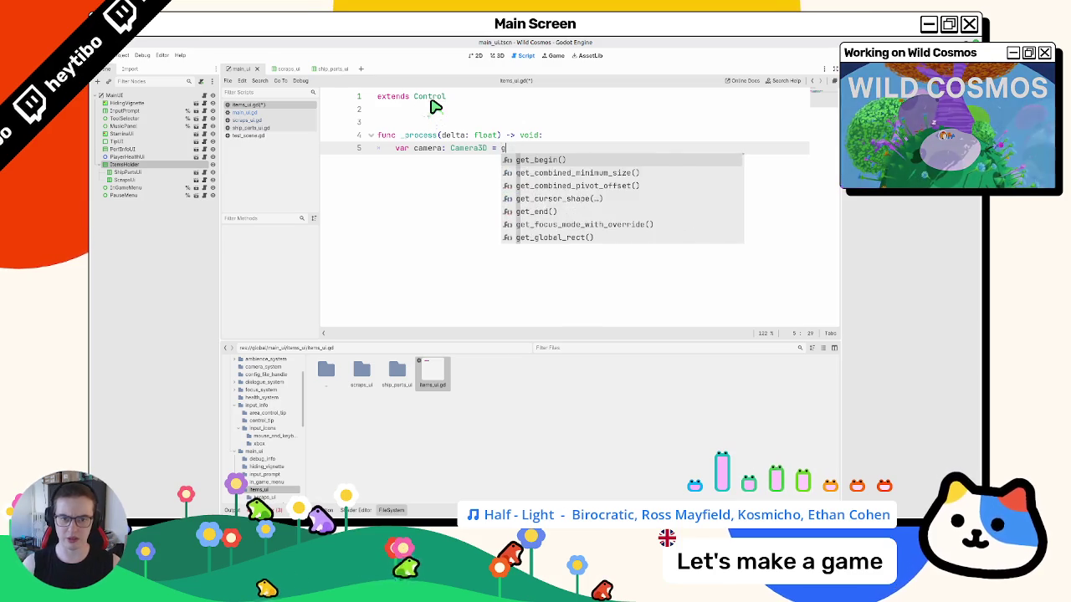
text(e)
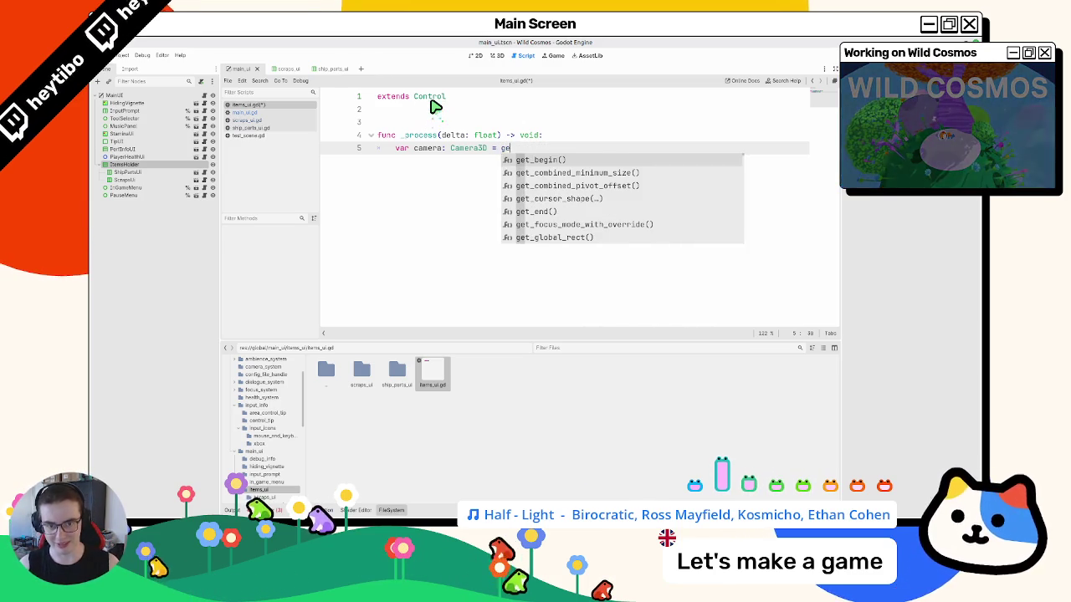
text(t_viewo)
key(Return)
text(.)
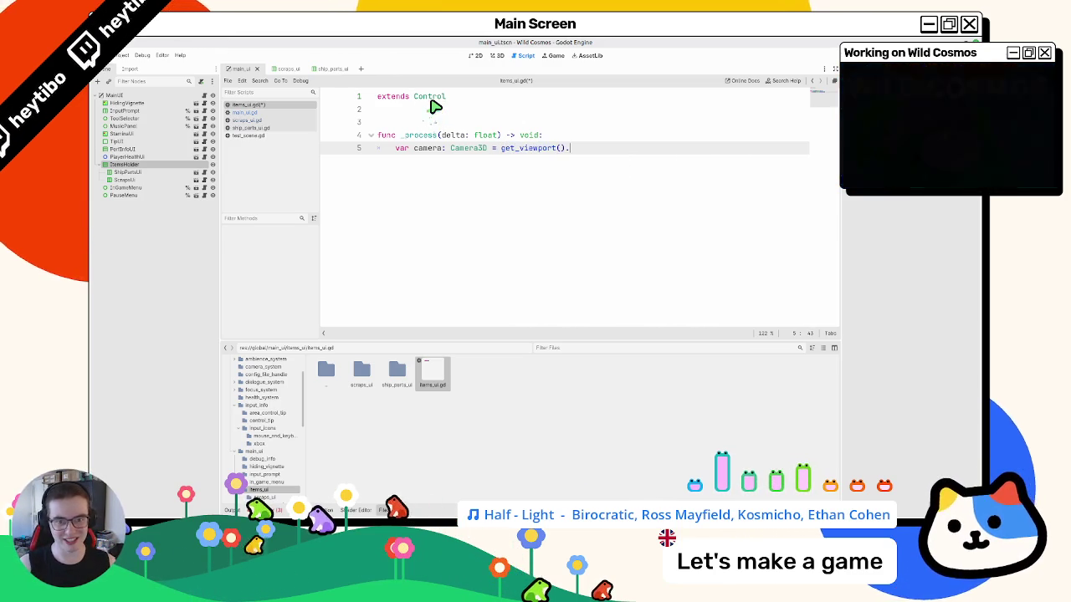
text(get_cam)
key(Return)
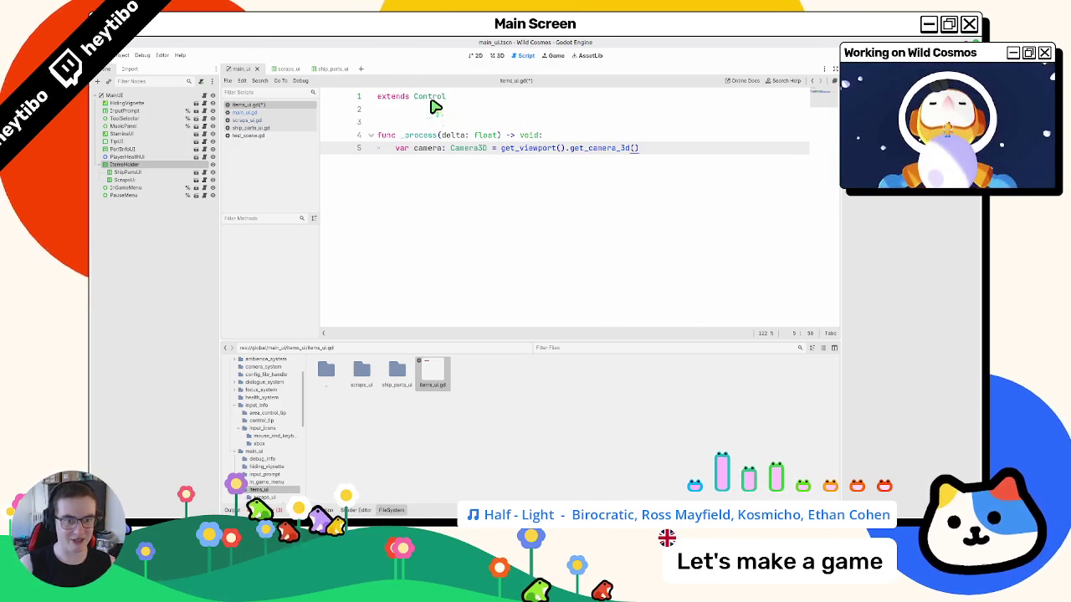
- Add 'if Global.player == null: return' above the camera line
key(Up)
key(Return)
text(if )
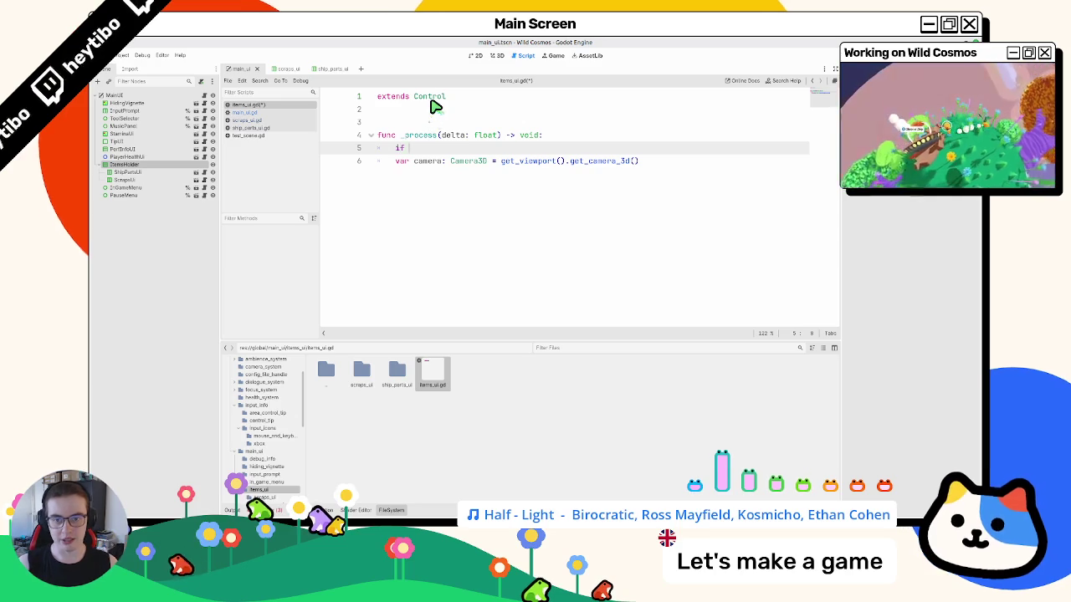
text(Global.)
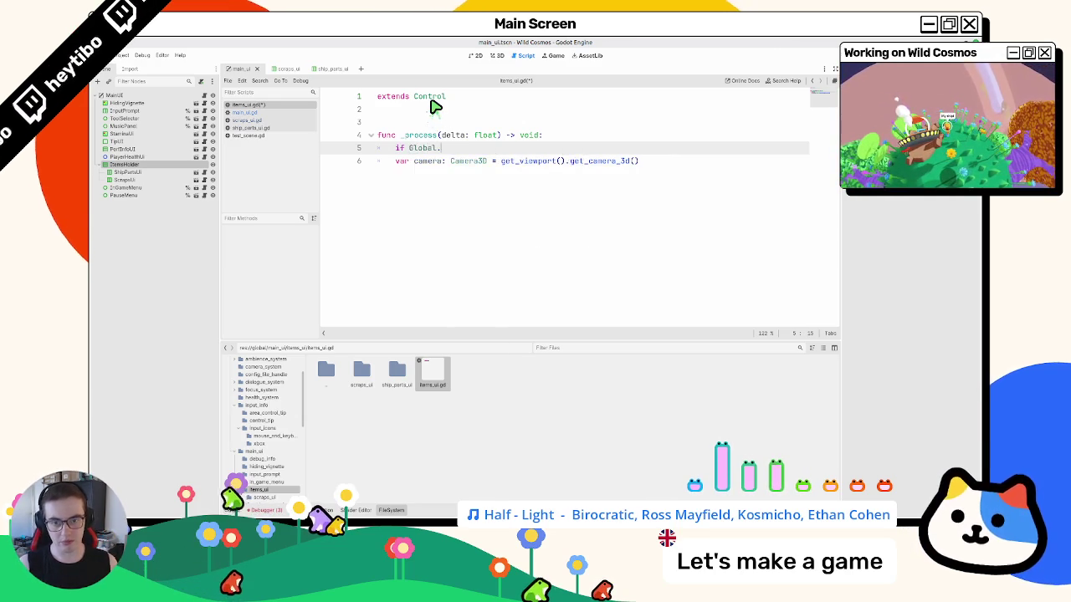
text(pla)
key(Return)
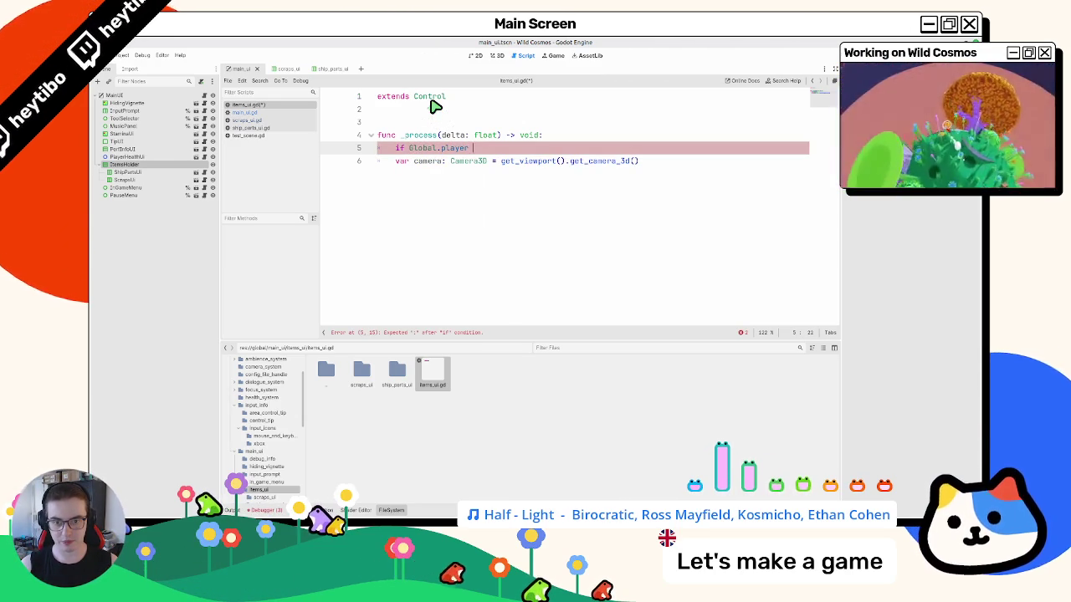
key(BackSpace)
key(BackSpace)
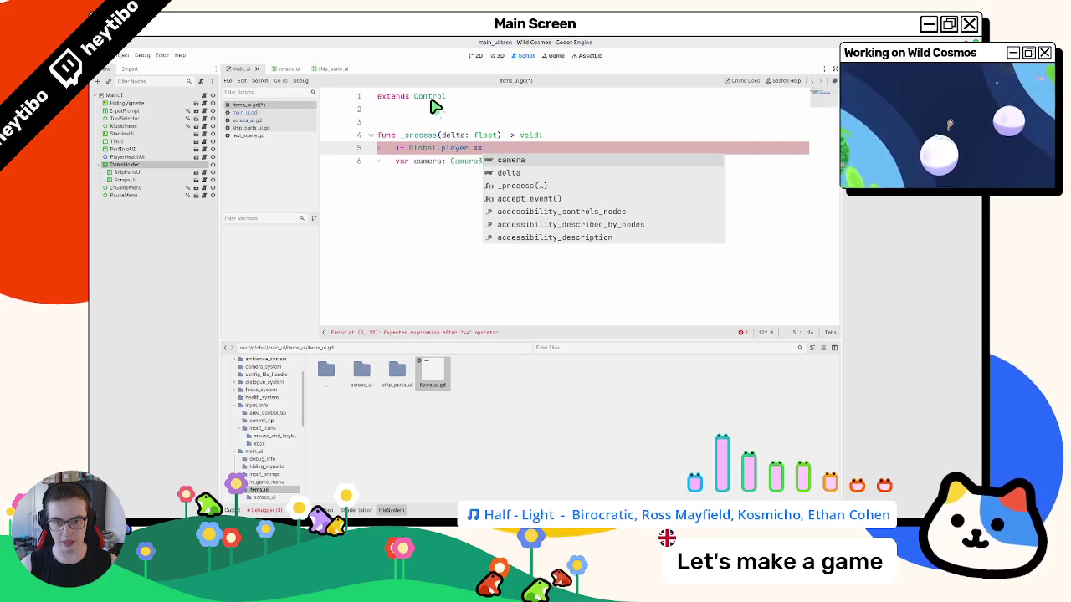
text(= nul)
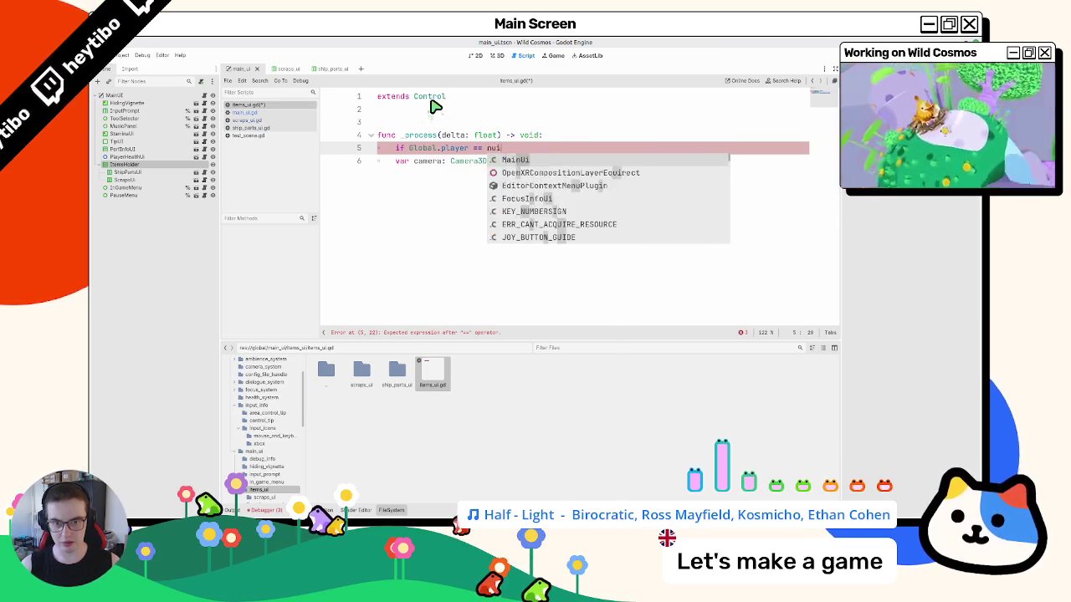
text(l: return)
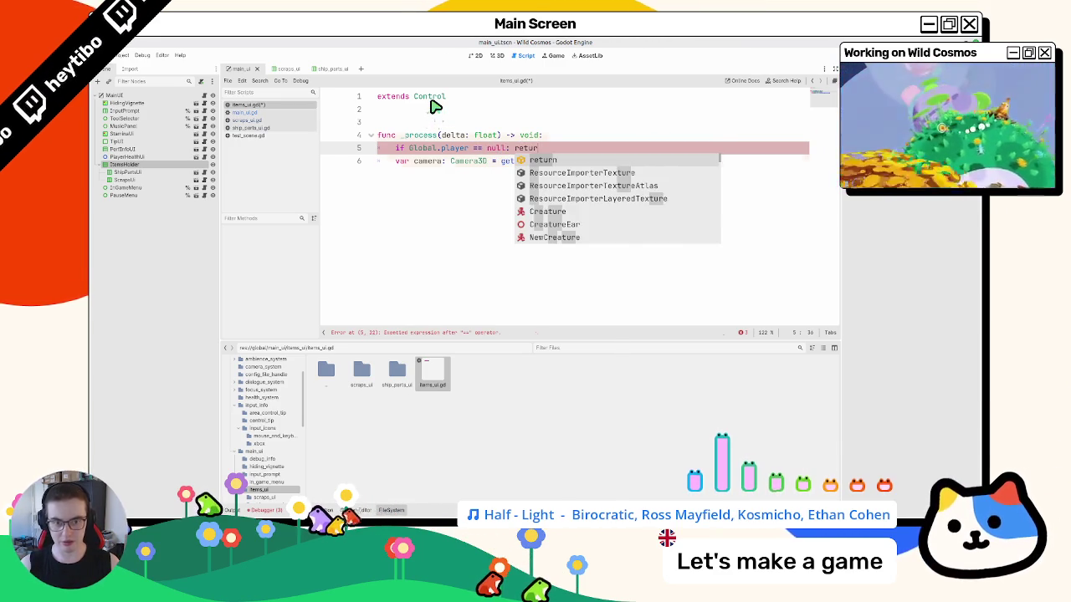
key(Down)
key(End)
- Add 'if camera == null: return' below the camera line
key(Return)
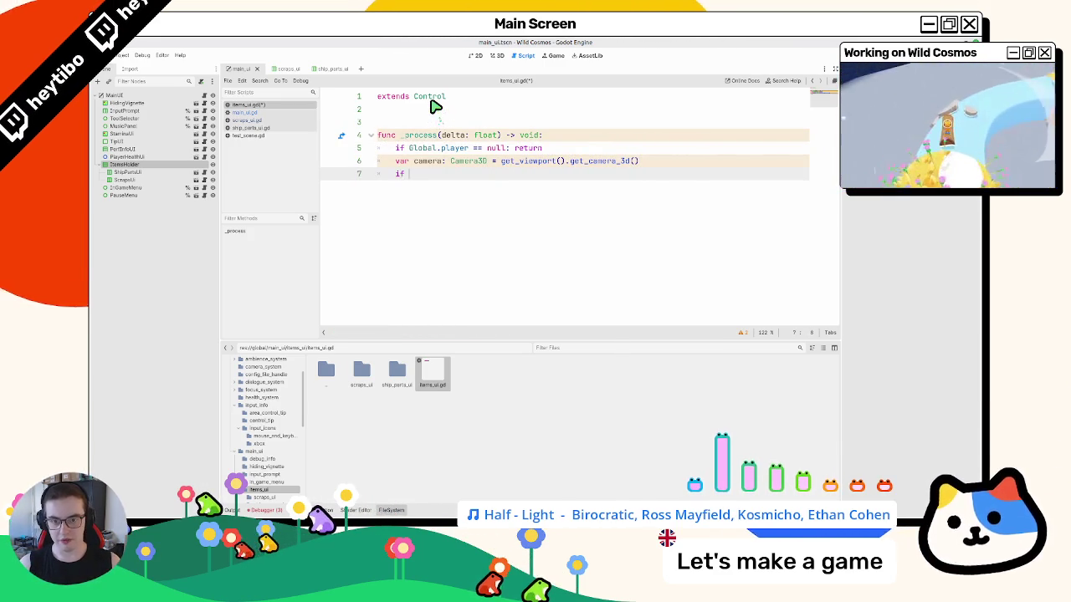
text(camera == n)
text(ull;)
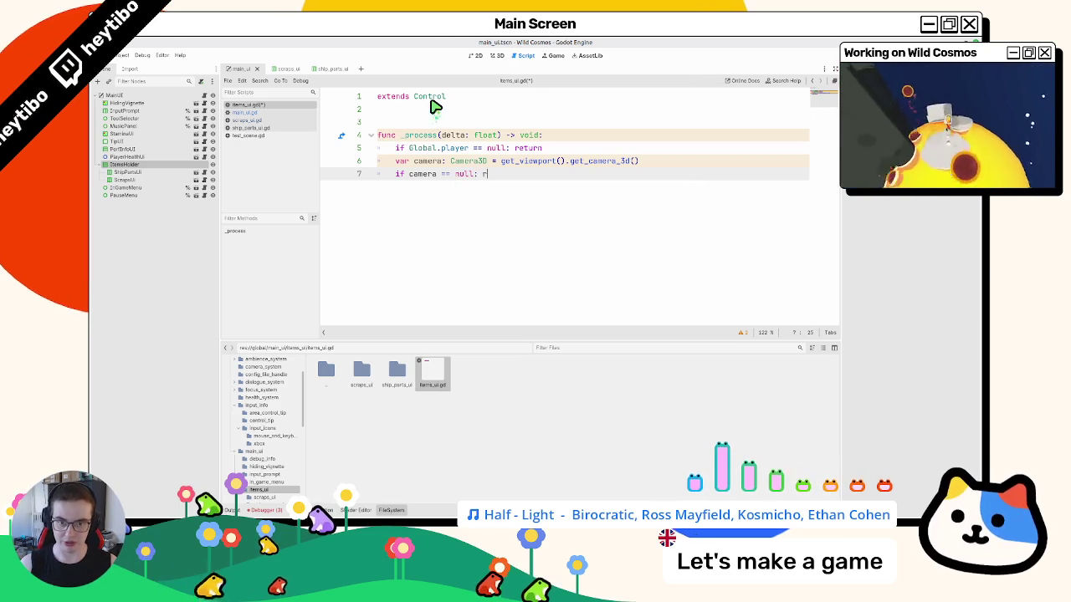
text(n)
key(Return)
key(Return)
- Set position to camera.unproject_position(Global.player.global_position + Global.player.basis.y)
text(osition = )
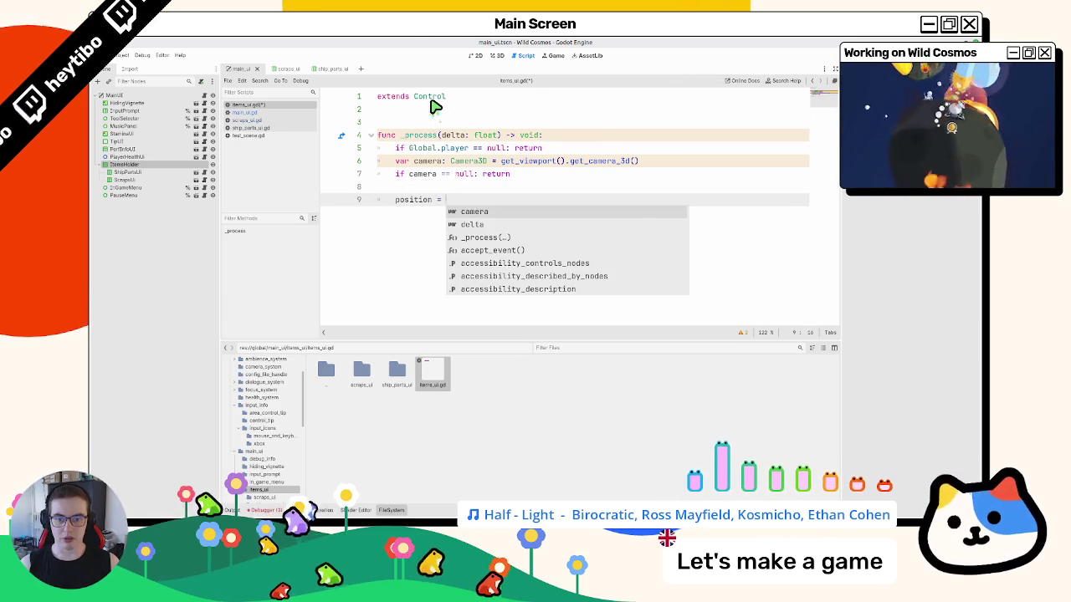
text(camera.un)
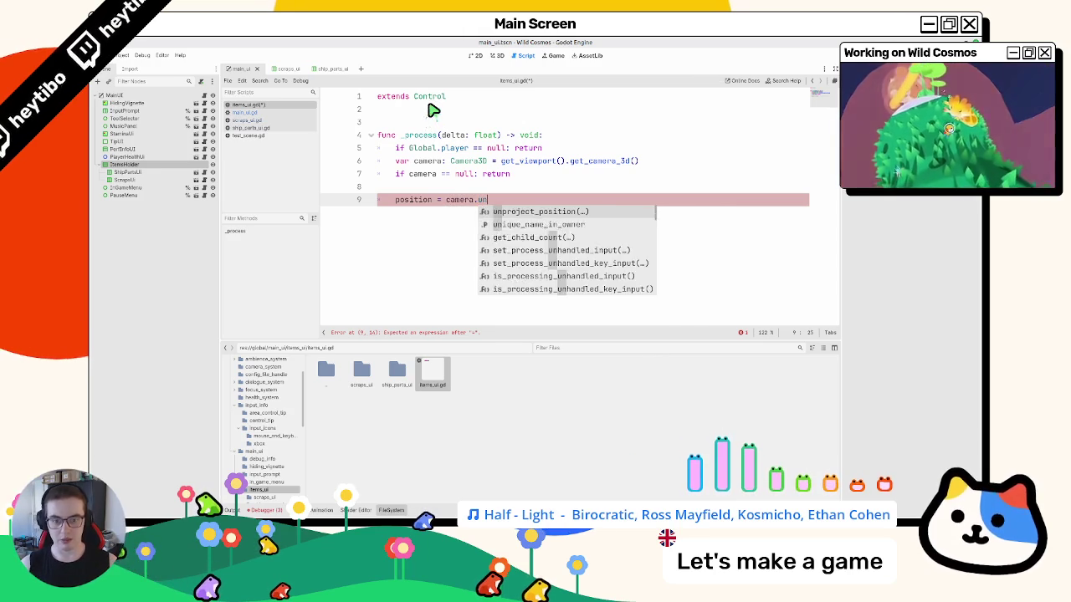
key(Return)
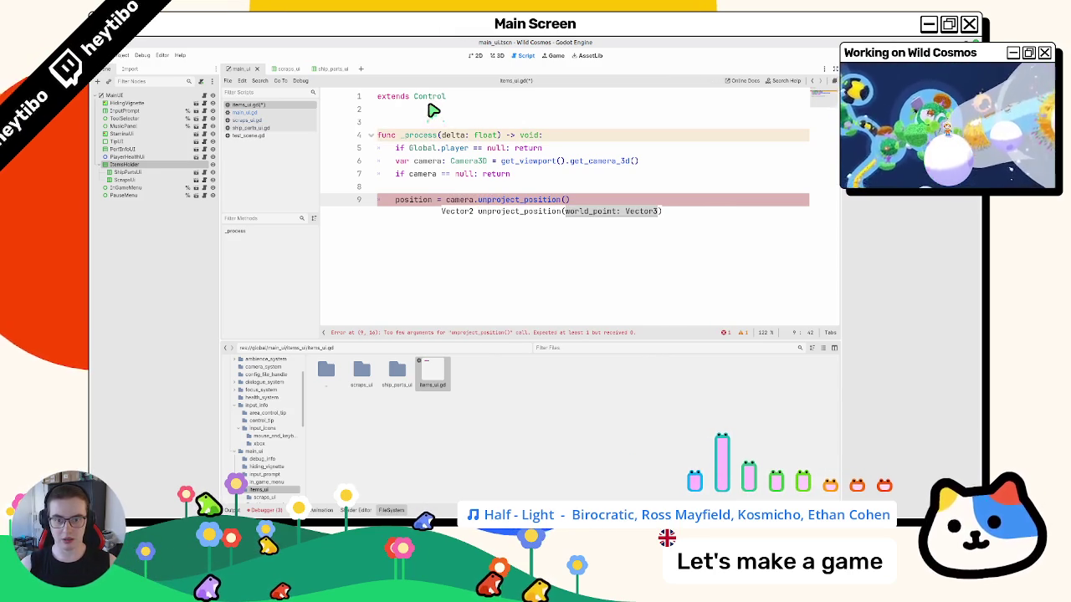
text(o)
key(Return)
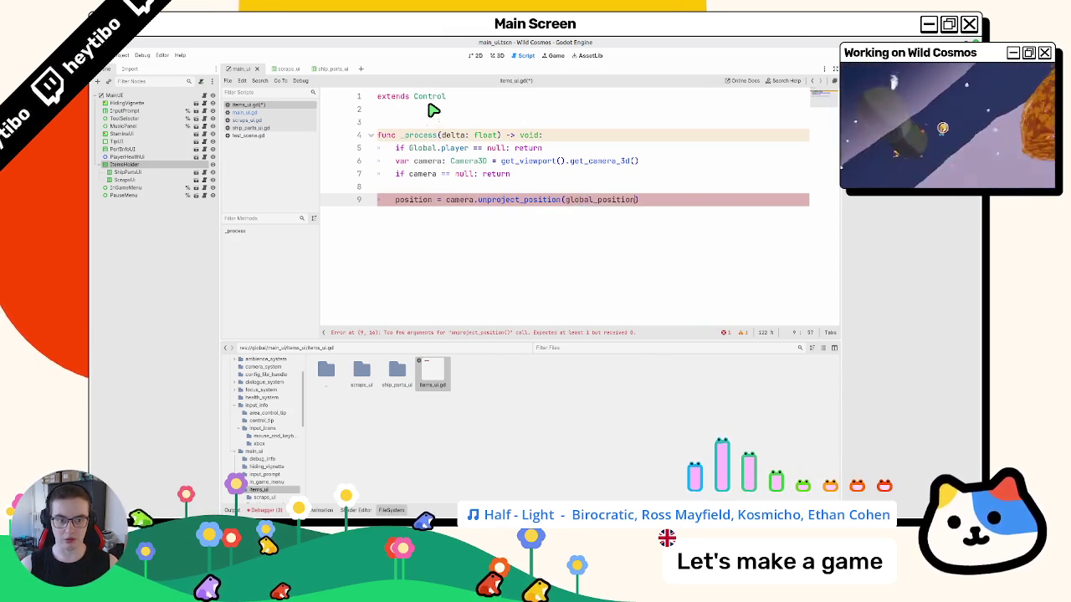
key(ctrl+z)
text(bale)
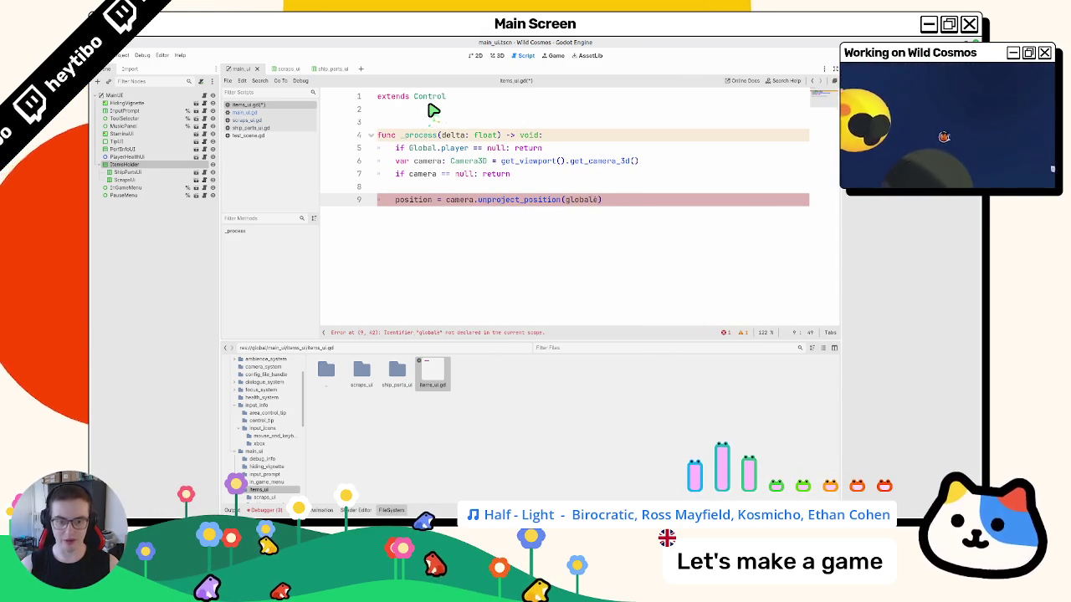
text(l)
key(BackSpace)
key(BackSpace)
key(BackSpace)
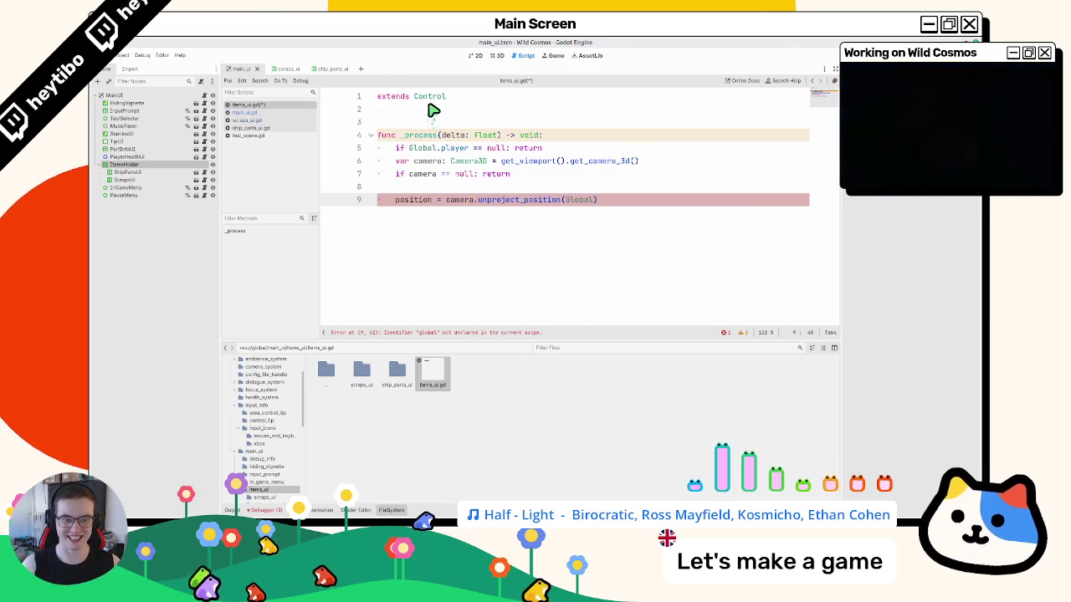
text(Global.pl)
key(Return)
text(.)
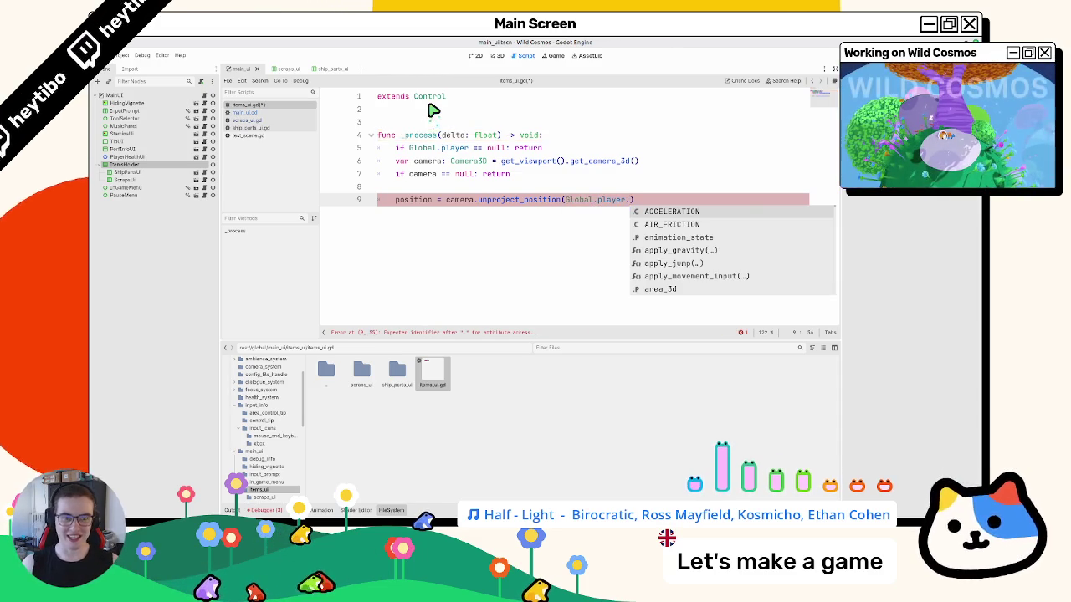
text(global_)
key(Down)
key(Return)
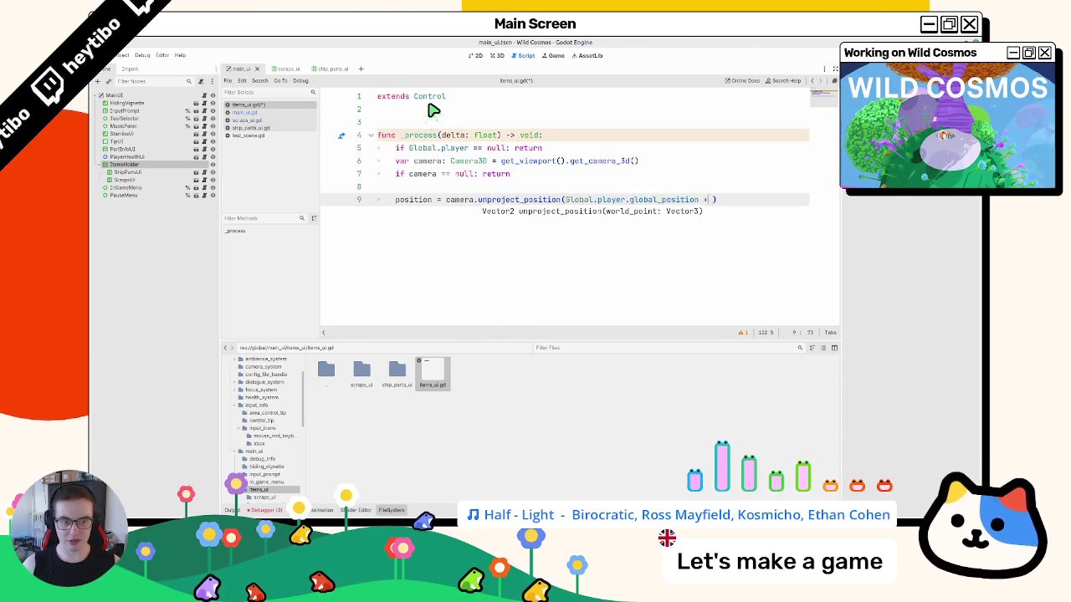
key(ctrl+shift+Left)
key(ctrl+Left)
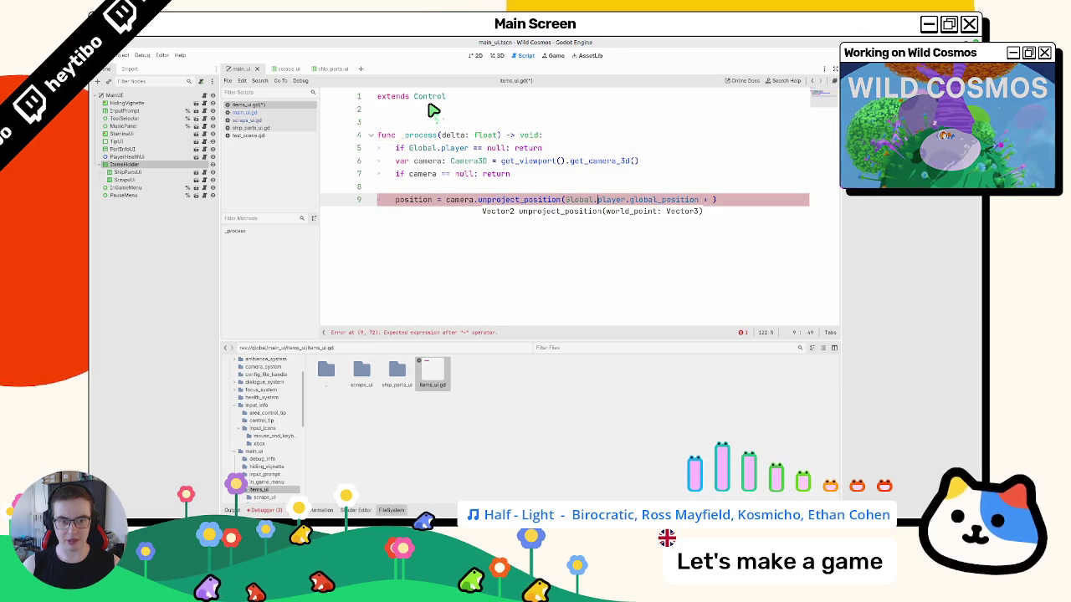
key(ctrl+Right)
key(ctrl+Right)
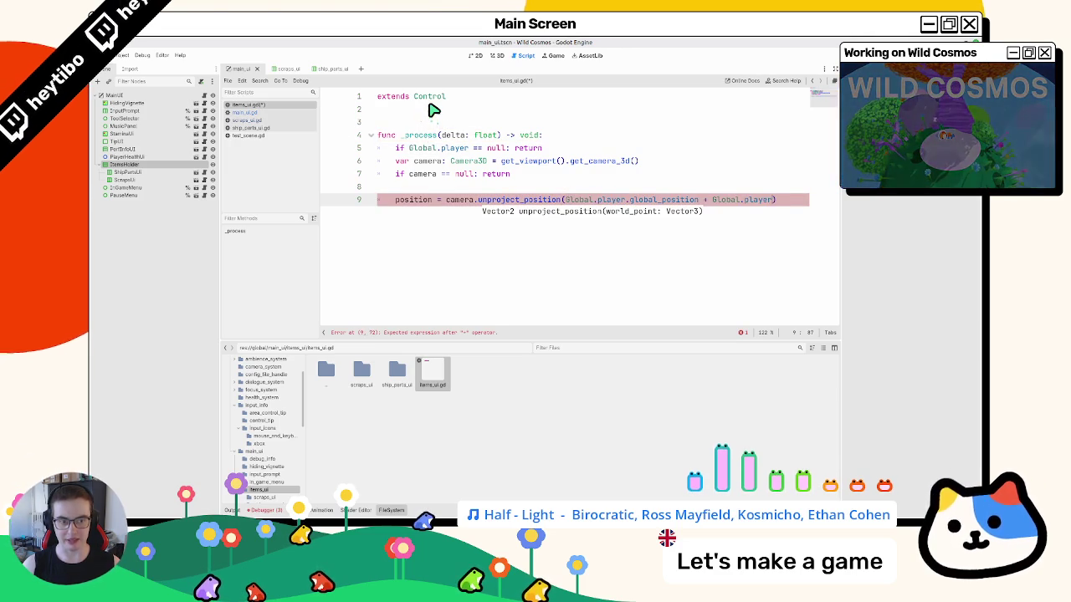
text(basis.y)
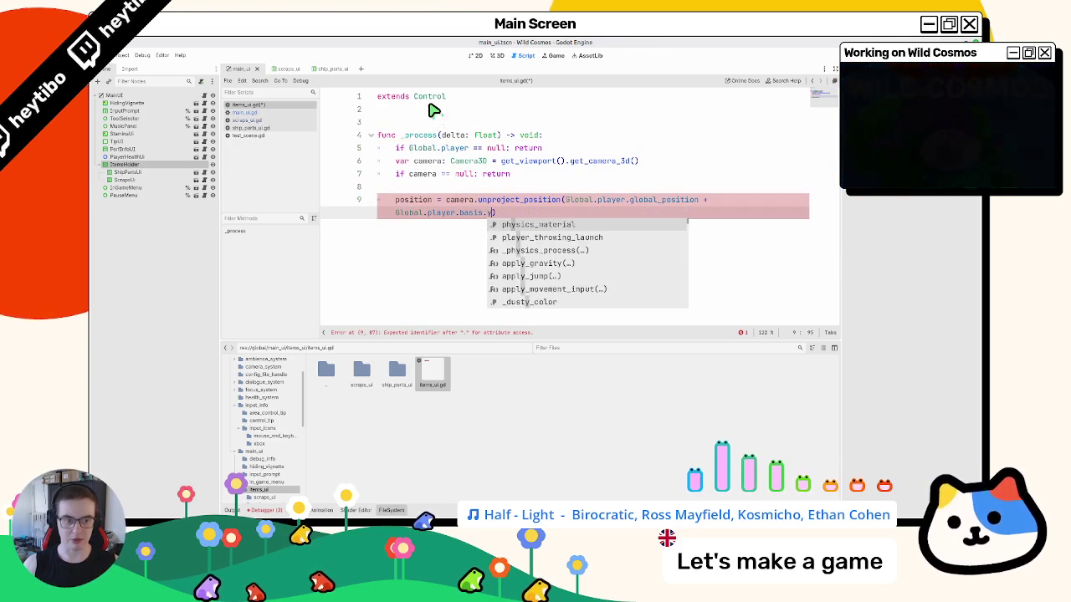
key(Escape)
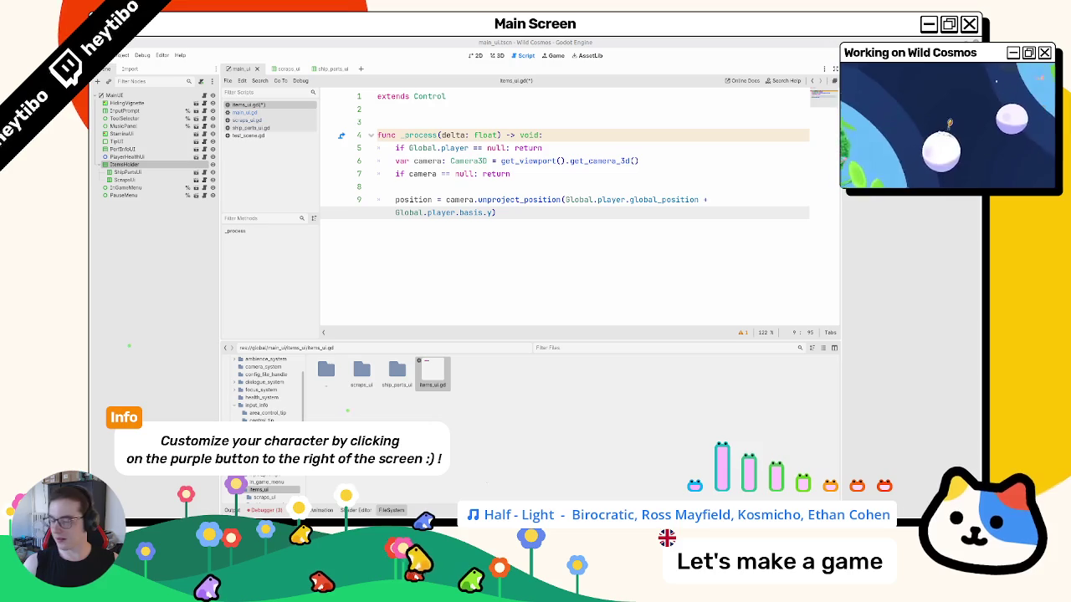
- Rename delta to _delta and add an exported Timer variable set to null under extends Control
double_click(462, 137)
text(_)
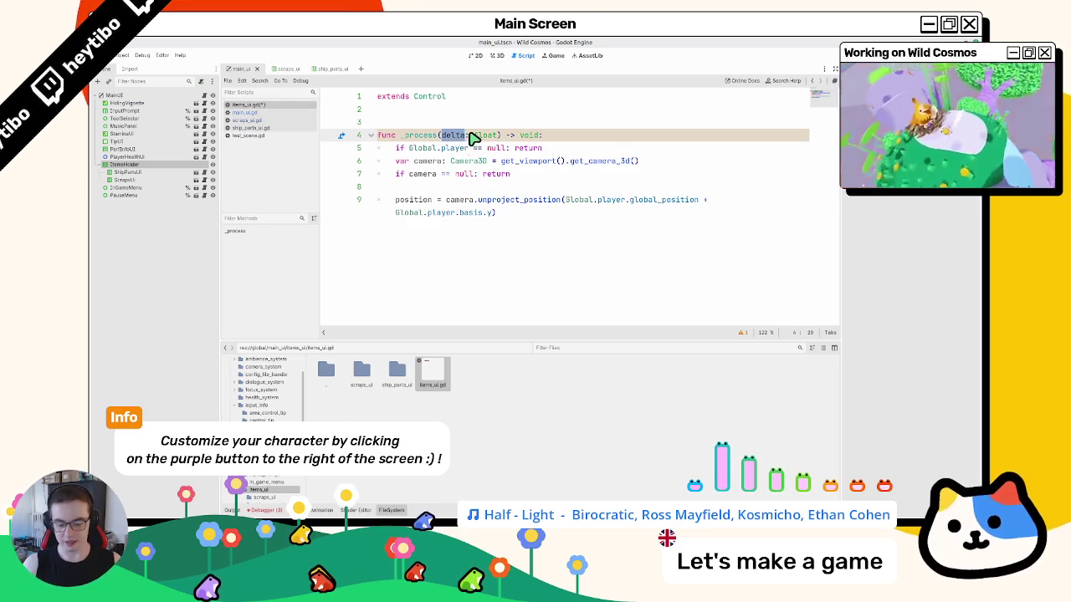
click(433, 186)
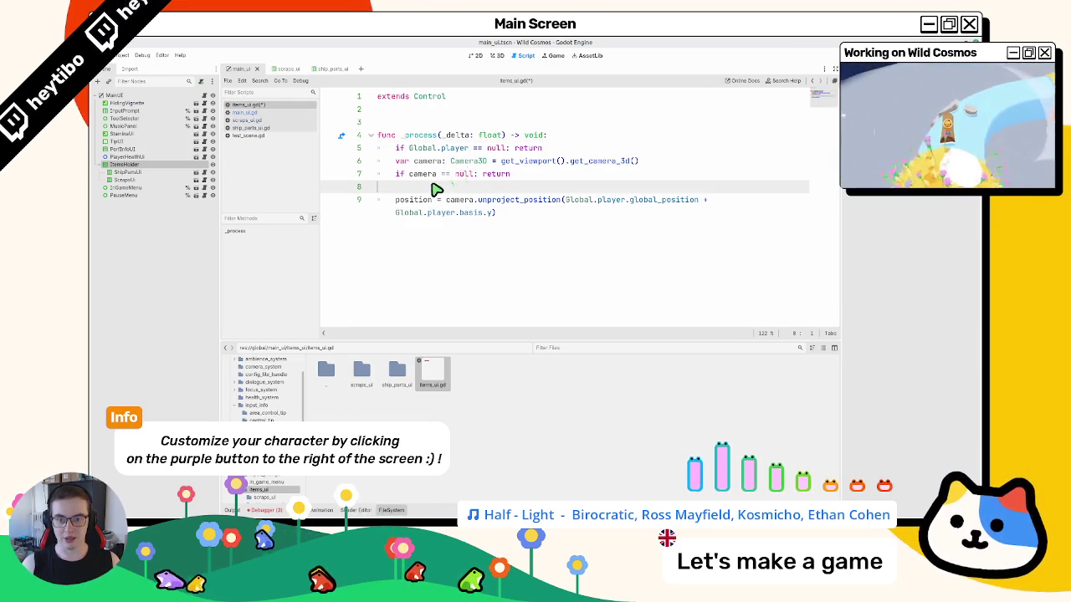
click(436, 113)
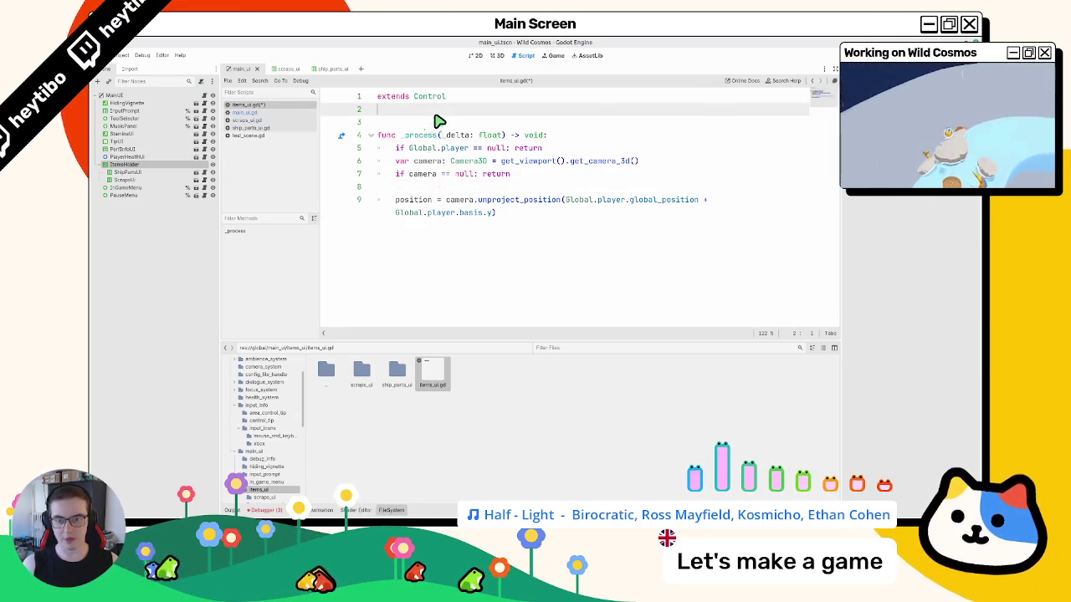
key(Return)
text(@export var life_timer:)
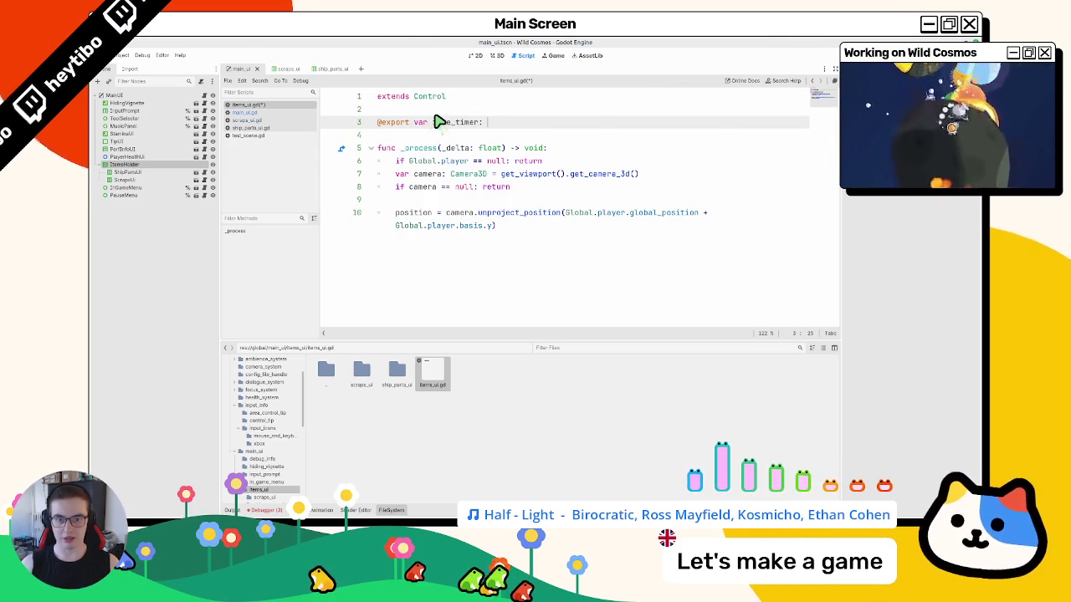
text(e)
key(Return)
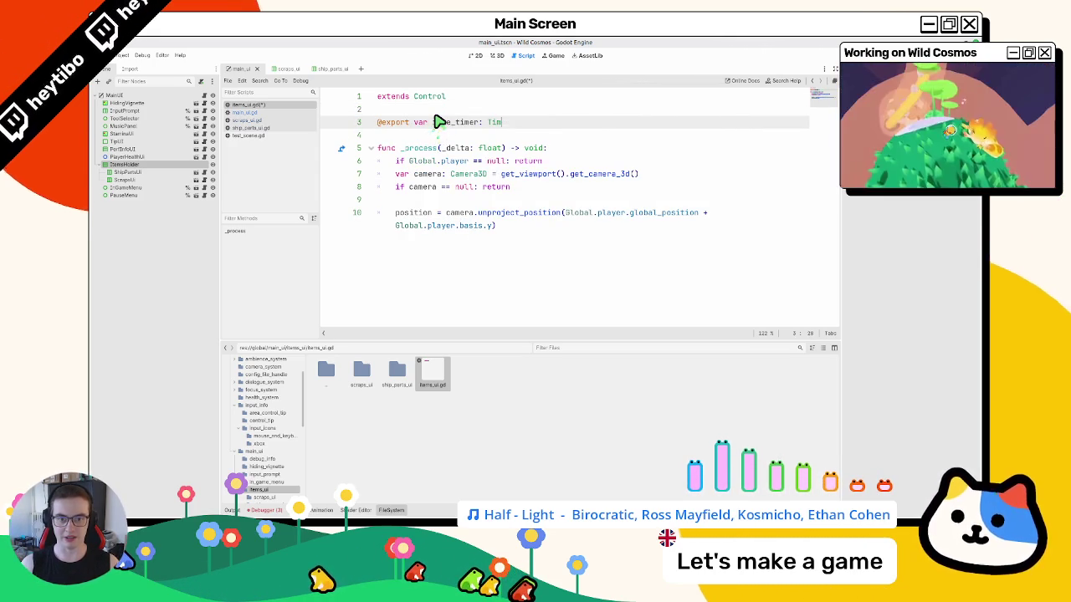
text(= null)
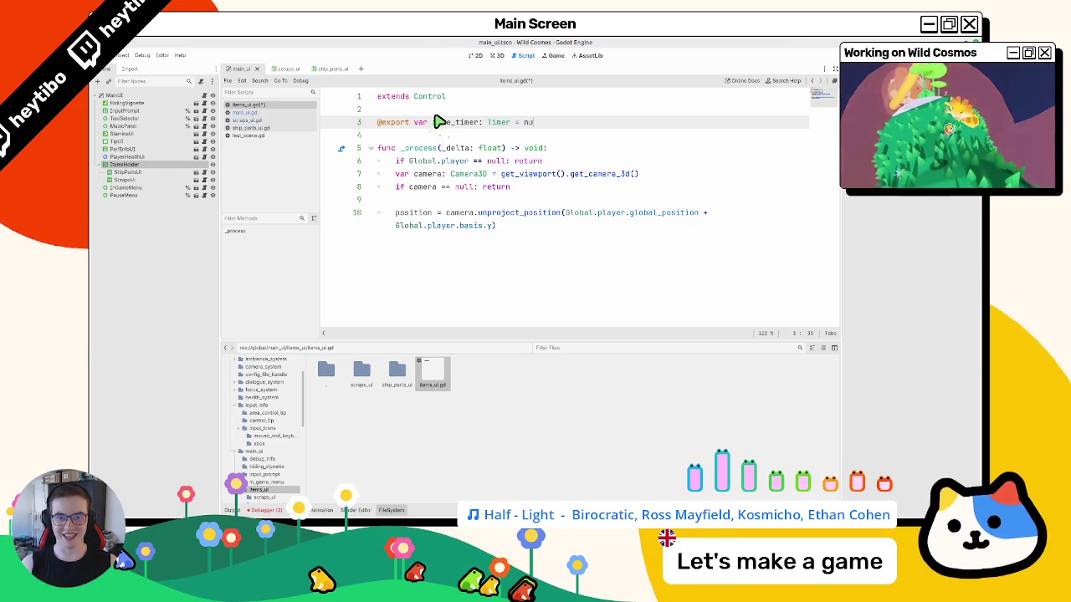
- Remove the Timer's null default and copy the idle_timer connect code and timeout handler from scraps_ui.gd
key(BackSpace)
key(BackSpace)
key(BackSpace)
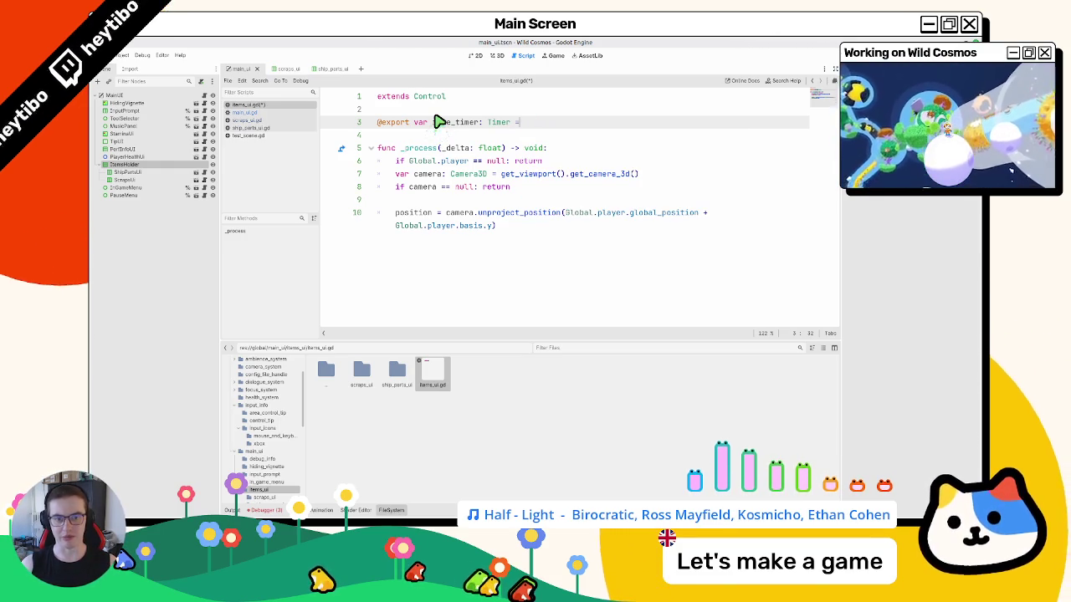
click(270, 121)
double_click(452, 161)
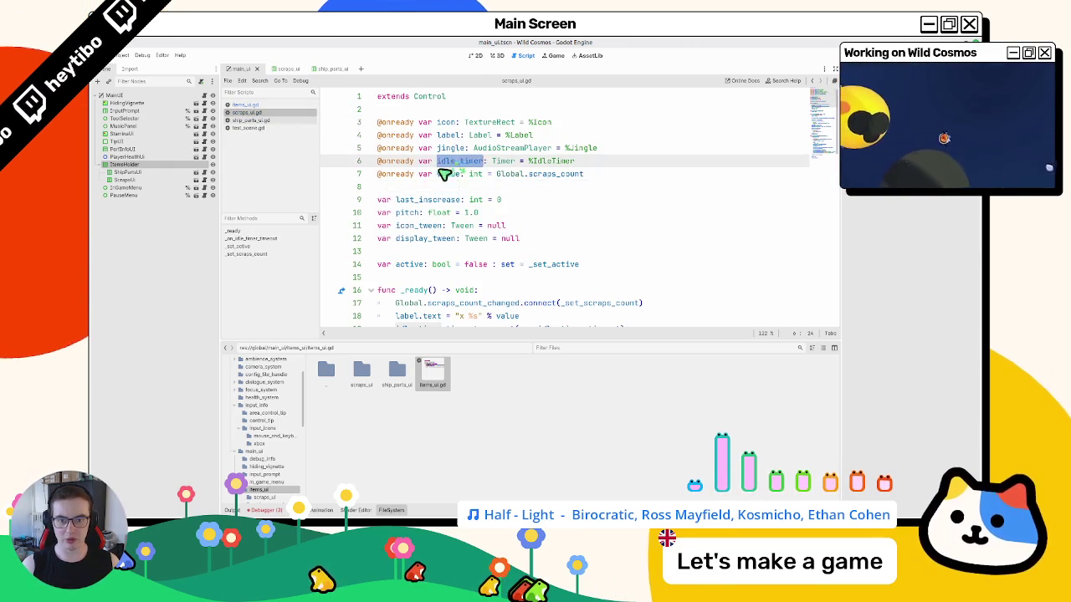
scroll(444, 173, down, 3)
scroll(443, 174, down, 2)
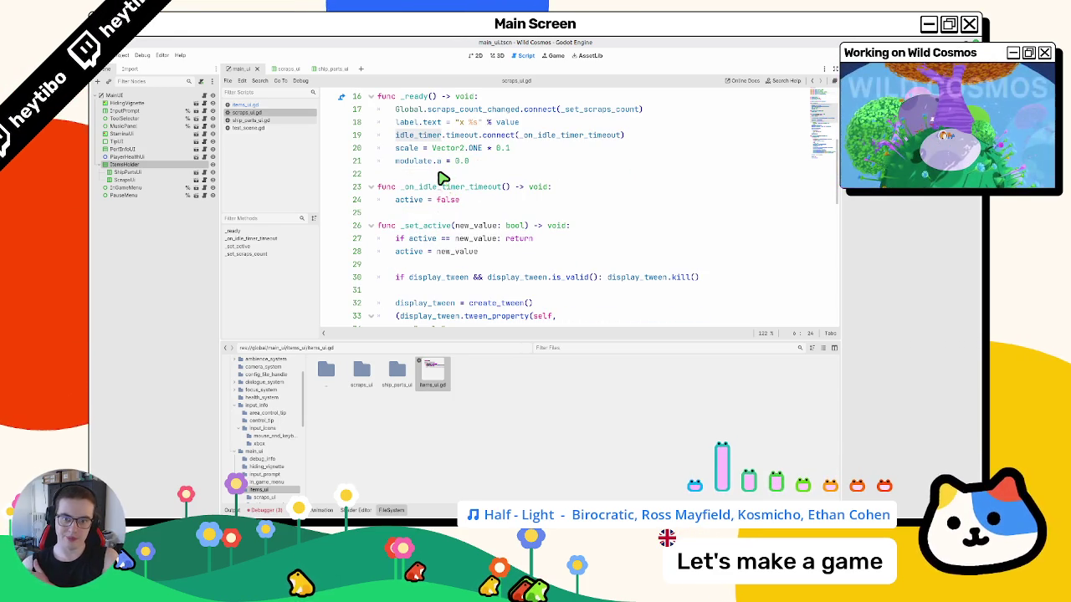
triple_click(419, 186)
key(shift+Down)
drag(396, 135, 395, 147)
click(266, 105)
click(442, 126)
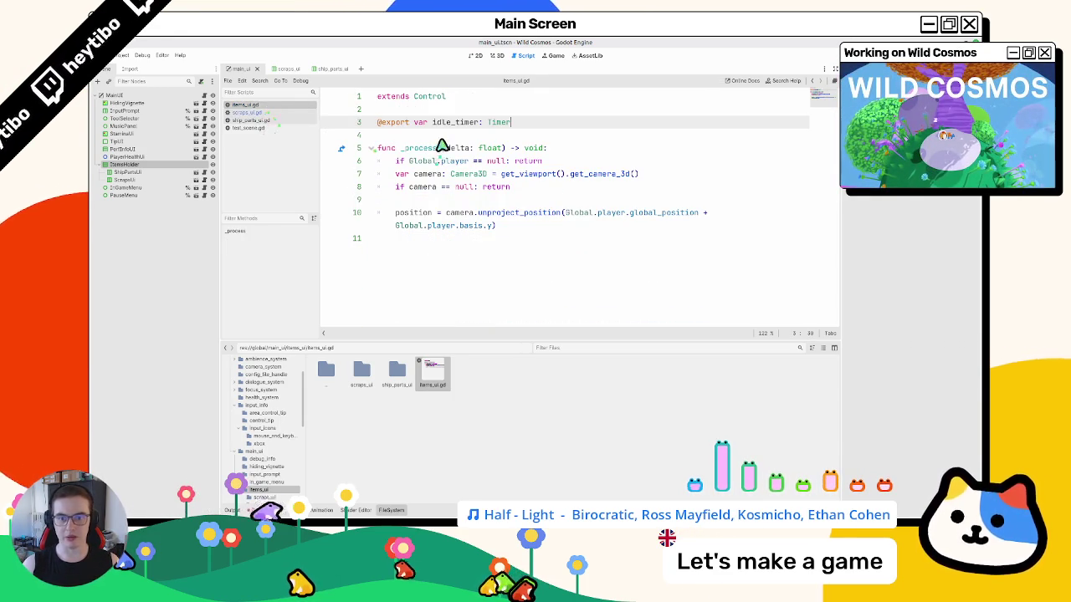
- Add a _ready function containing the pasted idle_timer timeout connect line
key(Return)
key(Return)
text(func _ready() -> void:)
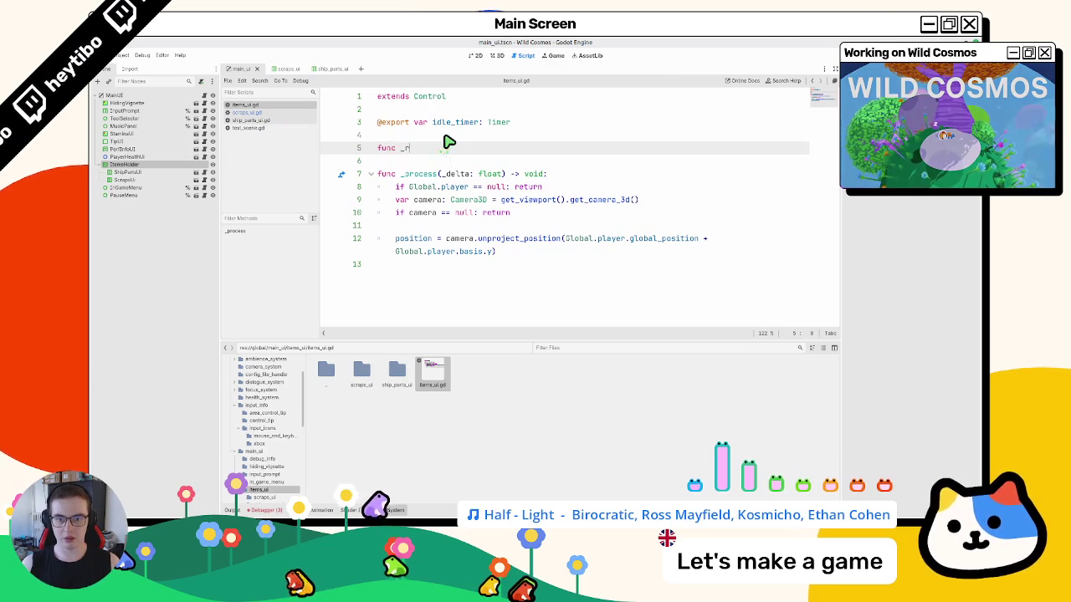
key(Return)
text(idle_timer.timeout.connect(_on_idle_timer_timeout)  func _on_idle_timer_timeout() -> void: 	active = false)
key(ctrl+z)
text(idle_timer.timeout.connect(_on_idle_timer_timeout)  func _on_idle_timer_timeout() -> void: 	active = false)
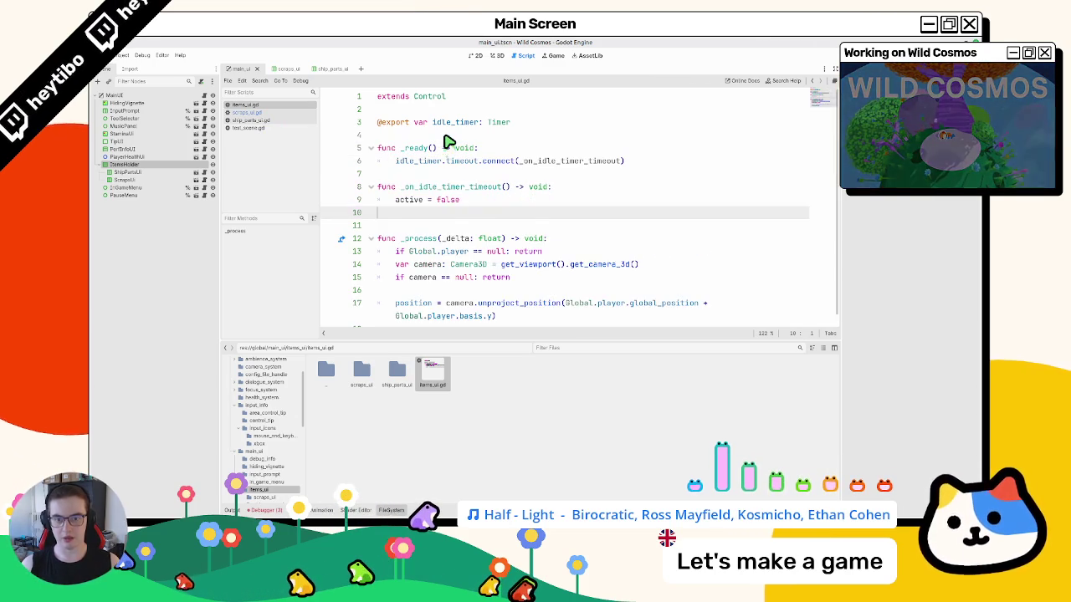
key(BackSpace)
- Move the _on_idle_timer_timeout handler below _process
key(shift+Up)
key(shift+Up)
key(ctrl+c)
key(Delete)
key(Delete)
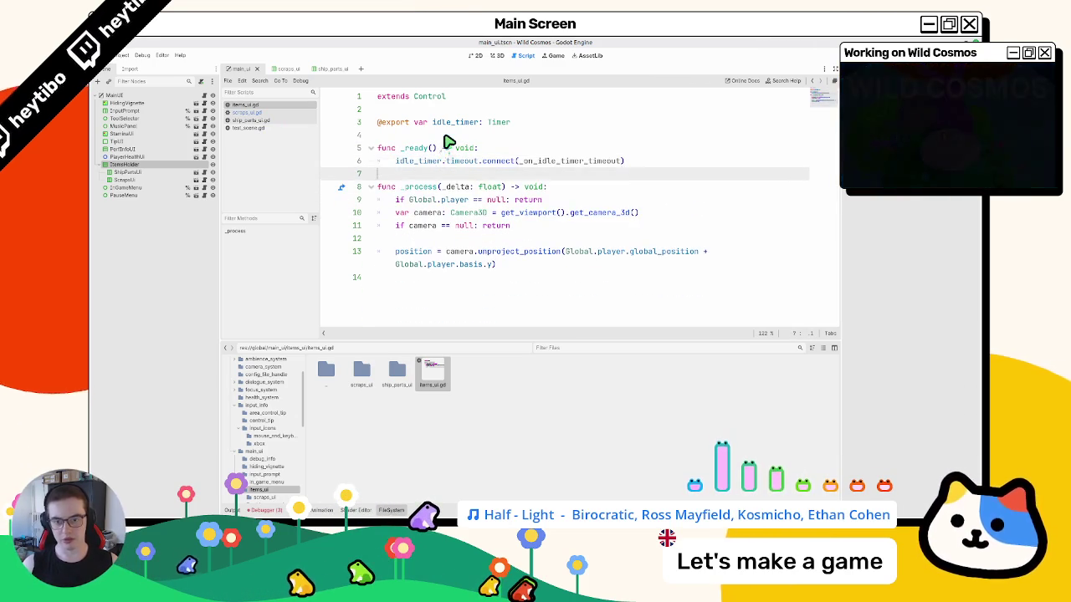
key(Down)
key(Down)
key(Down)
key(ctrl+v)
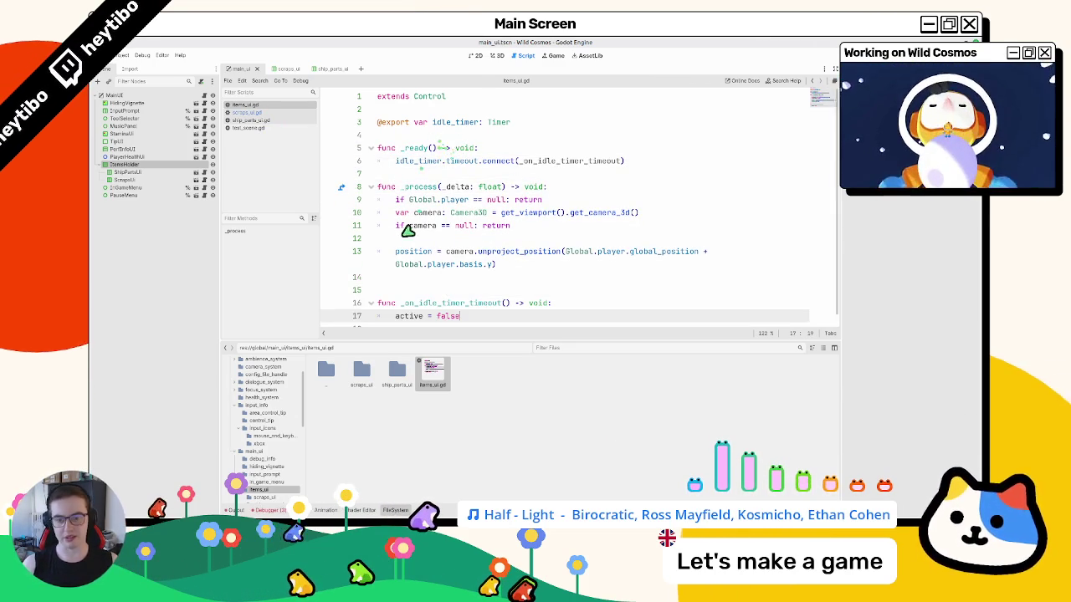
key(Up)
key(Up)
key(Up)
- Declare var active: bool = false on line 4 and save items_ui.gd
double_click(407, 303)
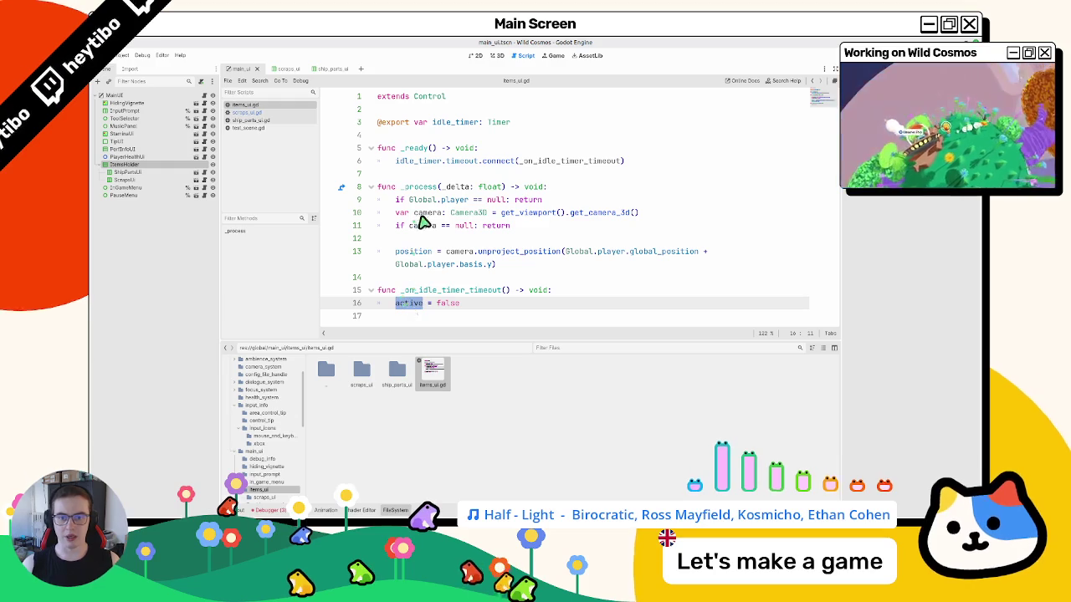
click(439, 137)
text(ar ac)
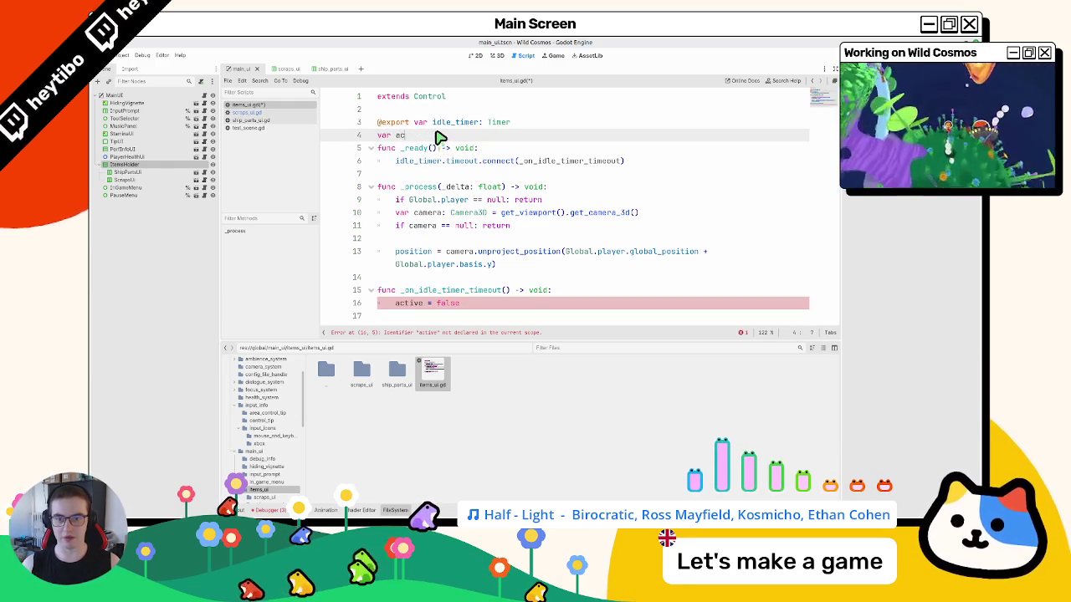
text(tive: bool = false)
key(Return)
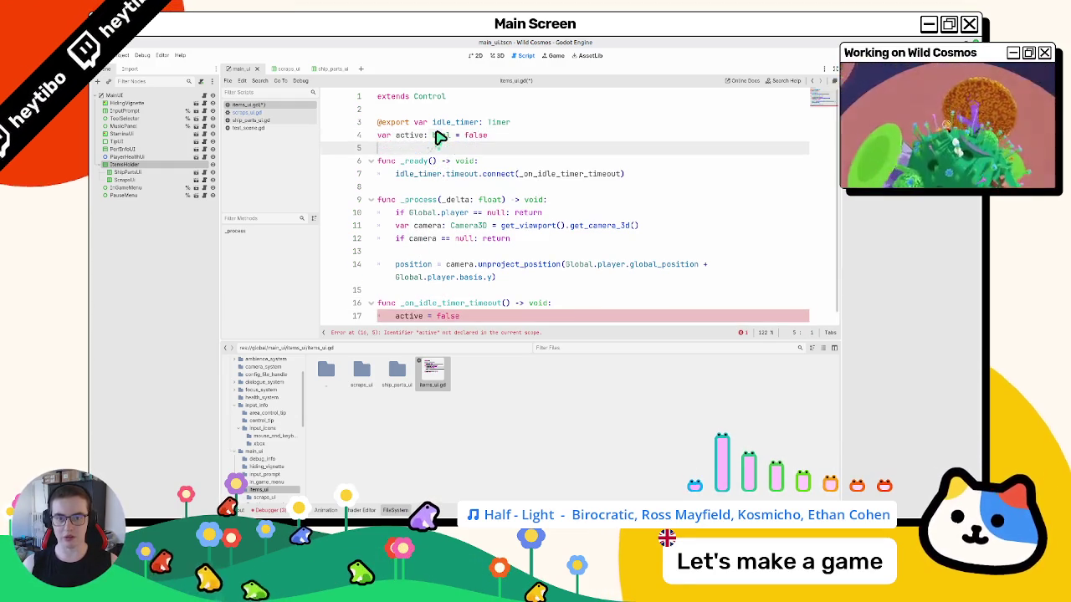
double_click(409, 135)
key(ctrl+s)
- Switch to scraps_ui.gd and then ship_parts_ui.gd for comparison
scroll(461, 172, down, 1)
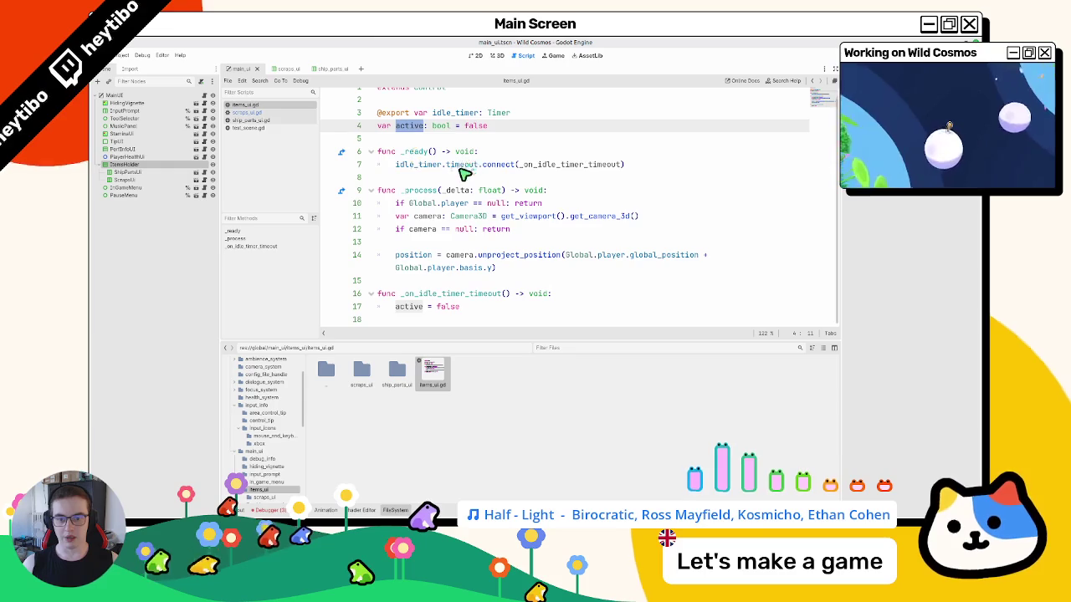
click(271, 112)
click(275, 121)
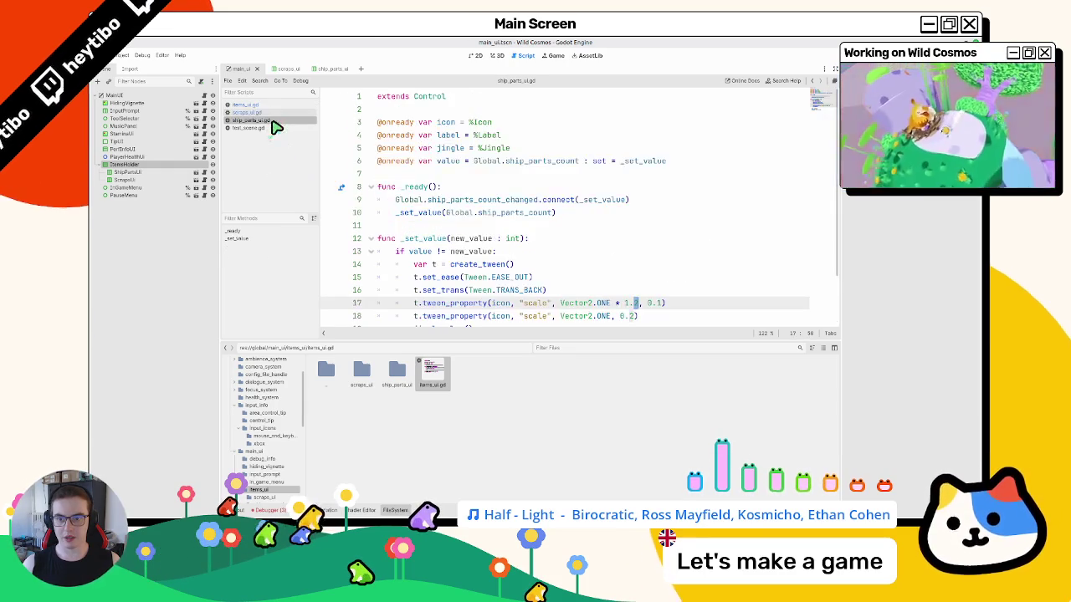
- Review the code of ship_parts_ui.gd after glancing at test_scene.gd
click(271, 128)
click(270, 121)
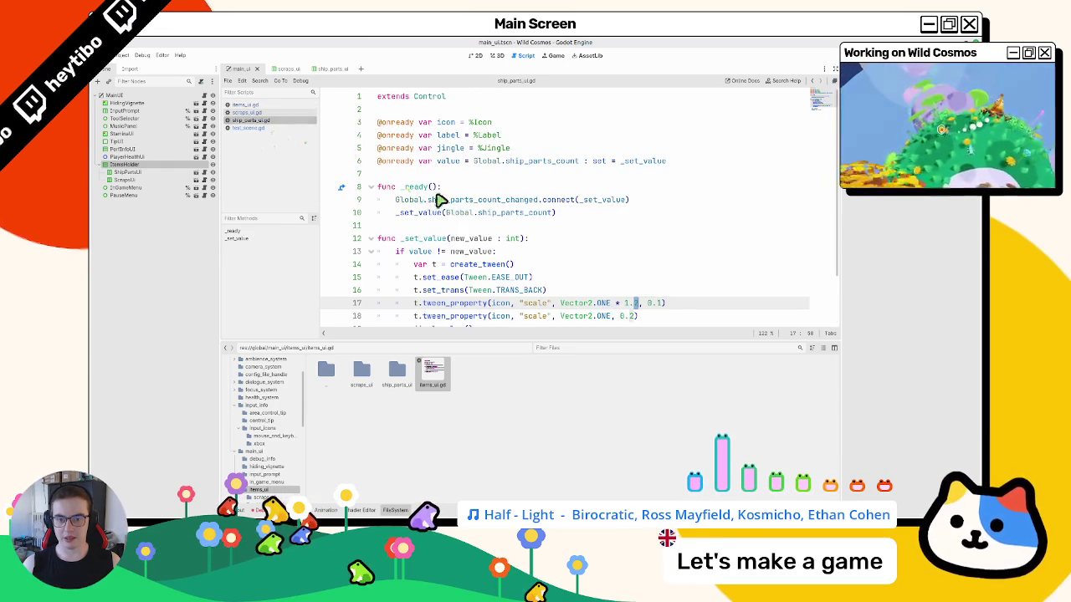
scroll(437, 201, down, 2)
scroll(402, 215, up, 2)
scroll(390, 246, down, 1)
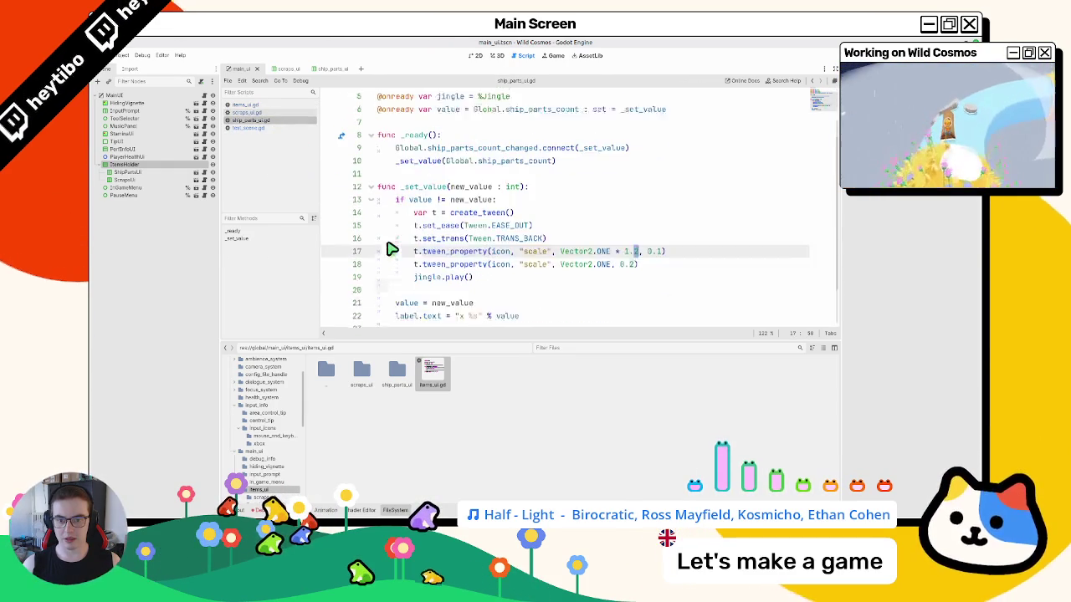
scroll(391, 250, up, 1)
scroll(383, 230, down, 2)
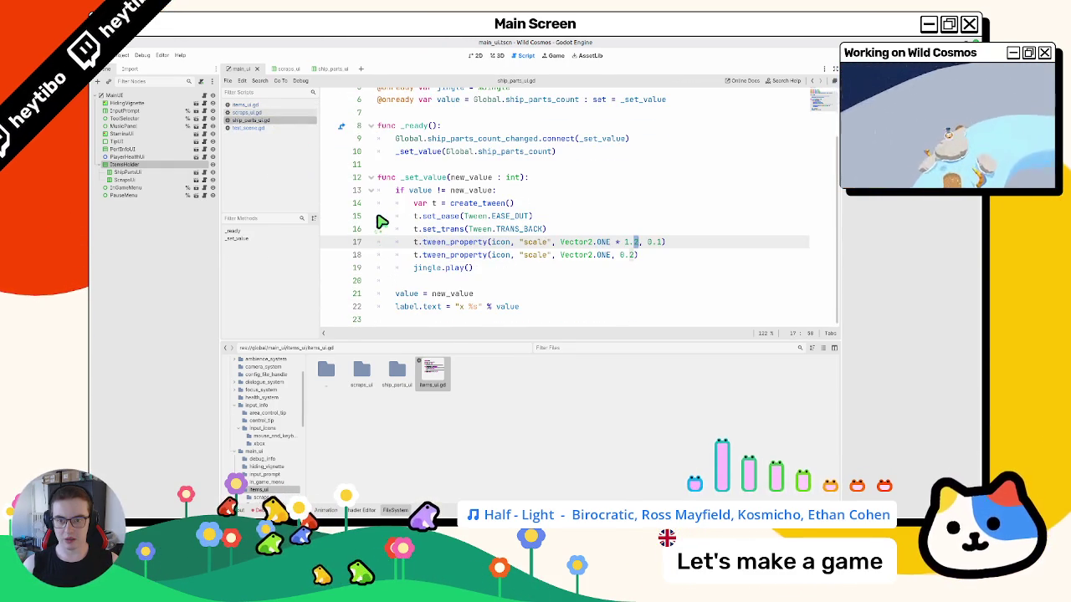
- Select the _set_active function with its display_tween code in scraps_ui.gd
click(251, 113)
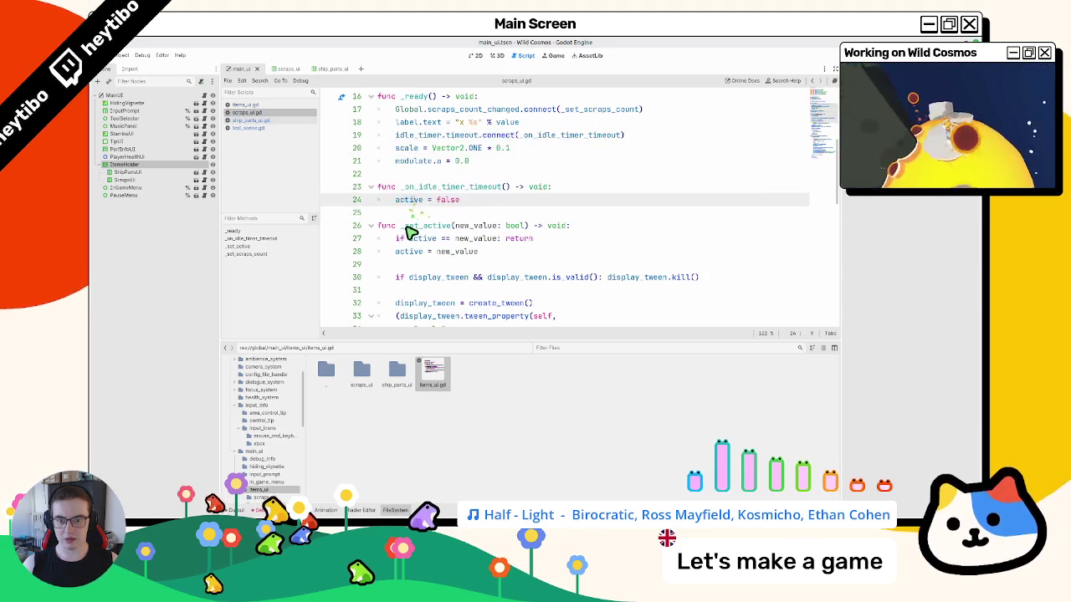
scroll(411, 229, down, 2)
click(413, 148)
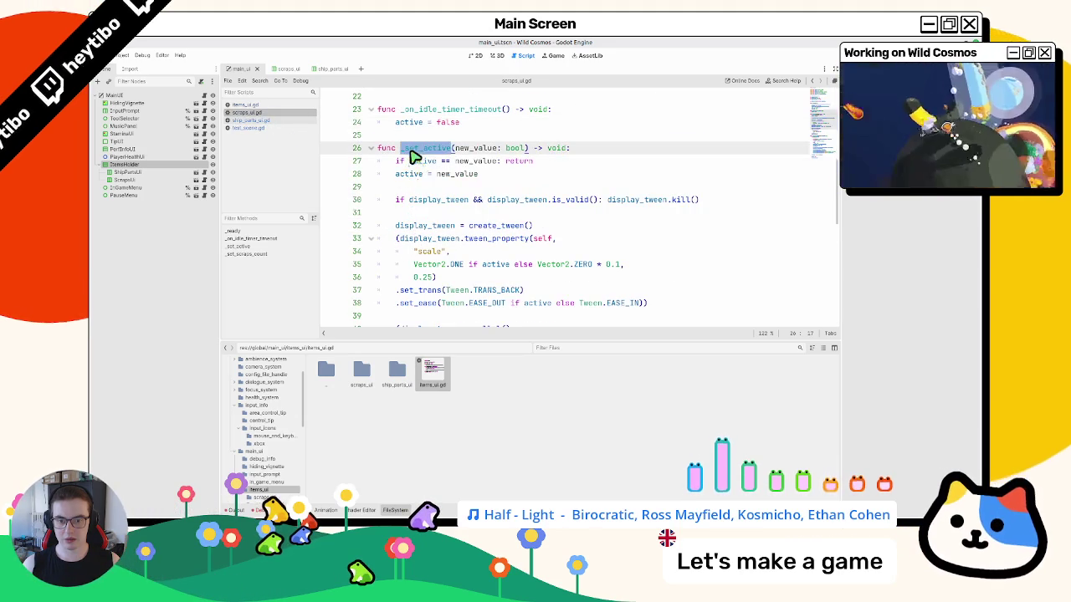
scroll(410, 156, down, 2)
scroll(410, 159, up, 3)
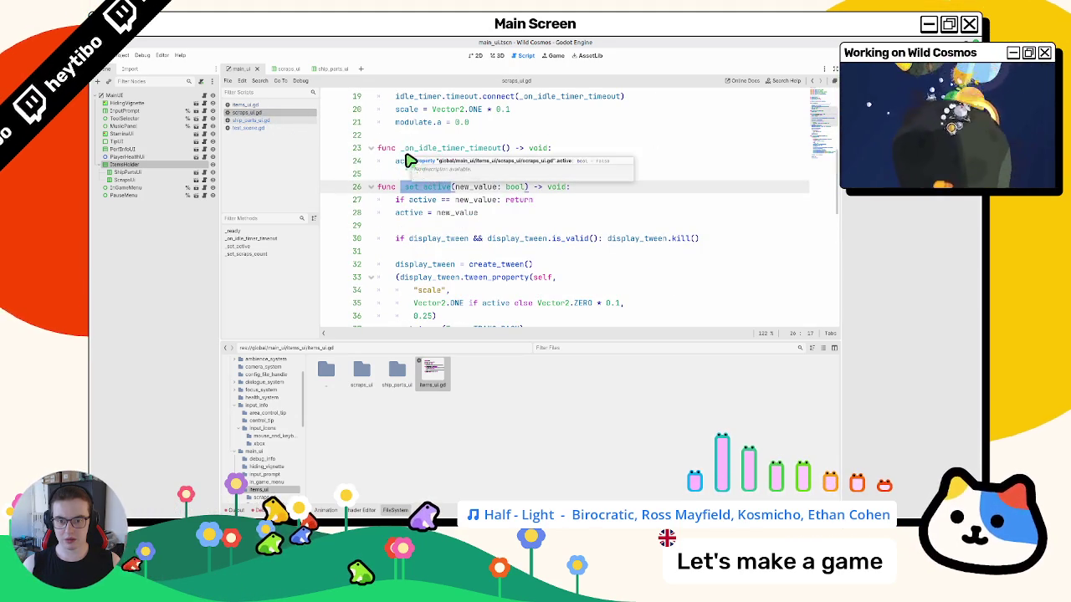
scroll(409, 160, down, 8)
mouse_move(488, 127)
mouse_down()
mouse_move(400, 142)
mouse_move(378, 165)
mouse_move(377, 150)
mouse_up()
key(ctrl+c)
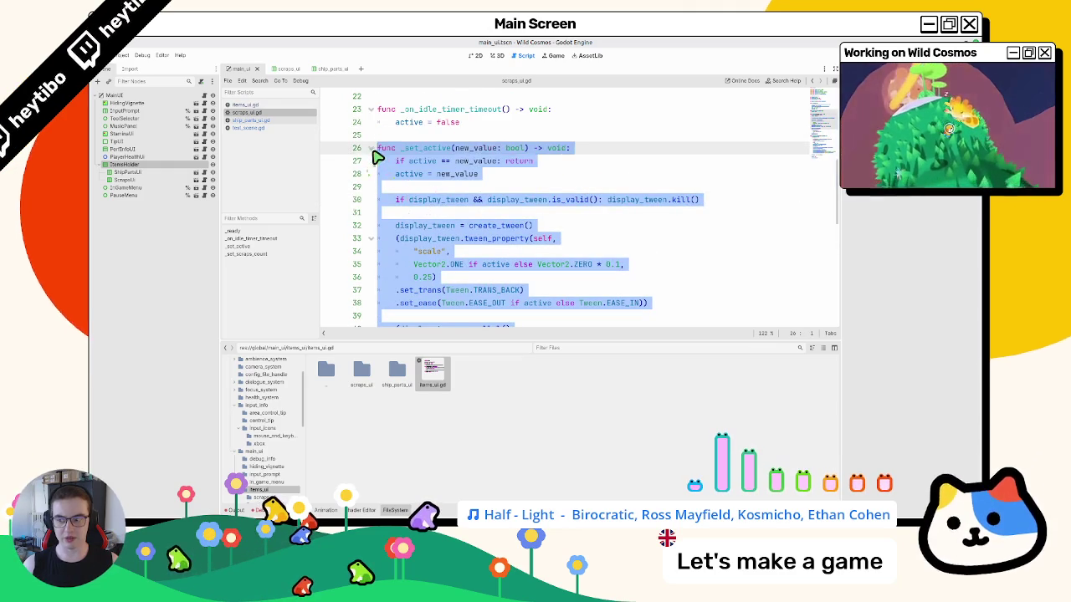
- Paste the _set_active function below _process in items_ui.gd
click(249, 105)
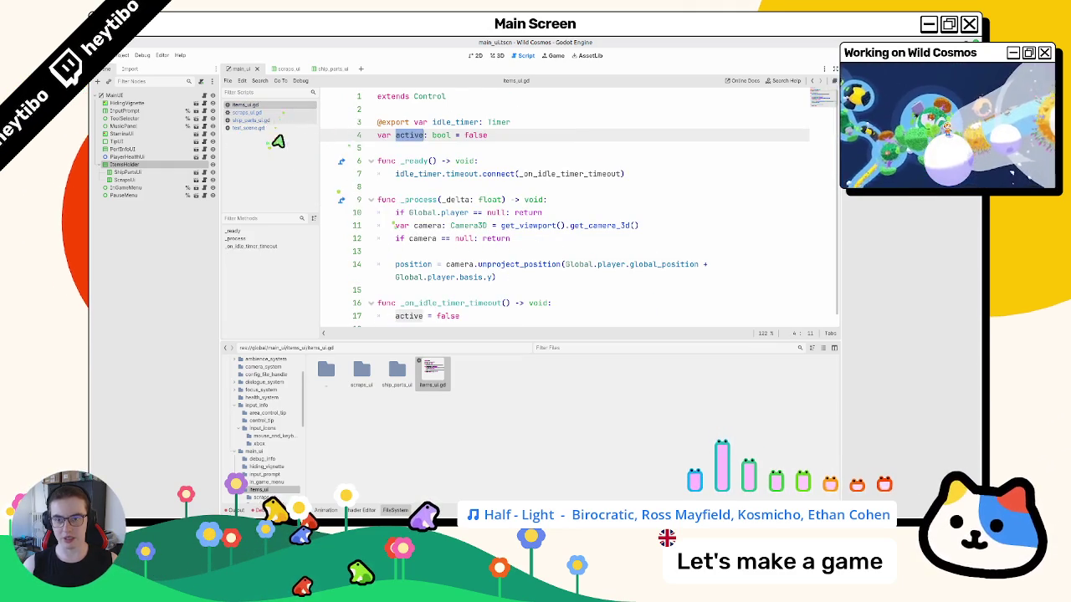
click(415, 325)
key(Return)
key(ctrl+v)
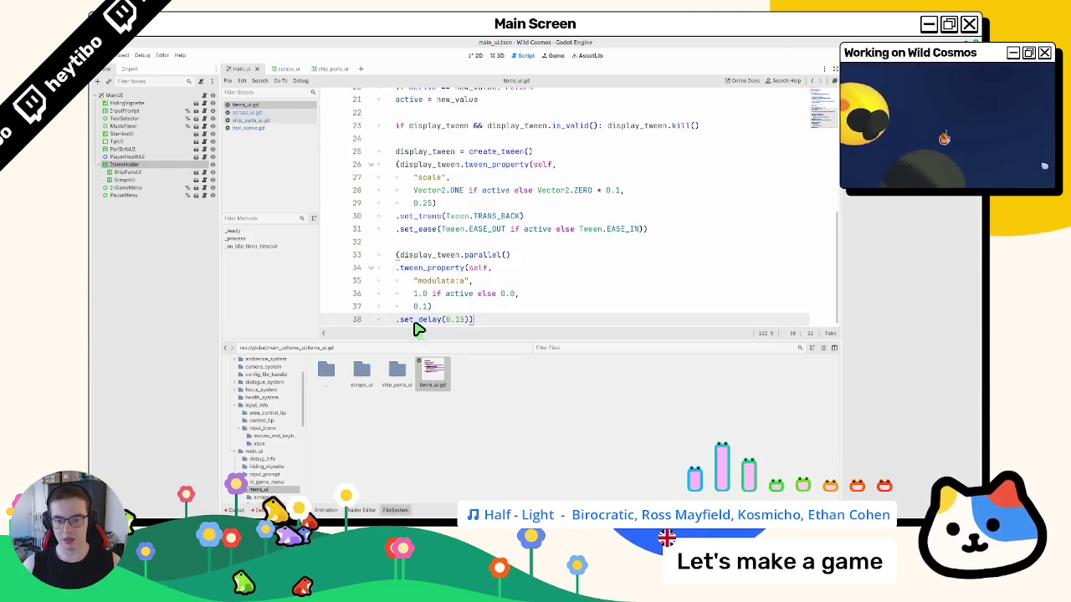
key(ctrl+z)
key(ctrl+z)
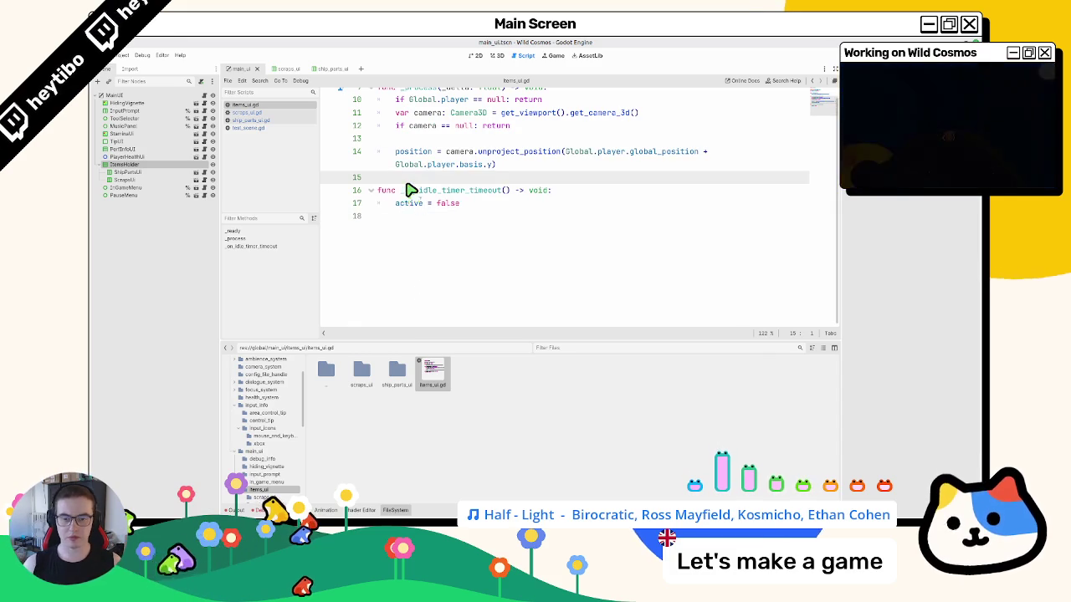
key(ctrl+v)
scroll(359, 184, up, 5)
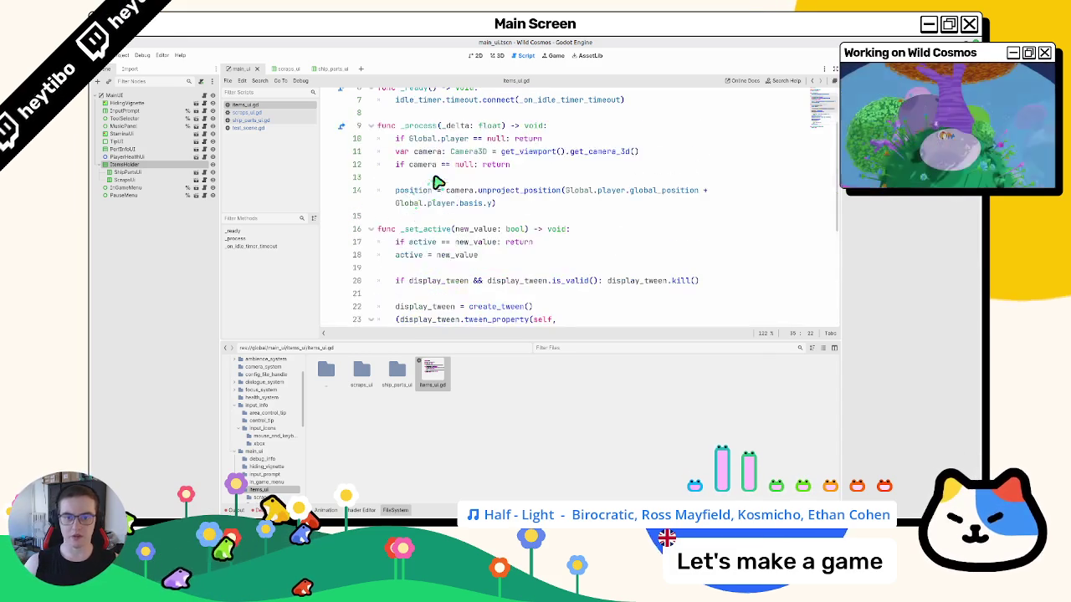
- Replace items_ui.gd's active declaration with 'var active: bool = false : set = _set_active' from scraps_ui.gd
click(251, 112)
scroll(469, 195, up, 5)
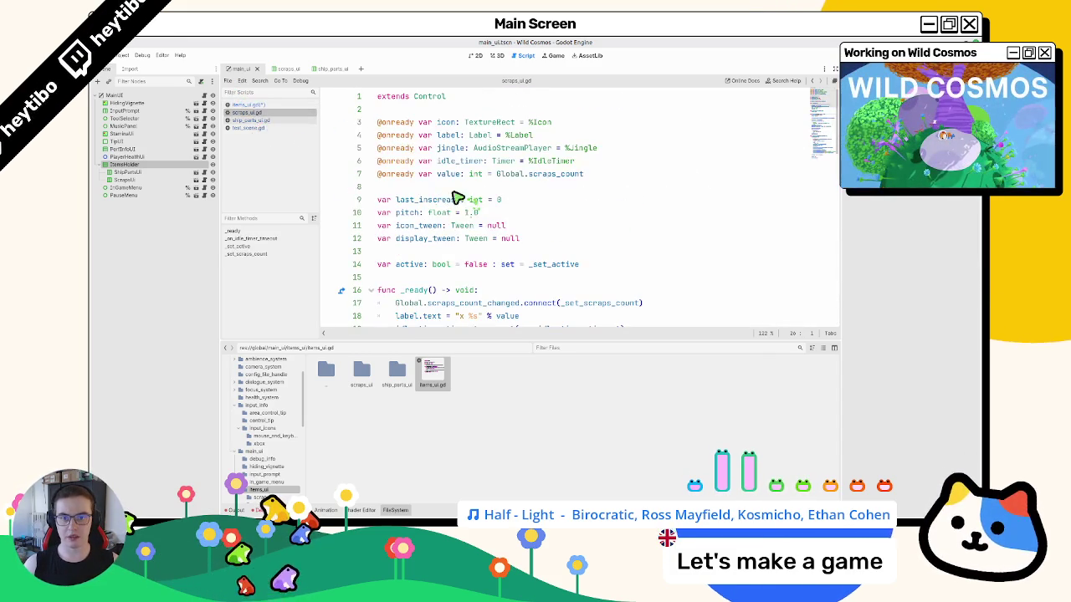
double_click(421, 241)
triple_click(471, 263)
key(ctrl+c)
click(248, 105)
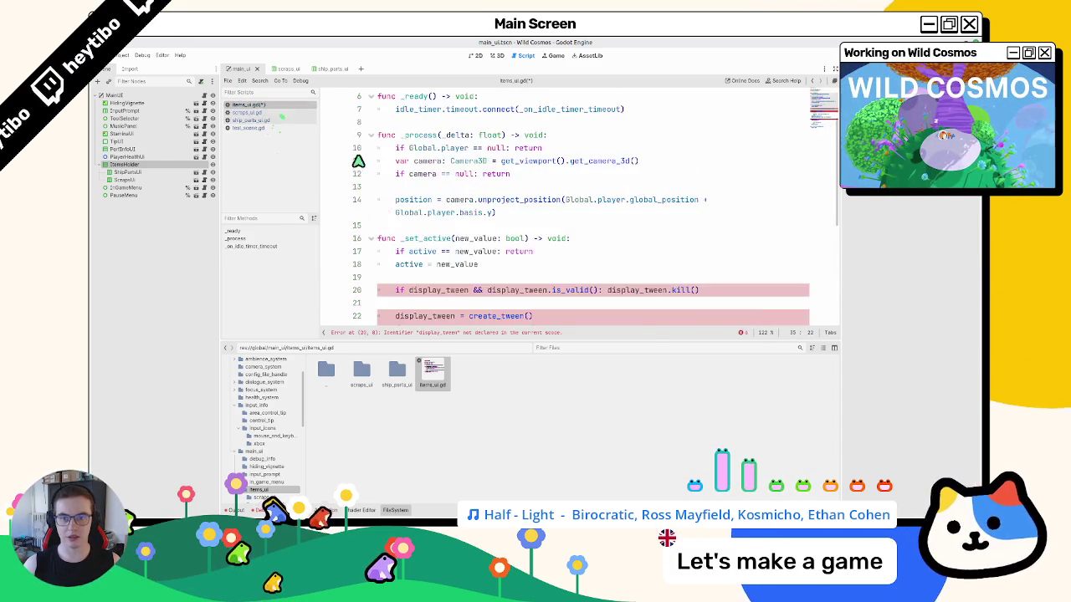
scroll(466, 210, up, 5)
triple_click(456, 136)
key(ctrl+v)
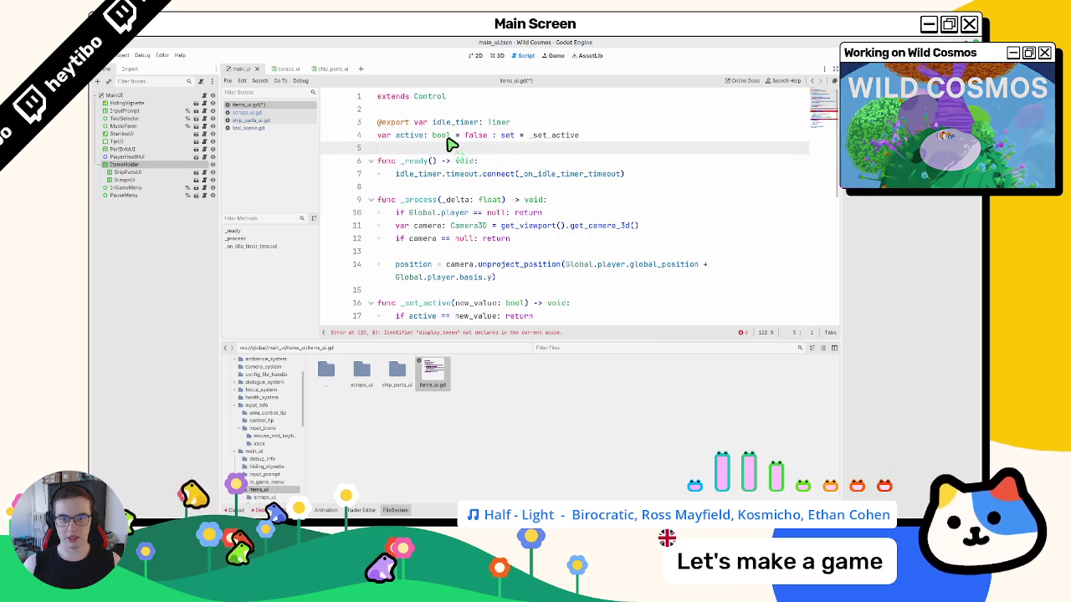
scroll(452, 151, down, 5)
scroll(441, 164, up, 5)
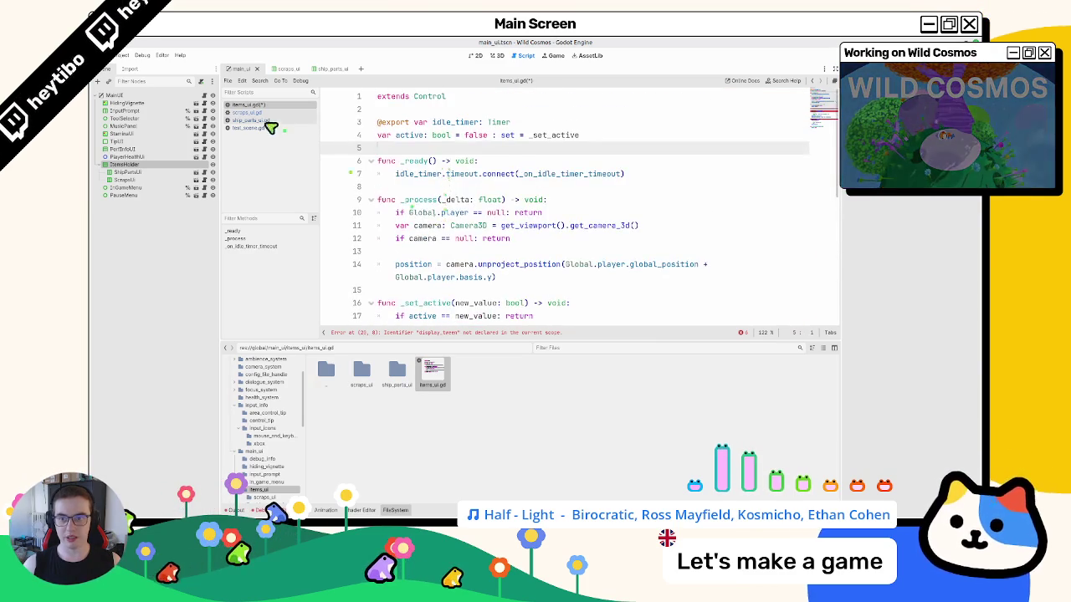
click(268, 113)
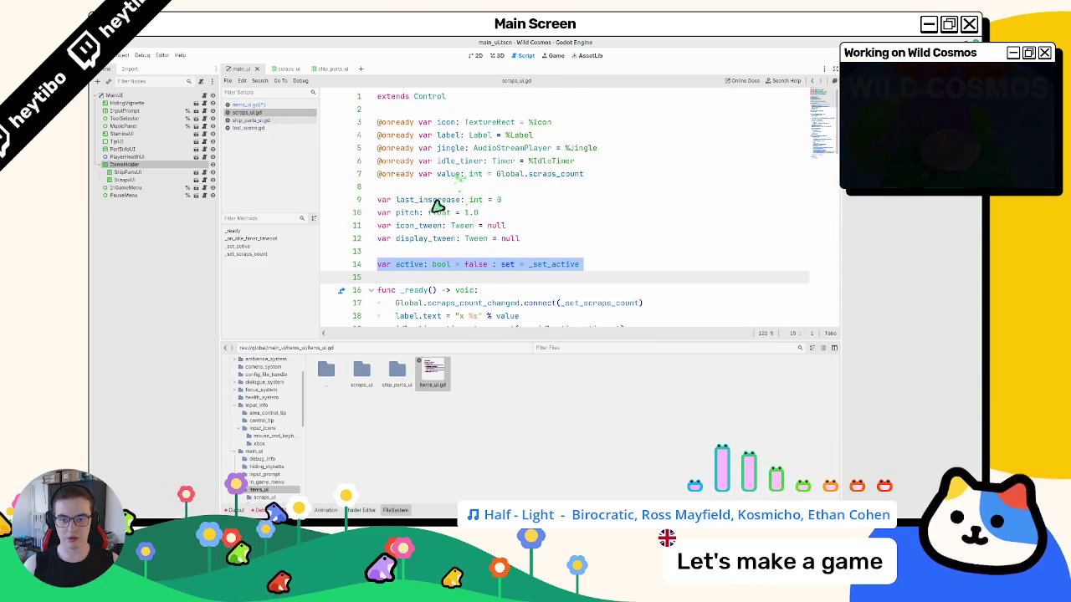
- Paste the display_tween Tween declaration from scraps_ui.gd into items_ui.gd and save
triple_click(426, 240)
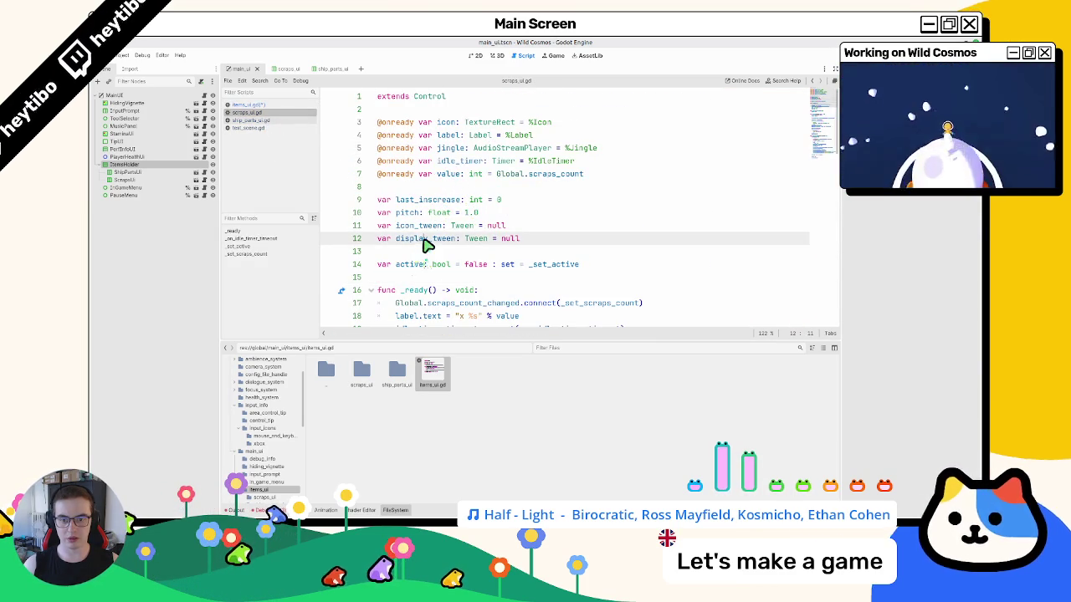
click(290, 106)
key(ctrl+v)
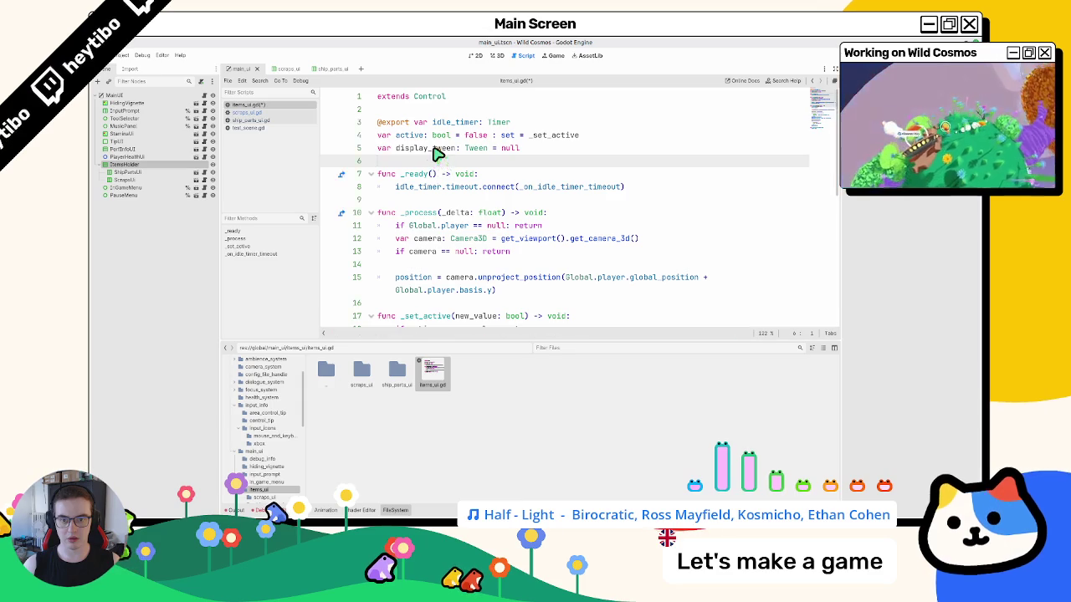
double_click(426, 148)
key(ctrl+s)
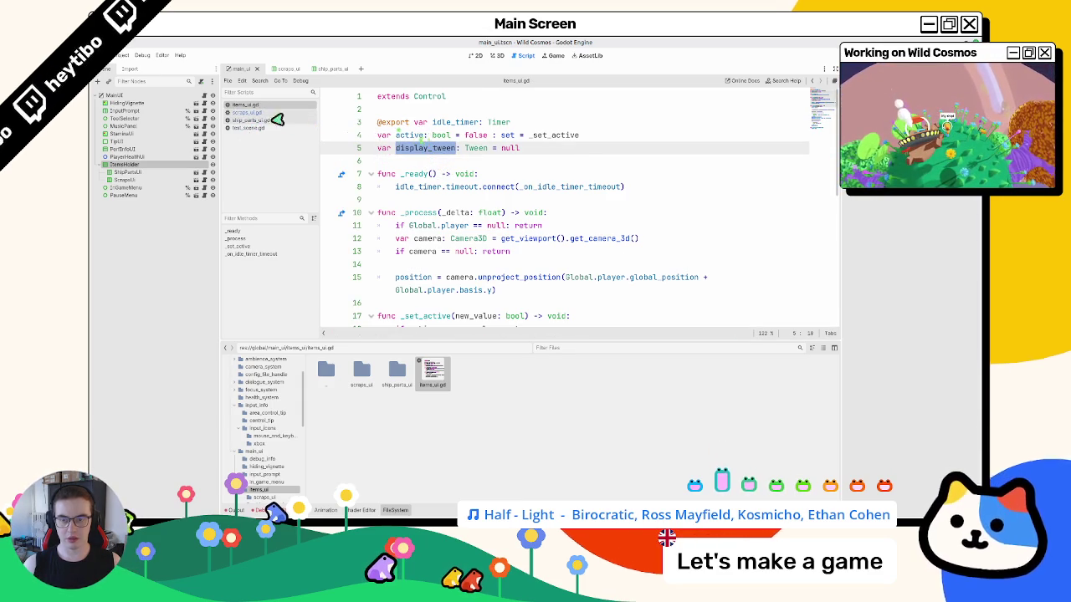
- Compare the idle_timer declaration in scraps_ui.gd against items_ui.gd
click(240, 119)
click(239, 113)
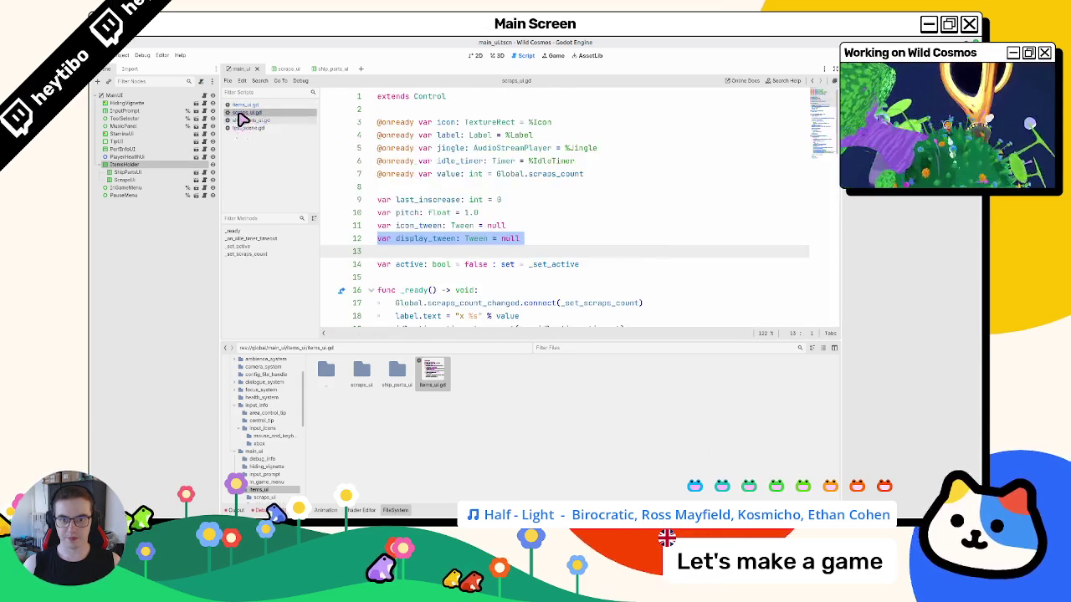
click(454, 151)
triple_click(452, 162)
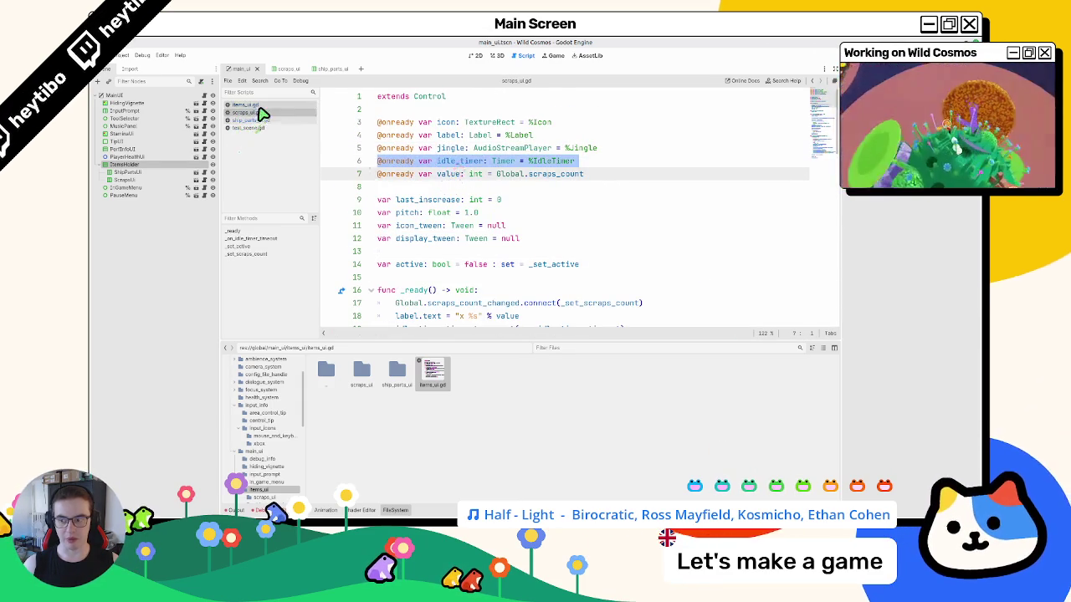
click(251, 106)
scroll(447, 180, down, 7)
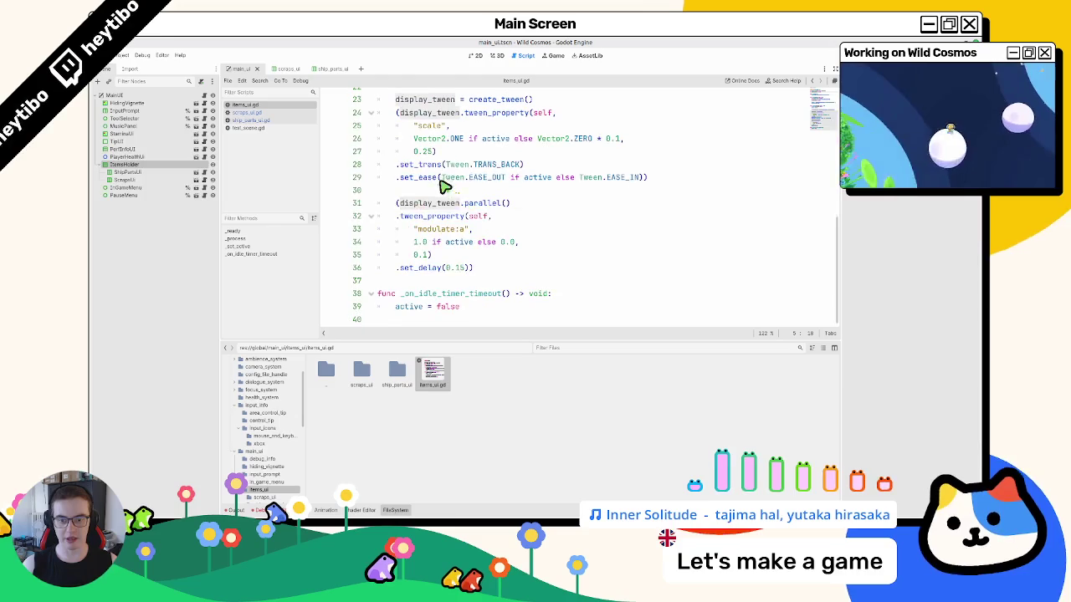
- Fold _process, _set_active, _ready and _on_idle_timer_timeout in items_ui.gd, then return to the scraps_ui scene
triple_click(422, 308)
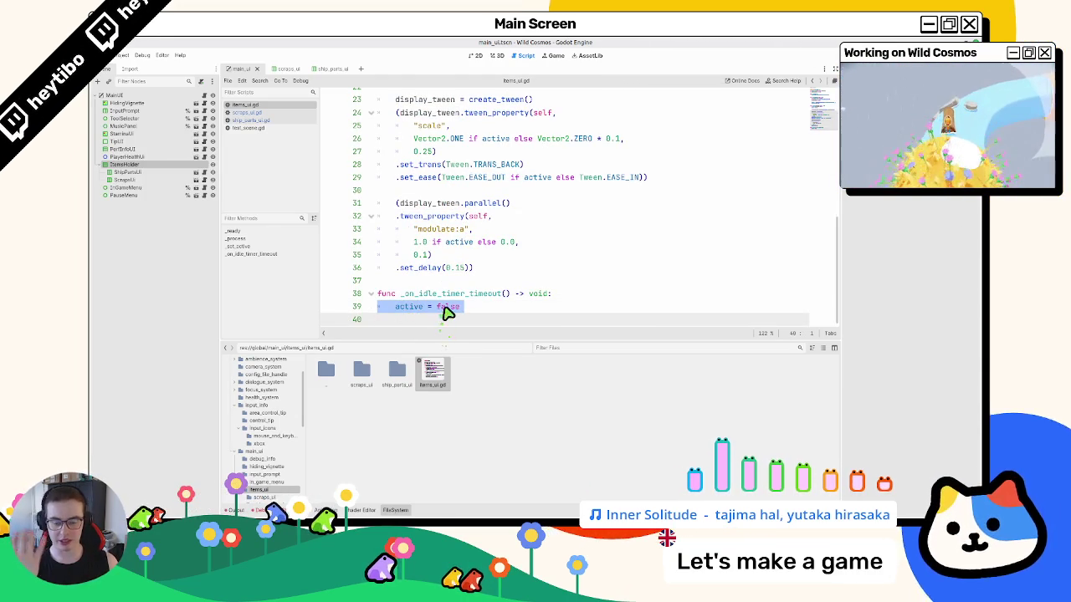
scroll(412, 318, up, 4)
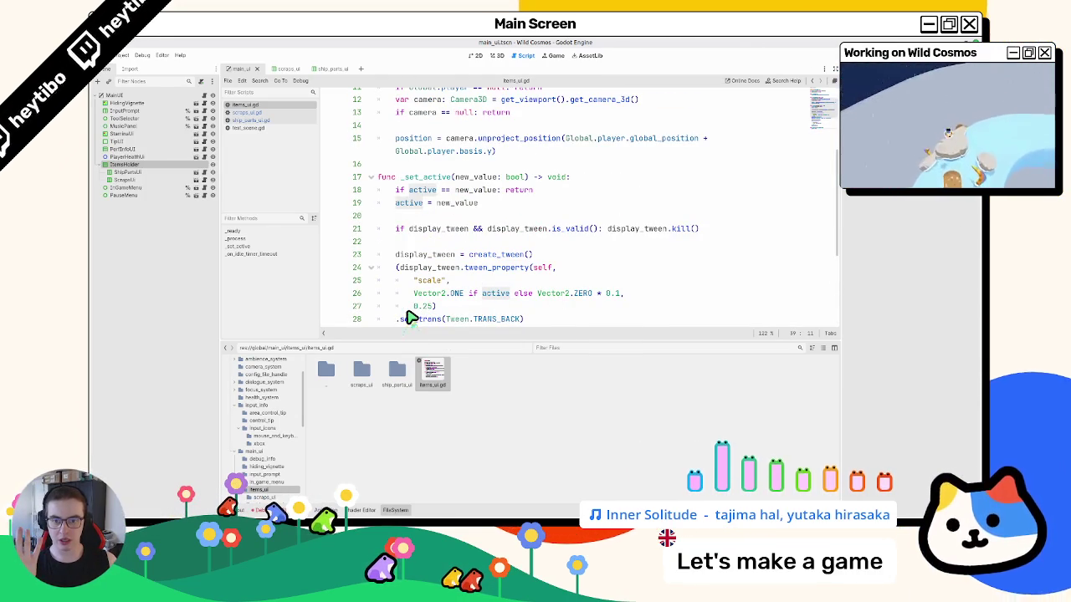
scroll(410, 317, up, 3)
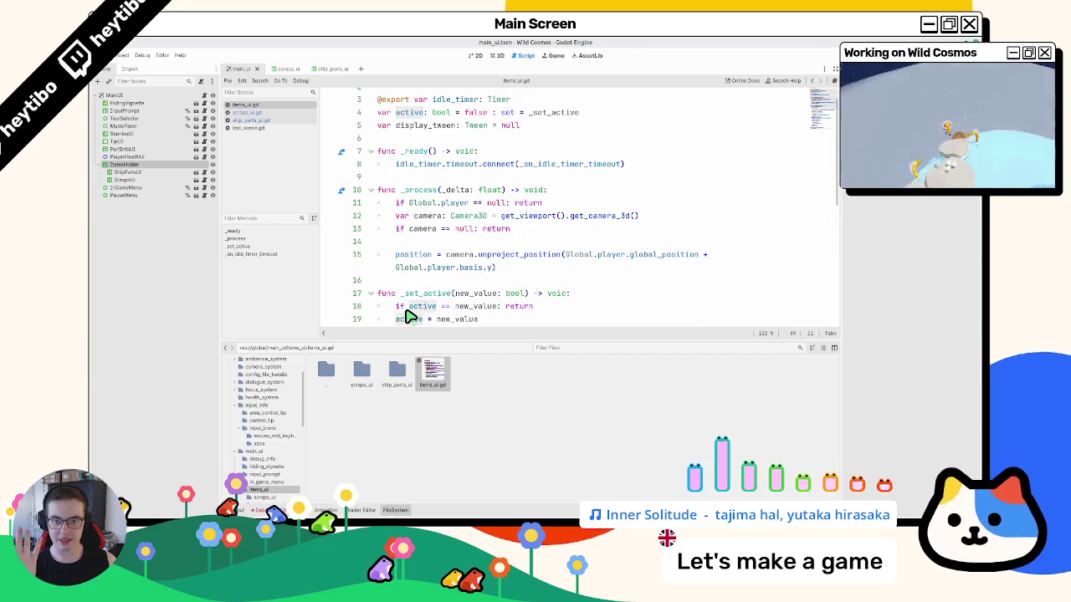
click(374, 190)
click(373, 190)
click(373, 190)
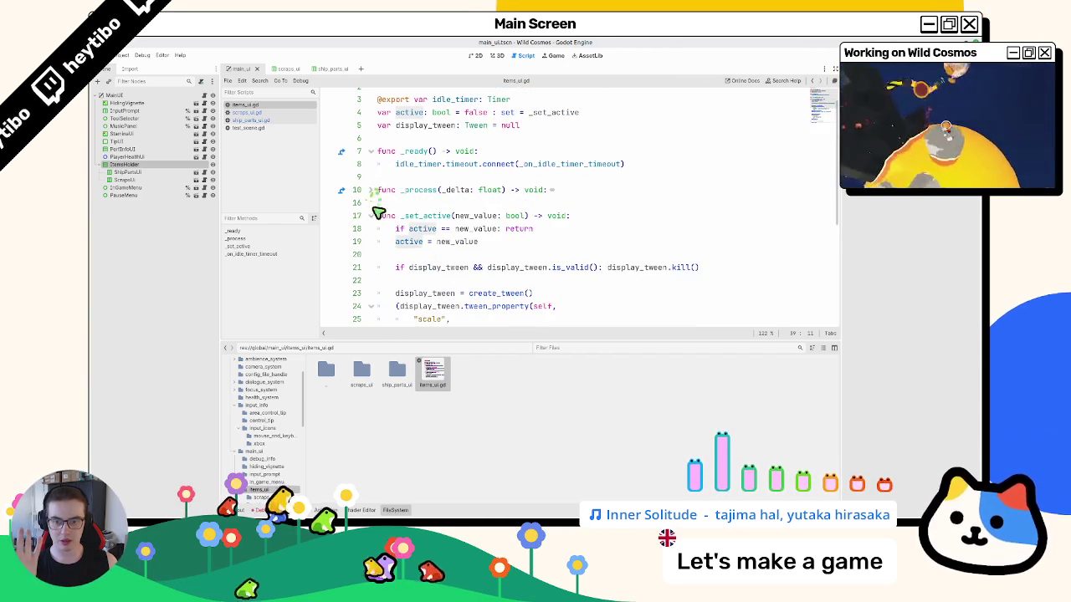
click(374, 215)
click(372, 176)
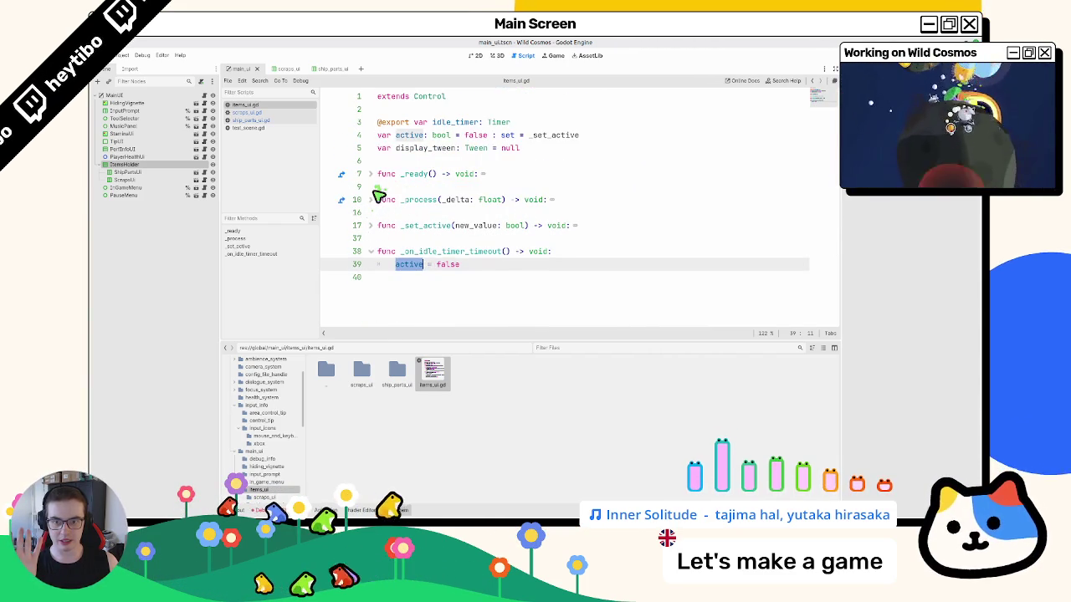
click(371, 251)
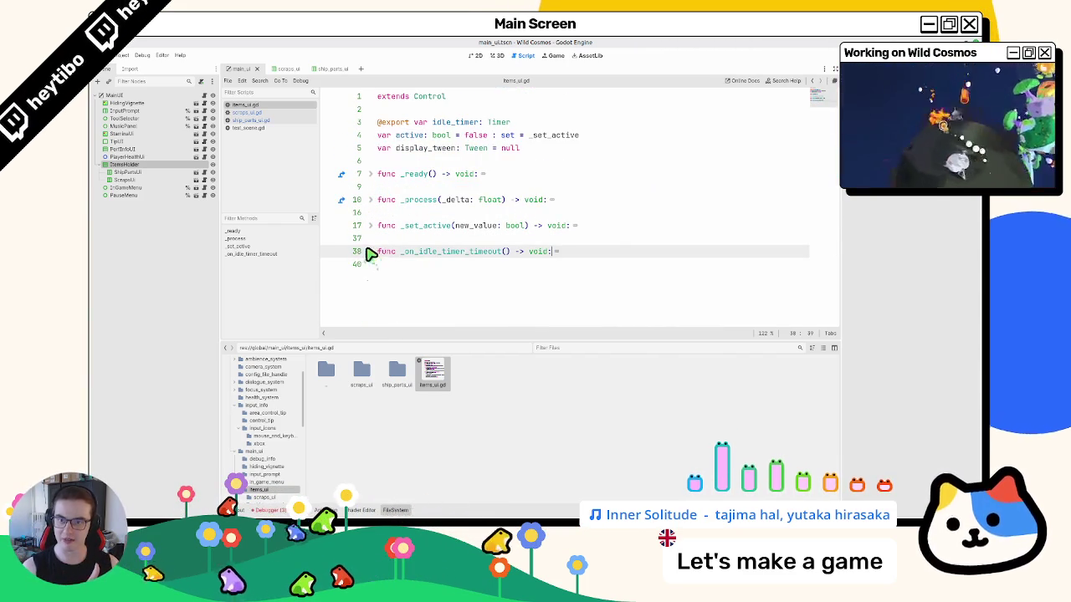
click(283, 69)
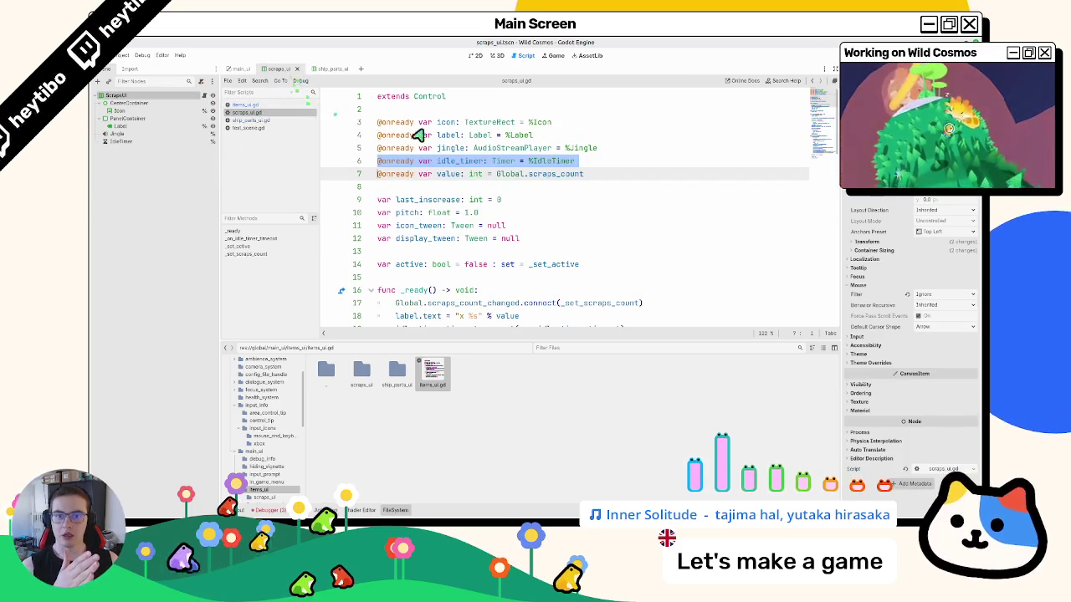
- Bring up the scraps_ui scene in 2D and open its scraps_ui.gd script
click(241, 68)
click(495, 55)
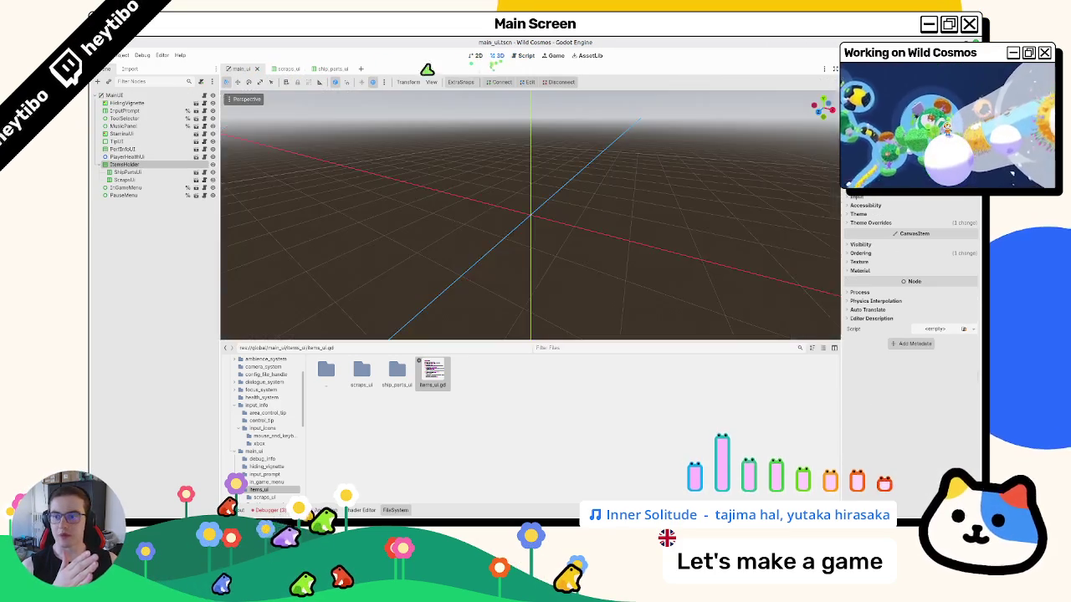
click(479, 55)
click(284, 71)
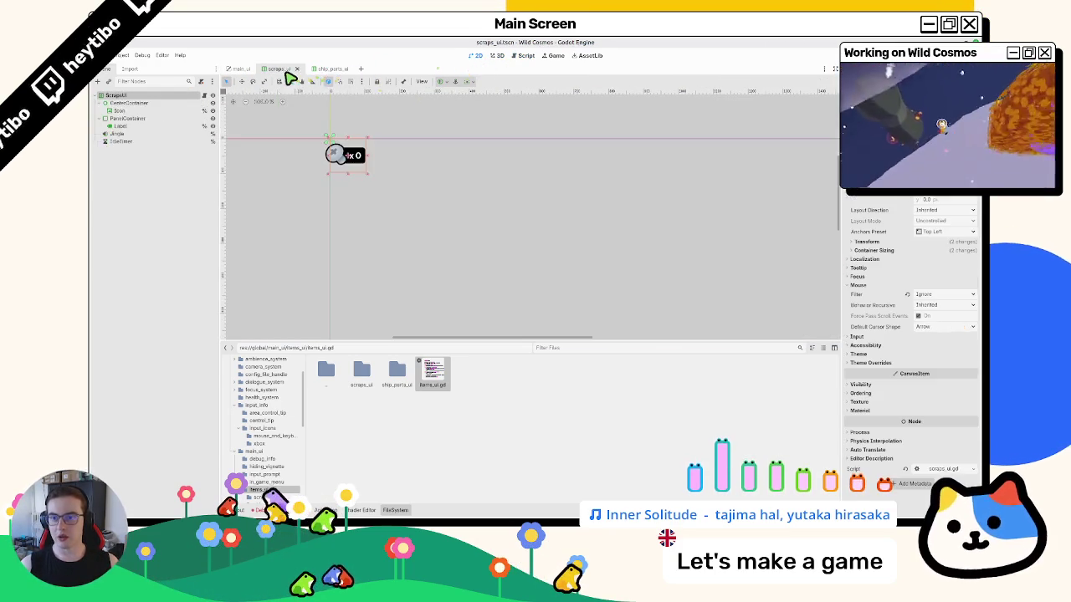
click(210, 97)
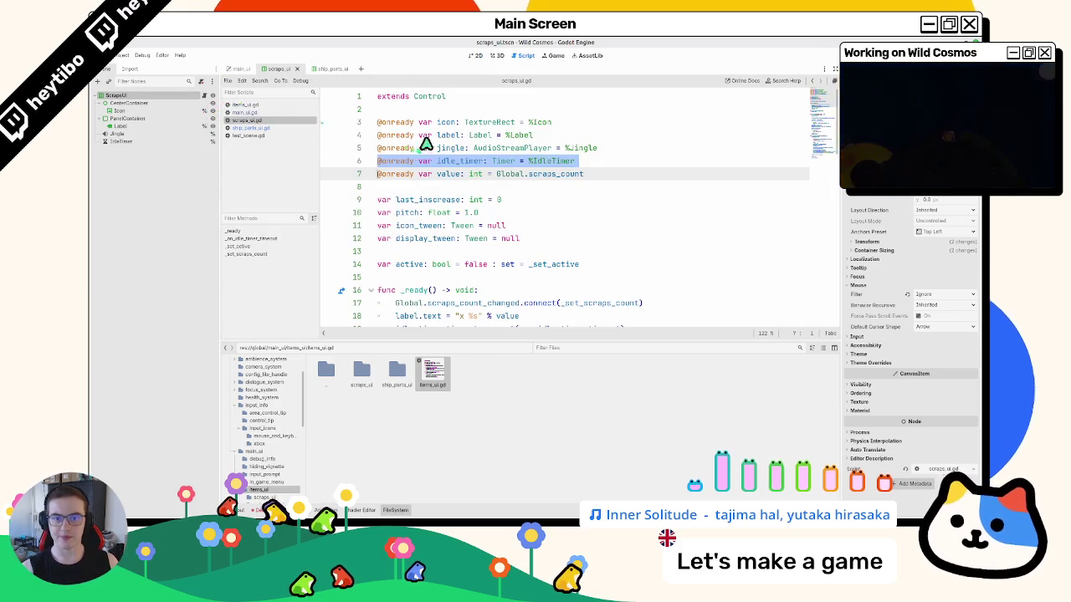
- Delete the idle_timer, display_tween and active variable declarations from scraps_ui.gd
key(Delete)
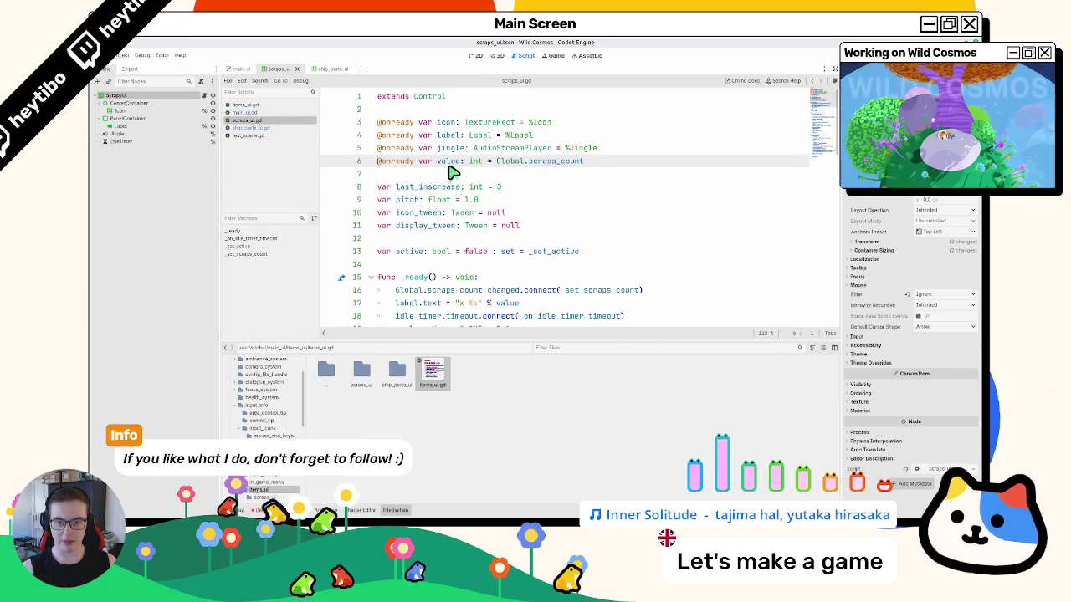
triple_click(410, 232)
key(Delete)
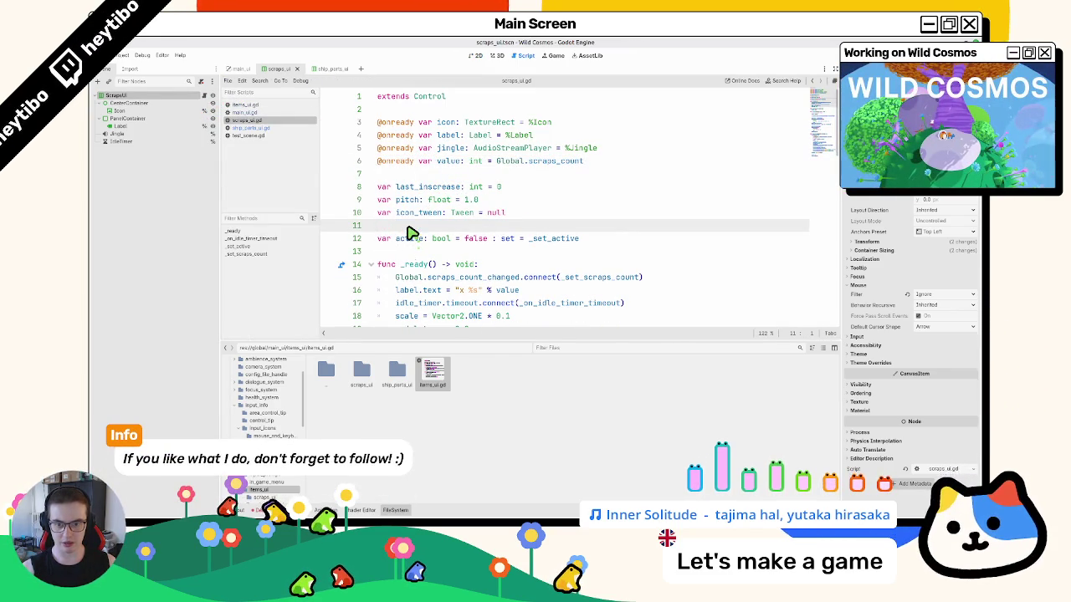
triple_click(410, 237)
key(Delete)
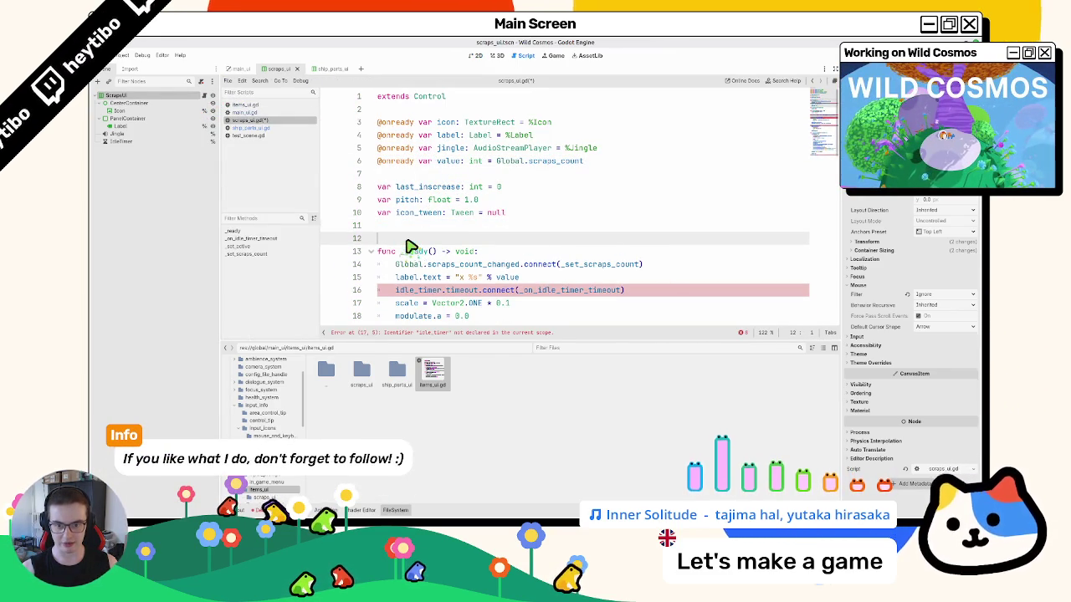
scroll(410, 247, down, 3)
scroll(419, 210, up, 1)
- Remove the idle_timer timeout connection and the _on_idle_timer_timeout handler
triple_click(416, 204)
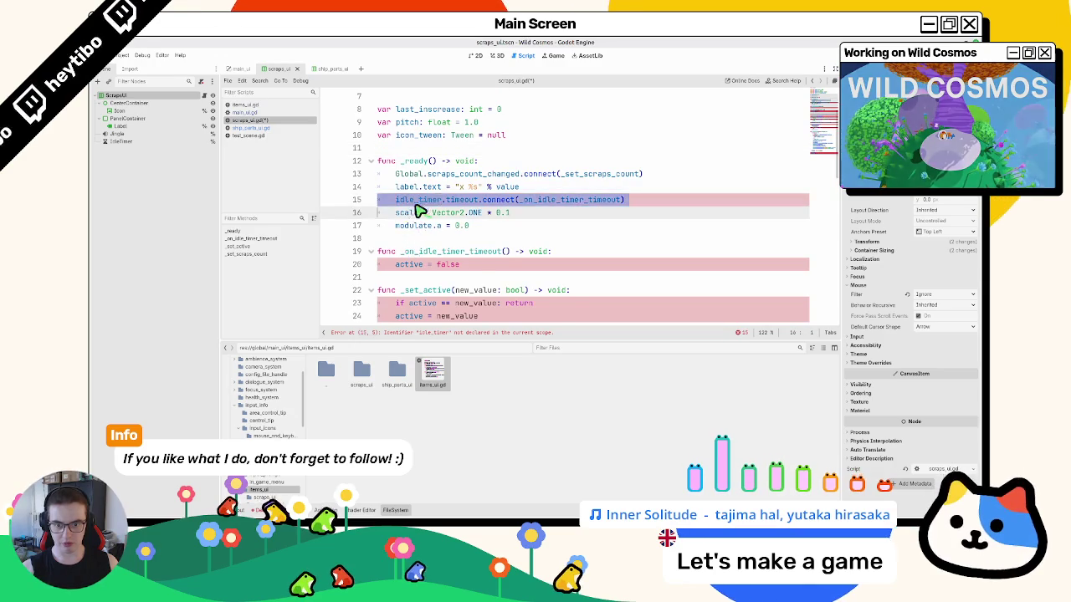
key(Delete)
triple_click(406, 239)
key(Delete)
click(429, 175)
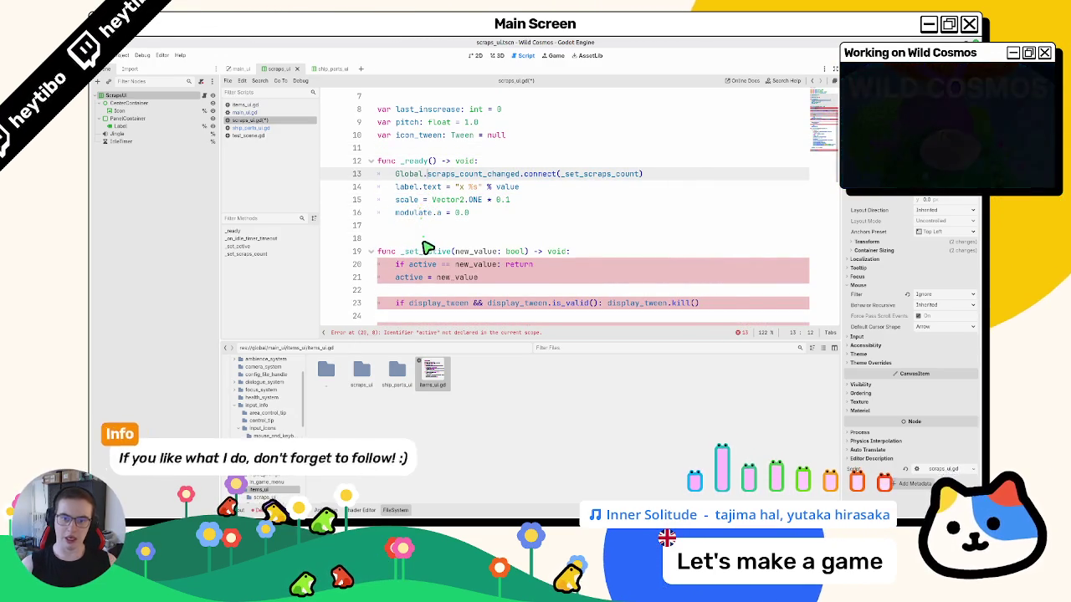
key(ctrl+z)
key(ctrl+z)
key(ctrl+y)
key(ctrl+y)
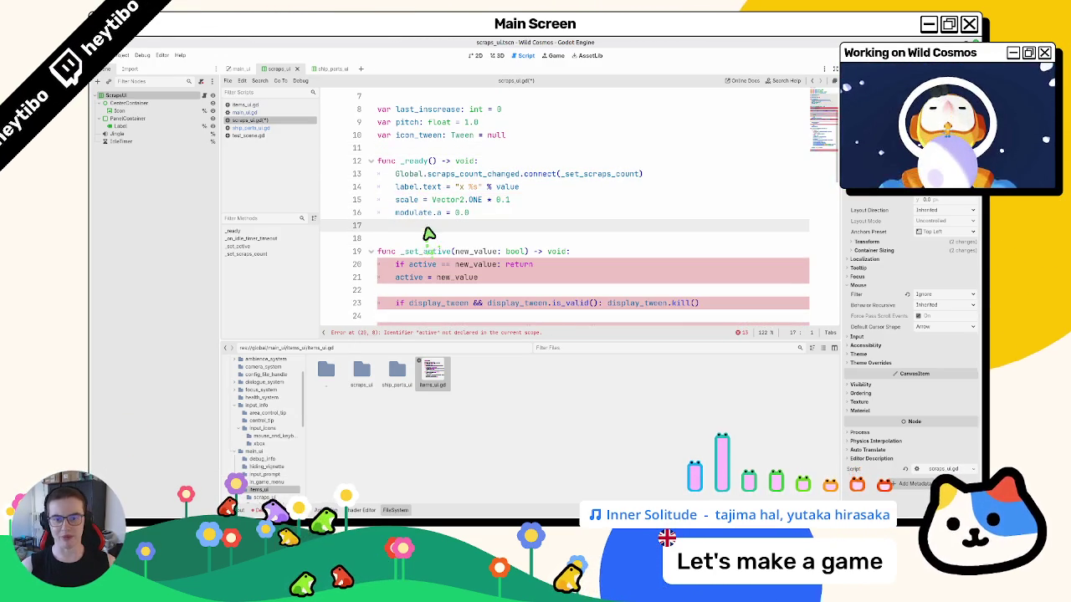
- Remove the scale and modulate start-up lines from scraps_ui.gd's _ready
triple_click(430, 200)
shift+click(432, 226)
key(Delete)
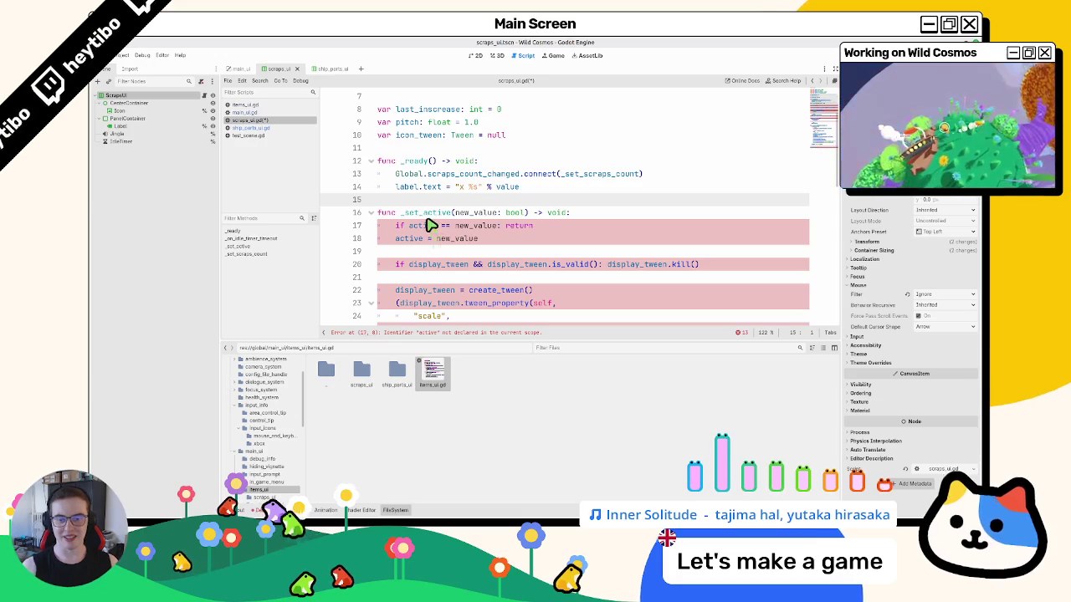
key(ctrl+z)
key(Delete)
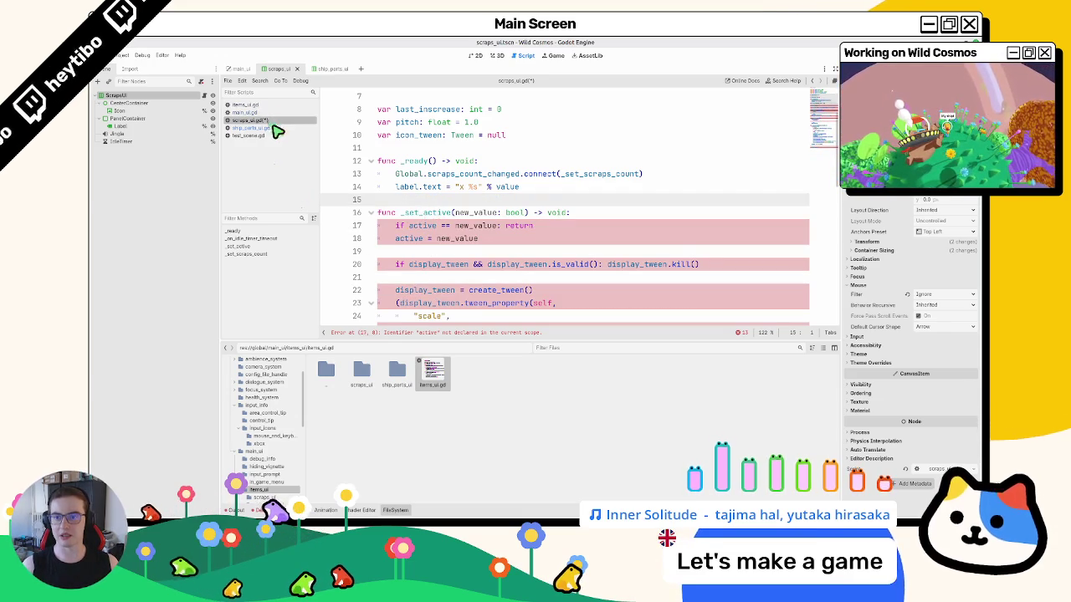
click(281, 128)
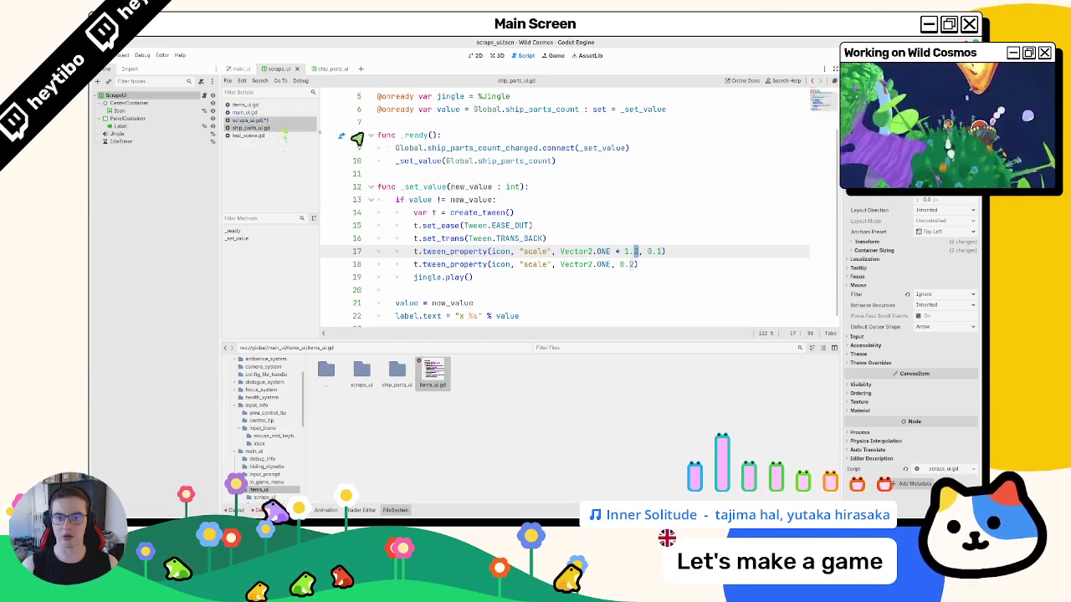
click(260, 135)
click(262, 107)
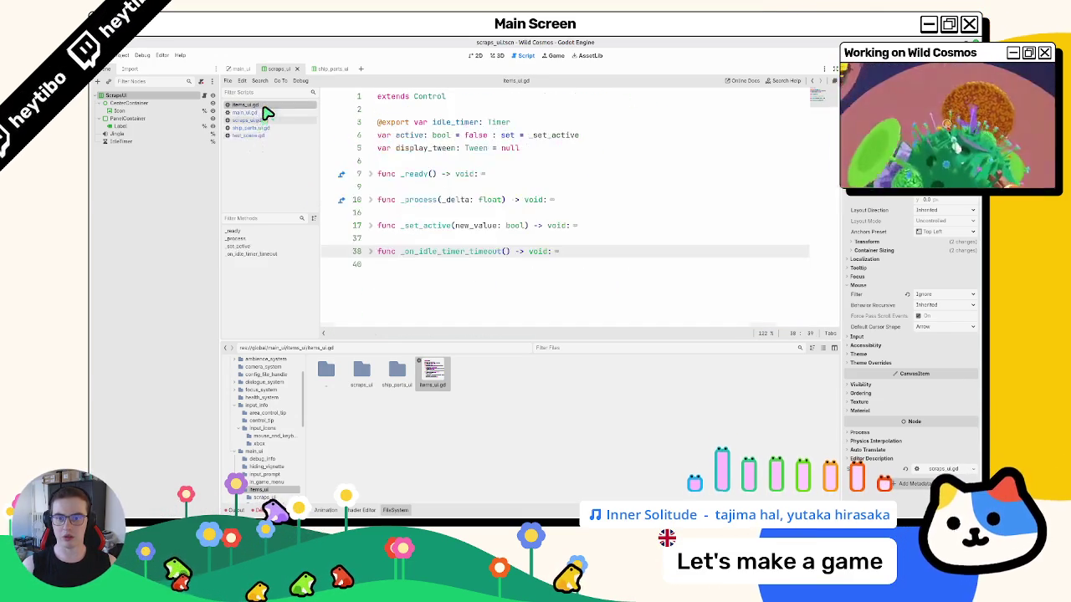
- Paste the scale and modulate lines into items_ui.gd's _ready, above the connect line
click(370, 174)
click(394, 198)
key(ctrl+v)
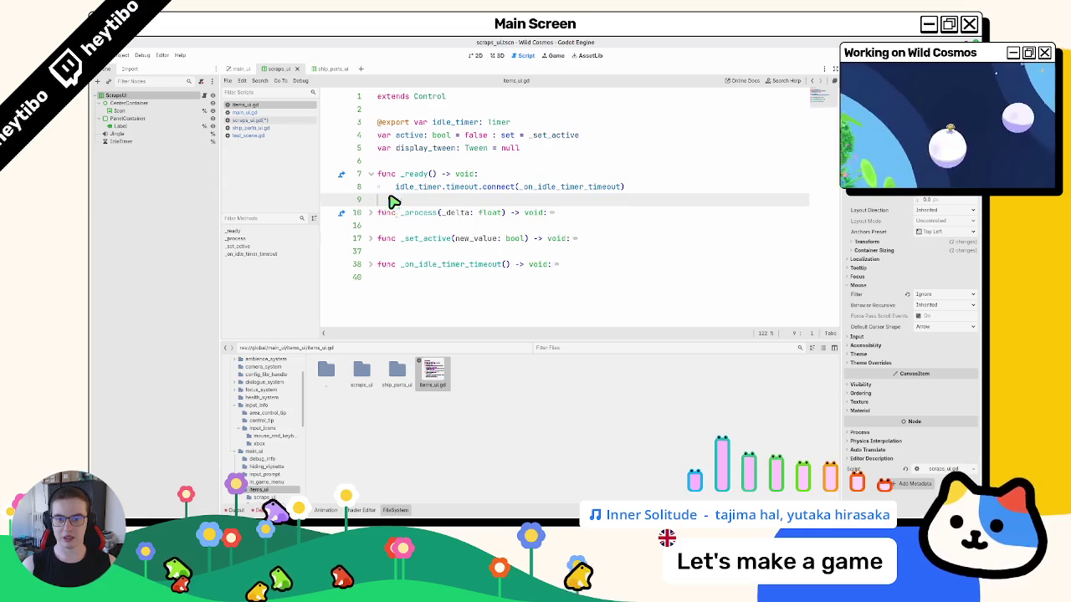
drag(402, 208, 411, 215)
key(alt+Up)
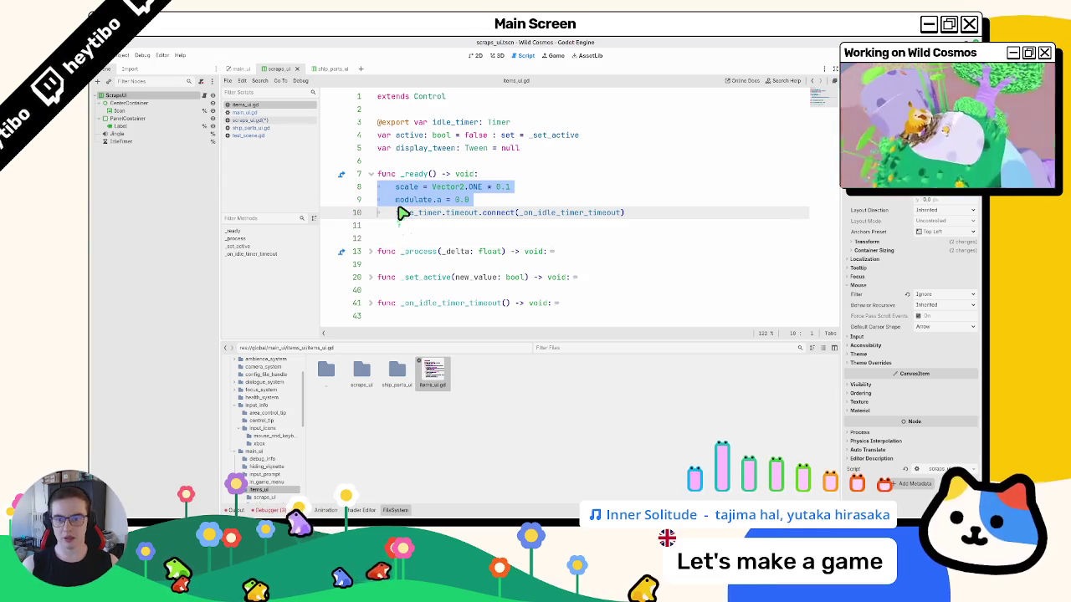
- Delete the _set_active function from scraps_ui.gd
click(249, 120)
drag(425, 136, 452, 240)
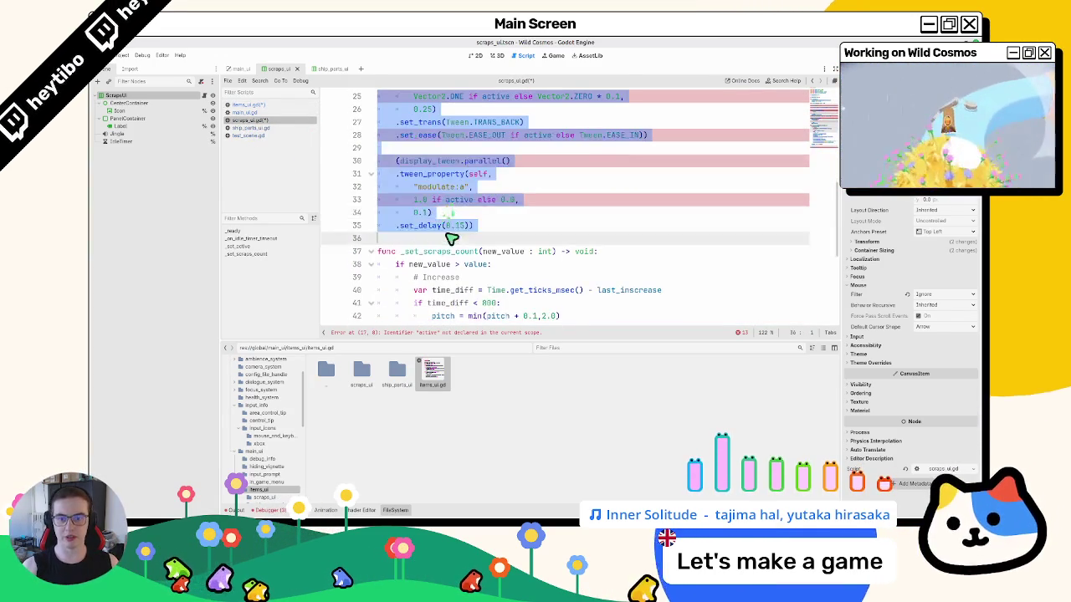
key(Delete)
scroll(447, 239, up, 2)
click(371, 178)
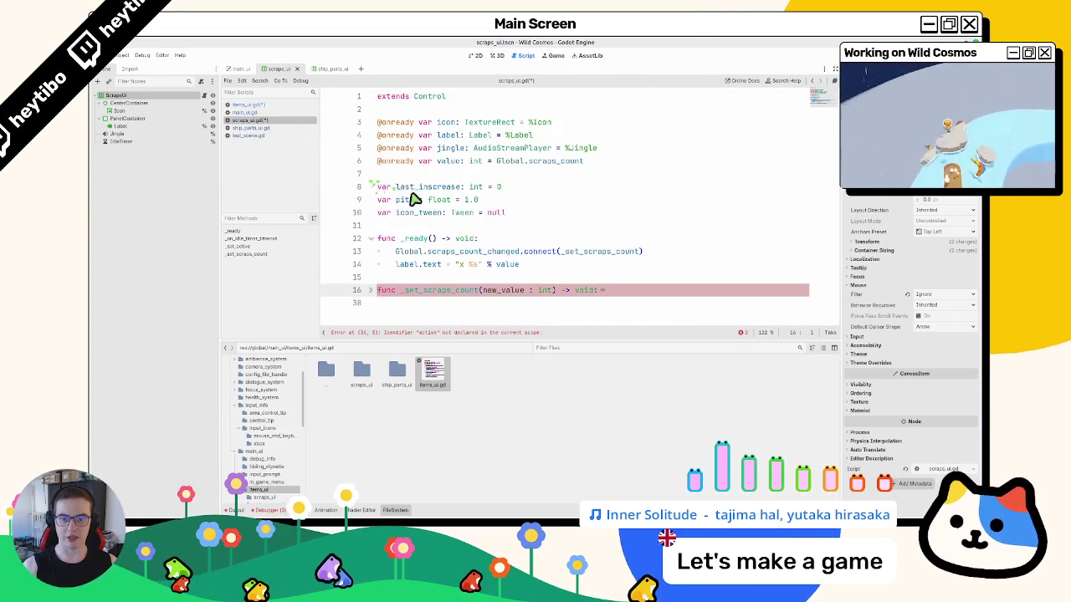
click(372, 290)
scroll(385, 295, down, 6)
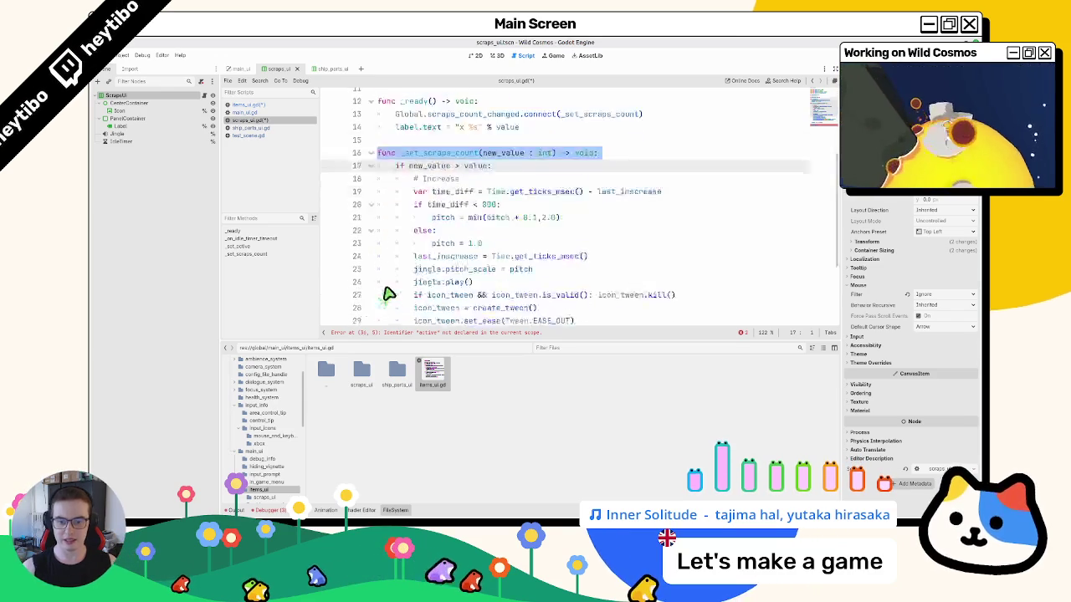
scroll(411, 259, up, 7)
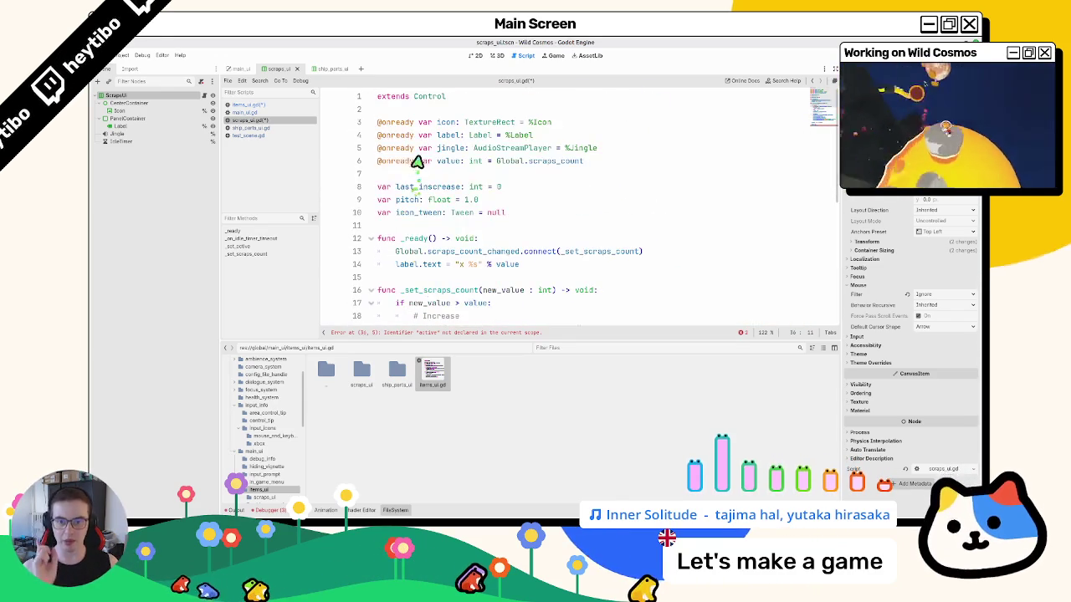
- Add a class_name declaration above extends Control in items_ui.gd
click(444, 97)
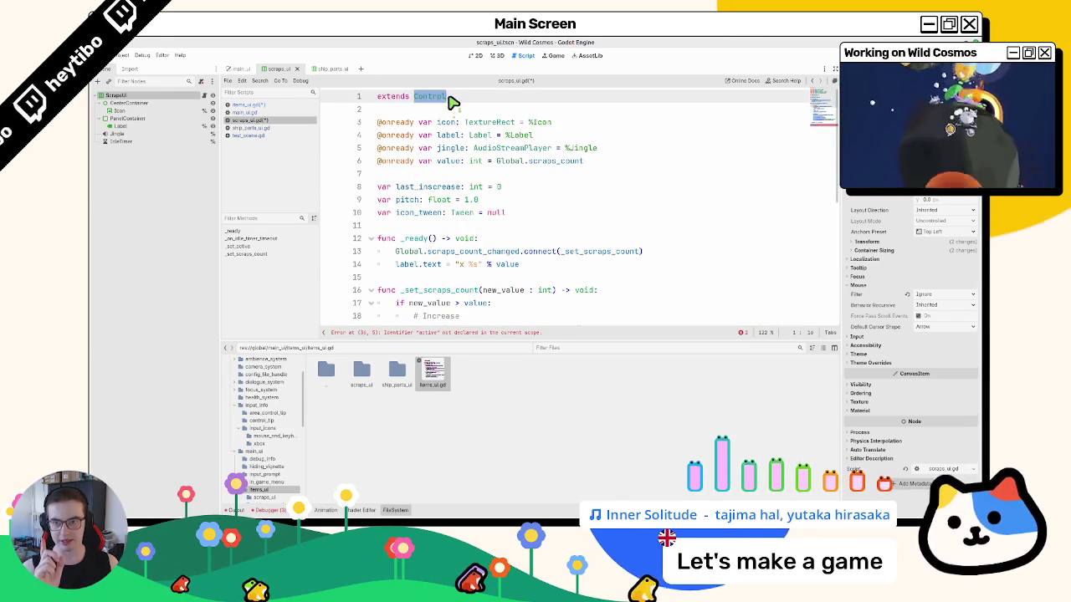
click(280, 105)
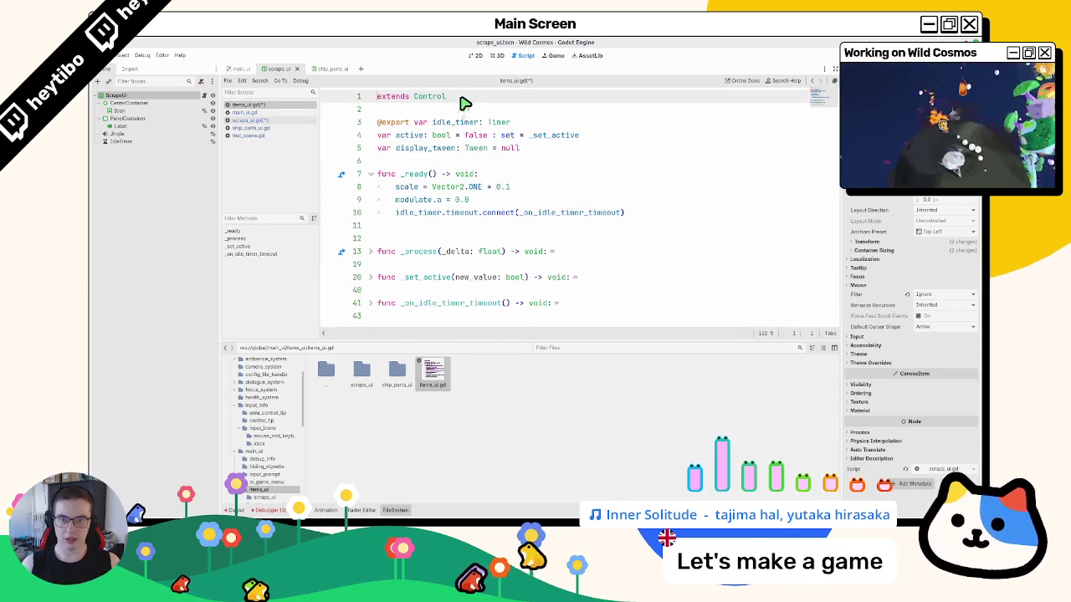
key(Return)
text(class)
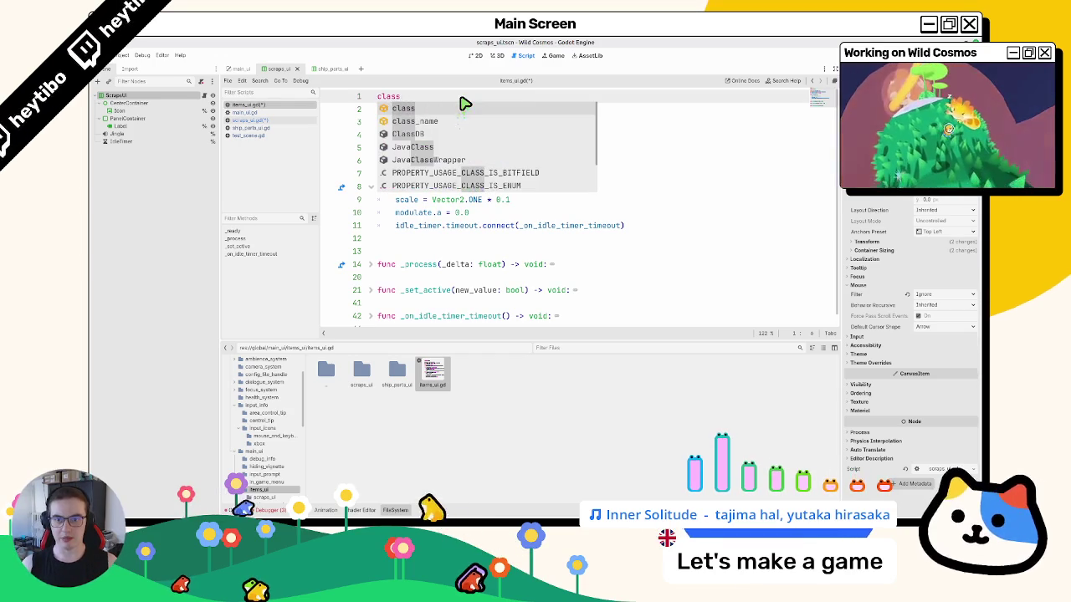
text(_name ItemsUI)
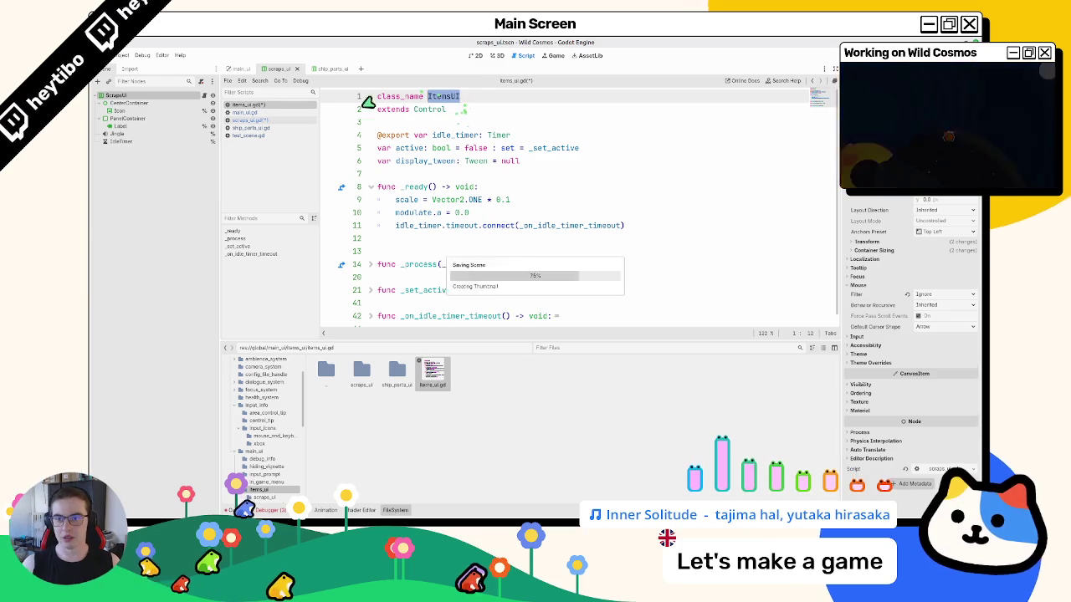
- Make scraps_ui.gd extend ItemsUI, drop the blank line below, and save it
click(268, 122)
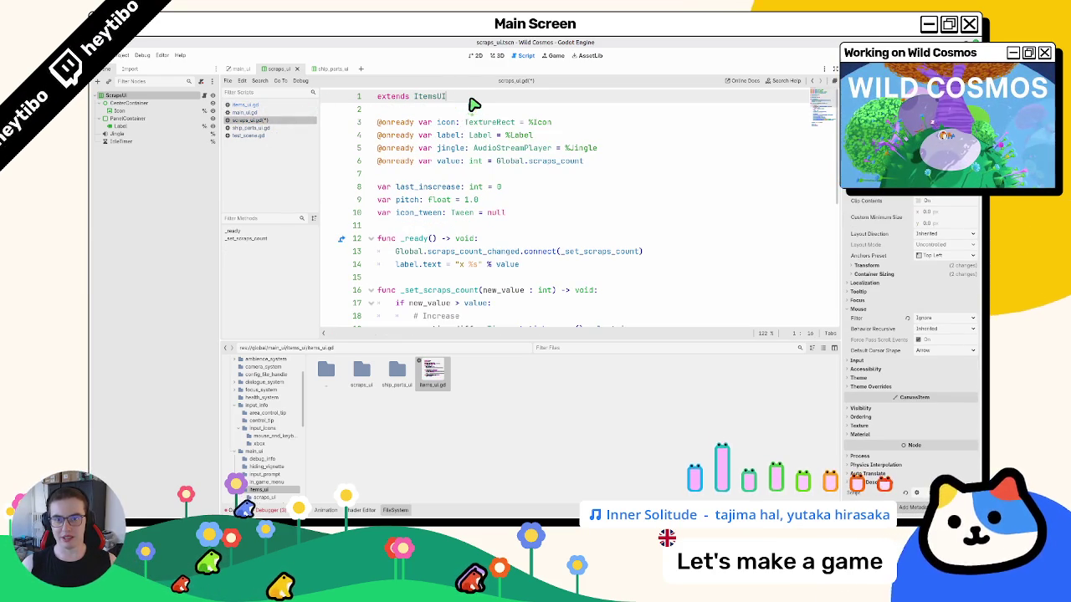
key(Return)
text(c)
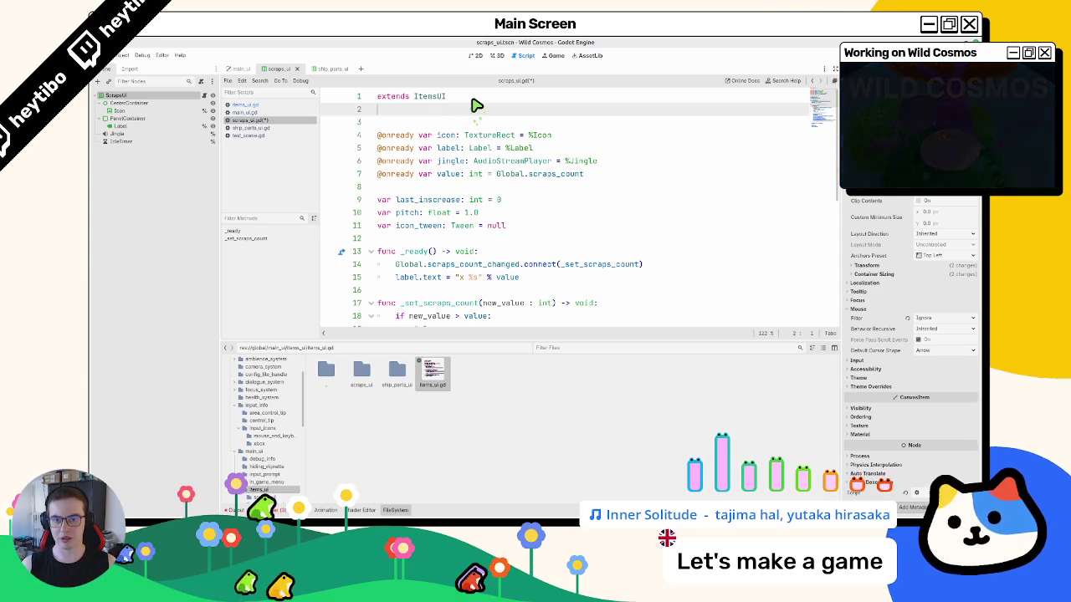
key(BackSpace)
key(ctrl+s)
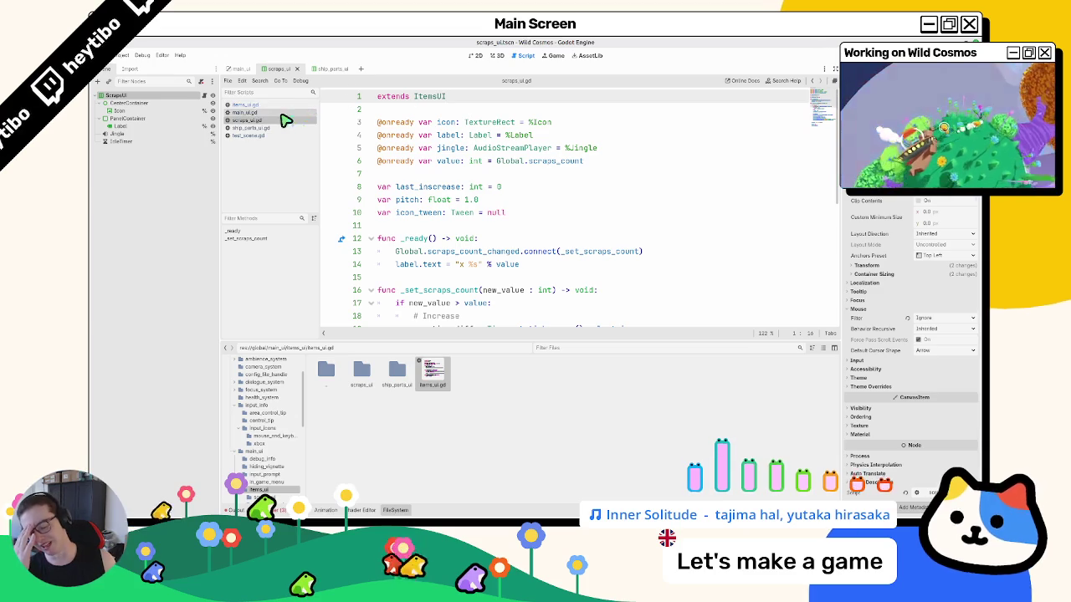
click(245, 105)
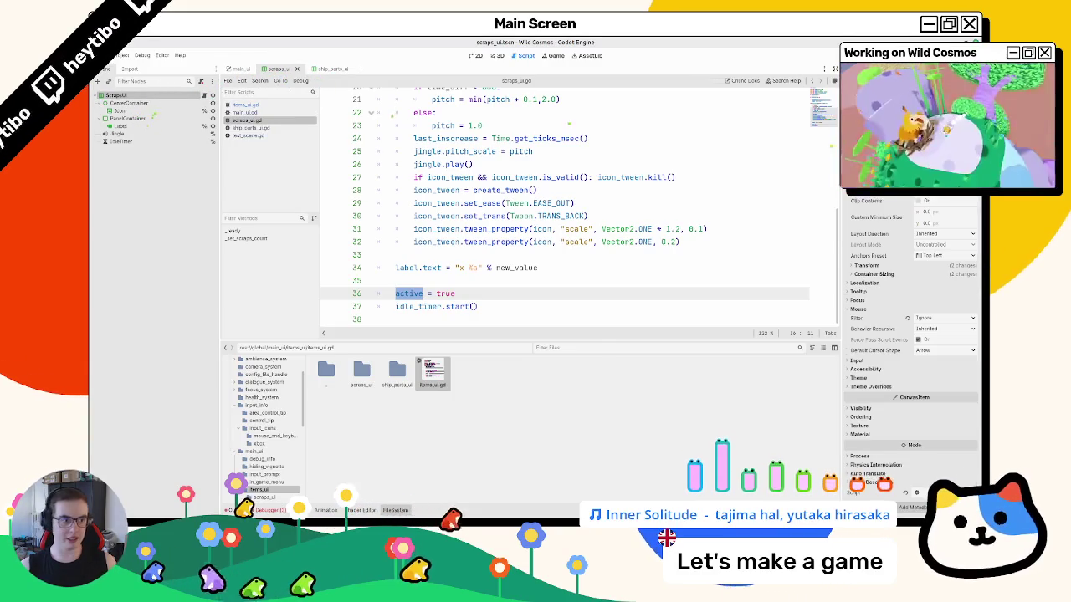
- Assign the IdleTimer node as the idle timer in the Inspector
click(937, 151)
double_click(502, 247)
click(239, 69)
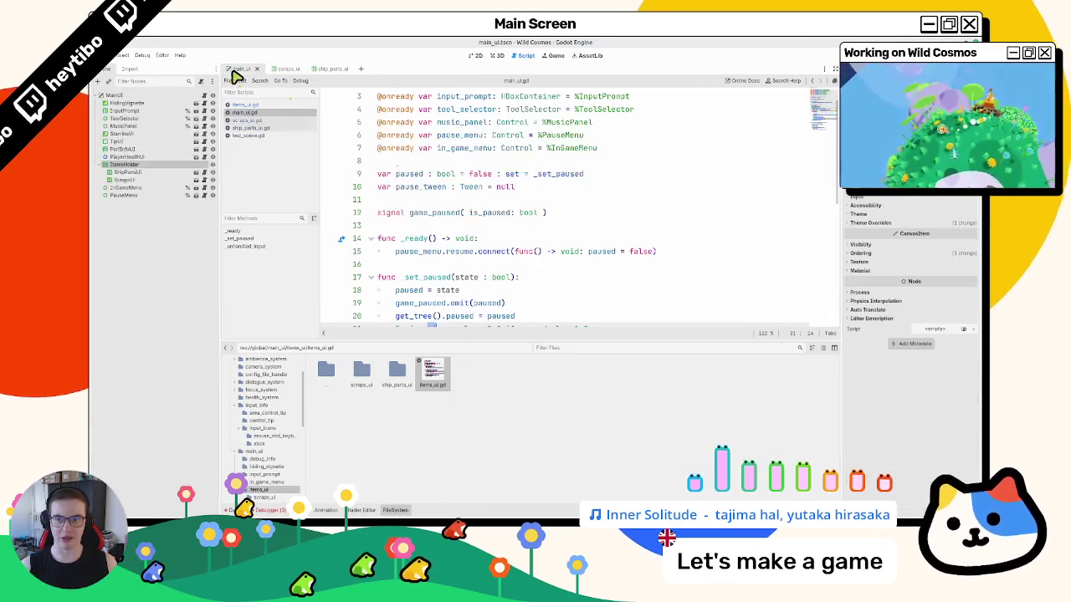
click(470, 56)
- Open test_scene.tscn, play-test it briefly in a debug run, then stop it
key(ctrl+shift+o)
text(test_scen)
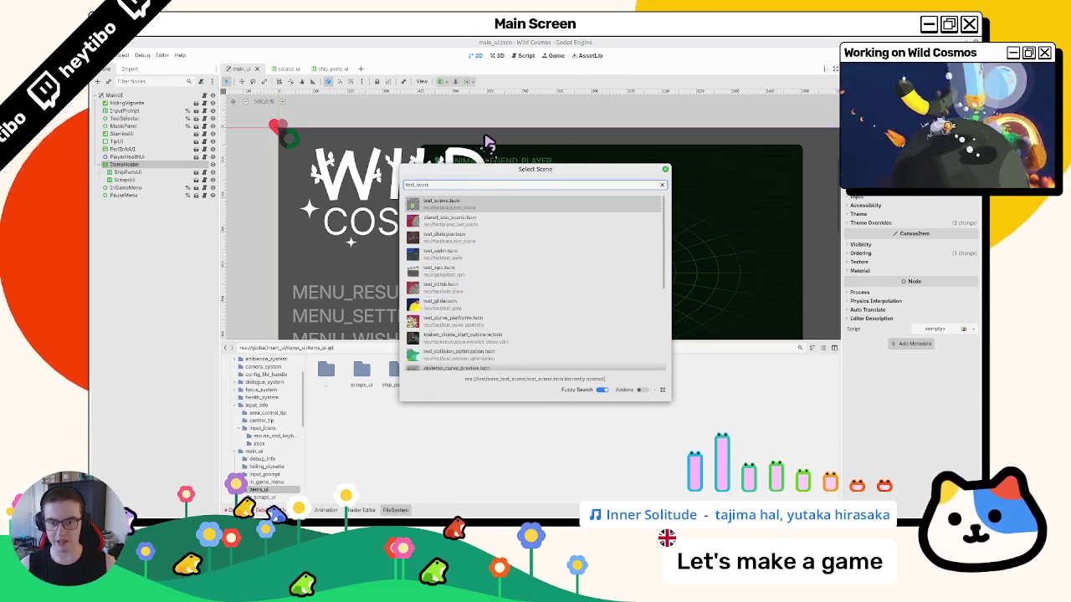
key(Return)
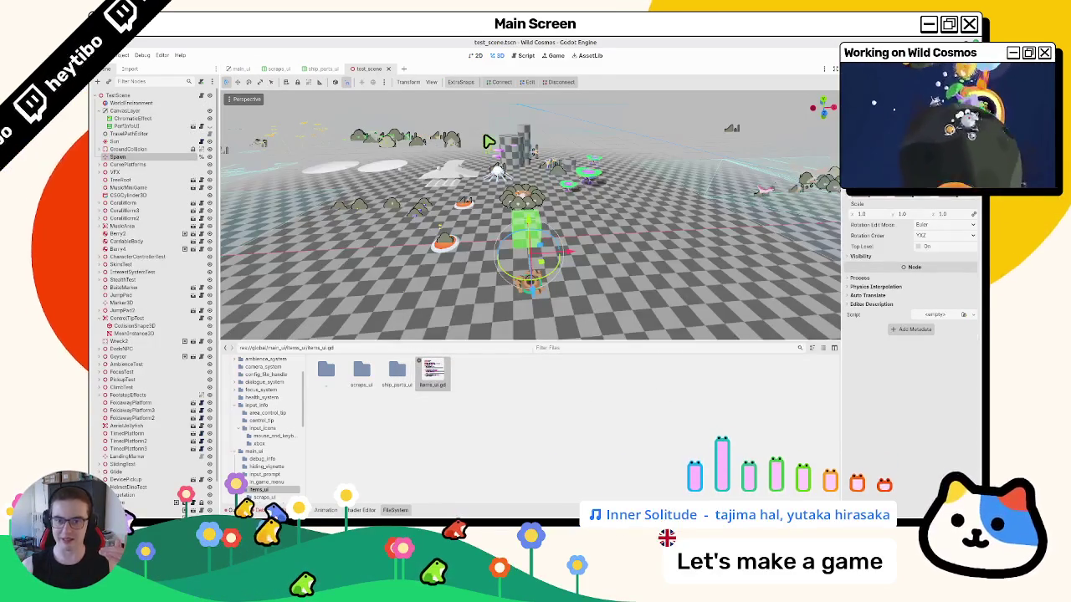
key(F6)
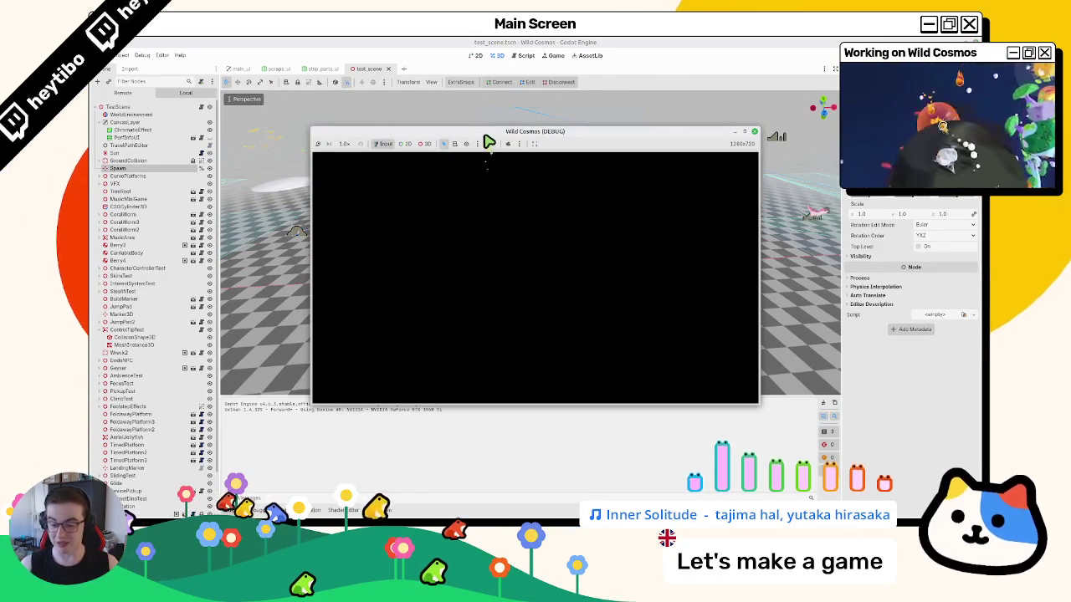
key(w)
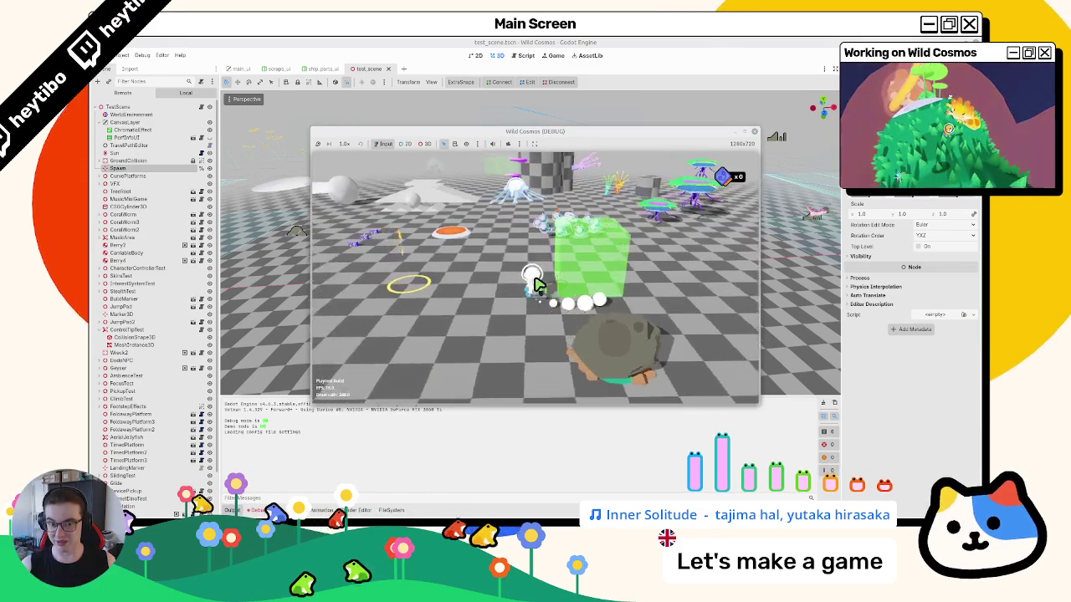
key(a)
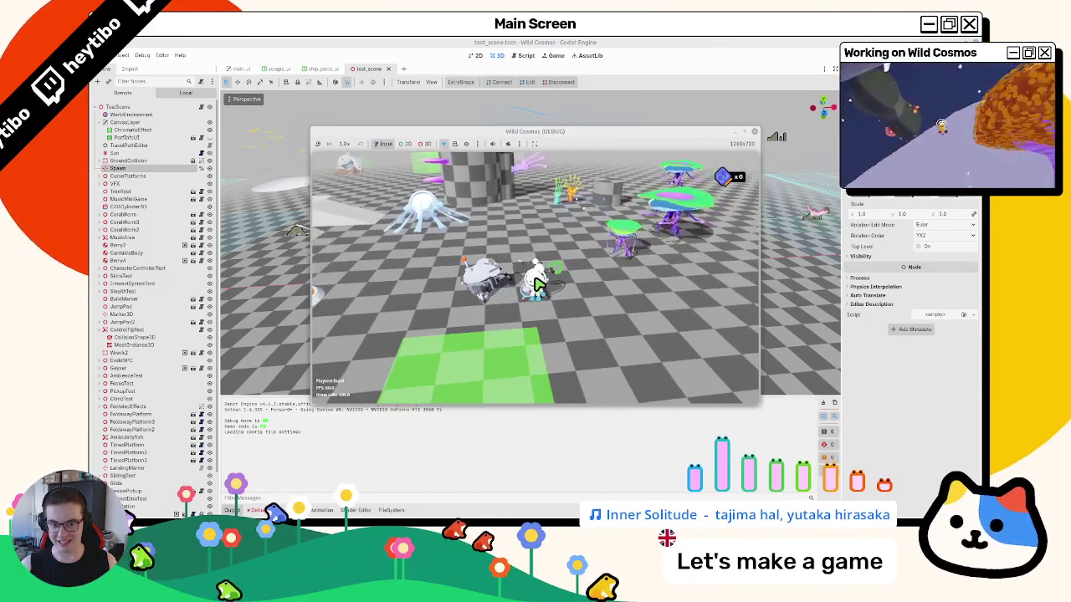
key(F8)
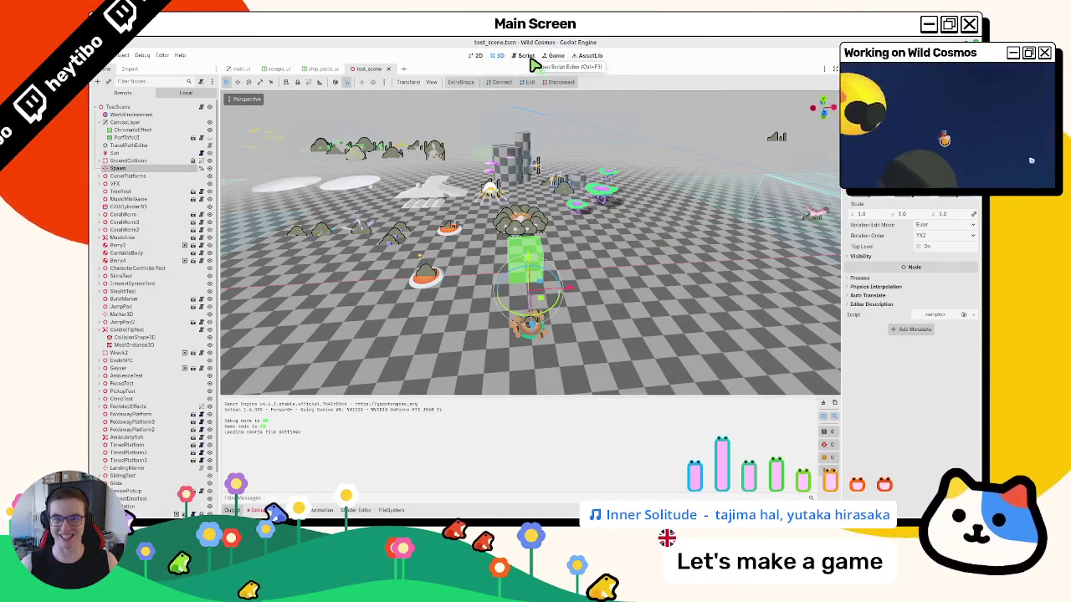
click(527, 56)
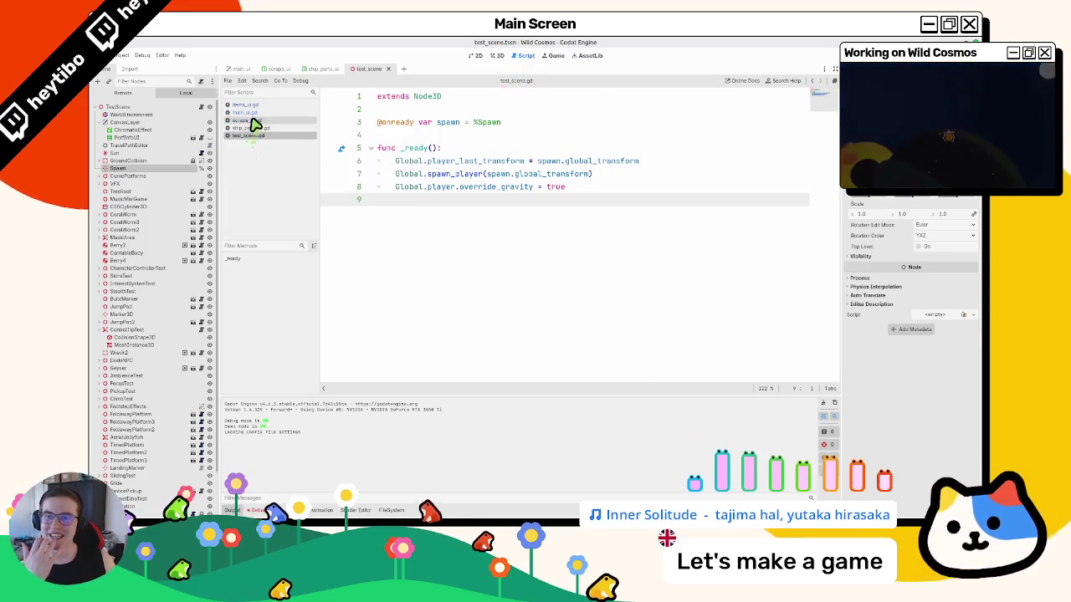
- Review the main_ui.gd, scraps_ui.gd and items_ui.gd scripts in turn
click(257, 114)
click(262, 122)
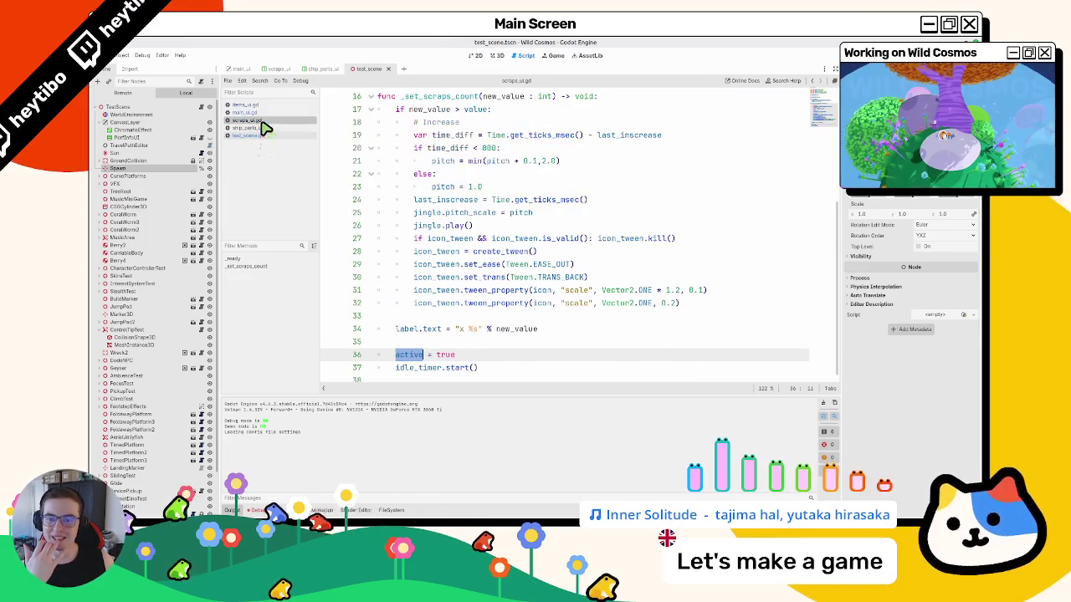
scroll(437, 262, up, 5)
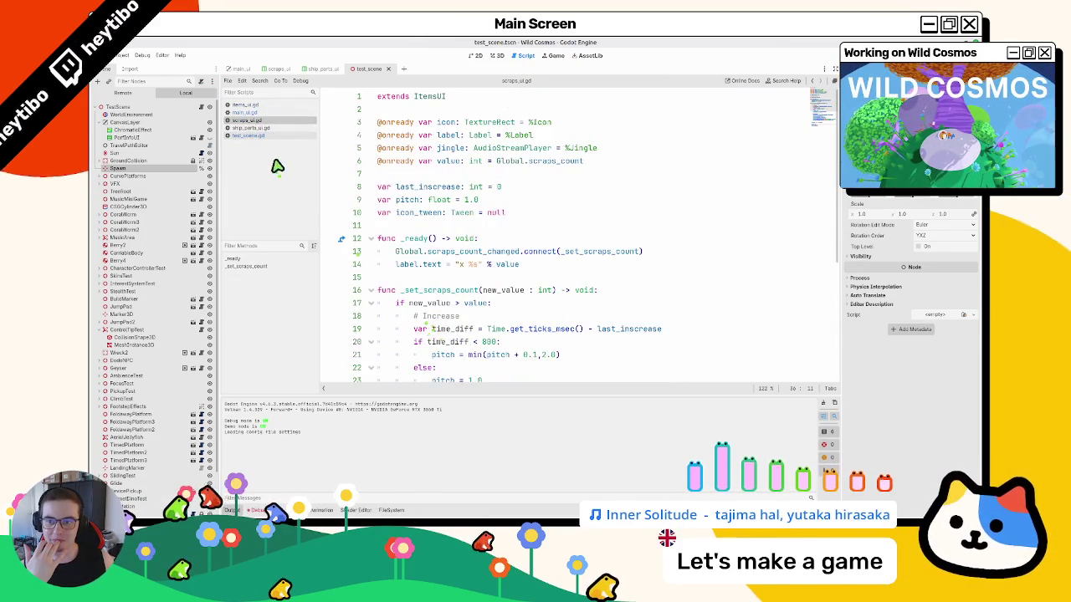
click(266, 105)
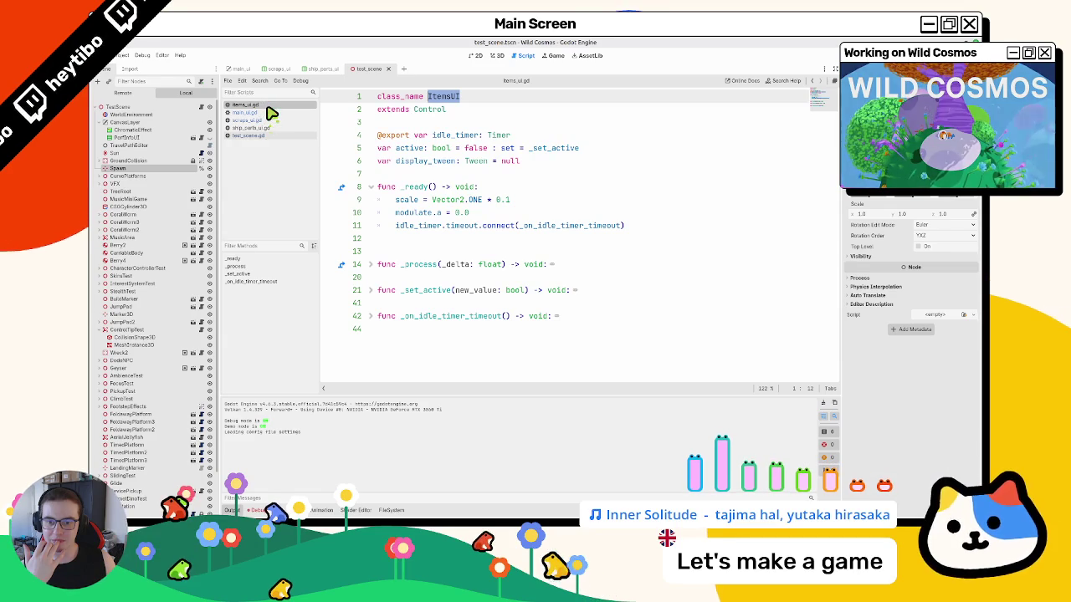
click(268, 112)
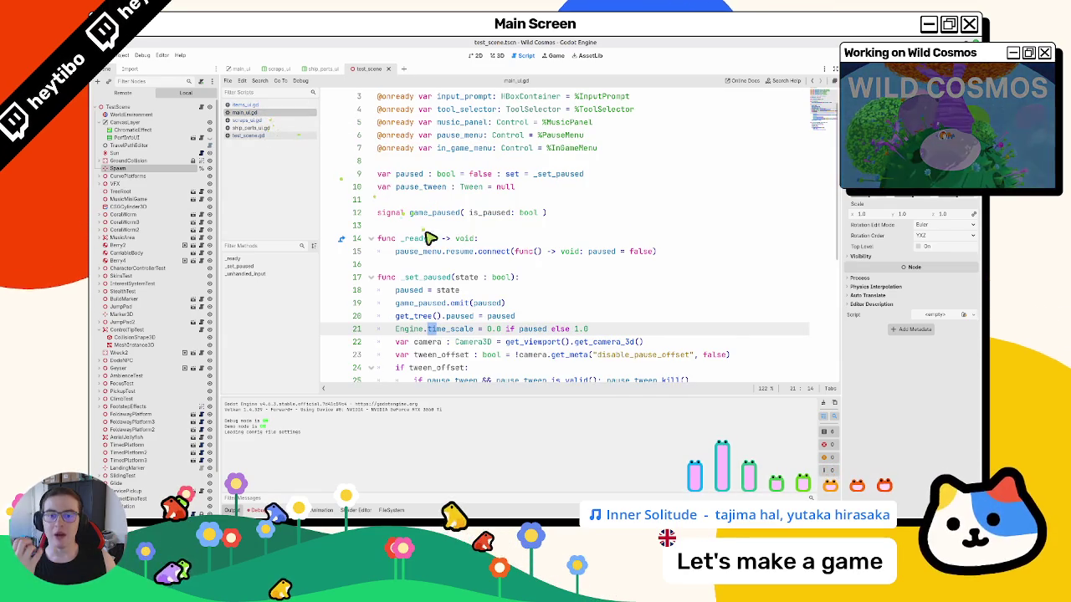
- Try a super() call in main_ui.gd's _ready, remove it, and close main_ui.gd
click(551, 231)
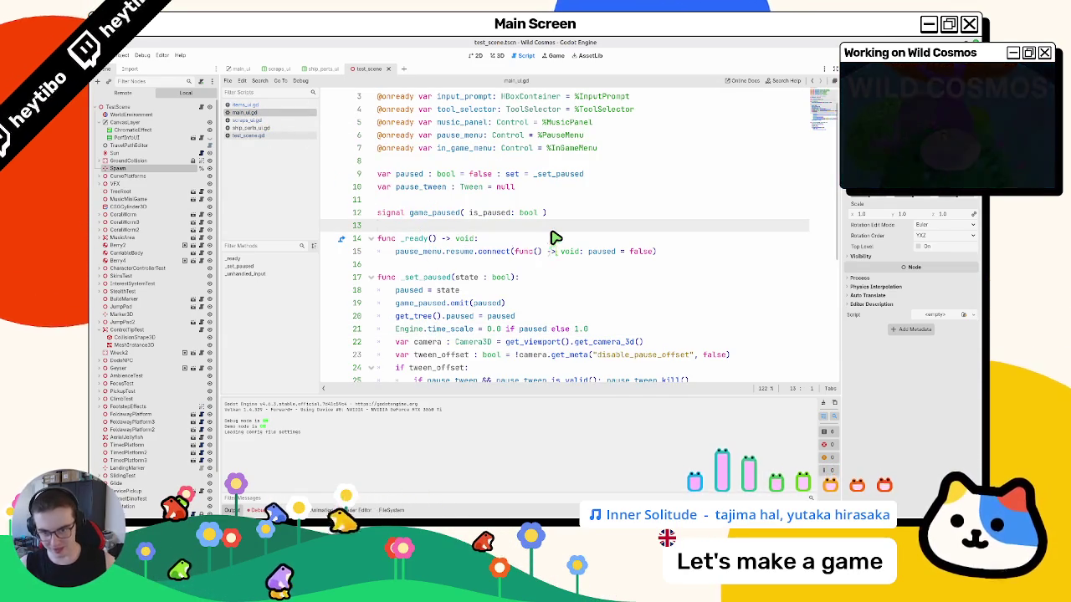
click(552, 238)
key(Return)
text(super)
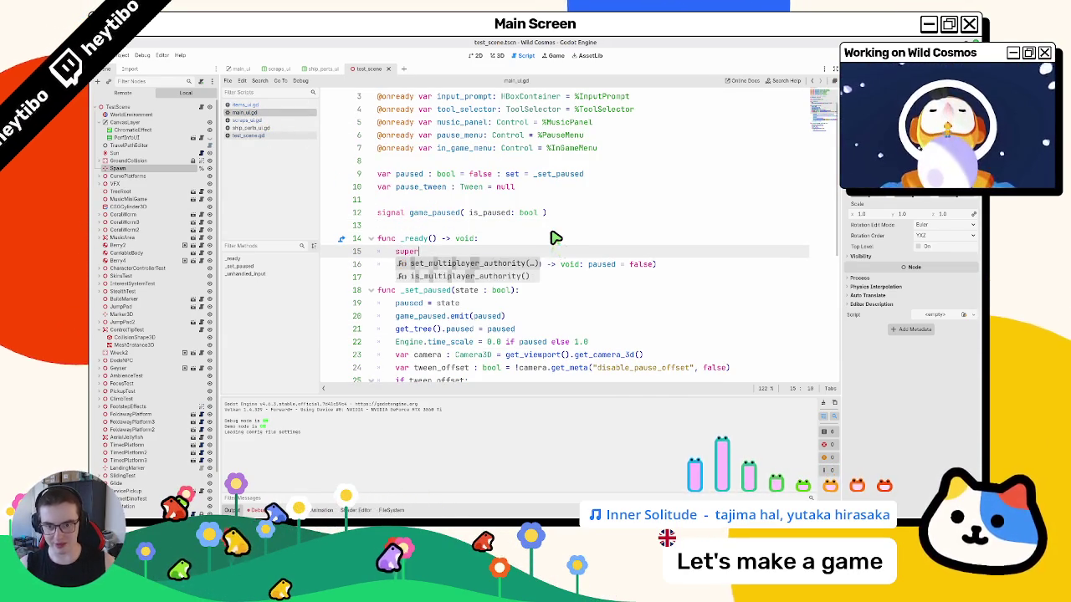
key(Return)
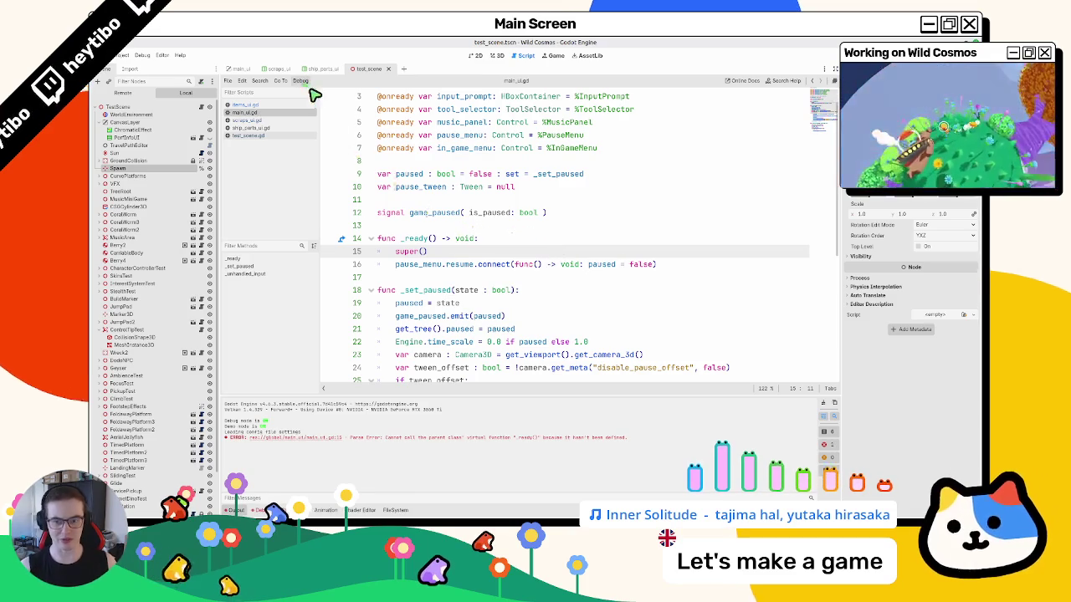
scroll(407, 204, up, 1)
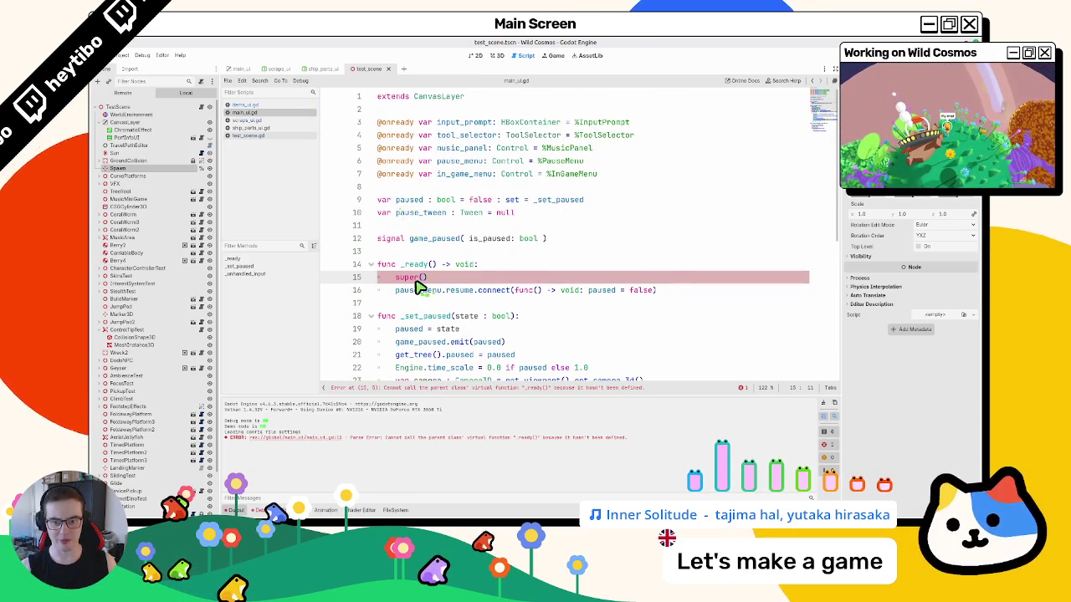
key(ctrl+shift+k)
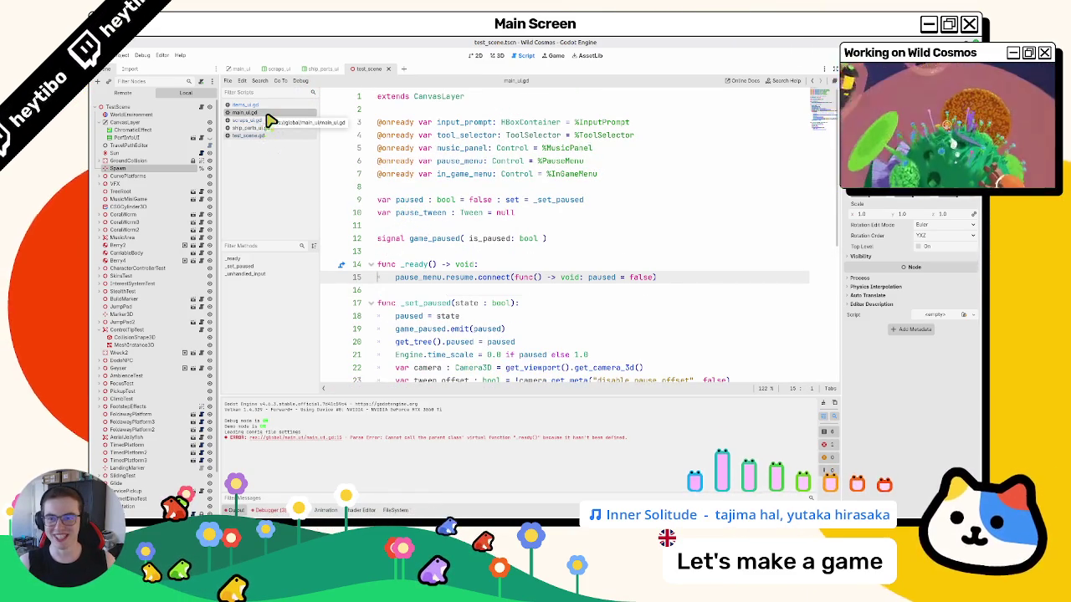
middle_click(268, 114)
- Add super() as the first line of _ready in scraps_ui.gd and run the game
click(517, 242)
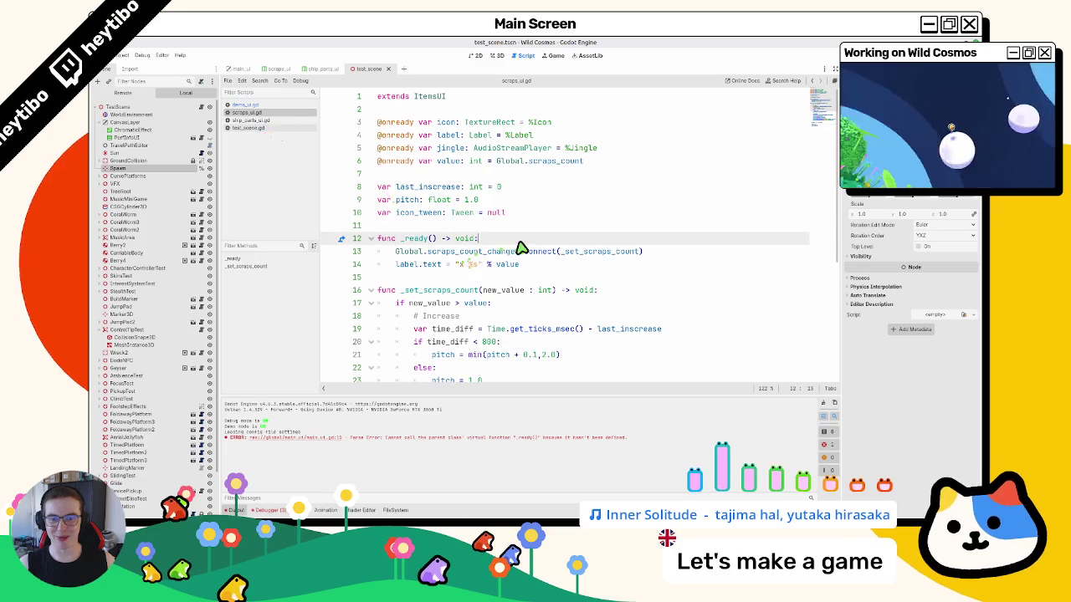
key(Return)
text(super()
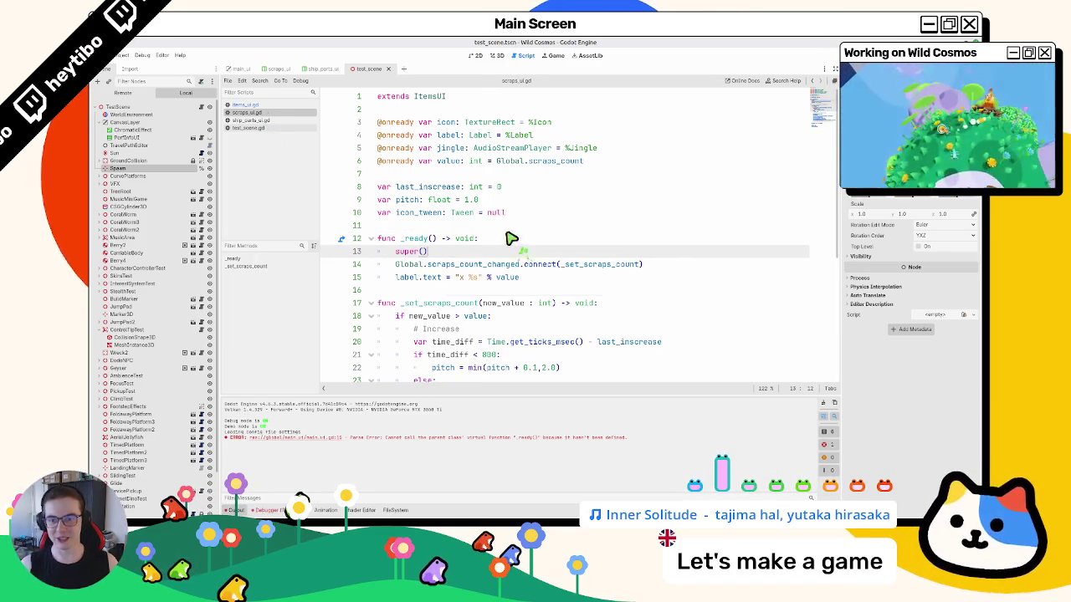
click(376, 305)
click(371, 303)
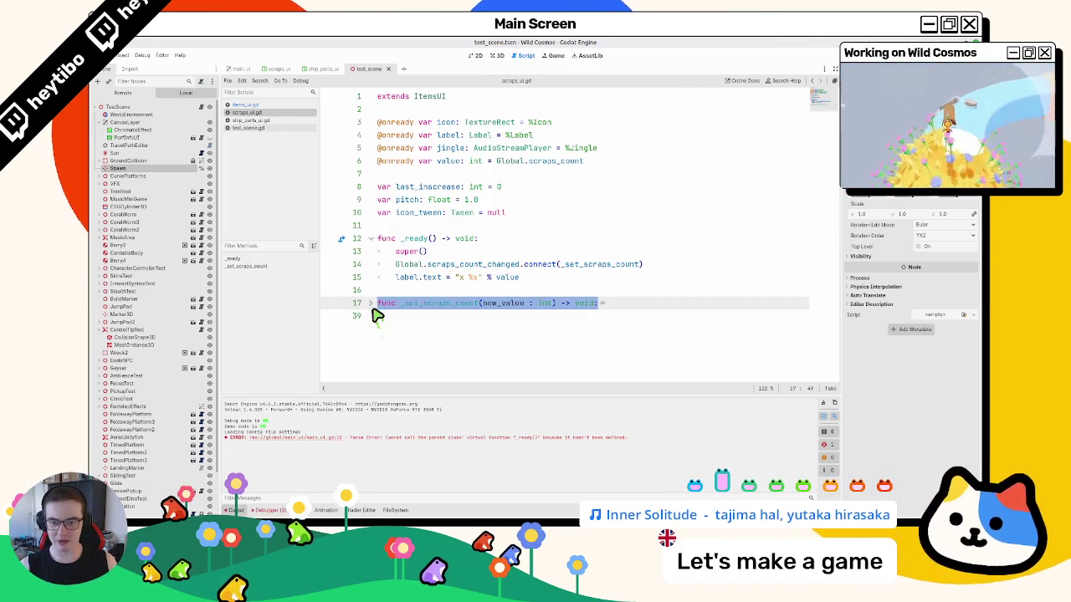
click(396, 287)
key(F5)
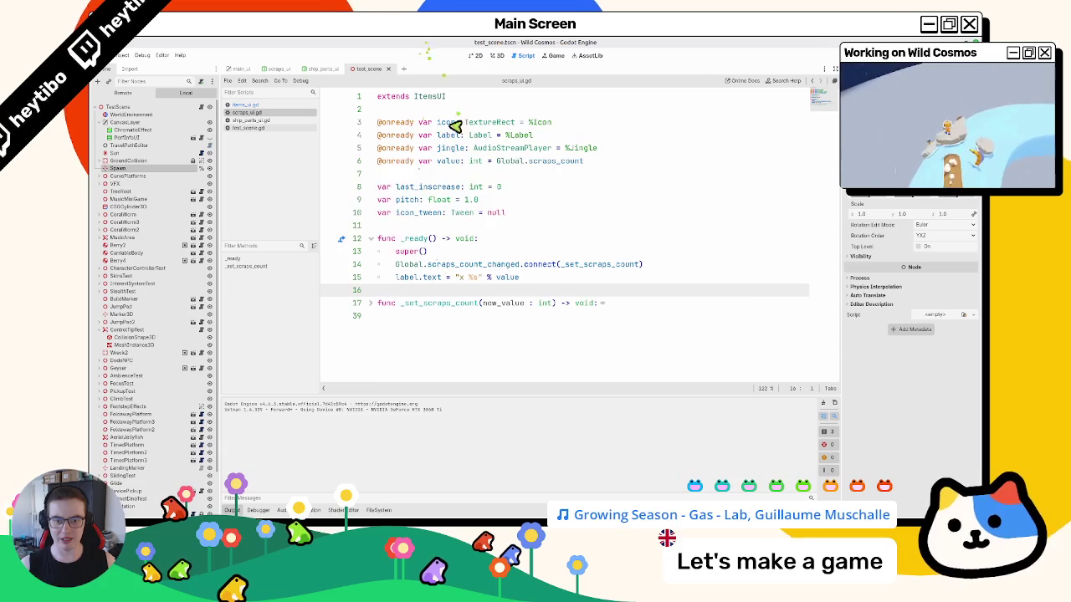
- Move the player around in the Wild Cosmos debug run, then stop it
key(alt+Tab)
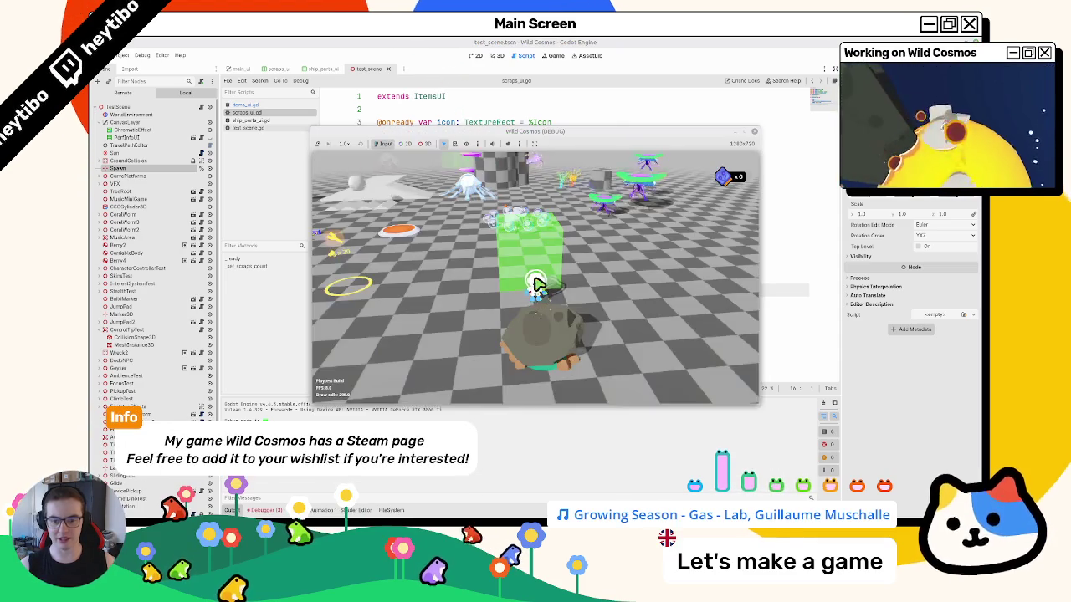
key(w)
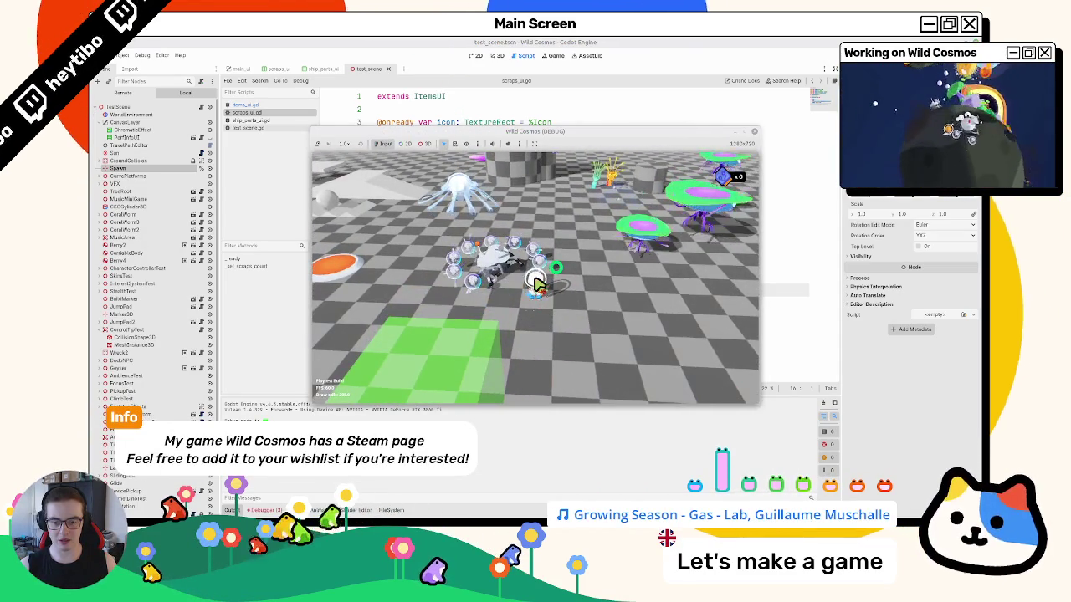
key(w)
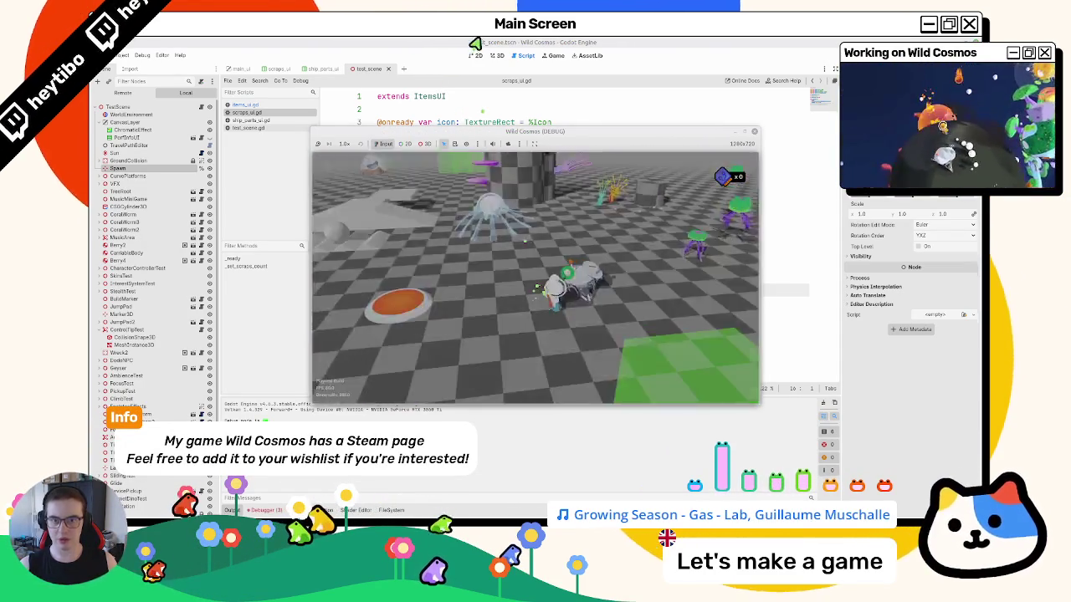
key(F8)
- Cycle through ship_parts_ui, scraps_ui, main_ui and test_scene, ending on items_ui.gd
click(322, 69)
click(497, 55)
click(476, 56)
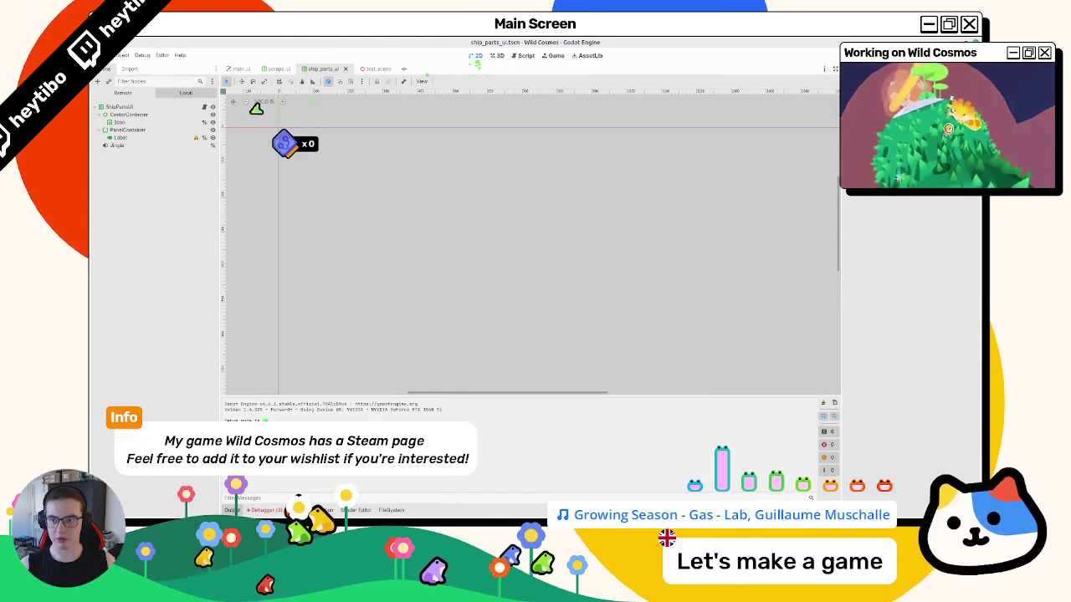
click(276, 69)
click(241, 68)
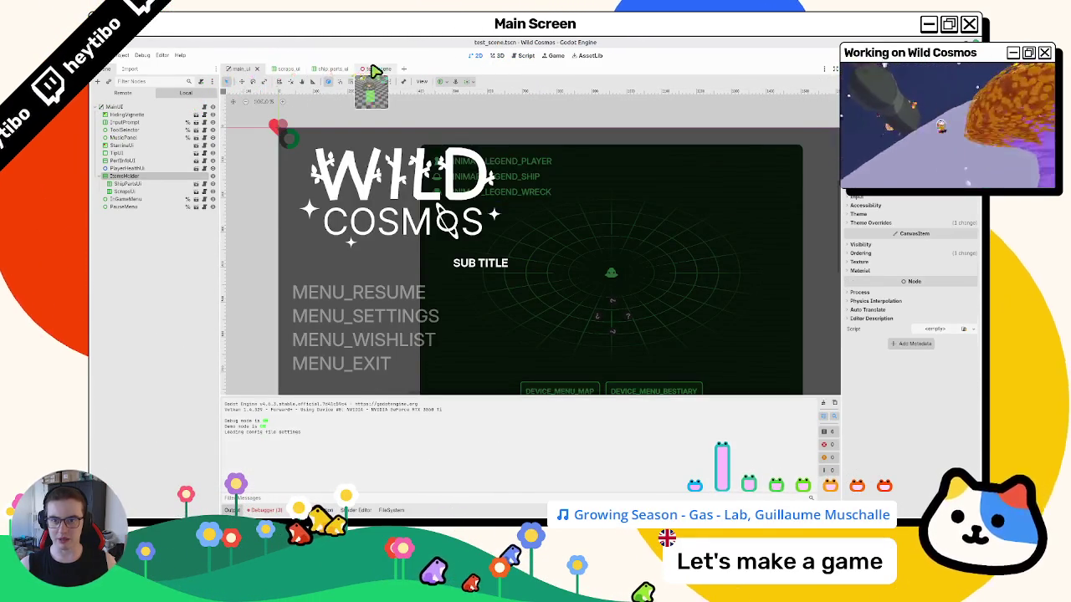
click(374, 69)
click(326, 69)
click(497, 55)
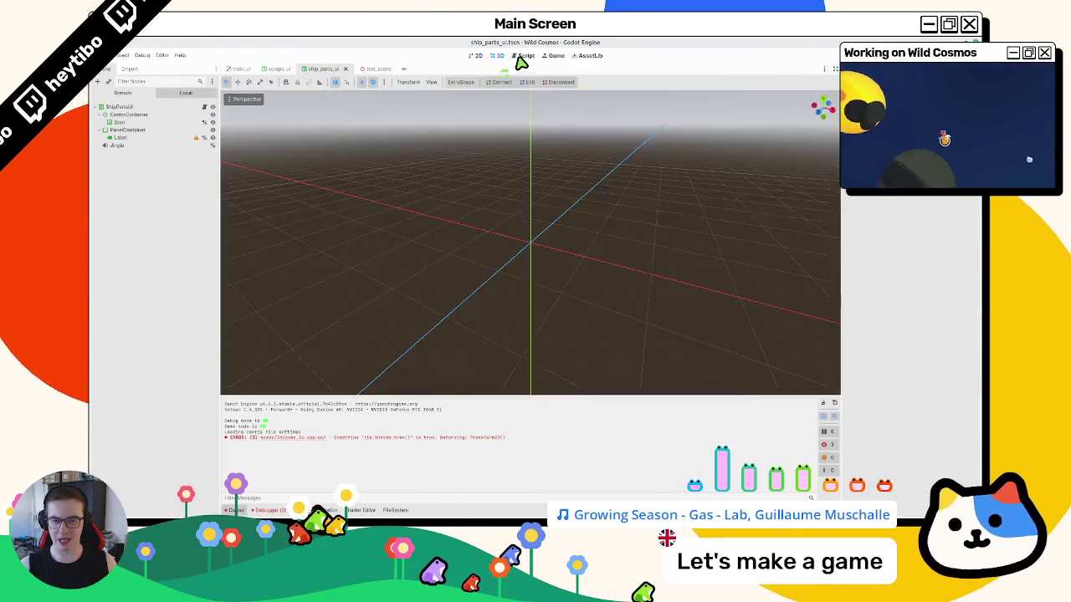
click(524, 56)
click(251, 119)
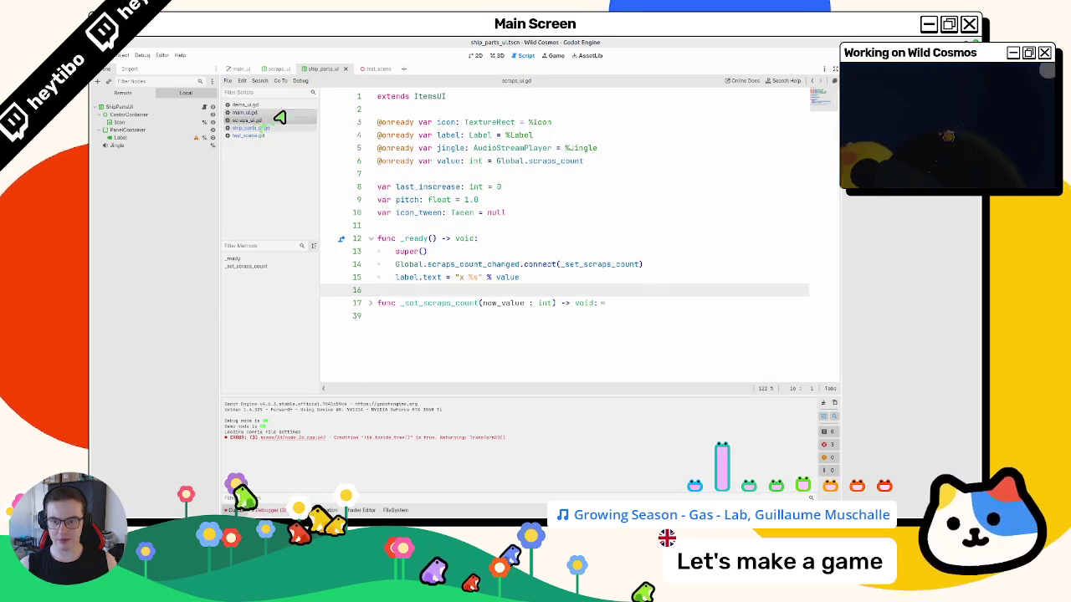
click(281, 120)
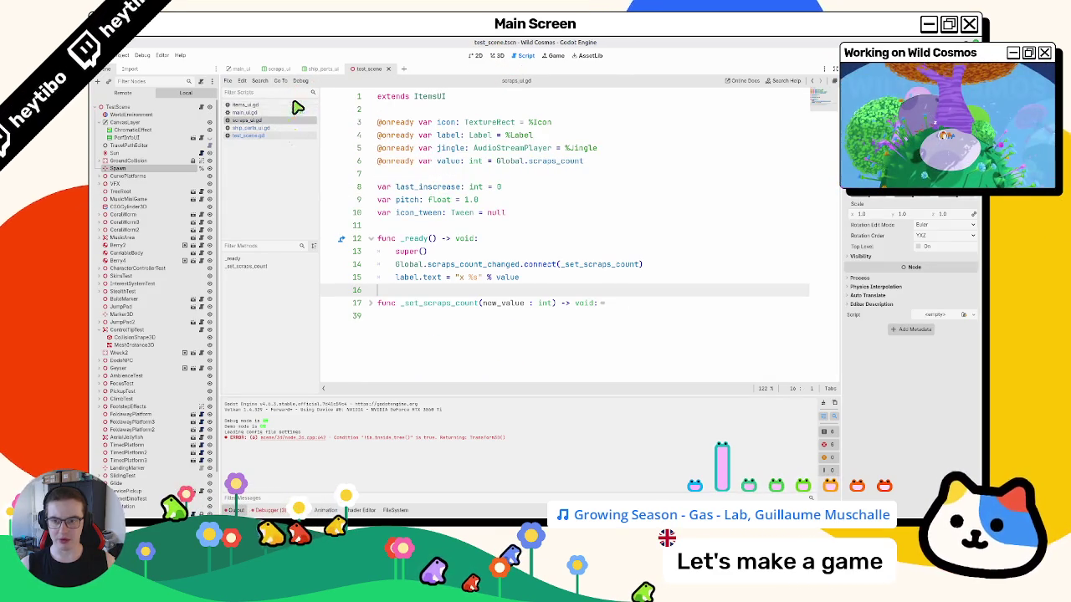
click(295, 105)
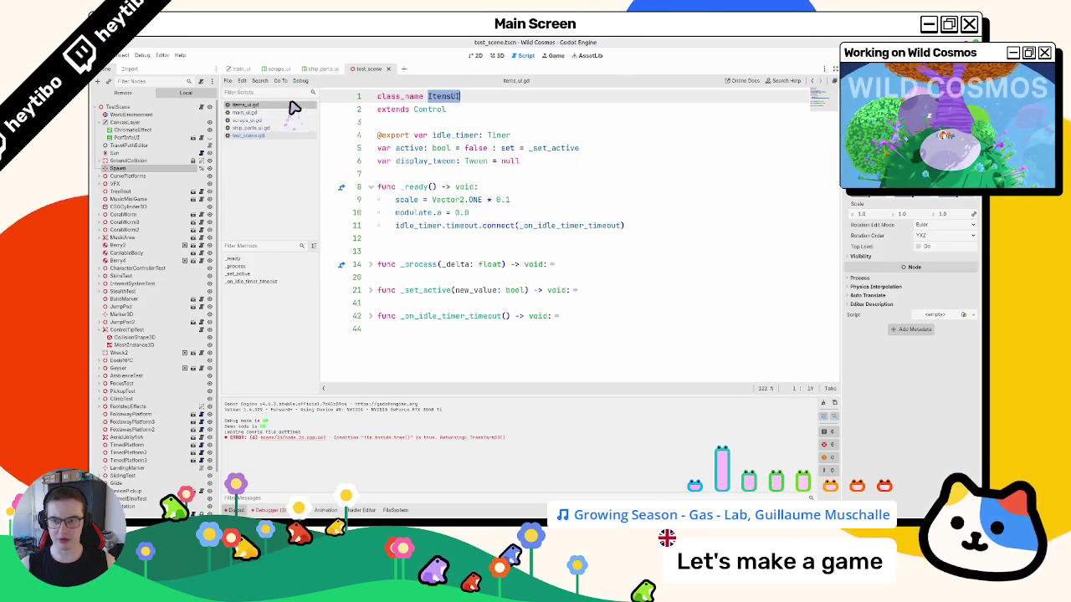
- Delete the extra blank line after _ready in items_ui.gd and highlight idle_timer's uses
click(421, 249)
key(BackSpace)
drag(396, 226, 605, 231)
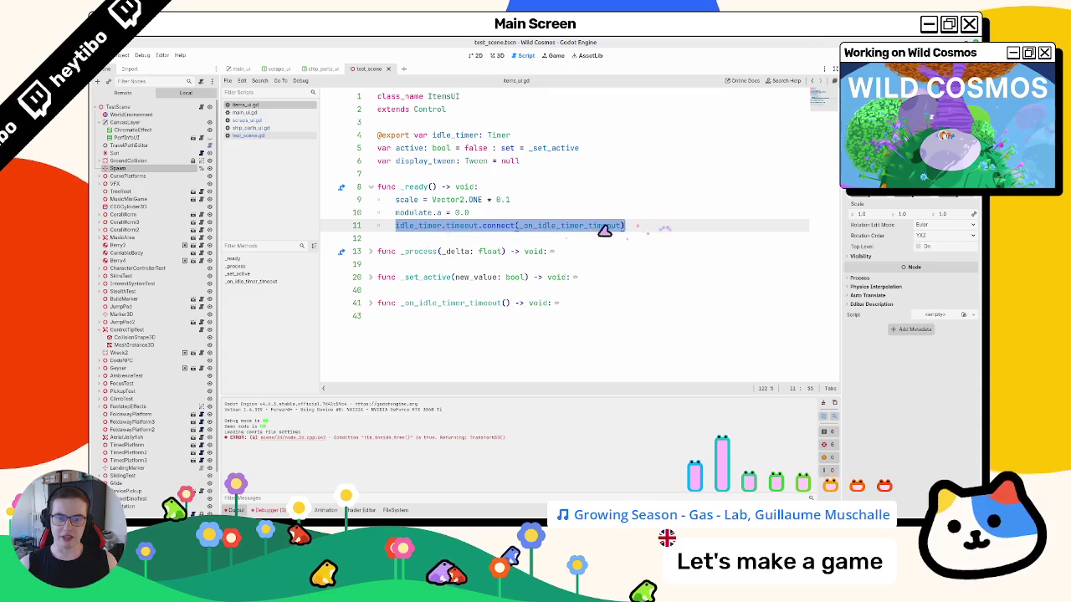
double_click(428, 227)
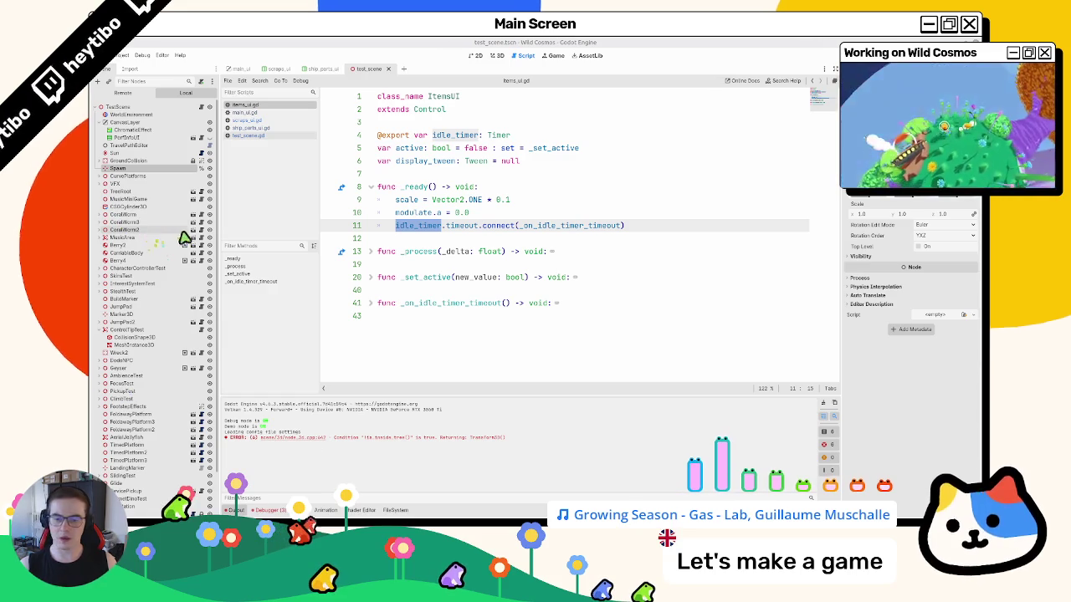
- Refold _process, unfold _set_active, and highlight its occurrences to review it
click(371, 255)
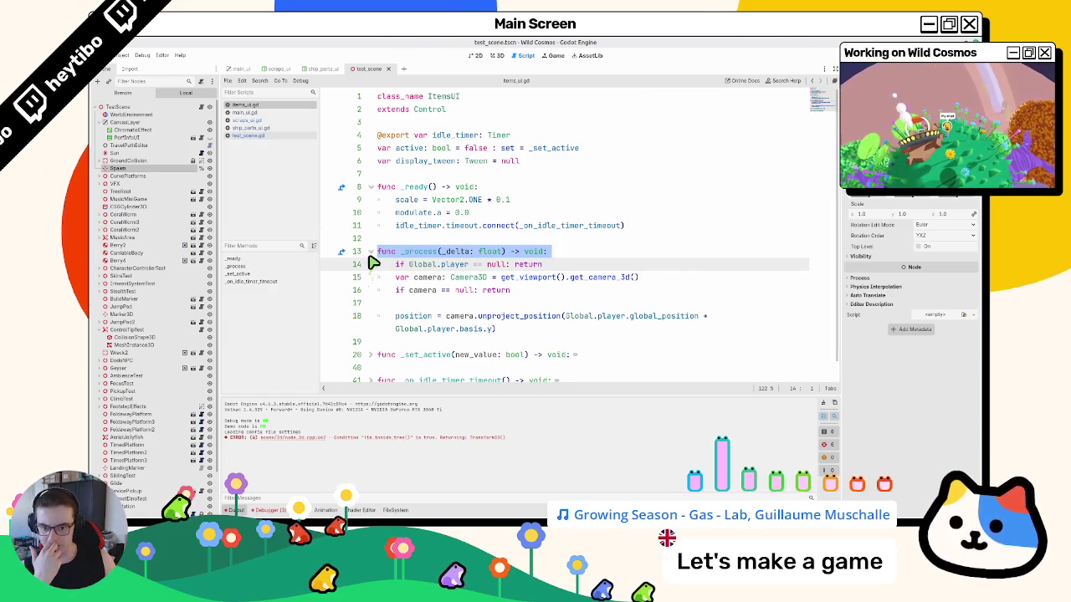
click(371, 252)
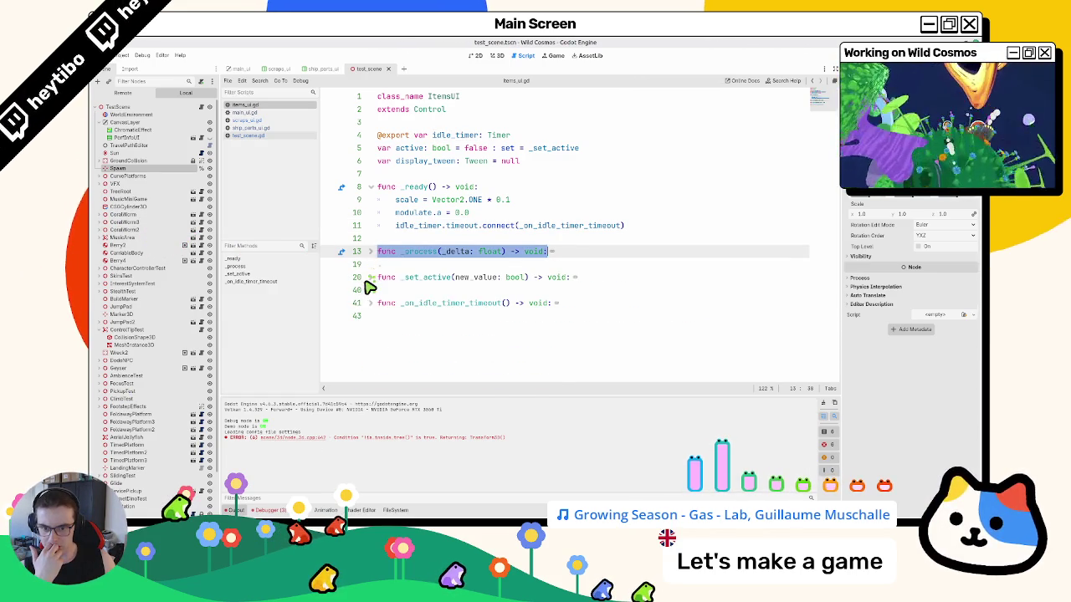
click(372, 278)
click(371, 277)
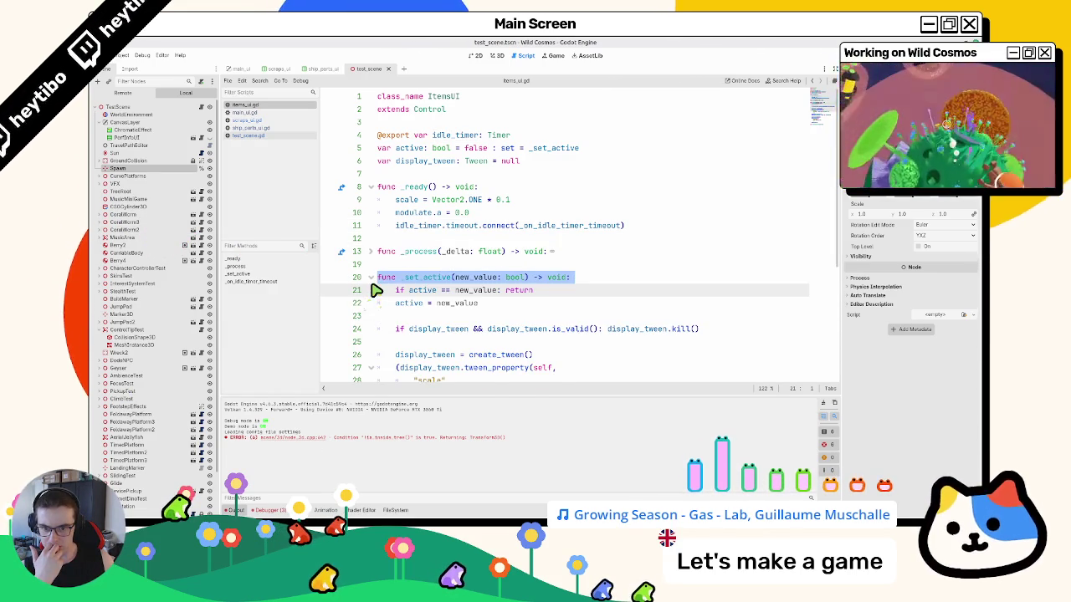
double_click(425, 279)
scroll(425, 283, down, 5)
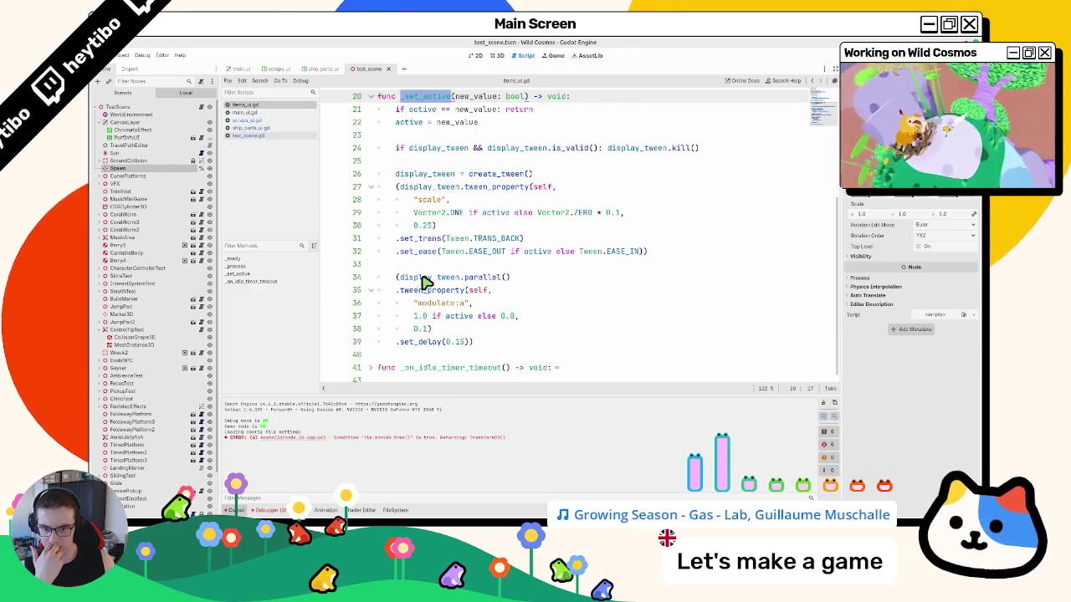
scroll(424, 279, up, 5)
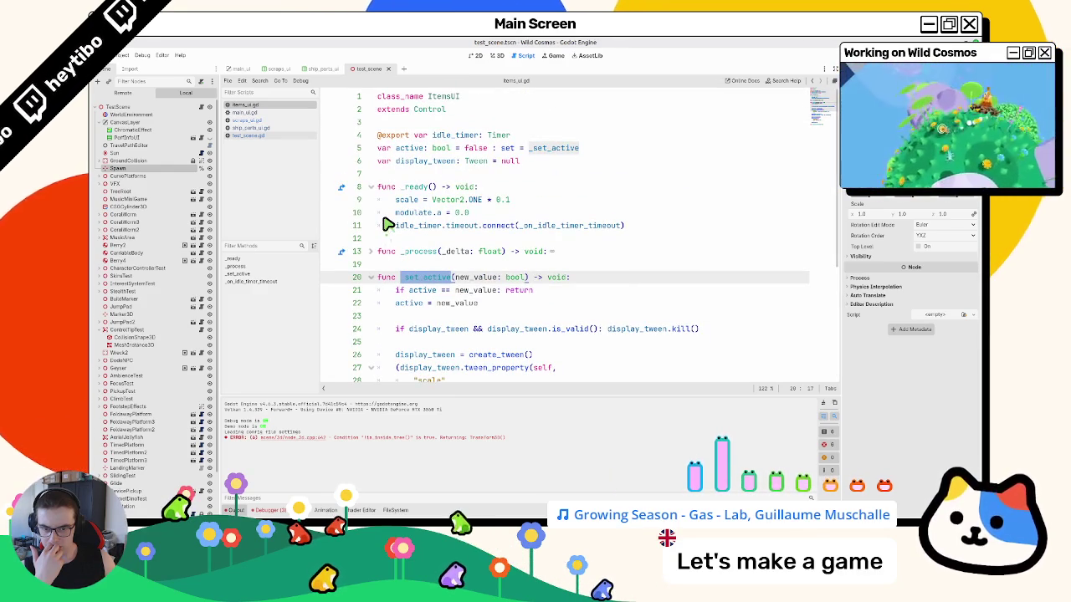
click(509, 212)
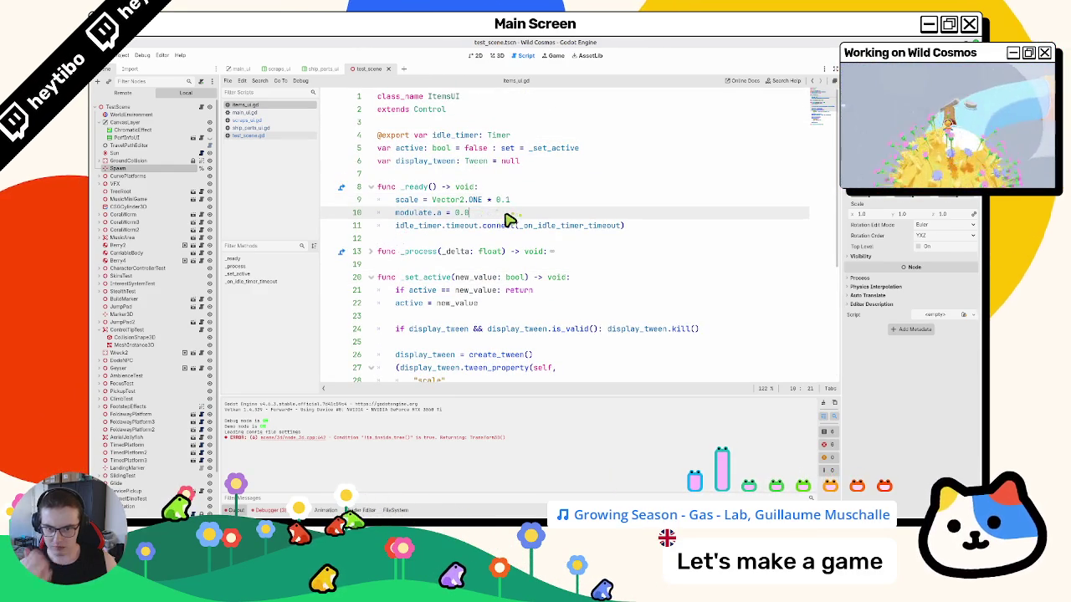
- Add a temporary print("hello") line, run the game to check it, then delete it
key(Return)
text(print("hello)
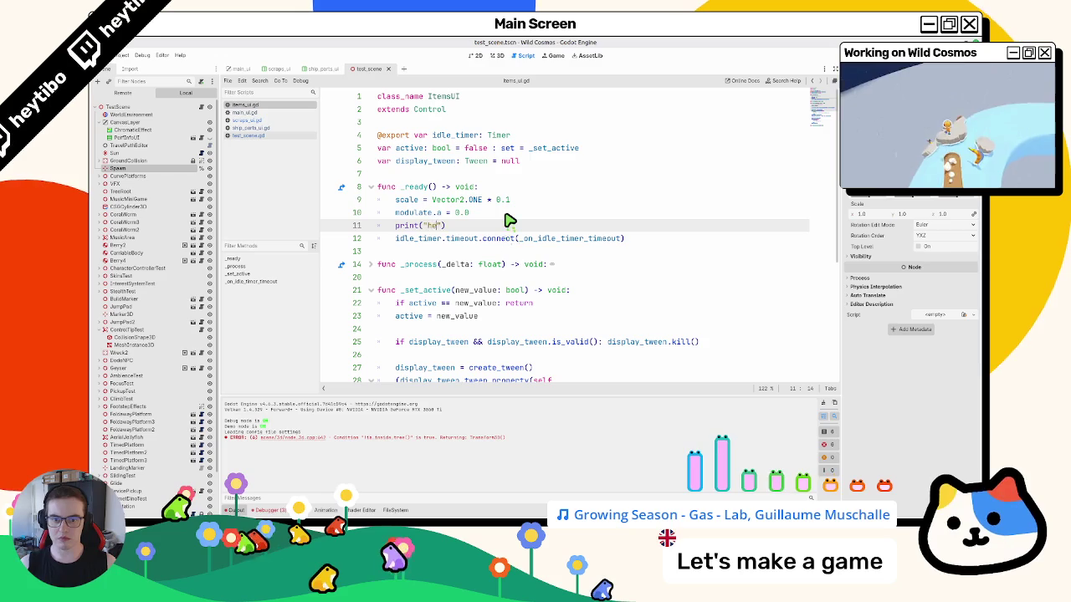
text(")
key(F6)
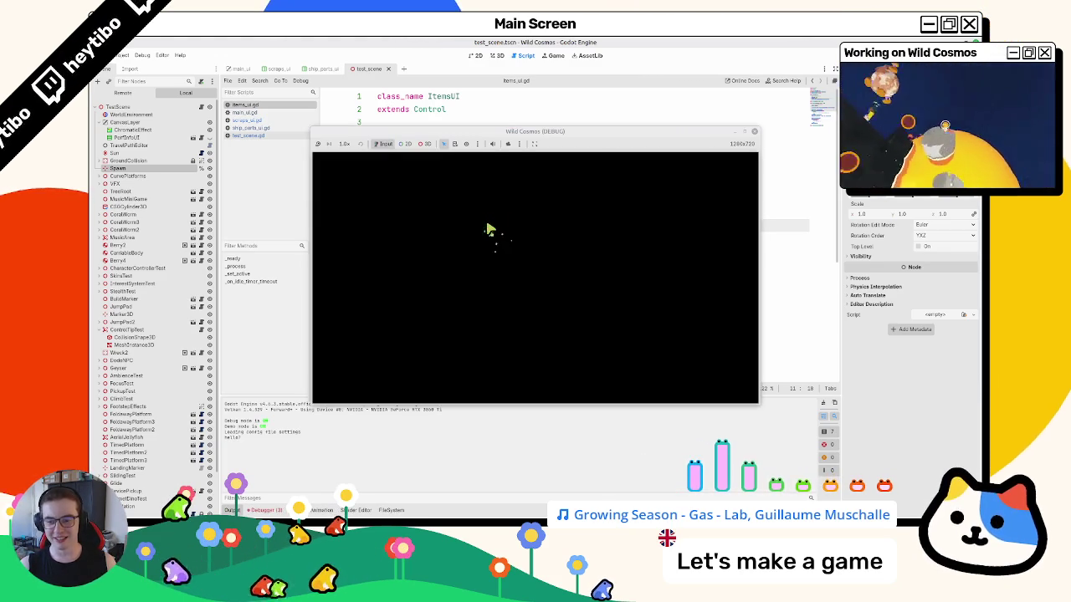
key(F8)
triple_click(412, 224)
key(BackSpace)
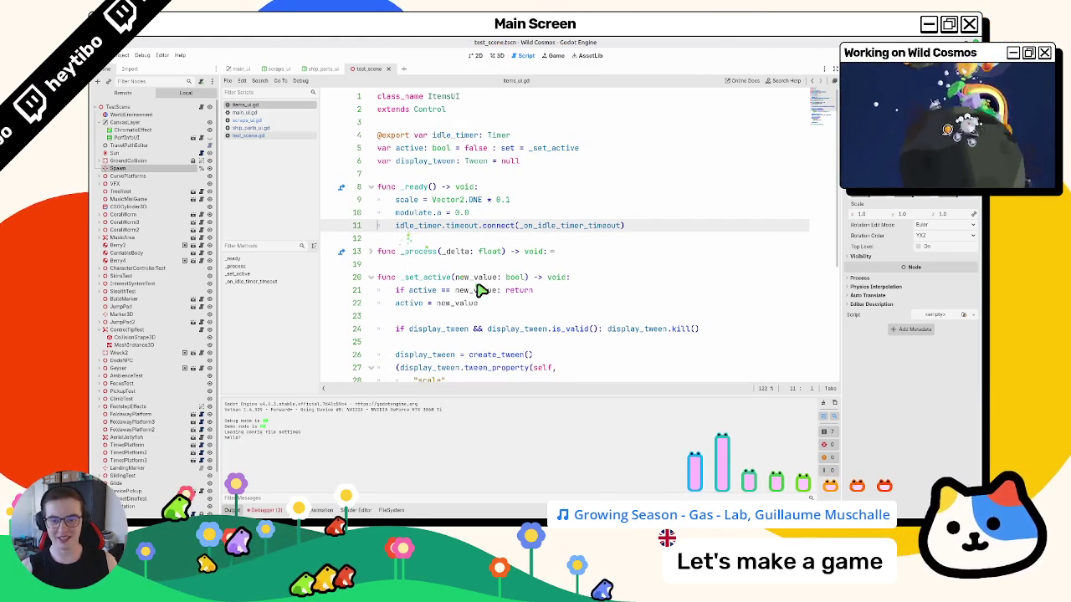
- Print active after active = new_value and move with W and S to see it toggle true/false
click(557, 307)
key(Return)
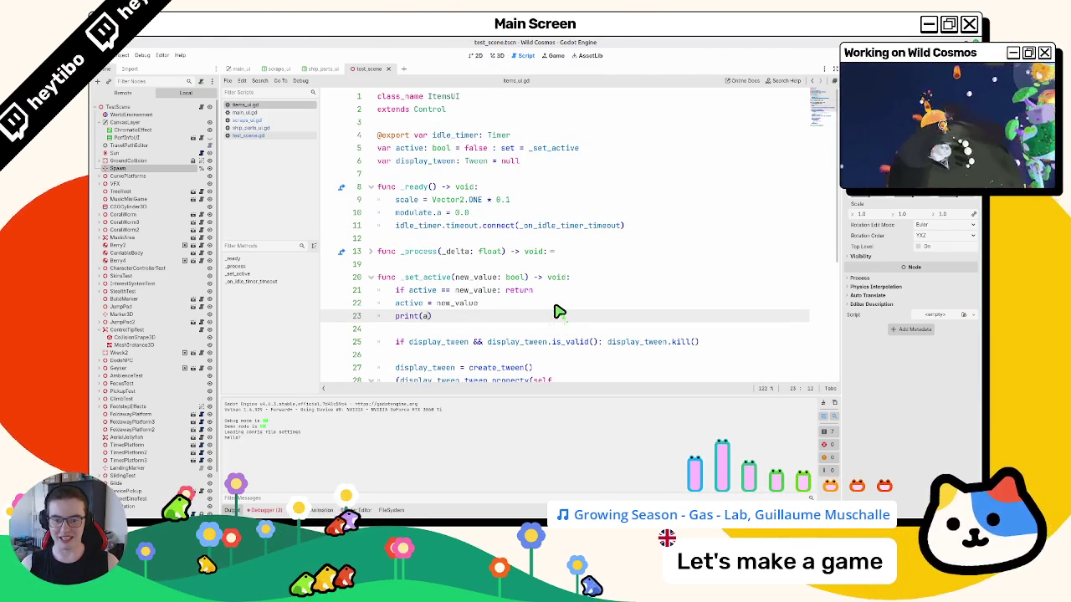
text(ctive)
key(F6)
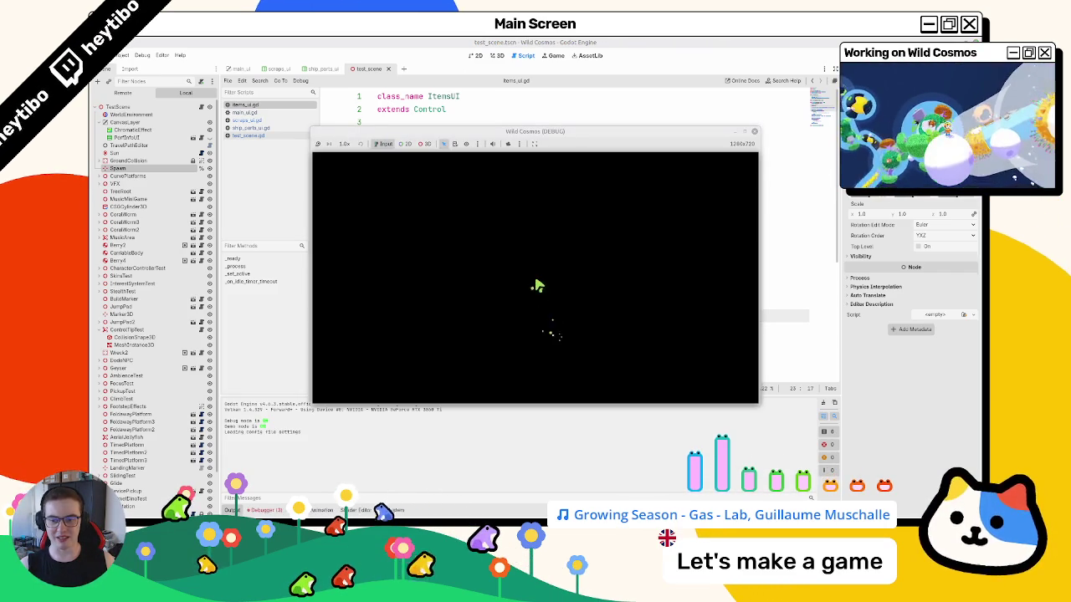
key(w)
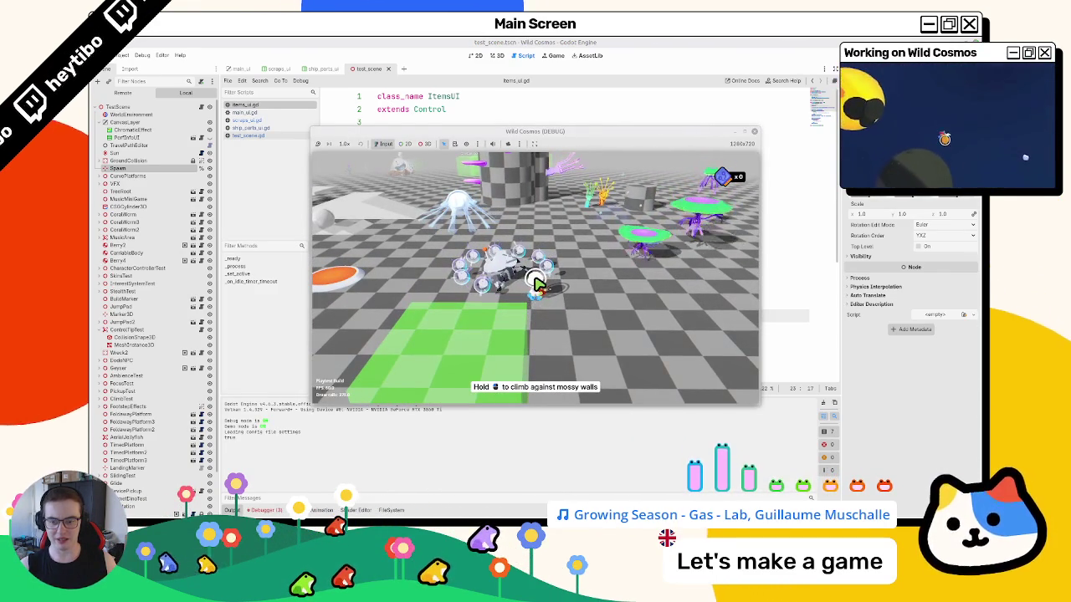
key(w)
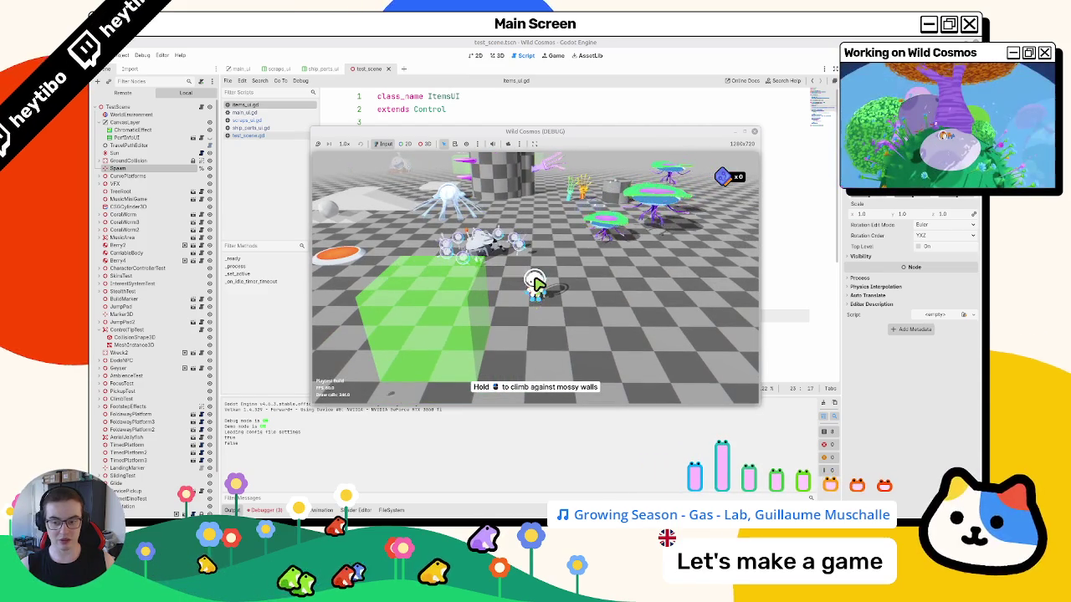
key(s)
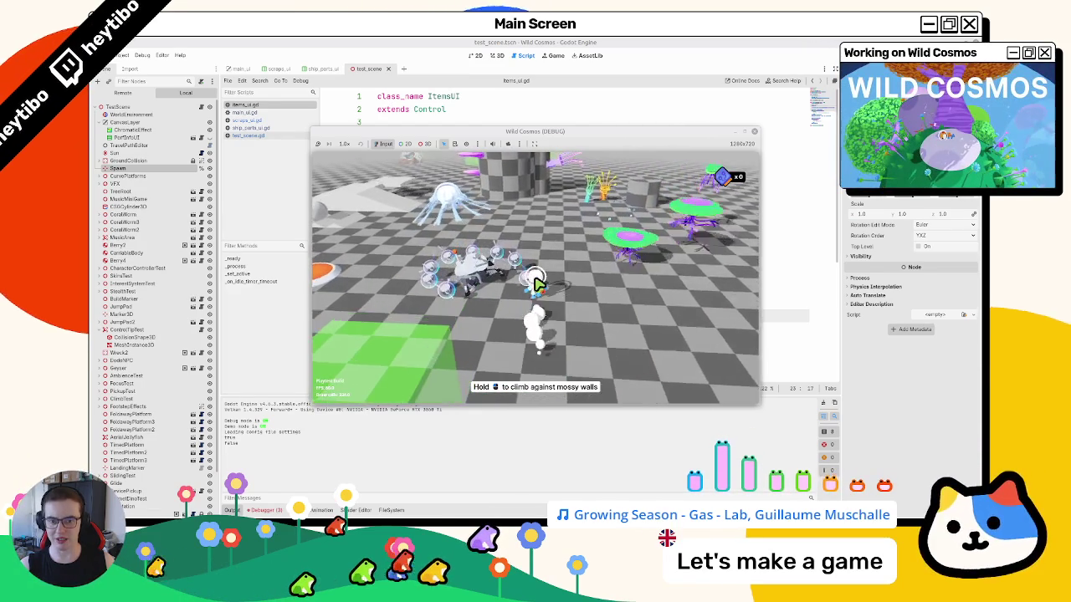
key(F8)
key(BackSpace)
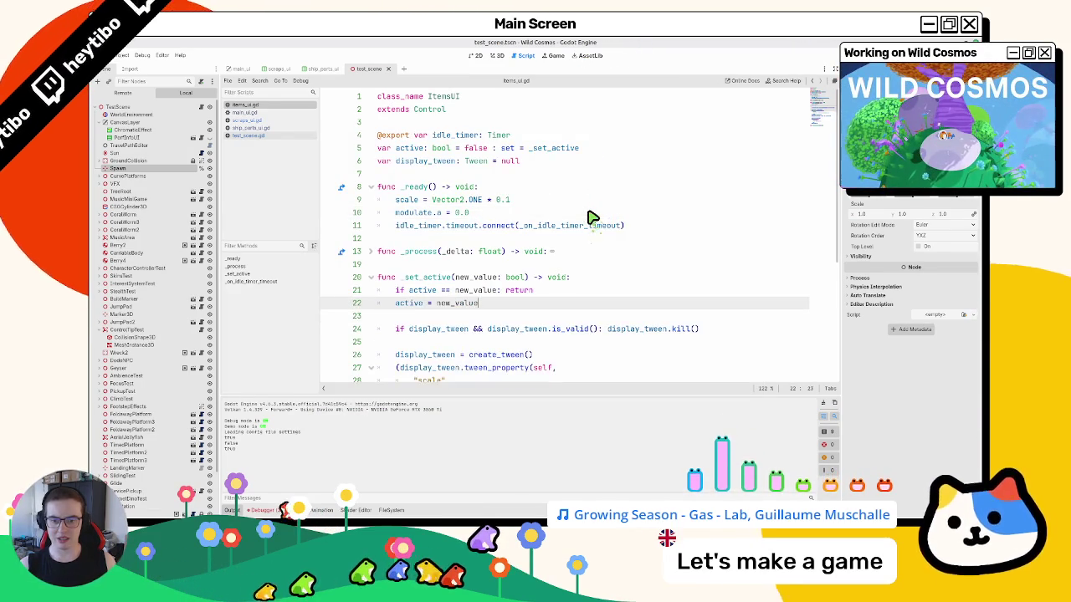
- Review where active is used in the tween code and save items_ui.gd
scroll(590, 251, down, 3)
click(431, 266)
drag(396, 238, 533, 239)
scroll(502, 241, down, 1)
double_click(498, 239)
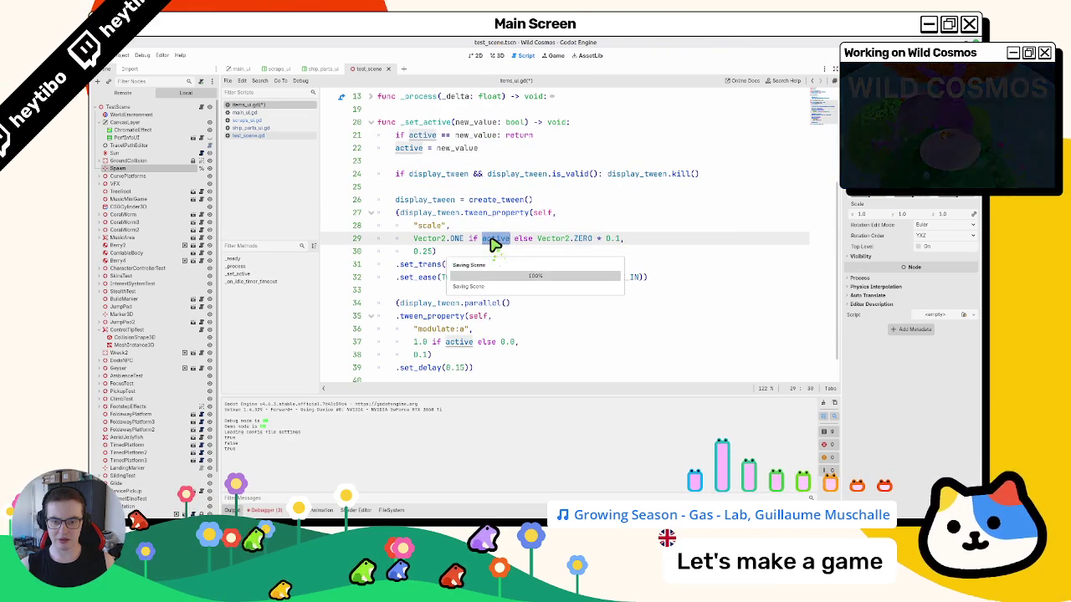
key(ctrl+s)
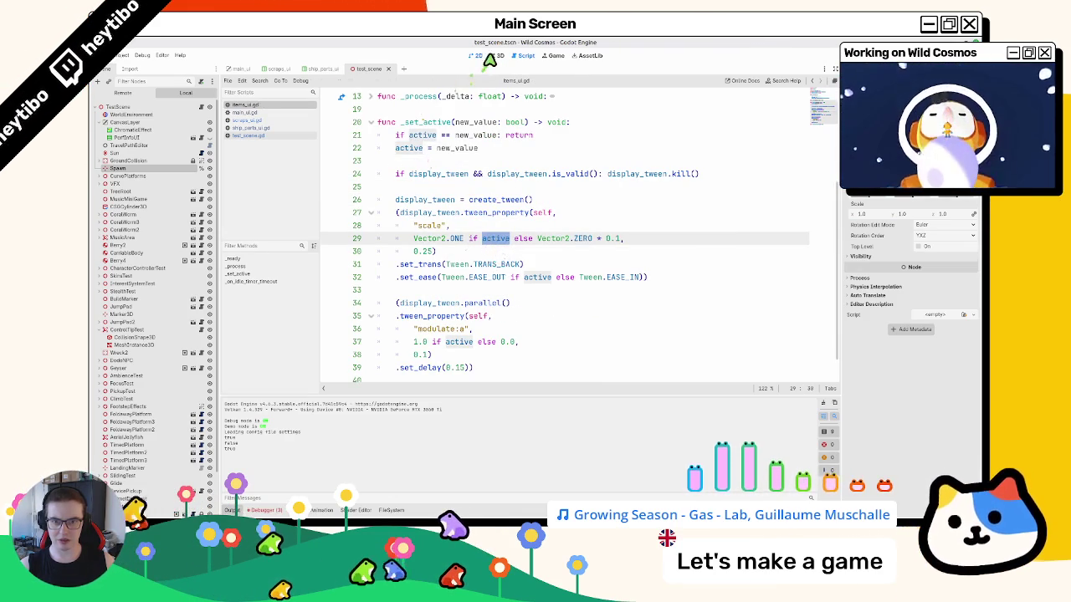
- Open the scraps_ui scene in the 2D view
click(489, 58)
click(478, 55)
click(276, 69)
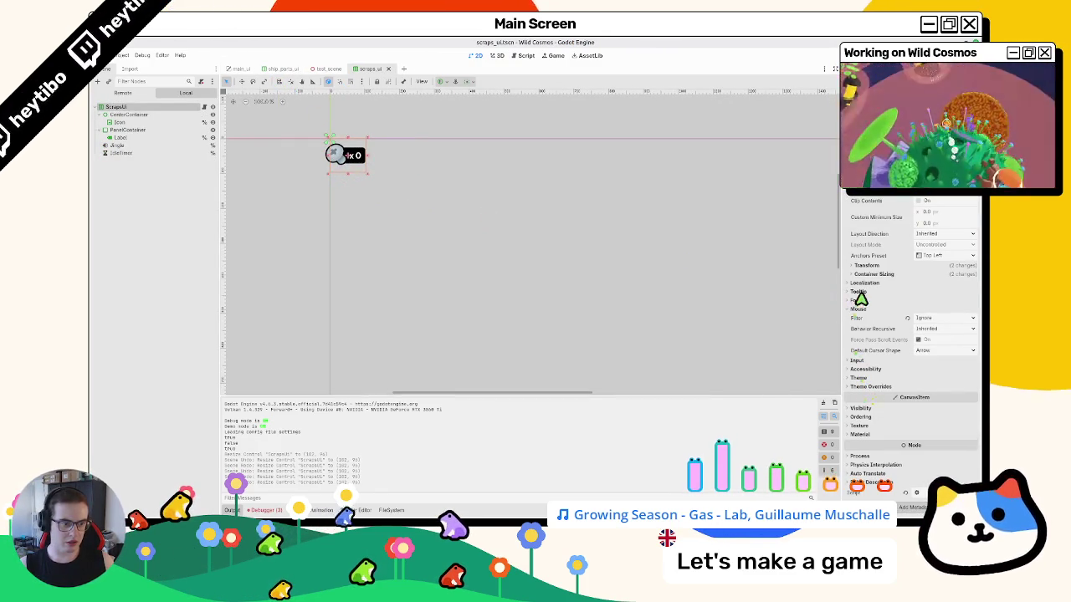
- Preview a smaller ScrapsUI scale under Transform, then revert it to 1.0
click(864, 267)
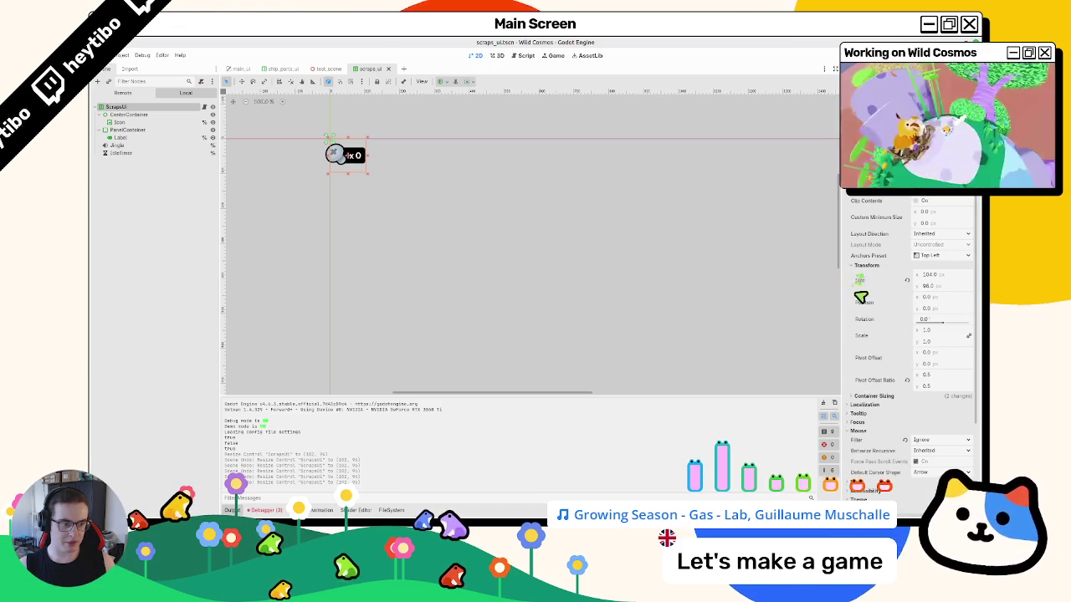
drag(933, 335, 941, 335)
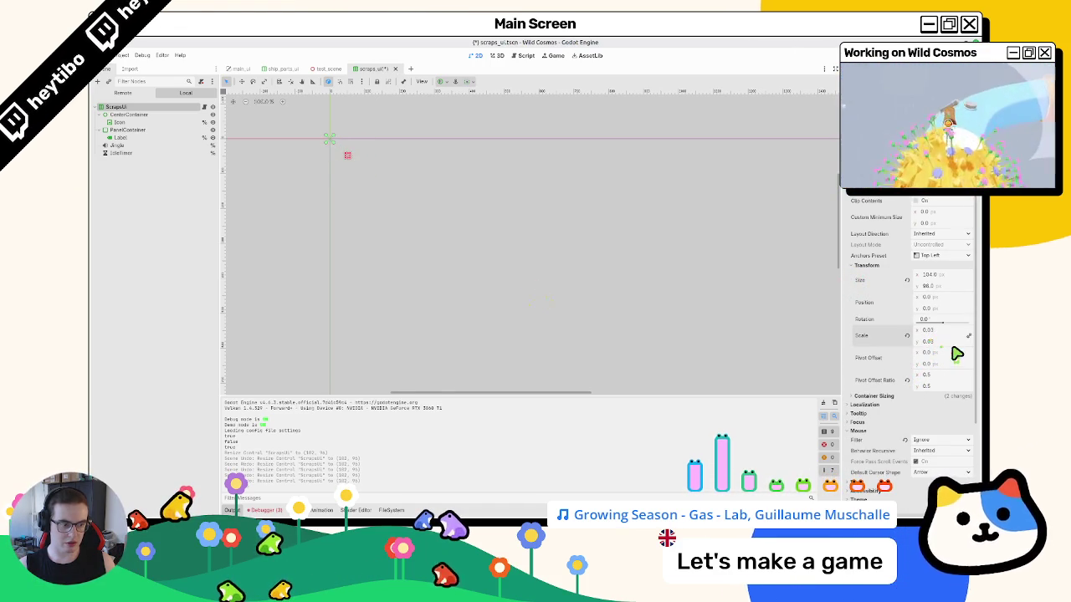
key(ctrl+z)
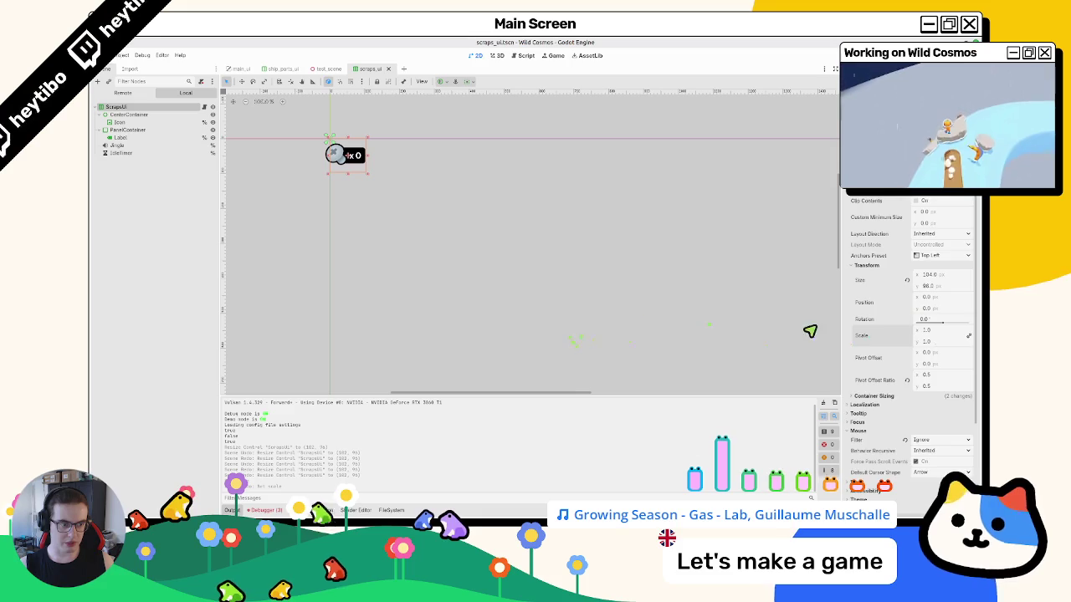
scroll(897, 423, down, 3)
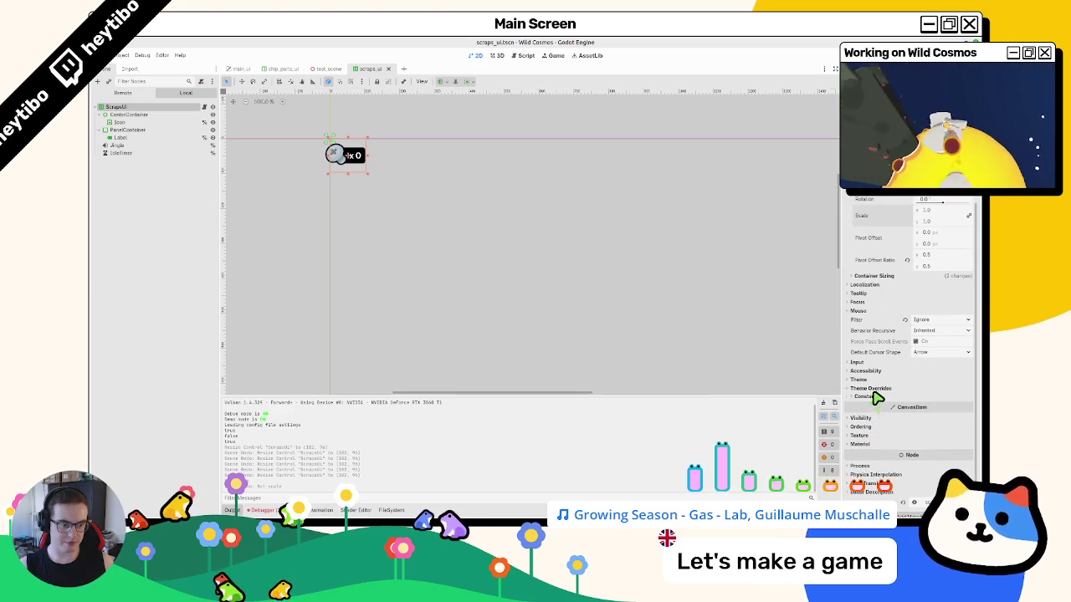
- In main_ui, move ScrapsUI to the bottom of MainUI and run the game with F5
click(244, 70)
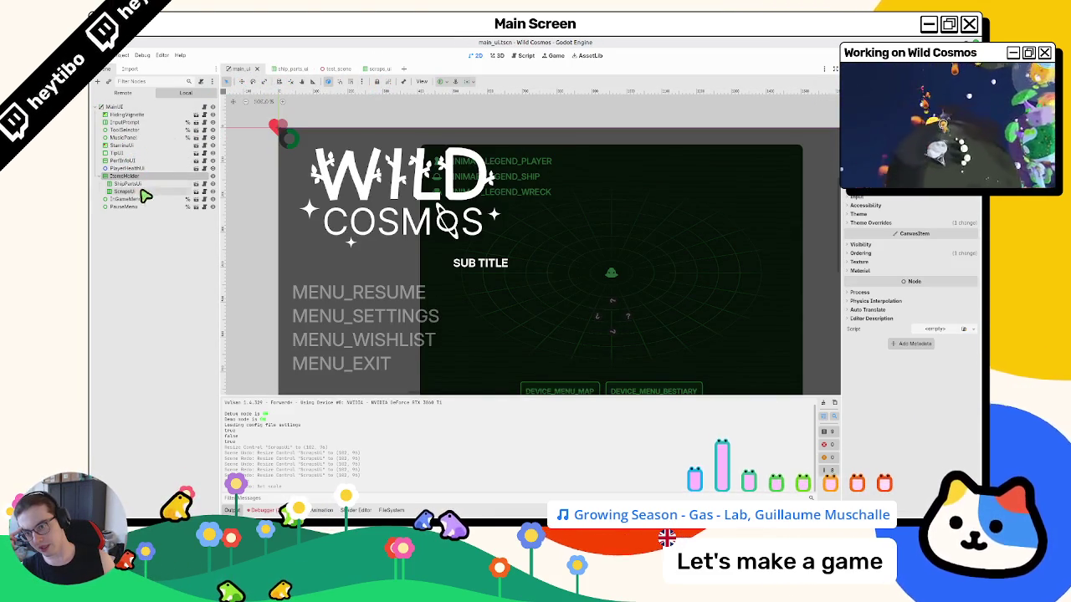
drag(144, 197, 130, 109)
key(F5)
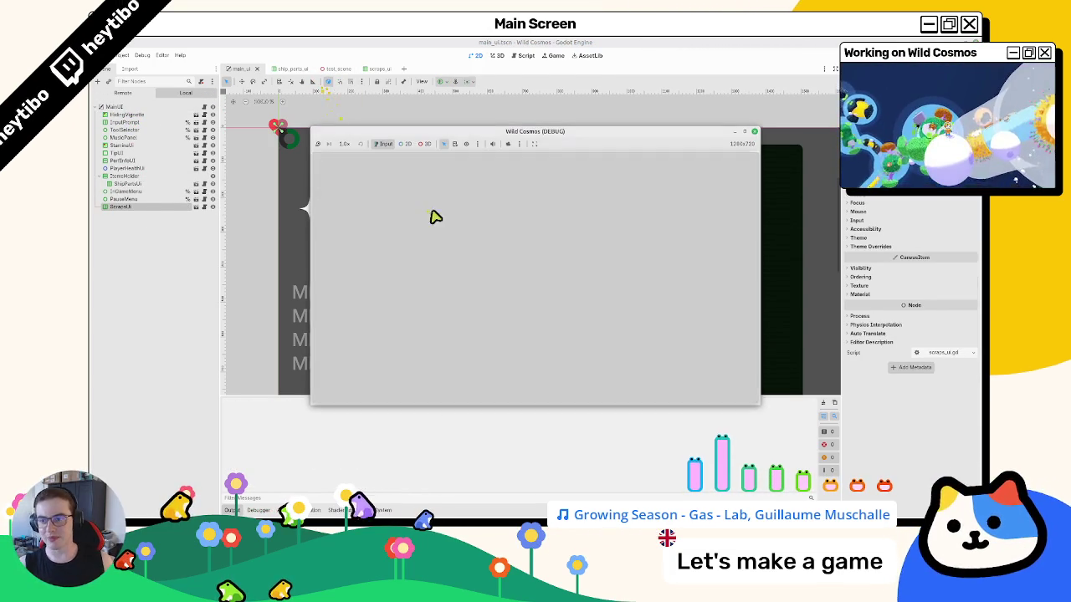
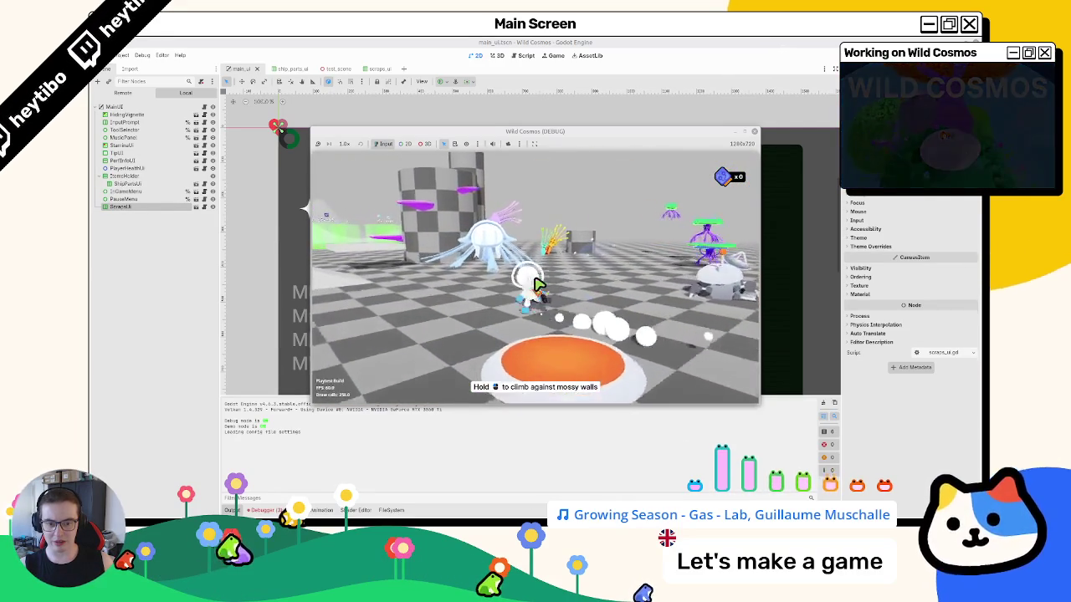
- Open the in-game map, then return to the editor's main_ui.gd script
key(m)
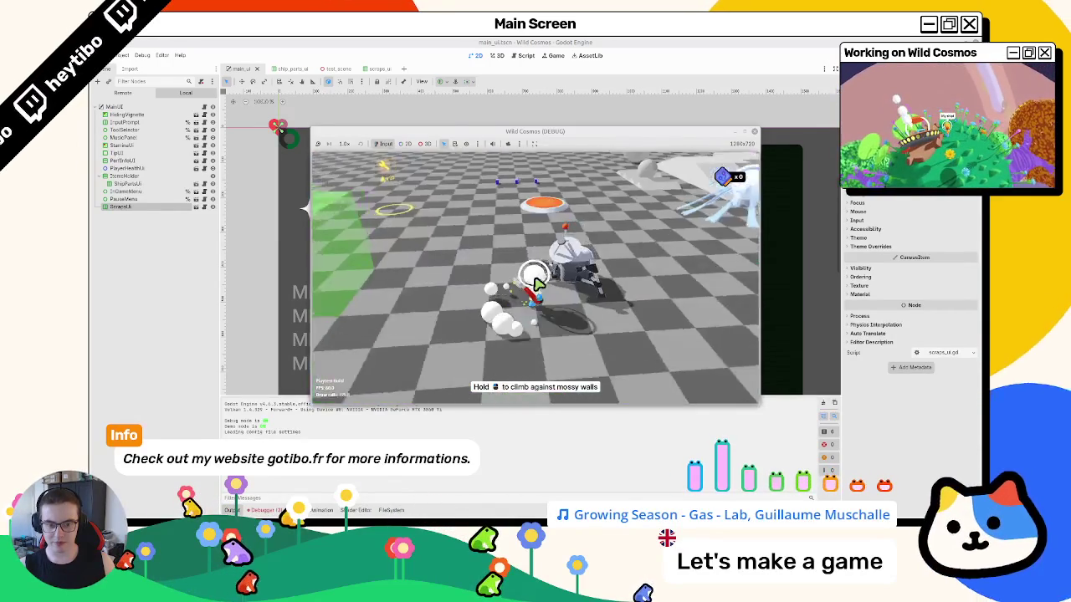
click(532, 42)
click(526, 55)
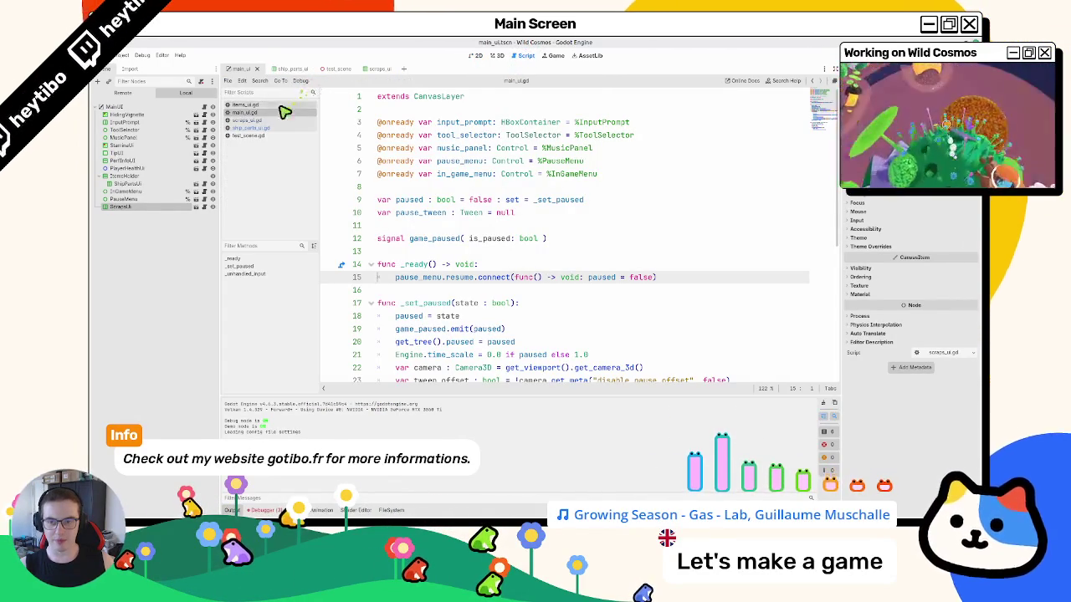
- Bring up the scraps_ui scene on the 2D canvas
click(370, 68)
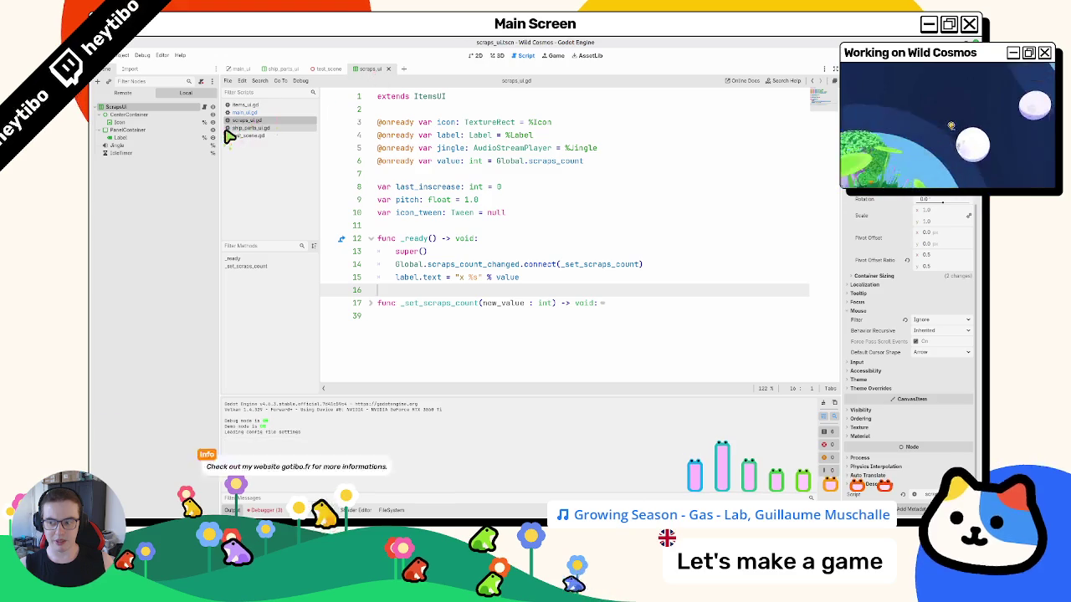
click(475, 55)
click(497, 56)
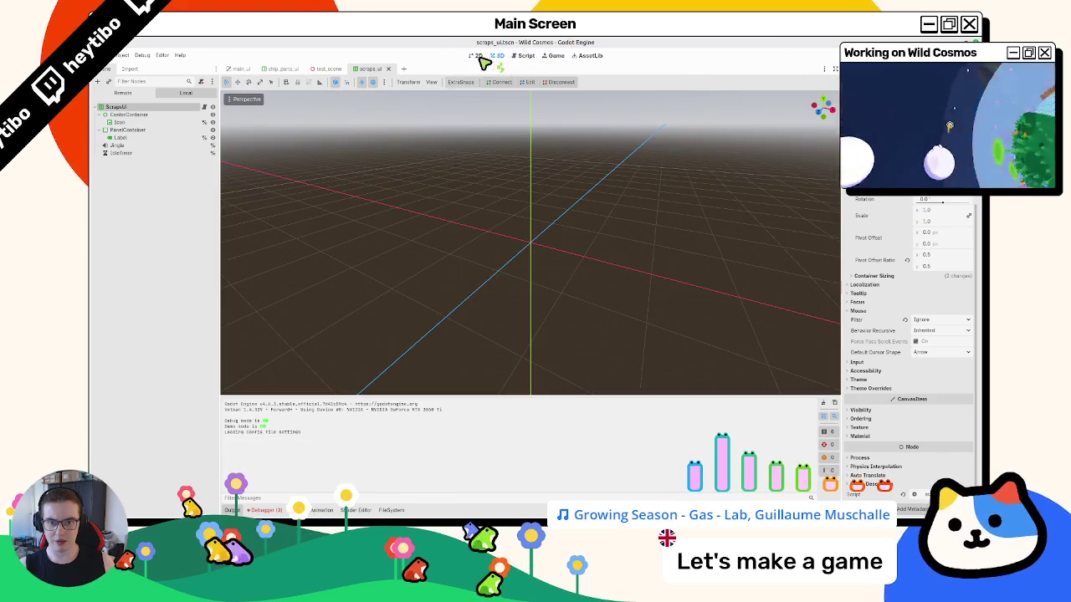
click(478, 56)
click(523, 56)
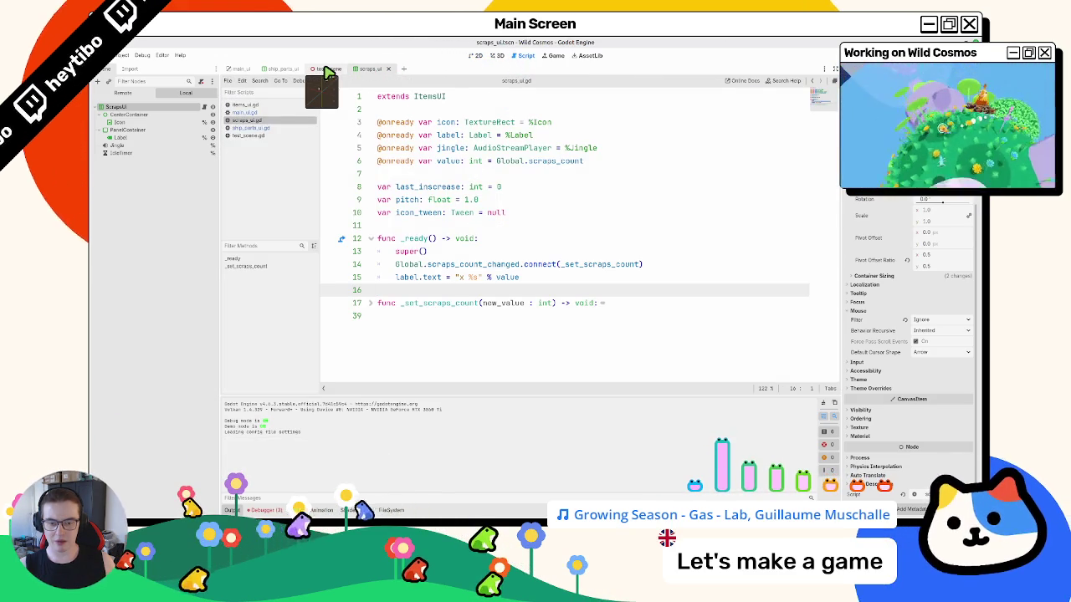
click(497, 55)
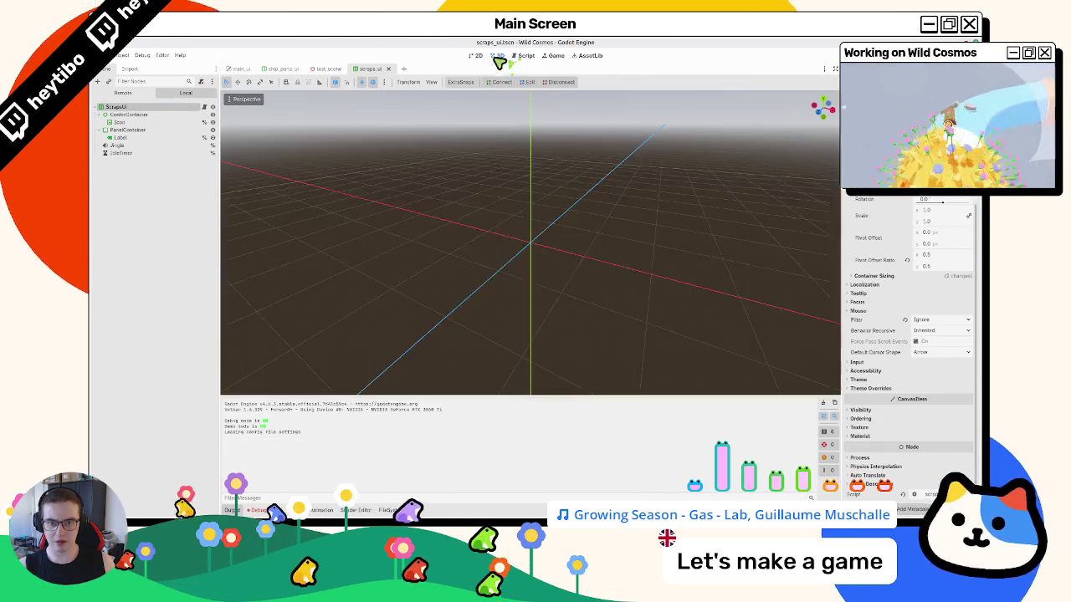
click(475, 55)
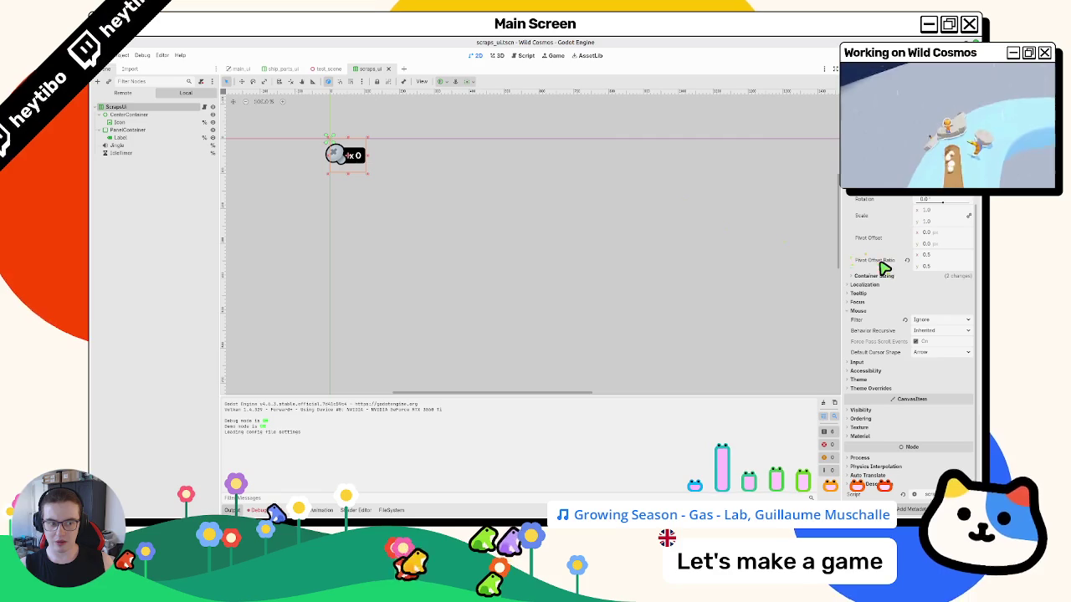
- Try changing the scraps UI pivot offset, undo it, and view scraps_ui.gd
mouse_move(884, 268)
drag(936, 232, 941, 232)
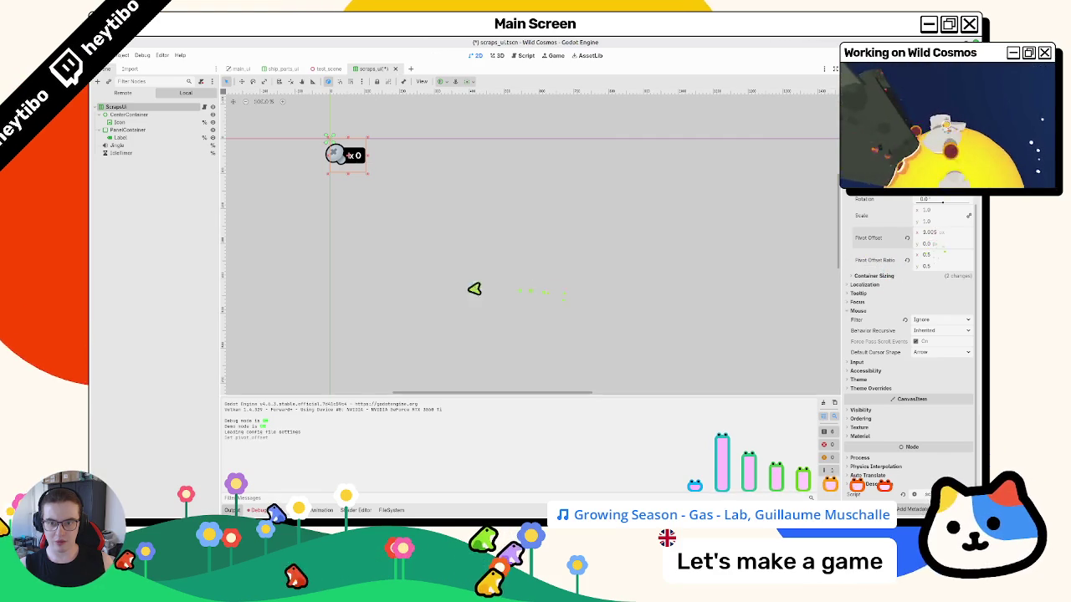
key(ctrl+z)
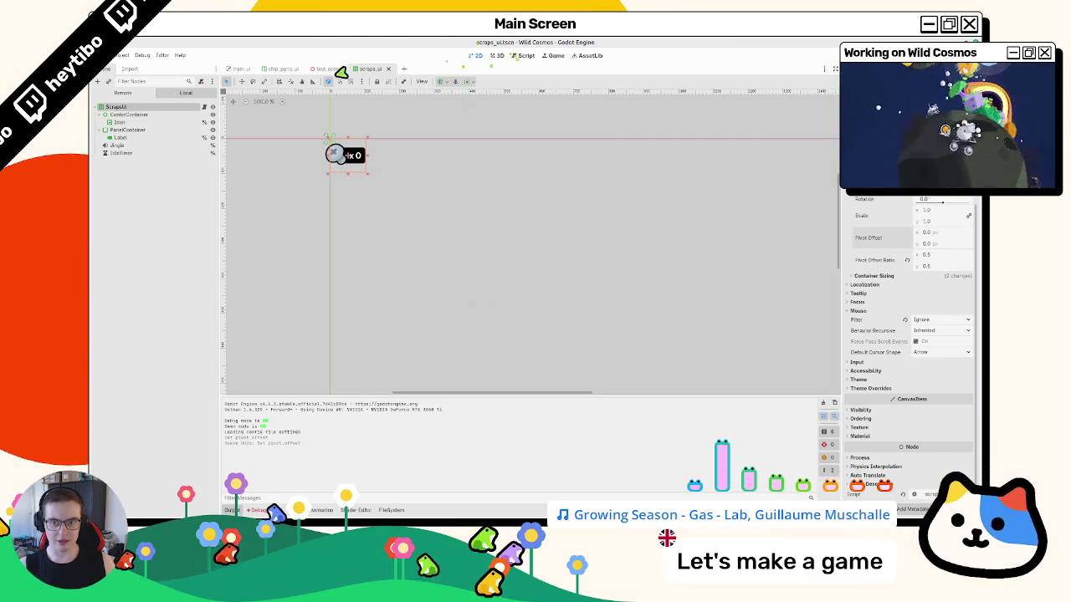
key(ctrl+F3)
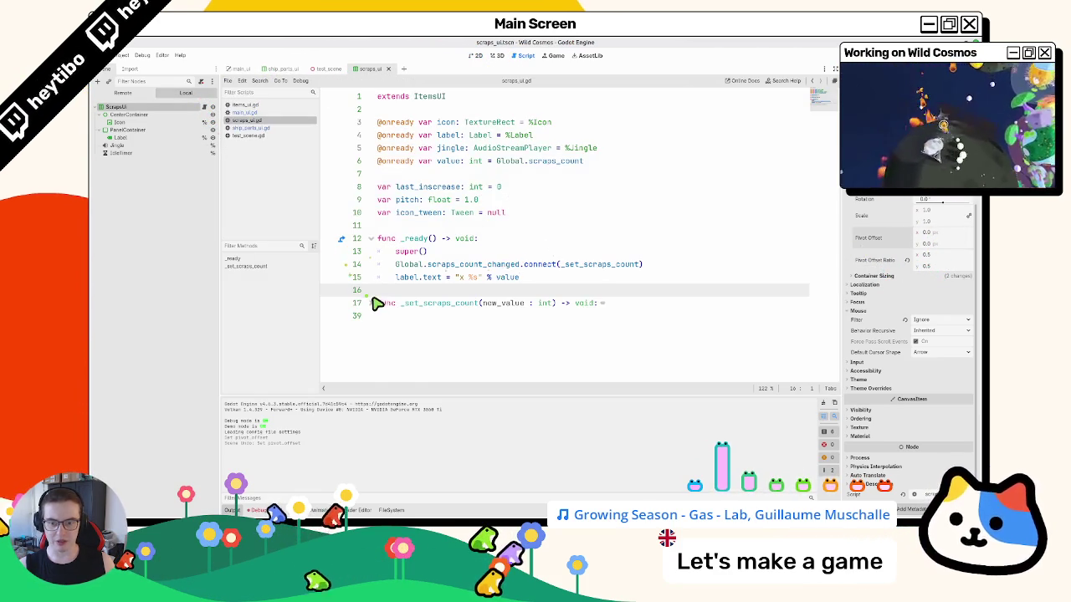
- Browse the scraps_ui.gd, main_ui.gd and items_ui.gd scripts, checking get_viewport usage
click(373, 302)
scroll(401, 304, down, 5)
click(280, 106)
click(282, 112)
scroll(478, 275, down, 6)
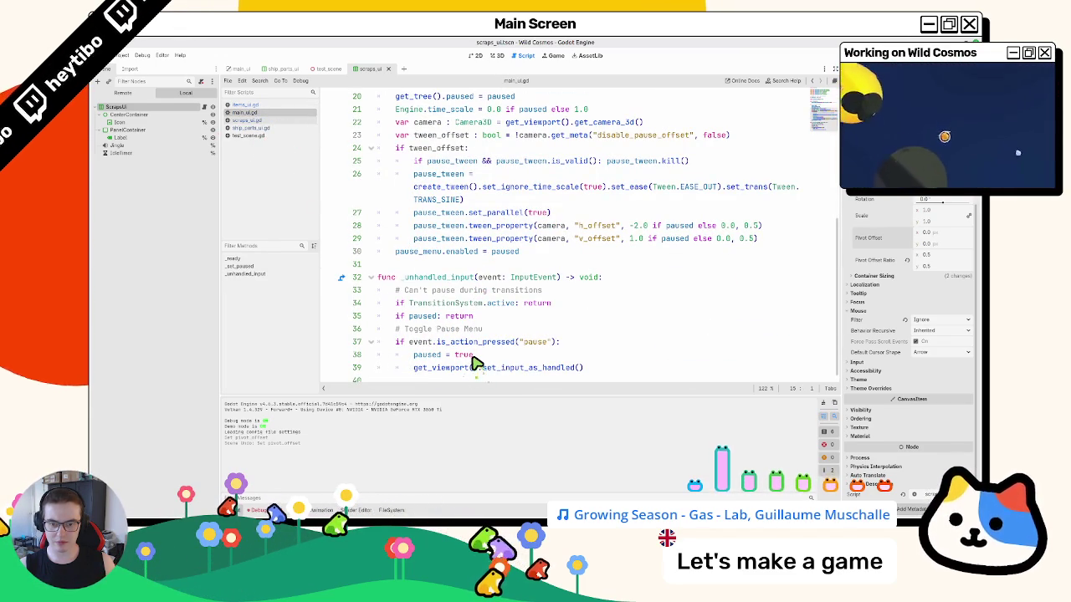
double_click(465, 367)
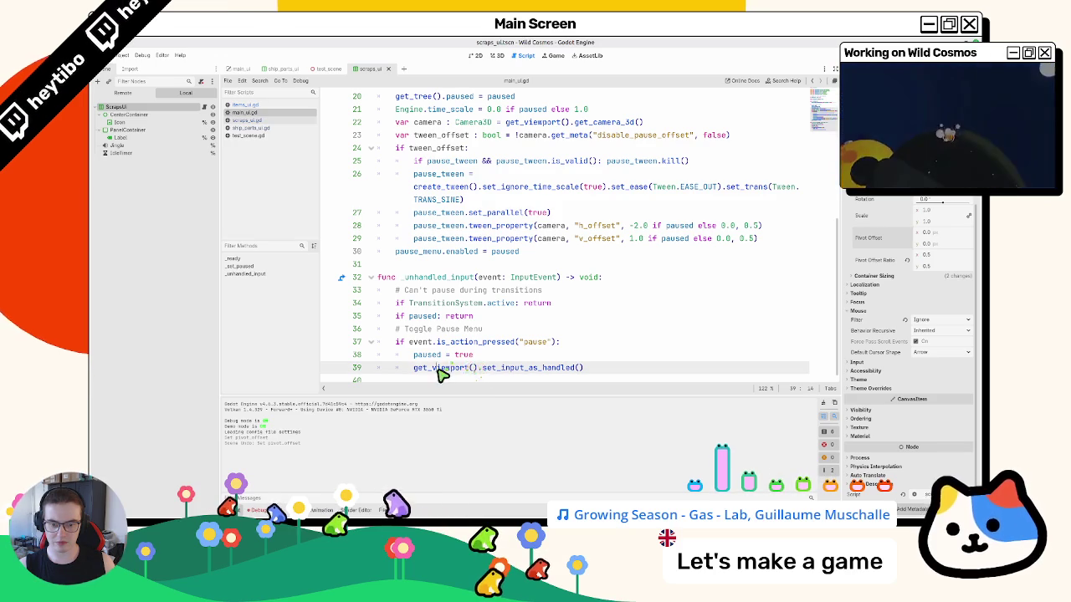
click(263, 119)
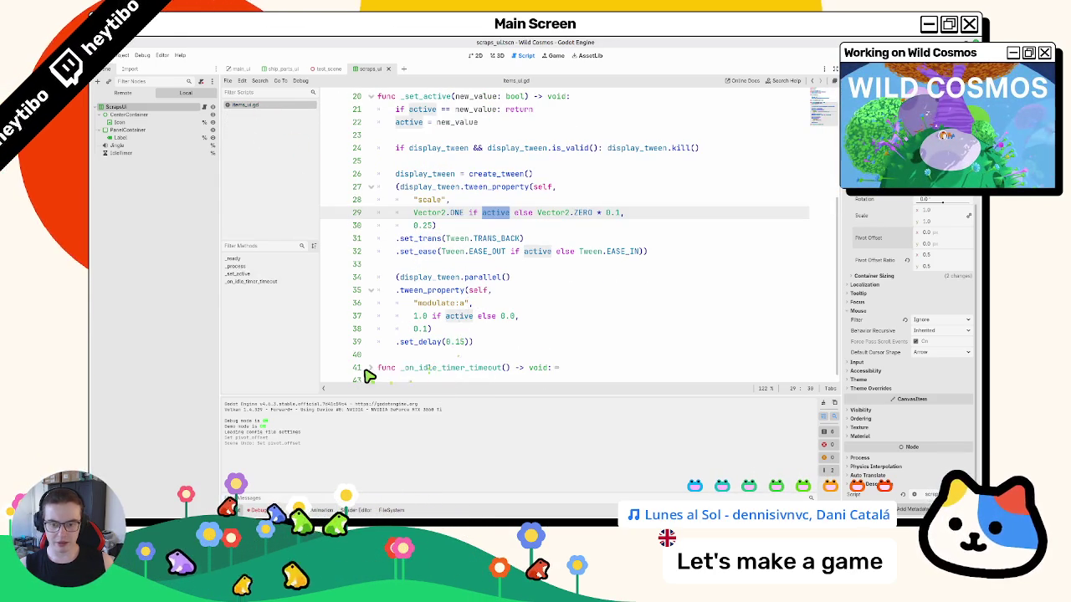
- Delete the Global.player.basis.y term on line 18 of items_ui.gd and run the game
triple_click(381, 368)
scroll(381, 360, up, 7)
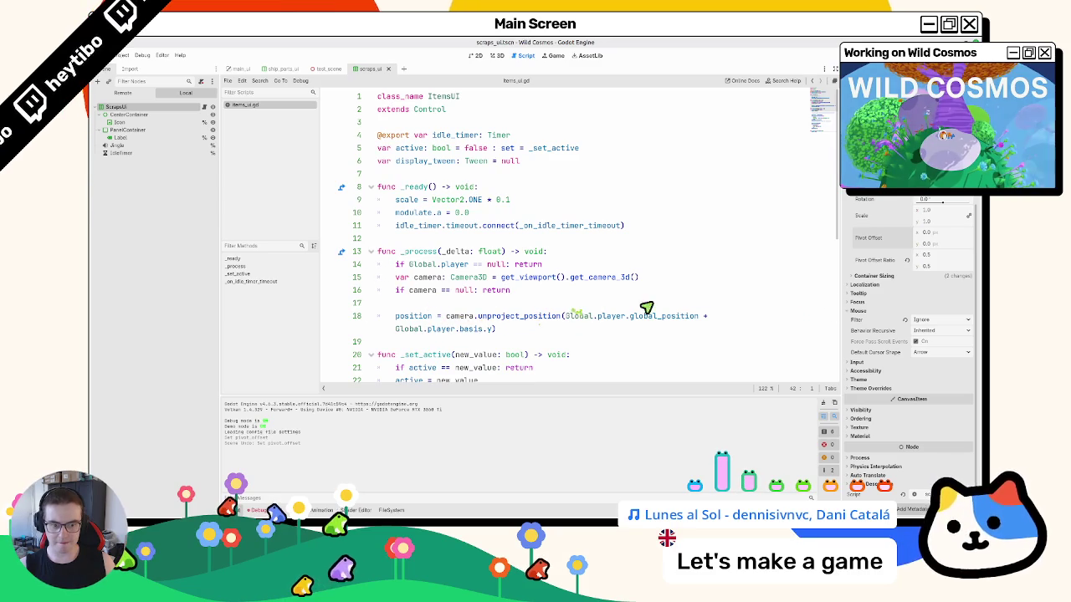
drag(842, 308, 904, 301)
drag(810, 318, 692, 321)
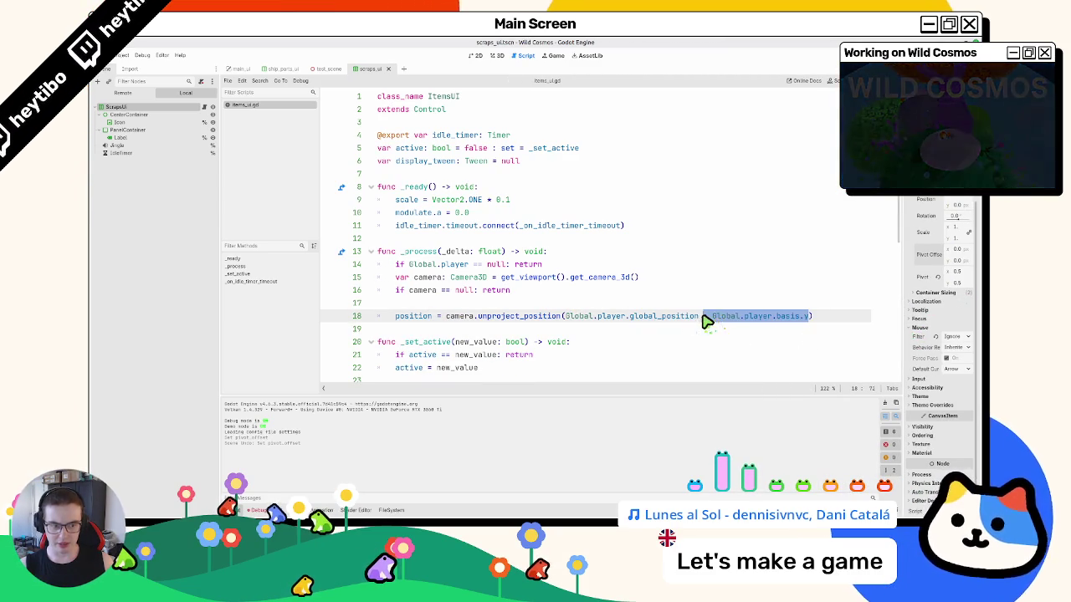
key(BackSpace)
key(F5)
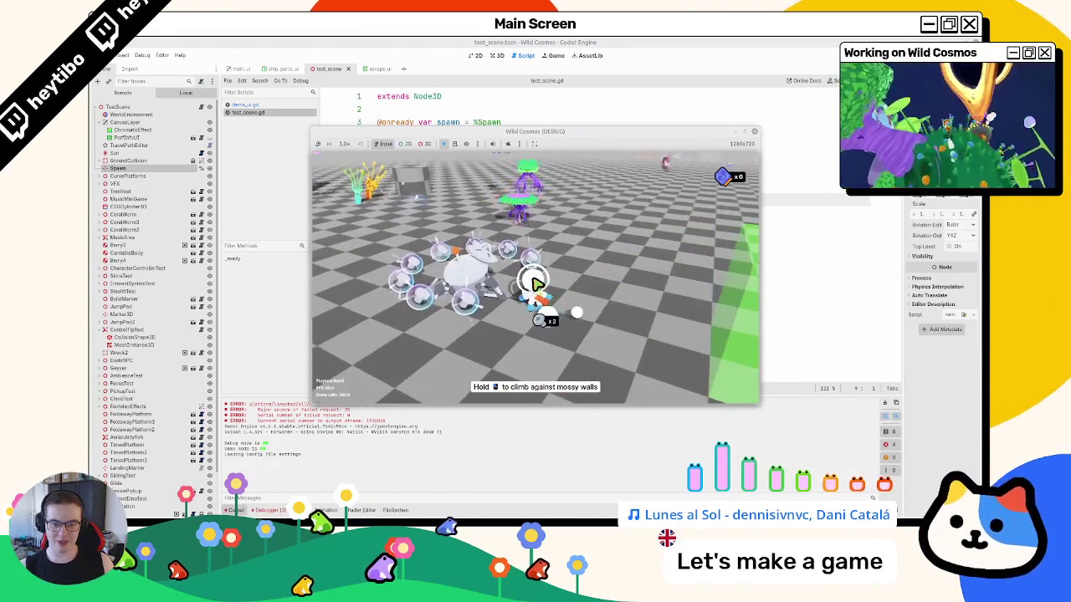
- Stop the running test game and return to items_ui.gd
key(F8)
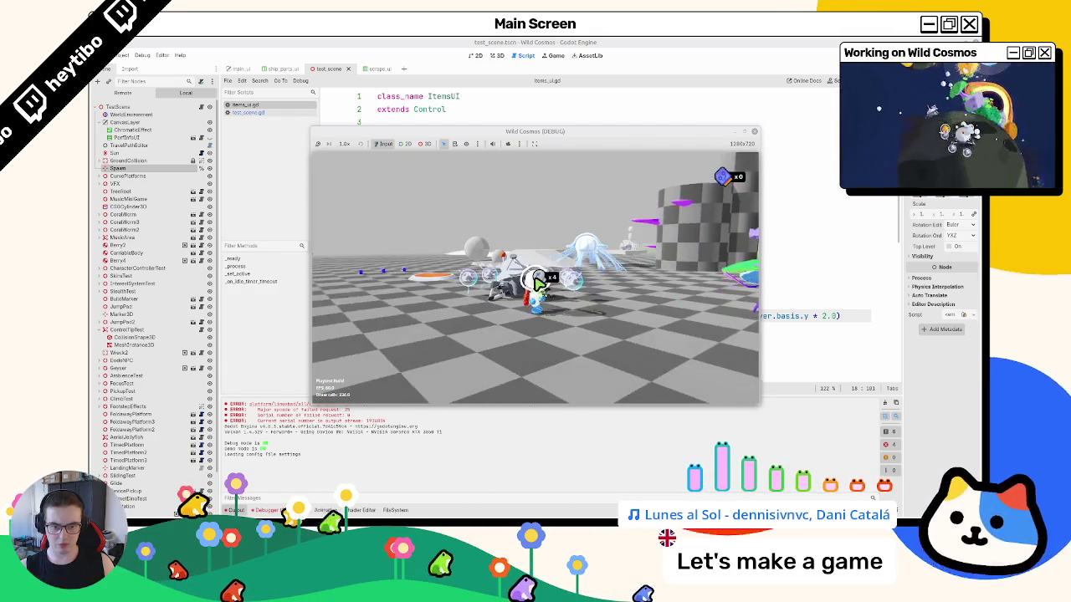
key(F8)
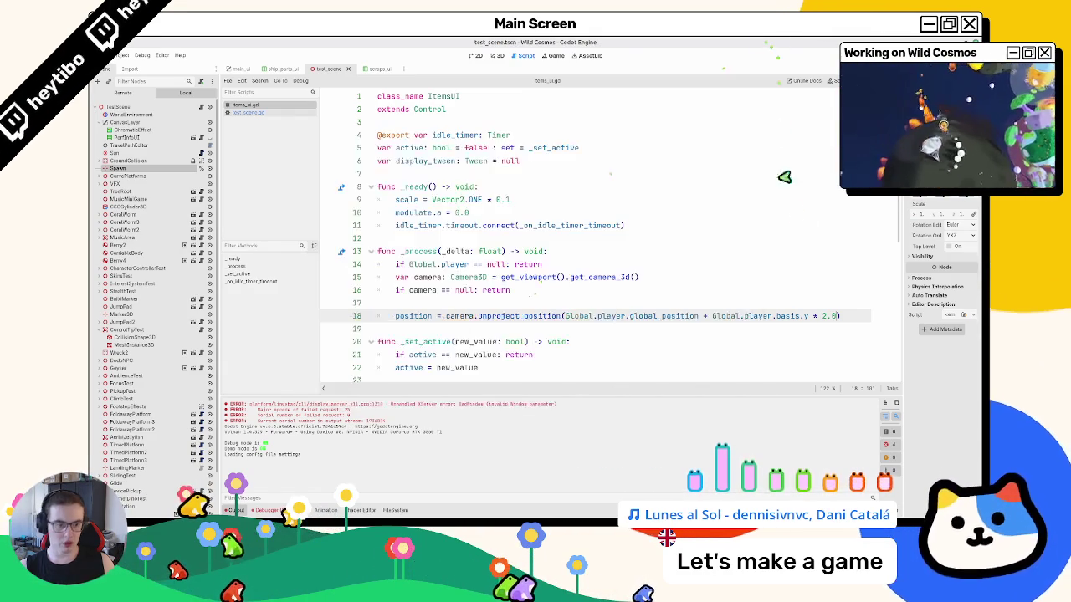
- Replace Global.player.basis on line 18 with a Vector2(0.0, 256.0) offset and run the game
click(753, 304)
drag(714, 317, 816, 316)
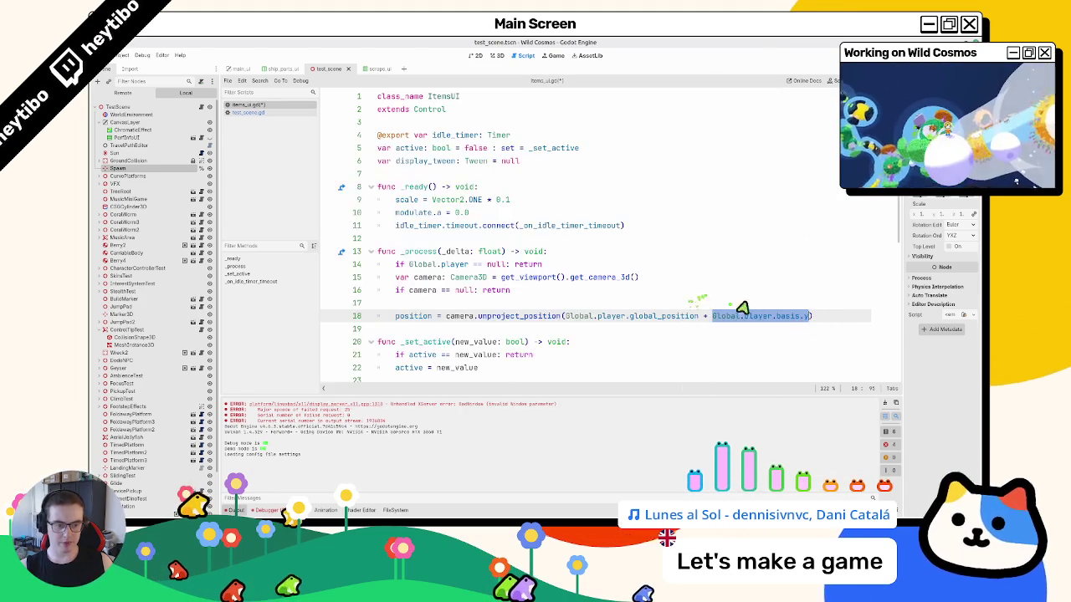
key(shift+Left)
key(shift+Left)
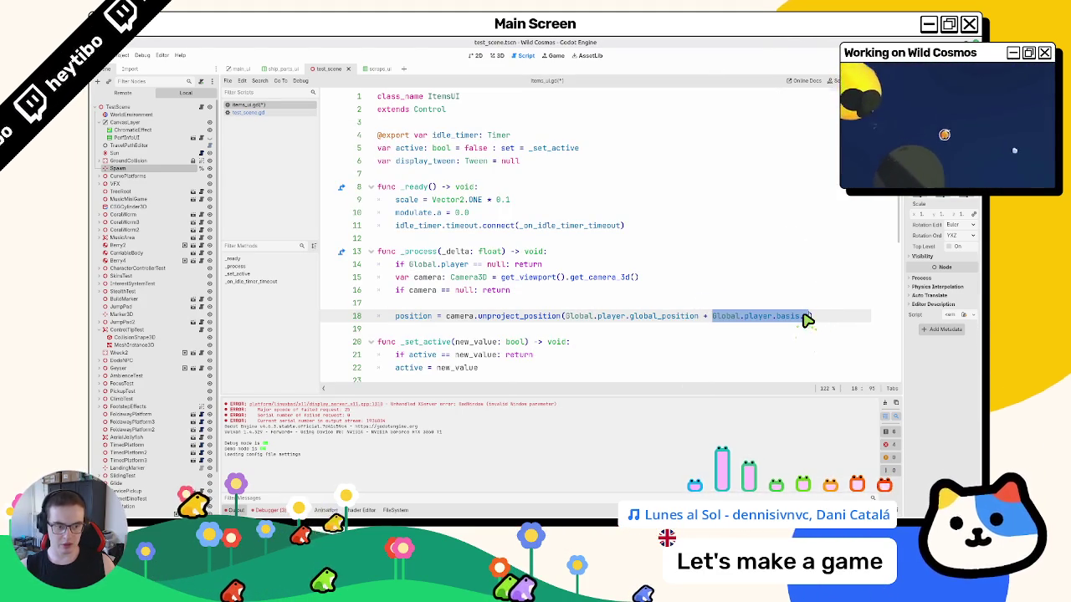
text(vec)
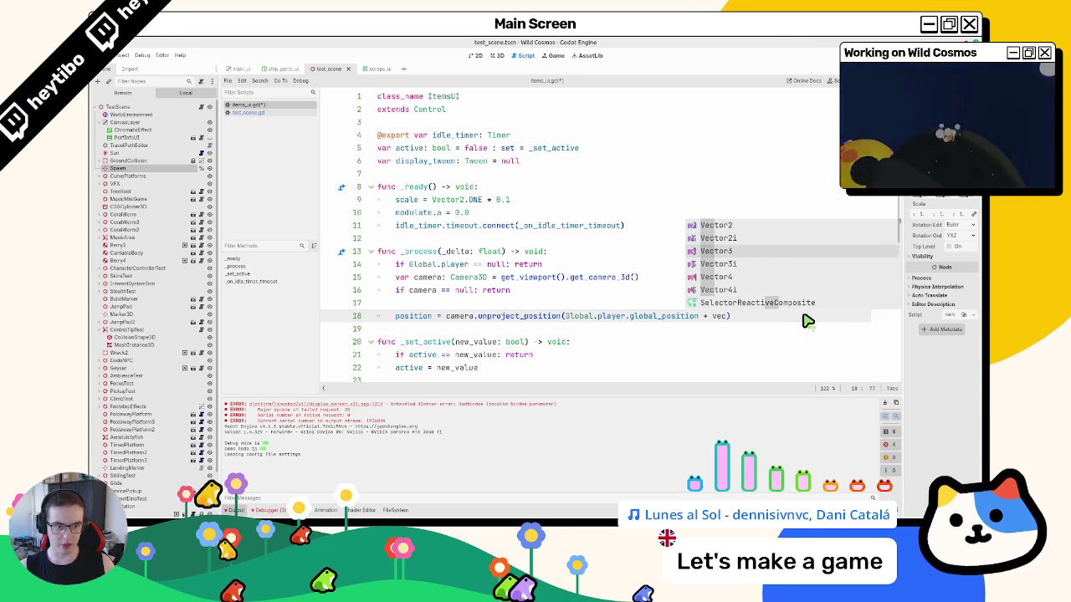
key(Up)
key(Up)
key(Return)
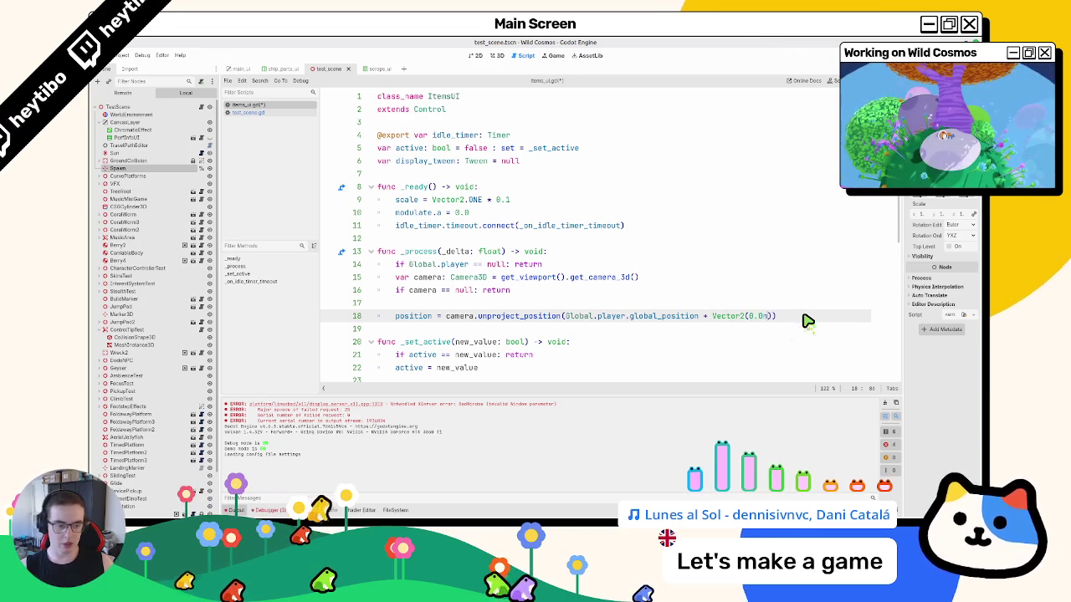
text(, 1)
text(5)
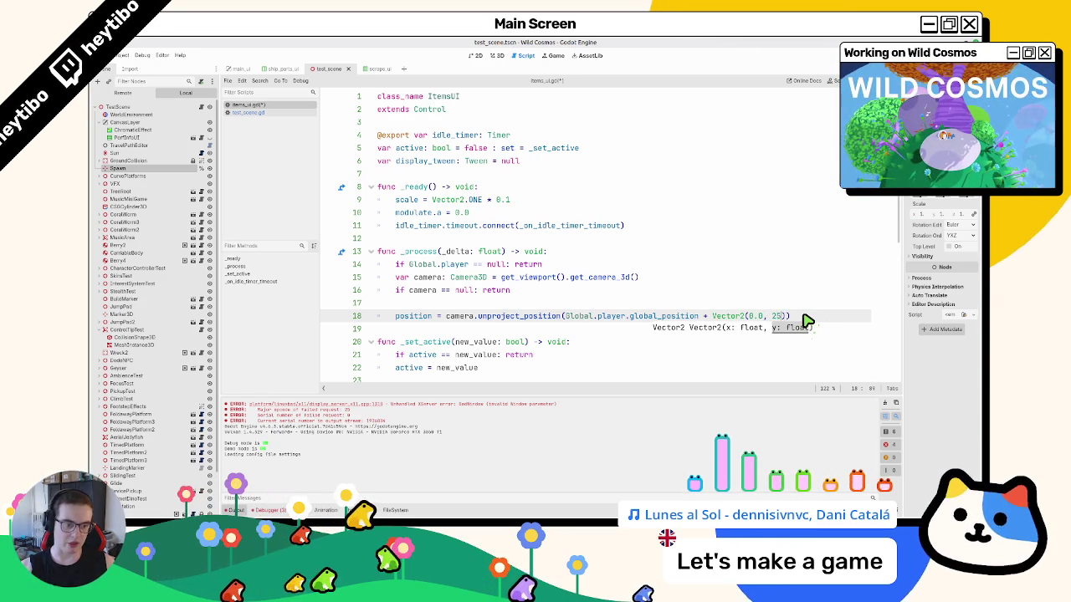
key(F5)
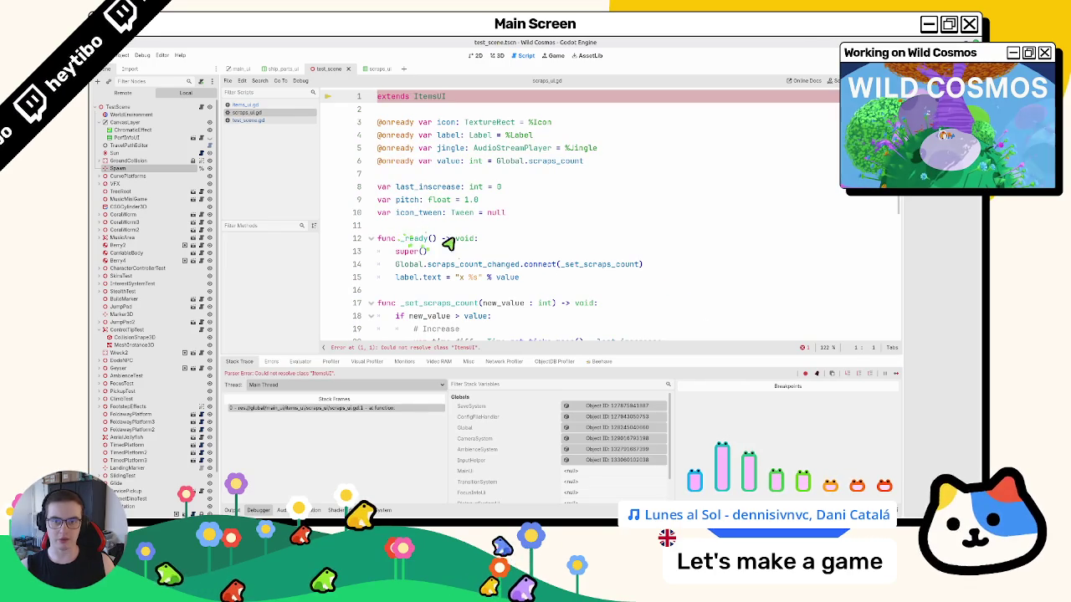
- Close the unproject_position call's parentheses on line 18 of items_ui.gd
click(272, 105)
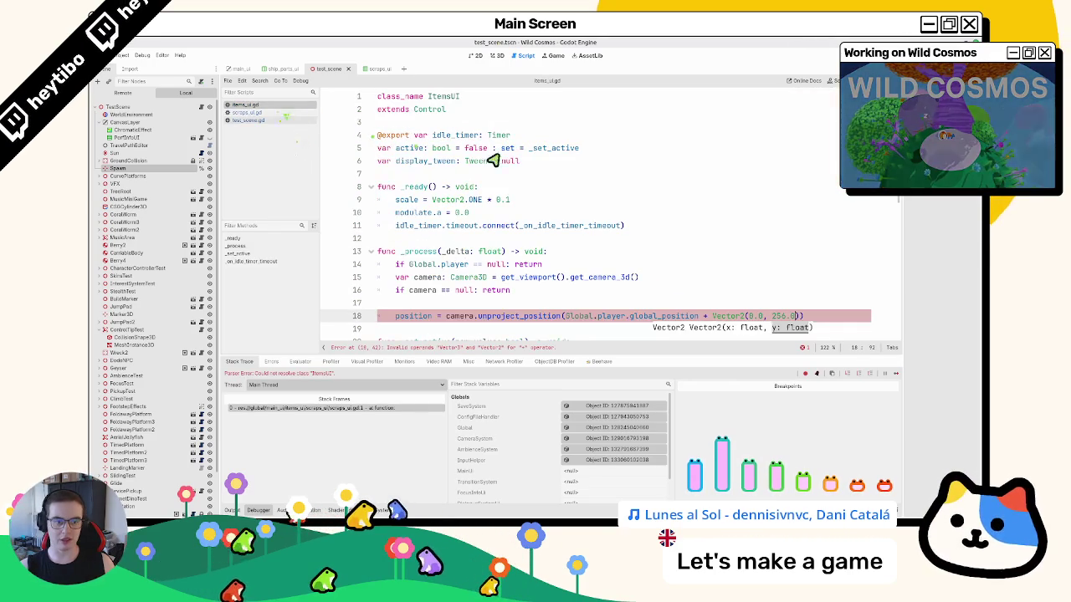
click(500, 160)
click(812, 320)
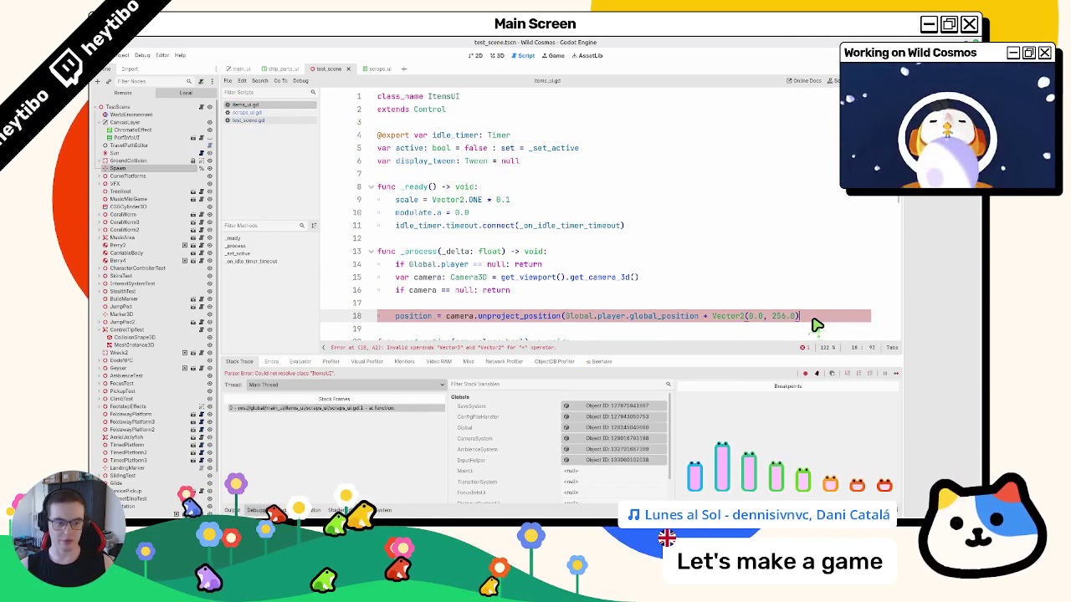
text()))
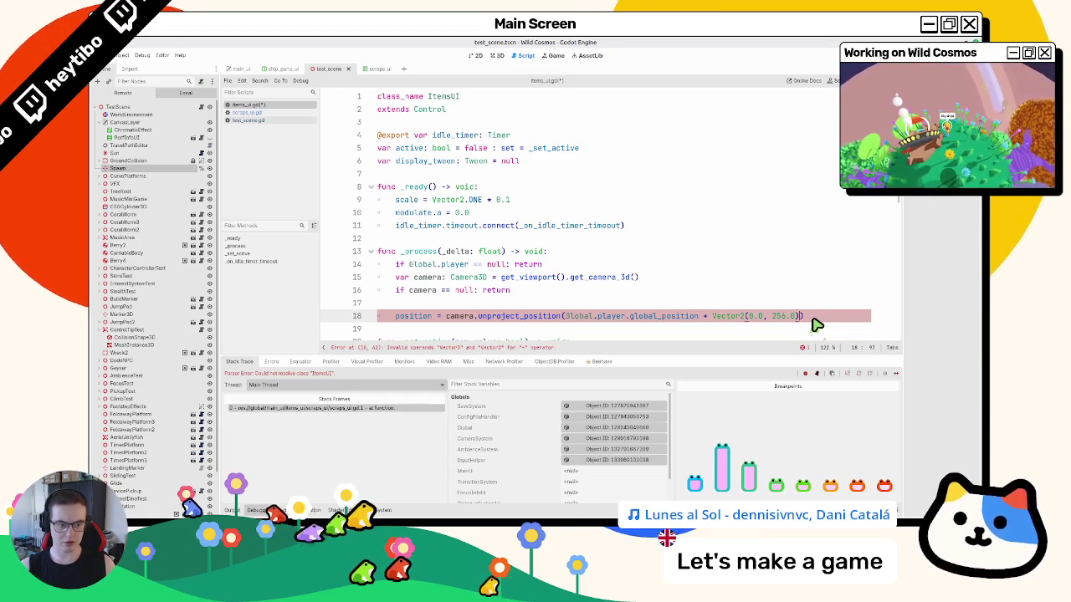
scroll(778, 272, down, 2)
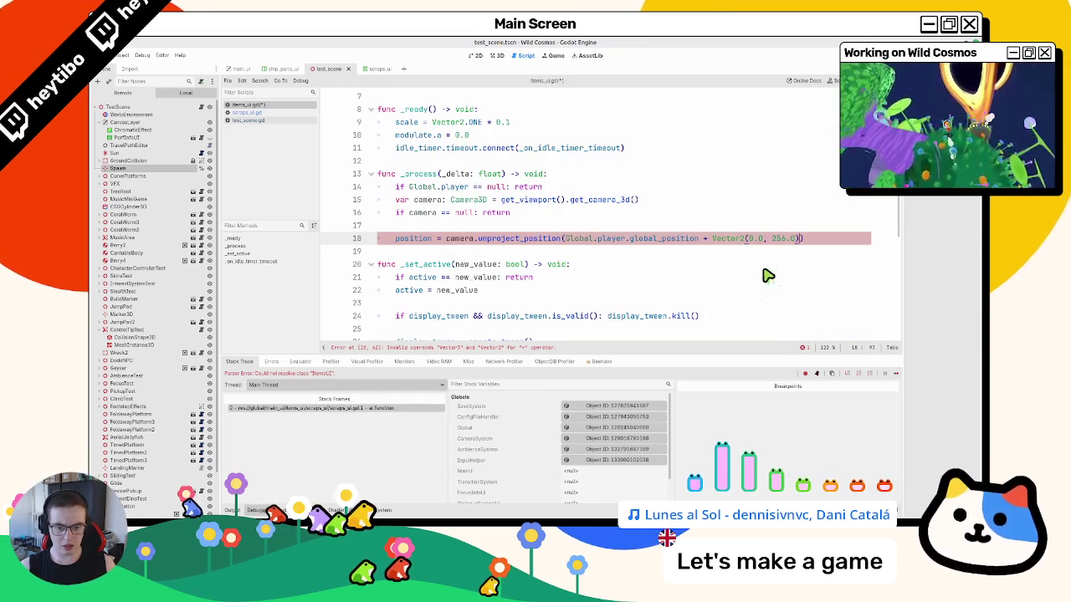
- Remove the misplaced Vector2 offset, save the script, and run the test scene
double_click(741, 238)
text(v)
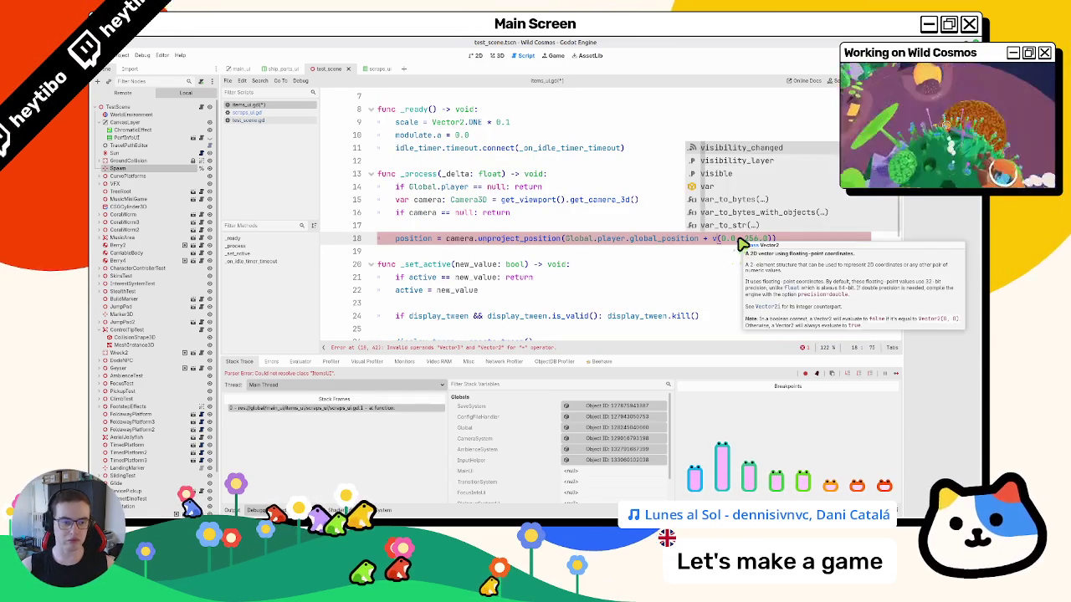
key(ctrl+z)
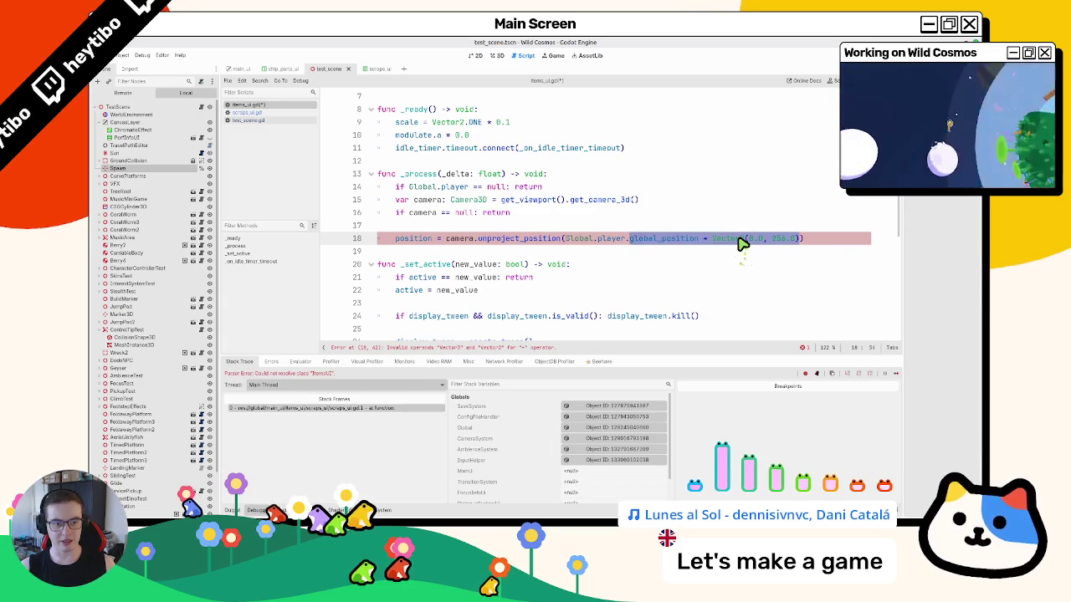
key(BackSpace)
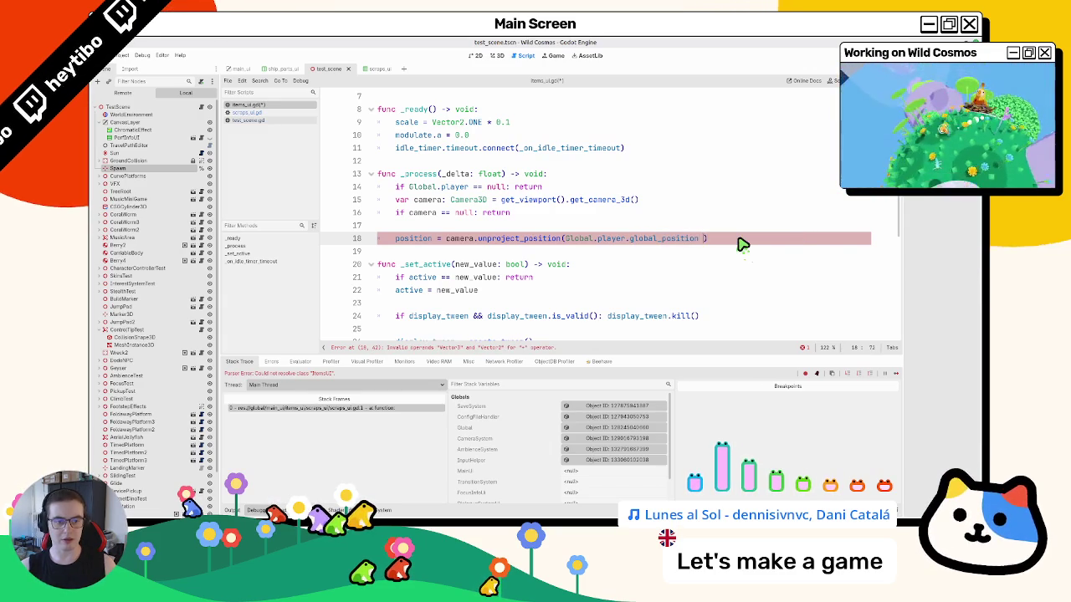
key(ctrl+s)
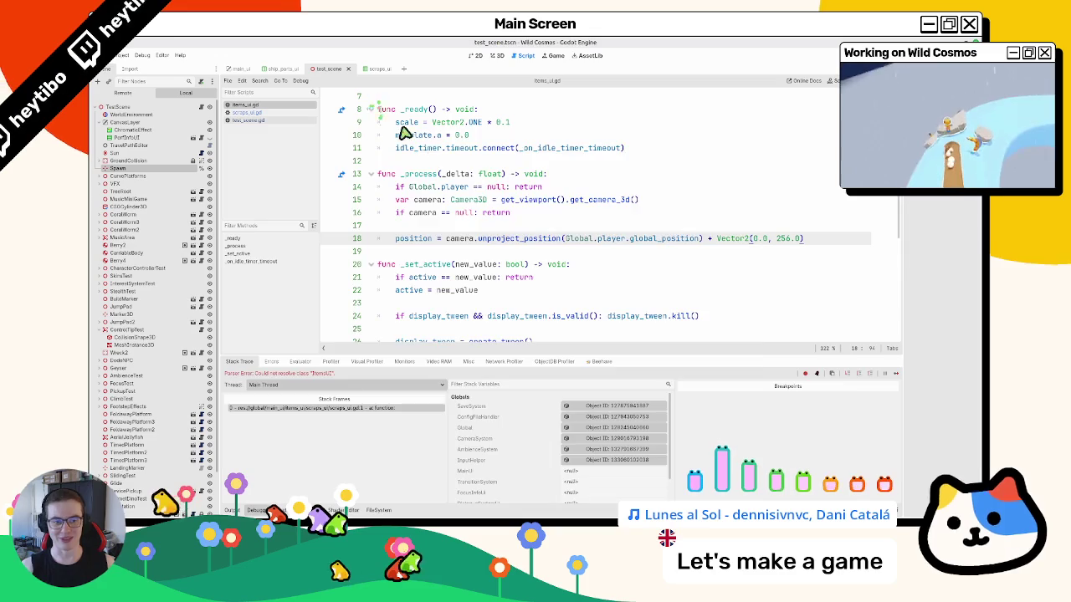
key(F6)
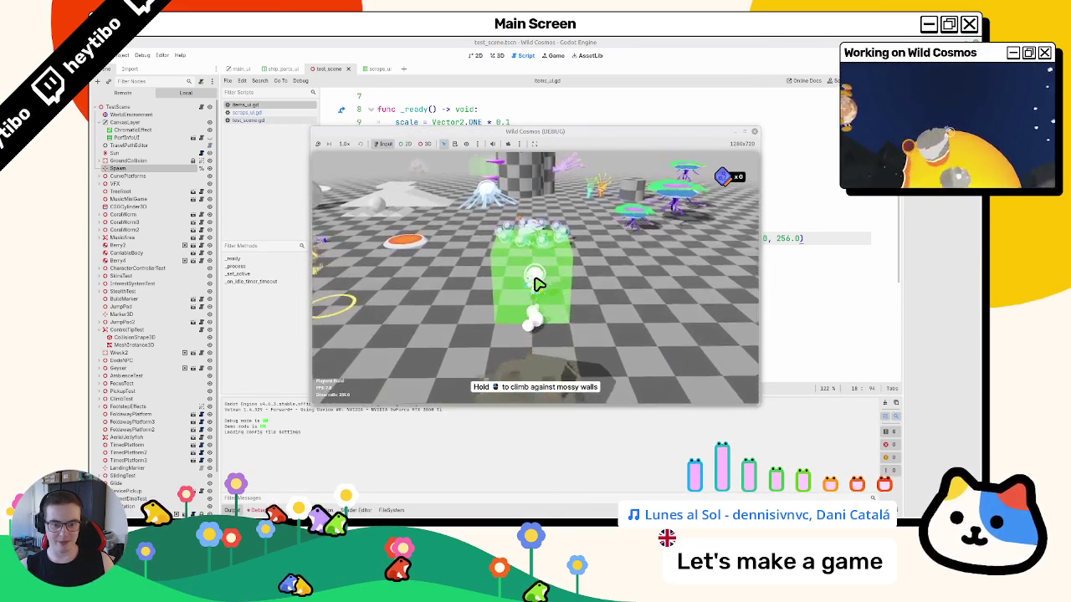
- Stop the game, relaunch it for another playtest, then quit it
key(F8)
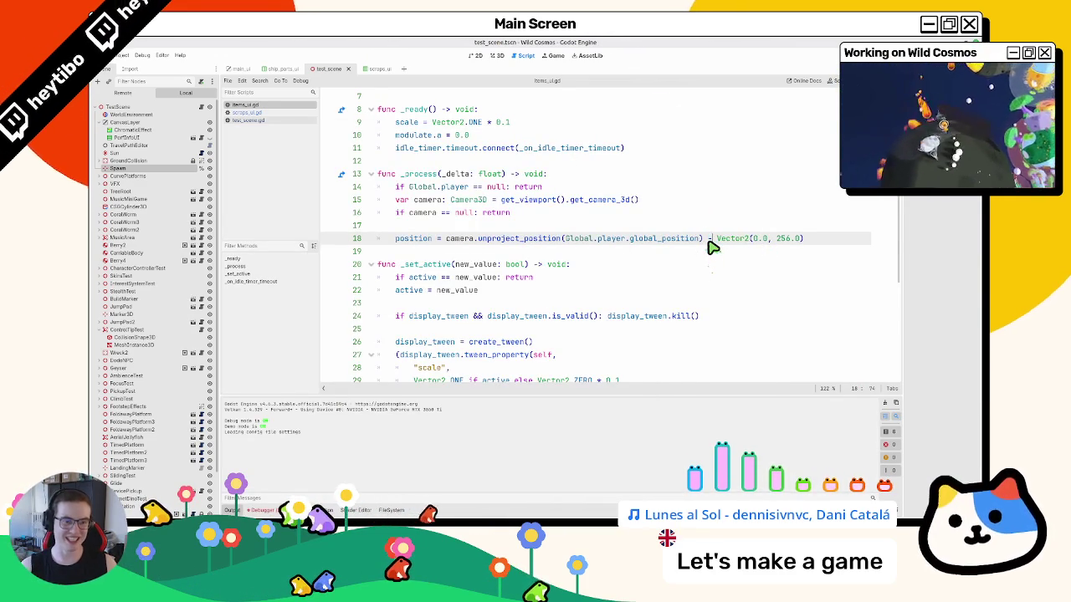
key(alt+Tab)
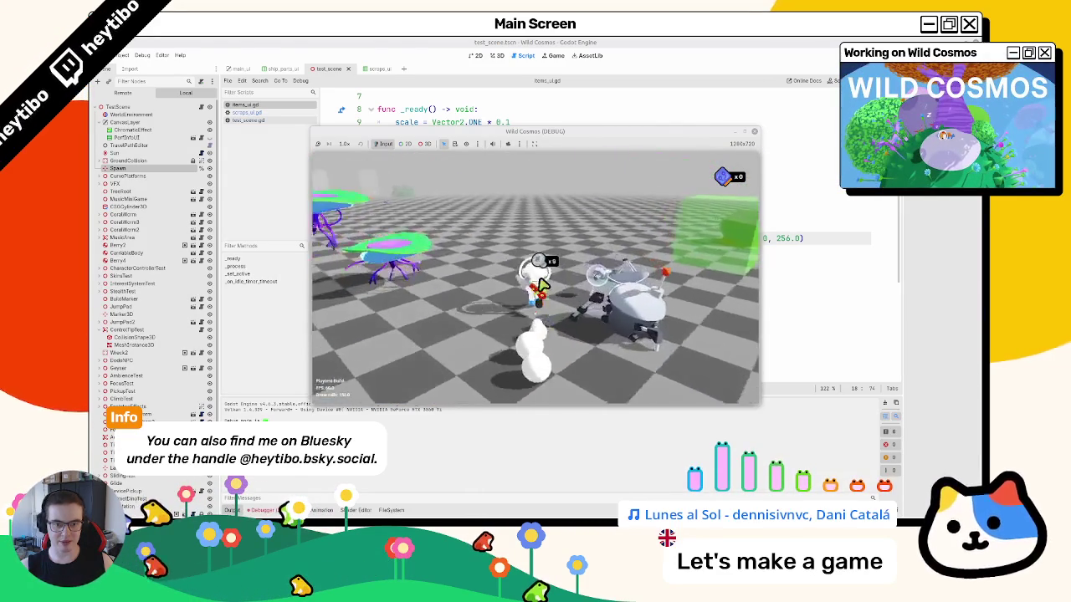
key(Escape)
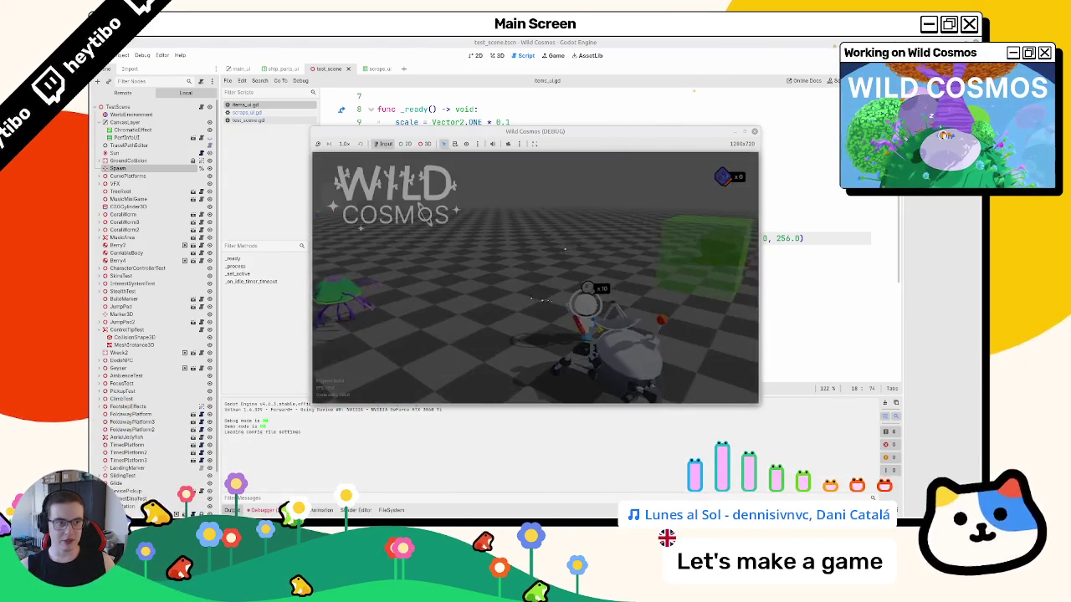
- Delete the _process function from the ItemsUI script
drag(422, 240, 435, 176)
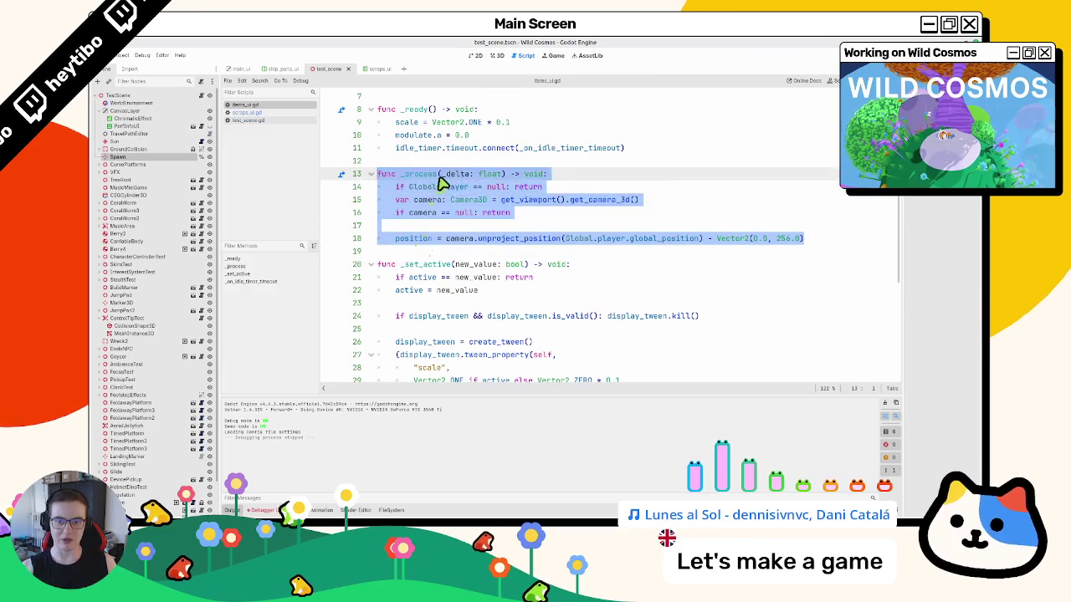
key(BackSpace)
scroll(425, 198, up, 1)
scroll(424, 197, up, 2)
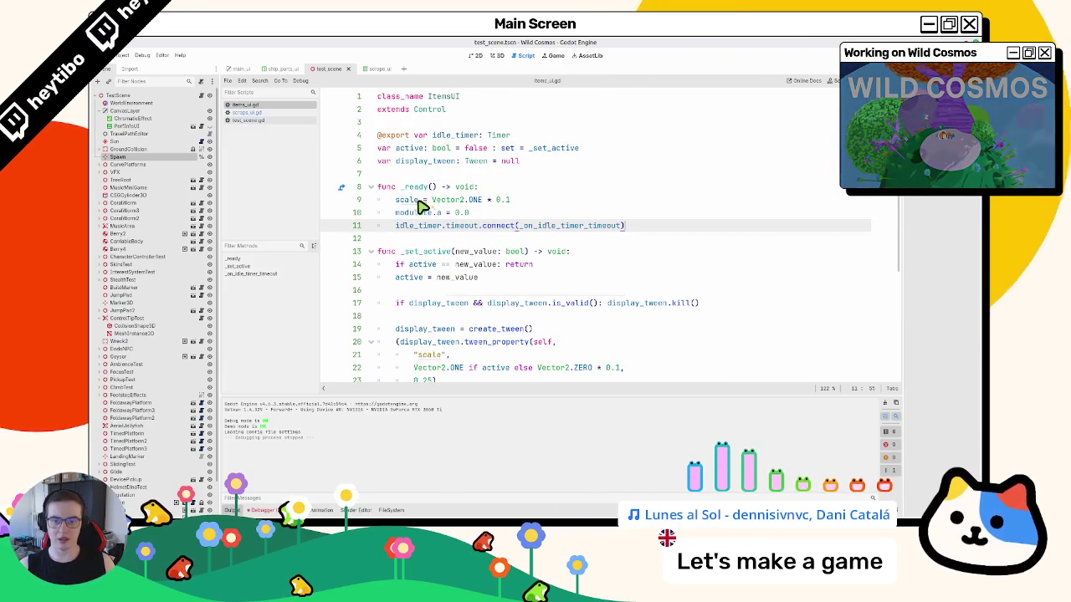
- Switch through the scene tabs to the main_ui scene
click(476, 56)
click(497, 55)
click(369, 69)
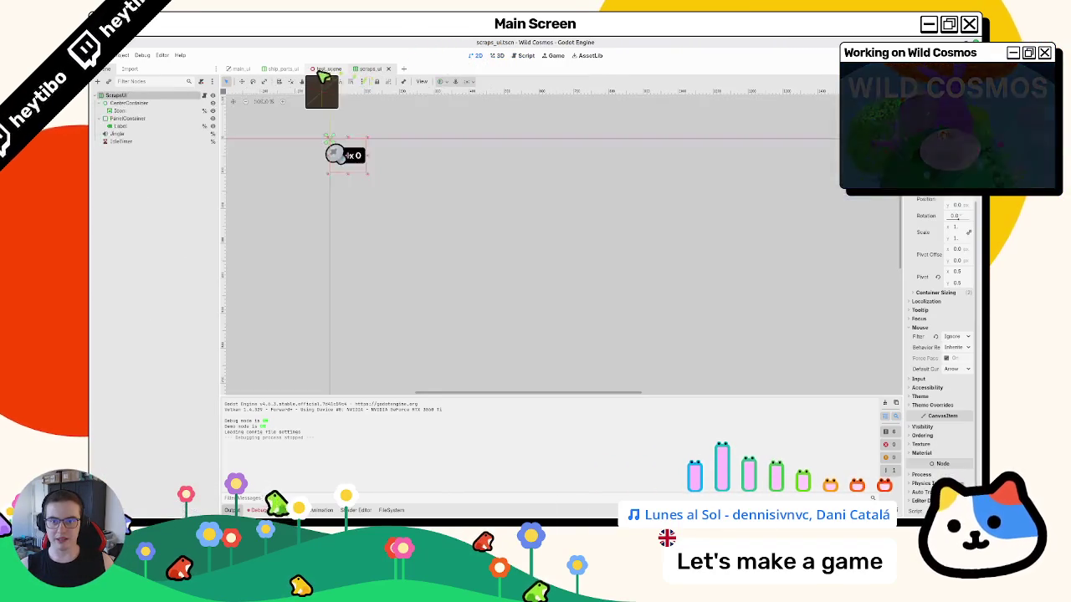
click(270, 74)
click(233, 70)
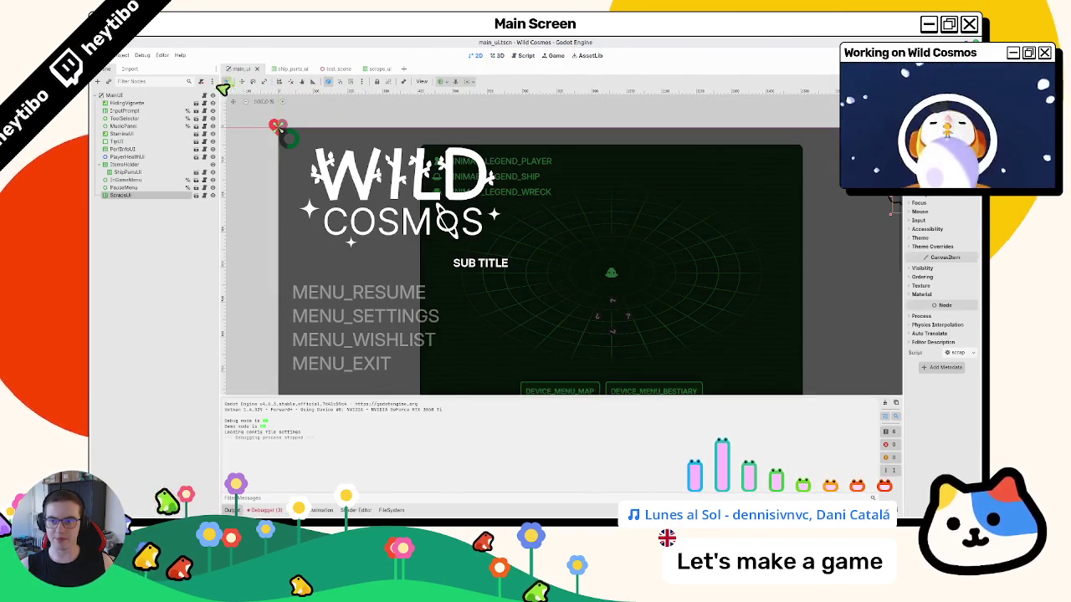
- Add a Control node under MainUI, move ScrapsUI and ShipPartsUI into it, and delete the old node
click(444, 84)
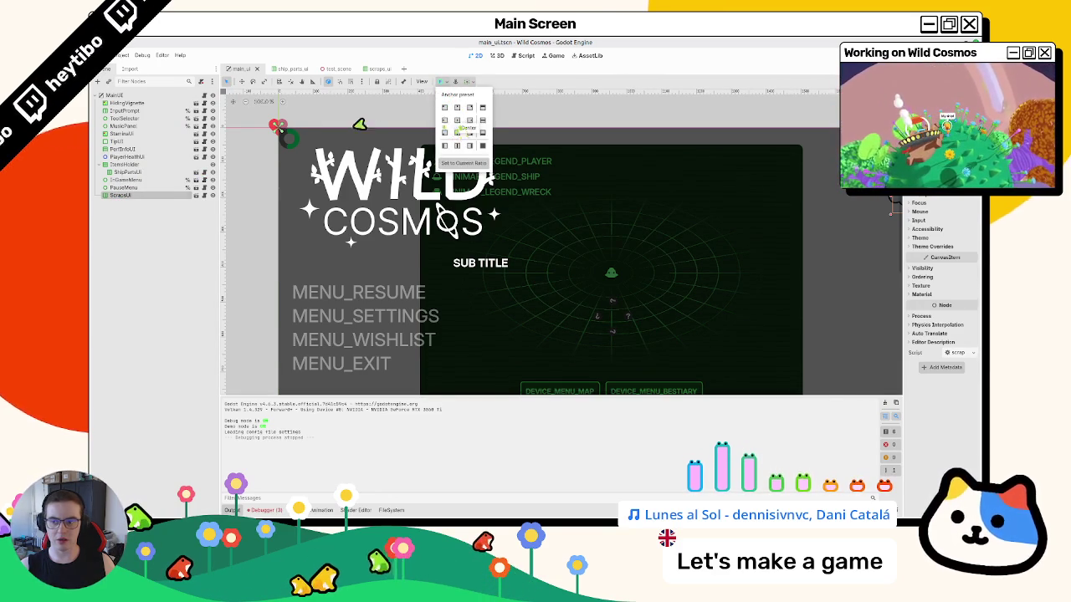
click(114, 94)
key(ctrl+a)
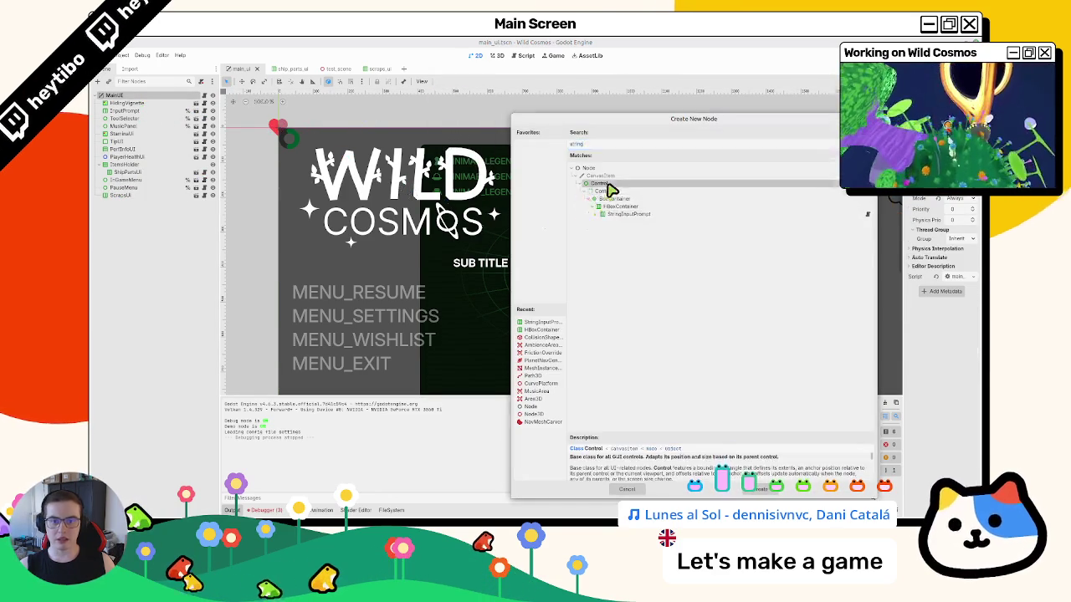
double_click(609, 191)
drag(119, 196, 121, 203)
drag(130, 166, 131, 203)
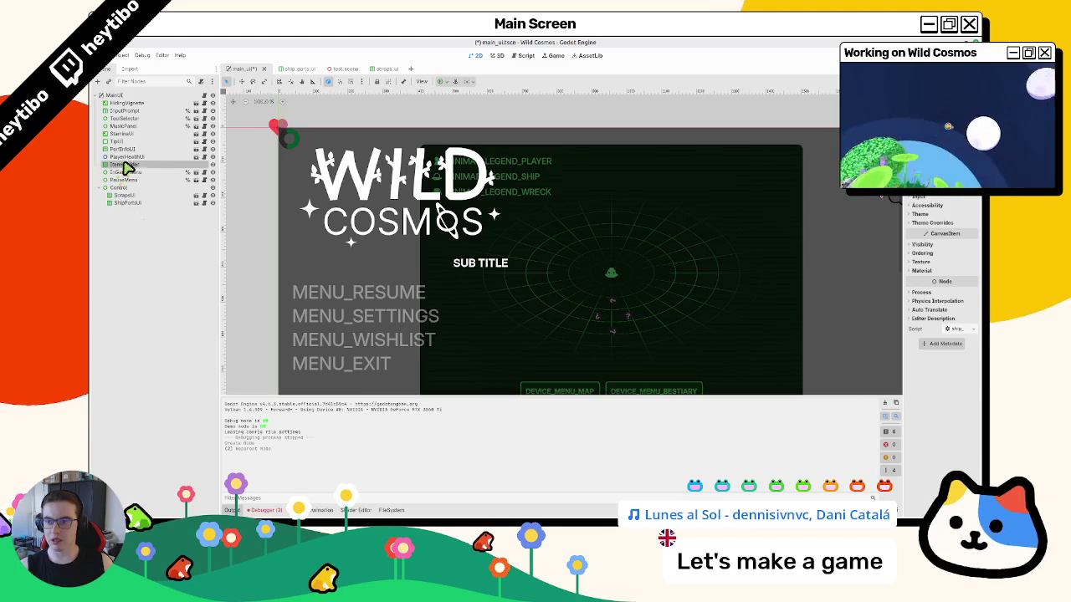
key(Delete)
key(Return)
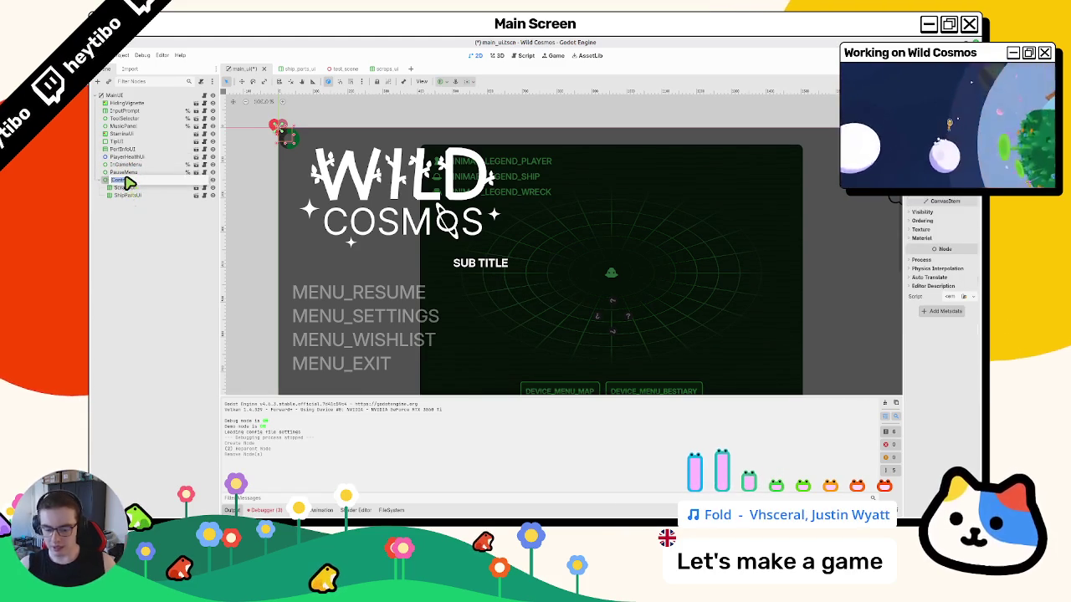
- Rename the Control to 'Holder' and apply an anchor preset to both counters
double_click(122, 180)
text(Holder)
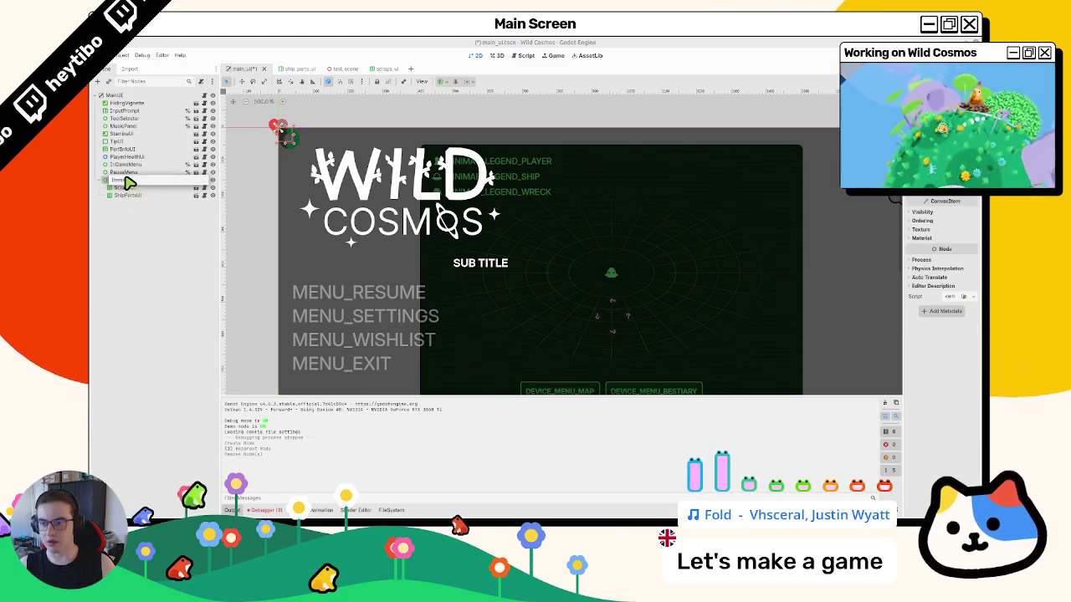
key(Return)
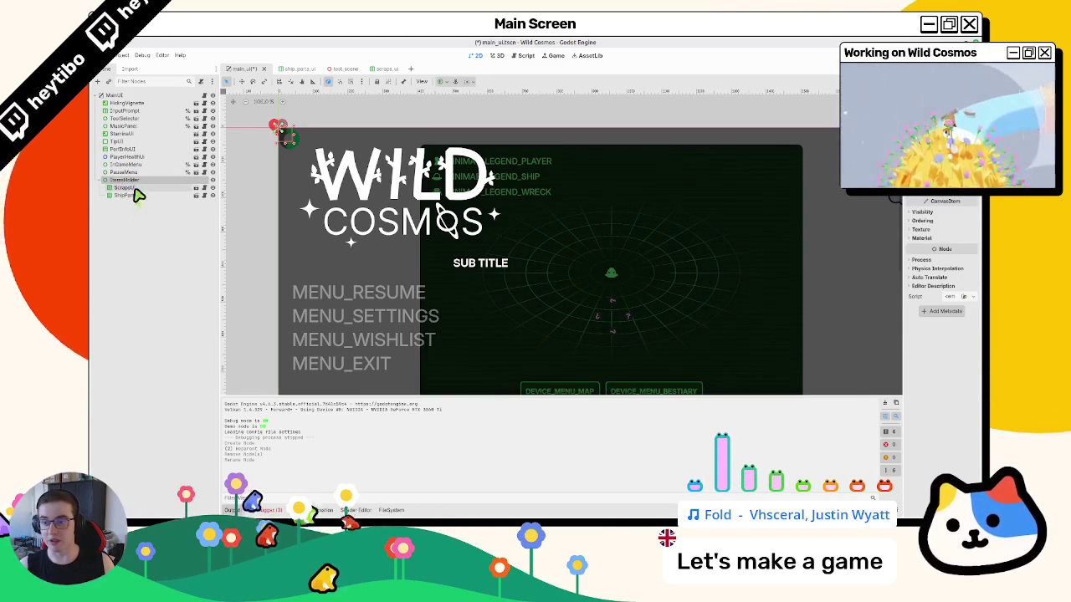
click(128, 188)
shift+click(133, 196)
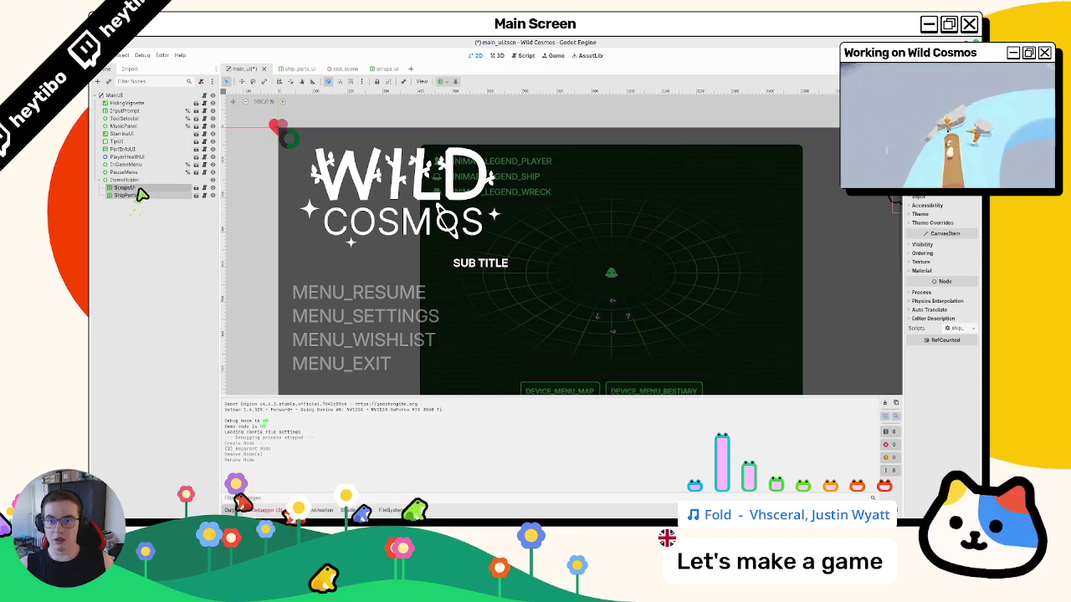
click(444, 81)
click(463, 121)
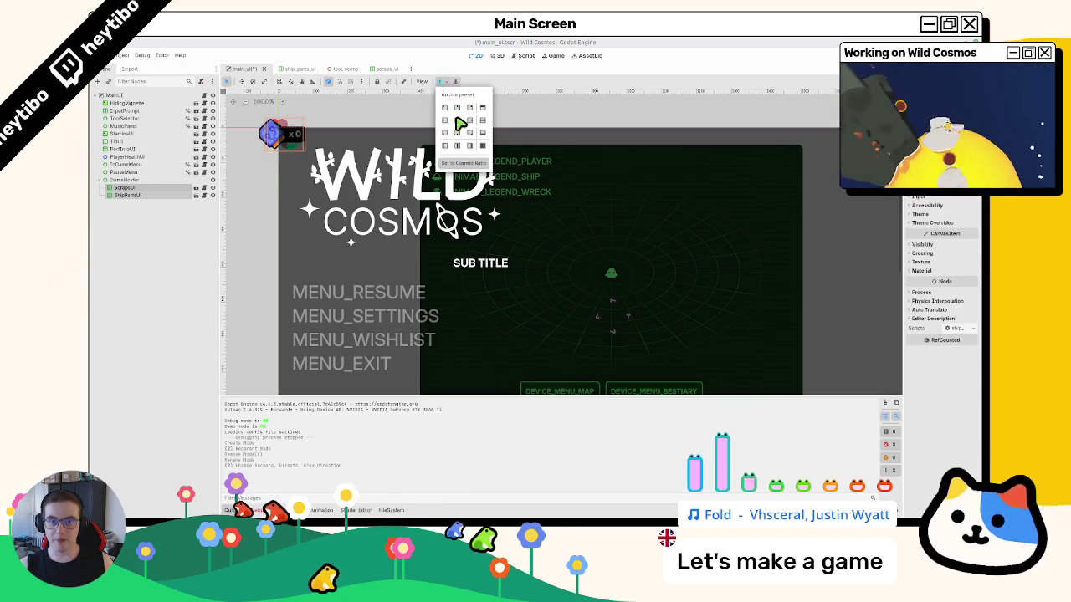
- Centre-anchor the Holder, nudge it down two steps, save main_ui, and run the test scene
click(125, 180)
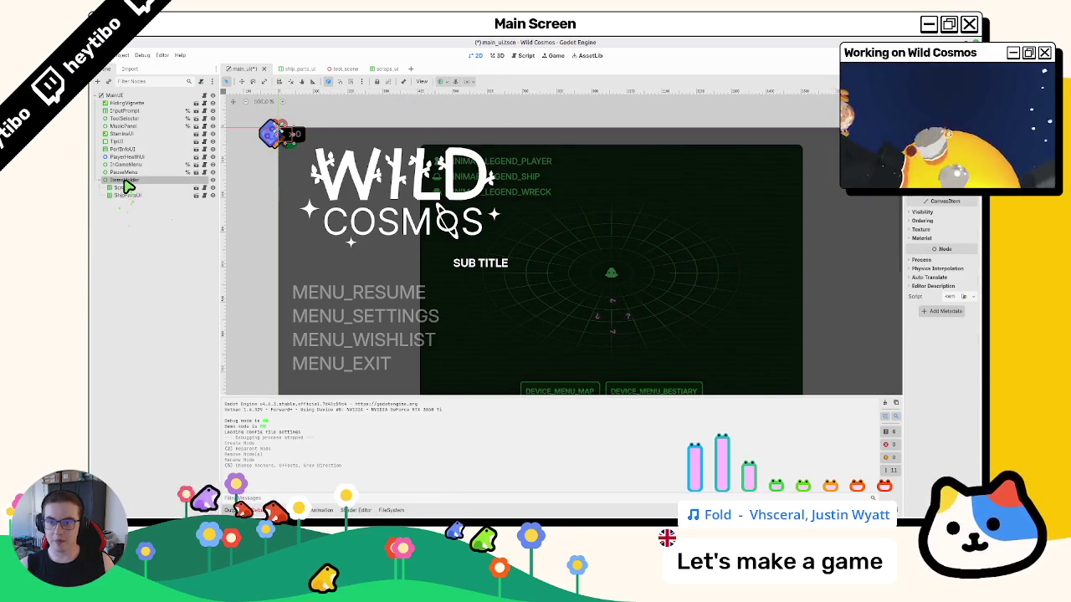
click(451, 82)
click(478, 108)
click(457, 119)
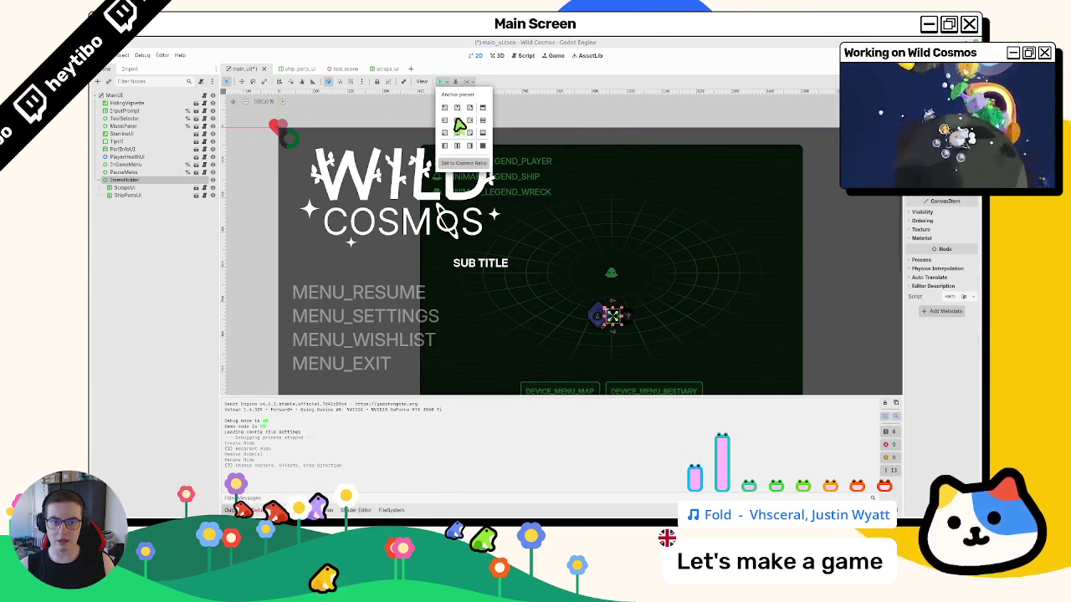
click(469, 107)
key(Down)
key(Down)
key(Down)
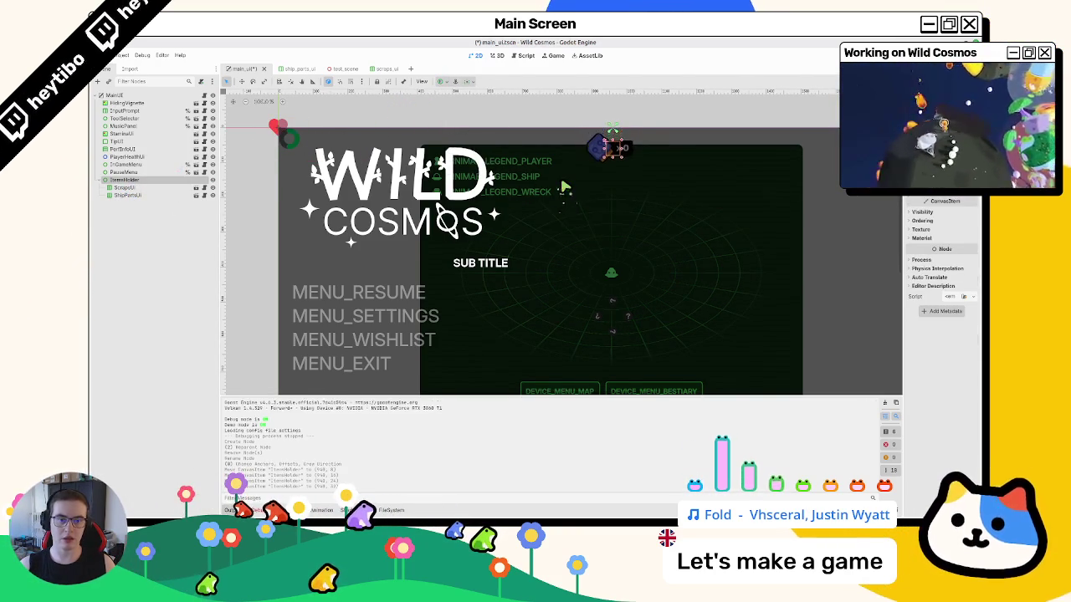
key(Down)
key(ctrl+s)
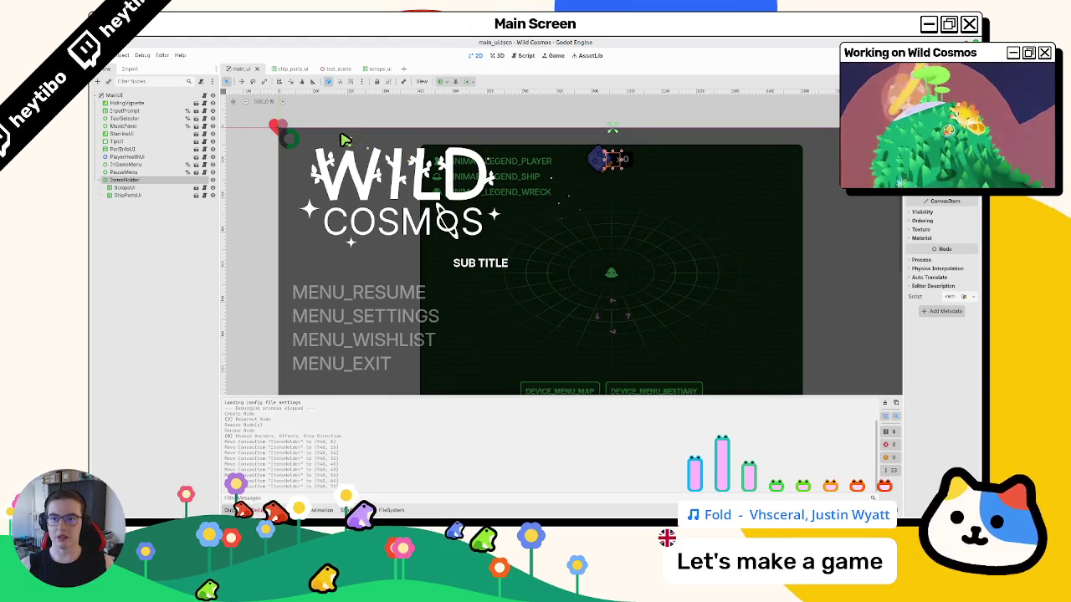
click(339, 68)
key(F6)
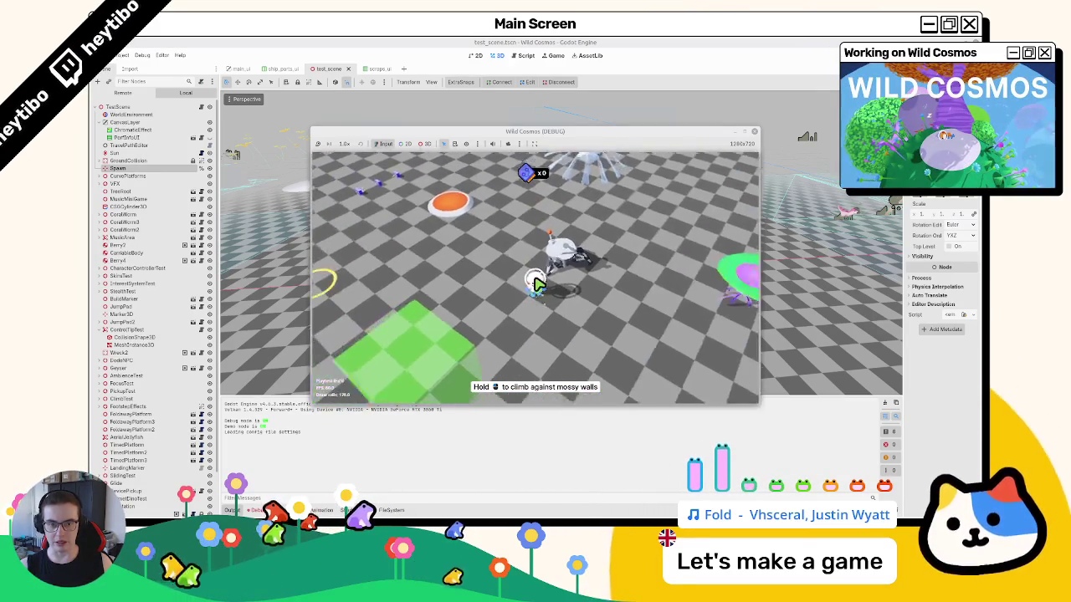
- Open the radar map in the running game, stop the game, and open scraps_ui
key(m)
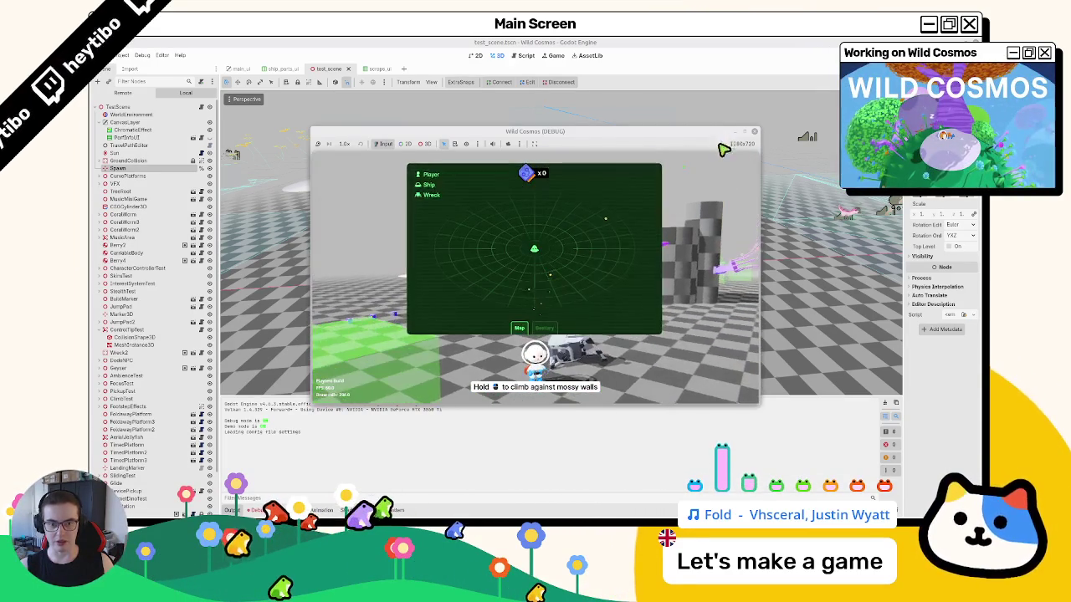
key(F8)
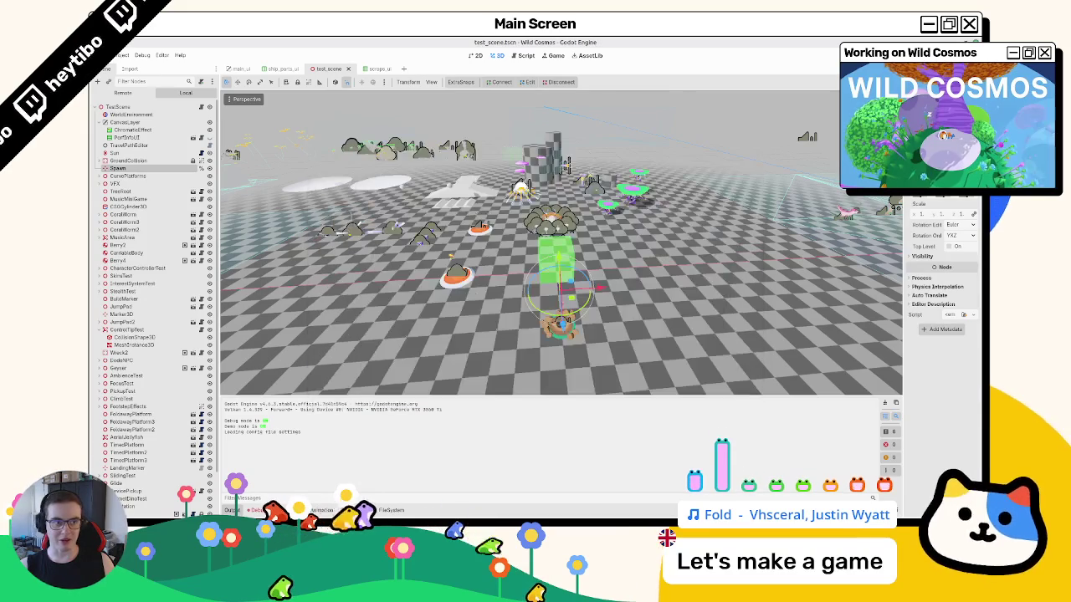
click(373, 71)
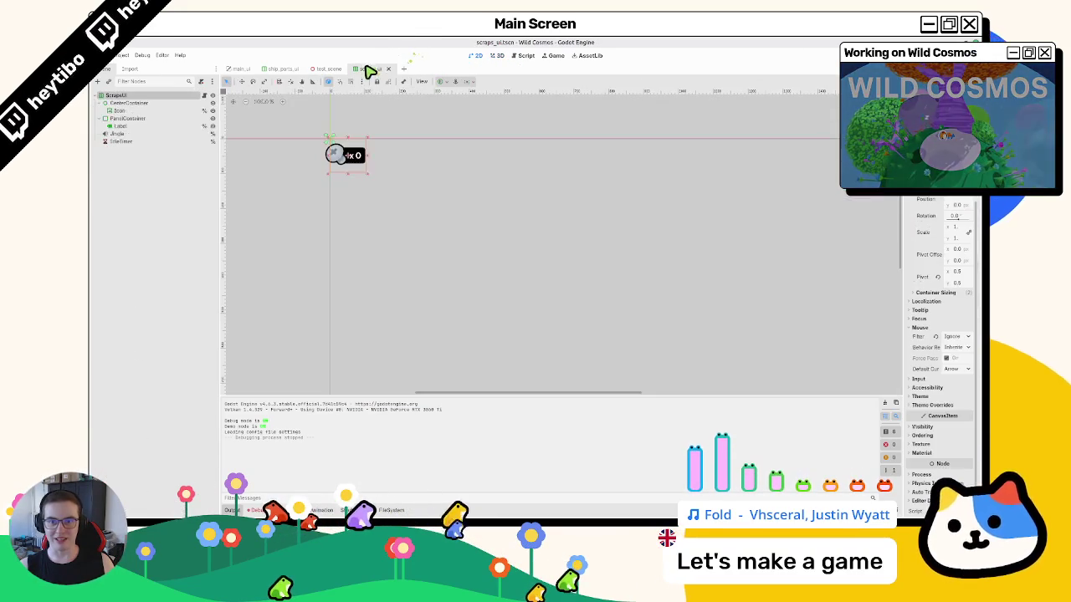
- Move ItemsHolder above InGameMenu and PauseMenu in main_ui, then open the scraps_ui scene
click(292, 70)
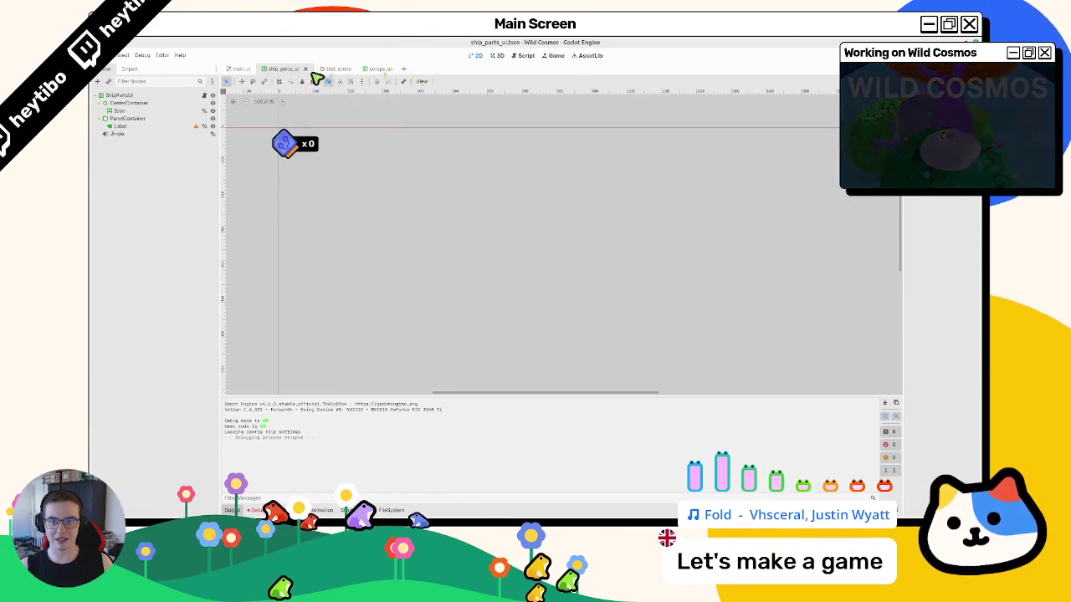
click(339, 69)
click(239, 69)
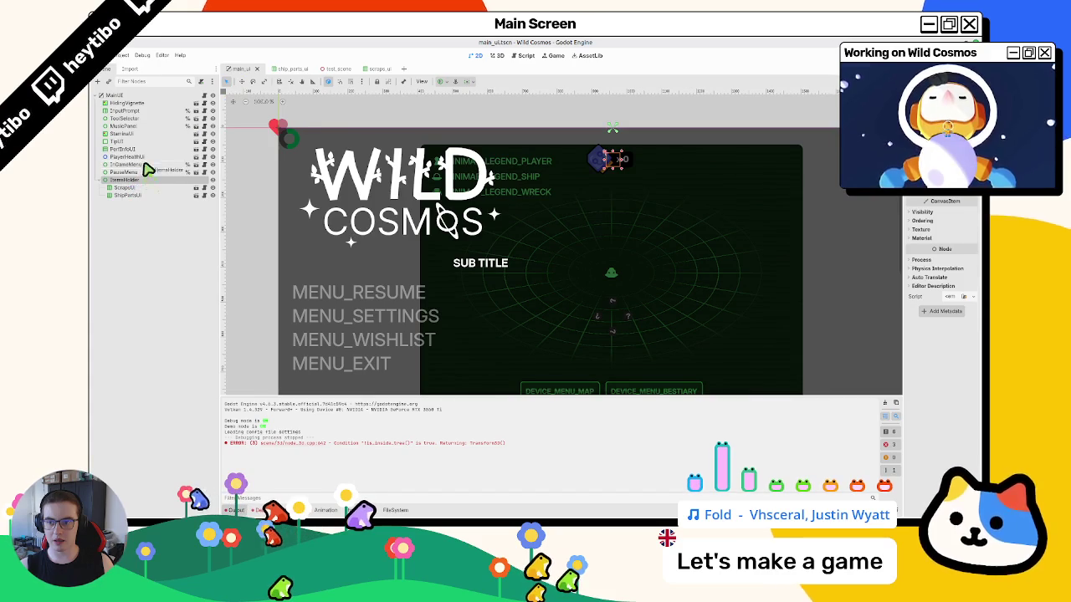
drag(145, 161, 147, 163)
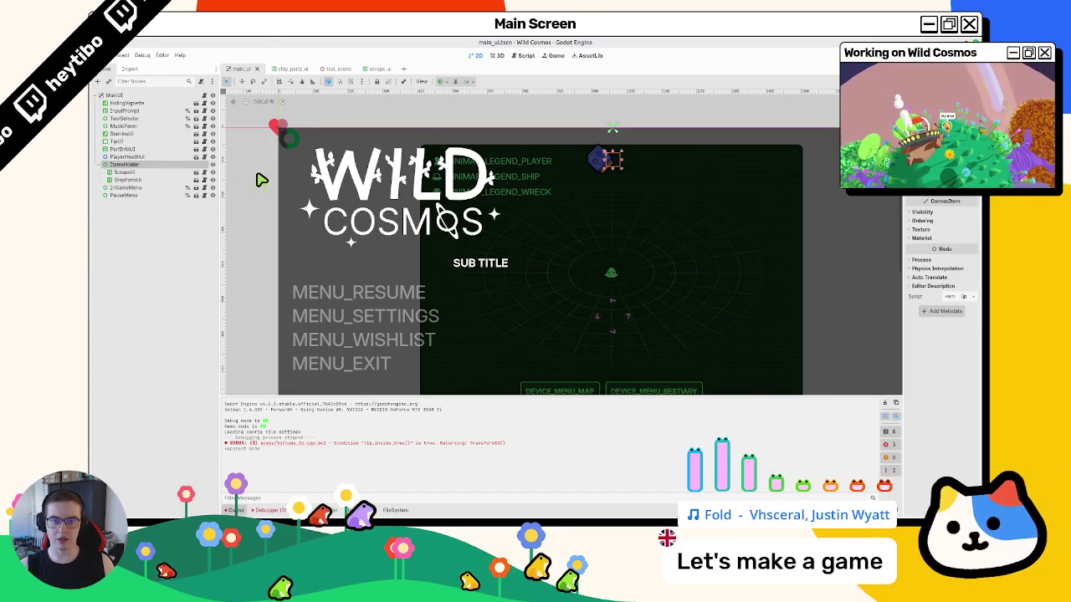
key(ctrl+z)
key(ctrl+shift+z)
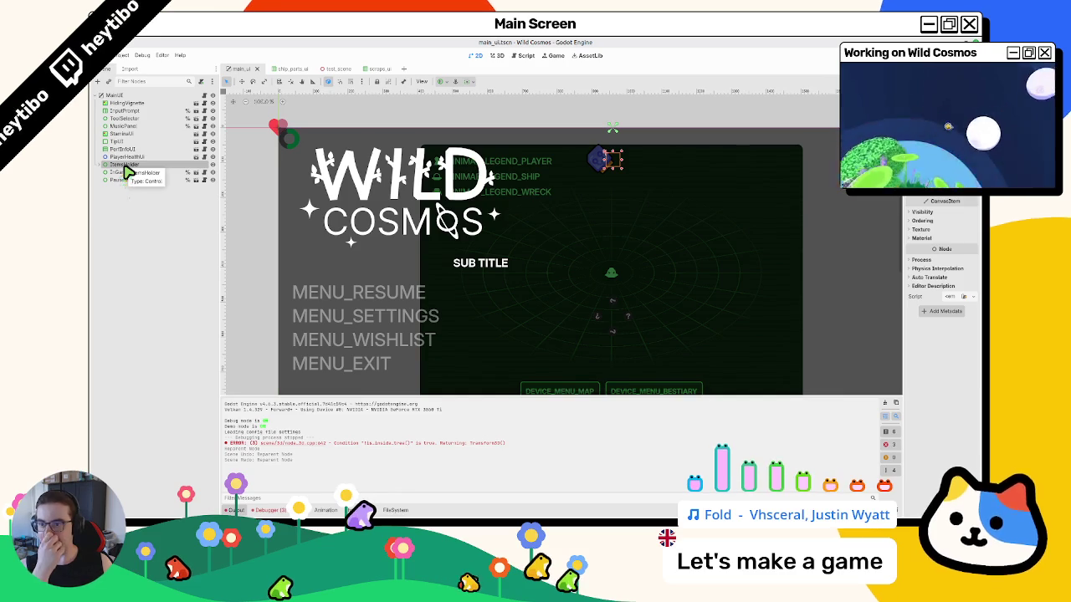
mouse_move(124, 169)
mouse_down()
mouse_move(131, 106)
mouse_move(138, 113)
mouse_up()
click(385, 69)
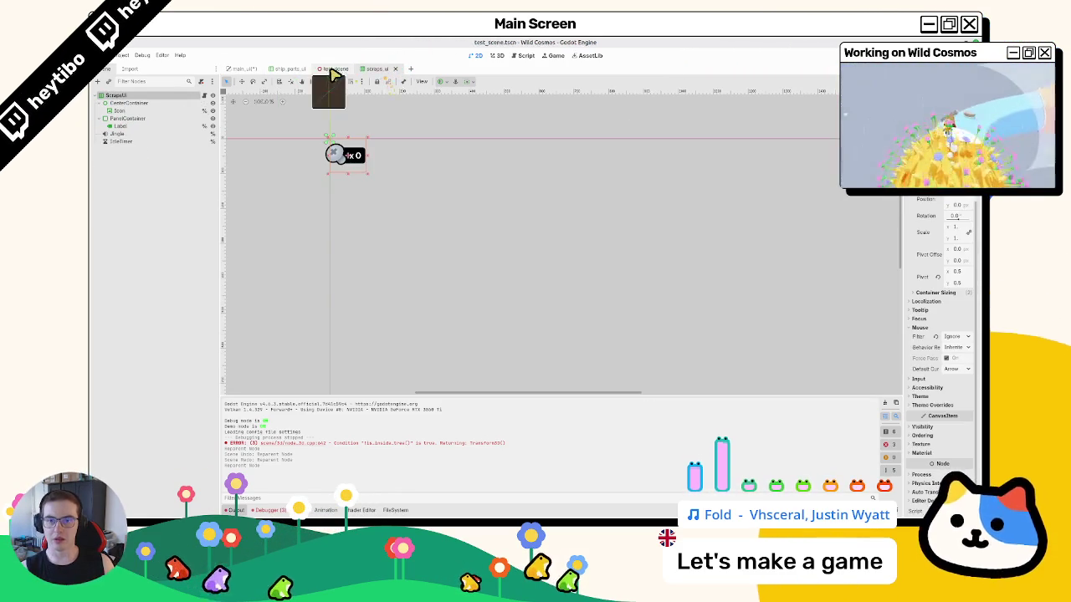
- Run the test scene, toggle the map with Tab, run around with W and D, then quit
click(328, 68)
key(F6)
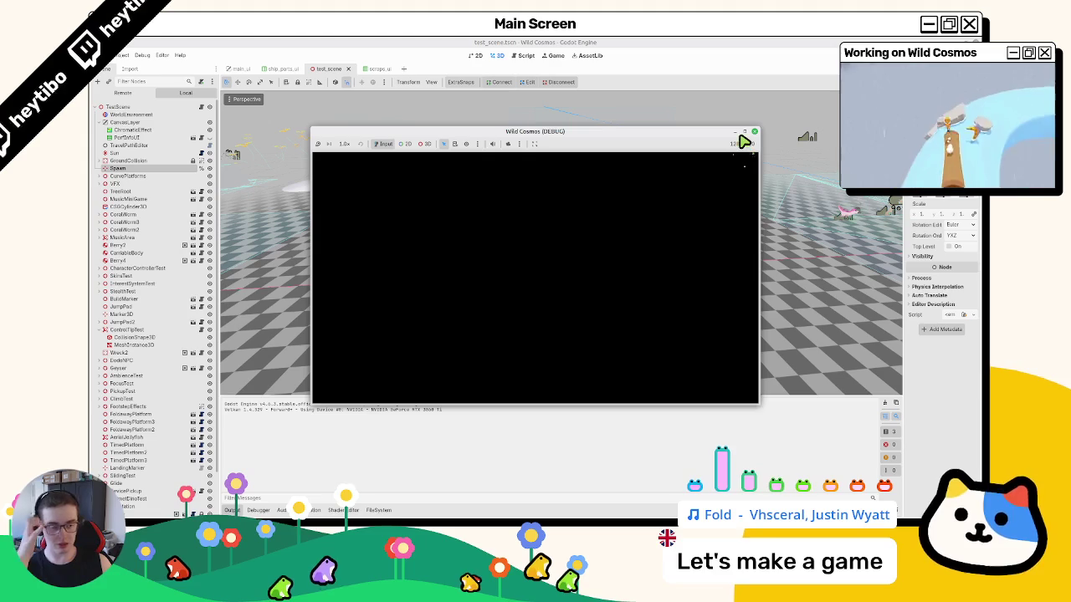
click(743, 133)
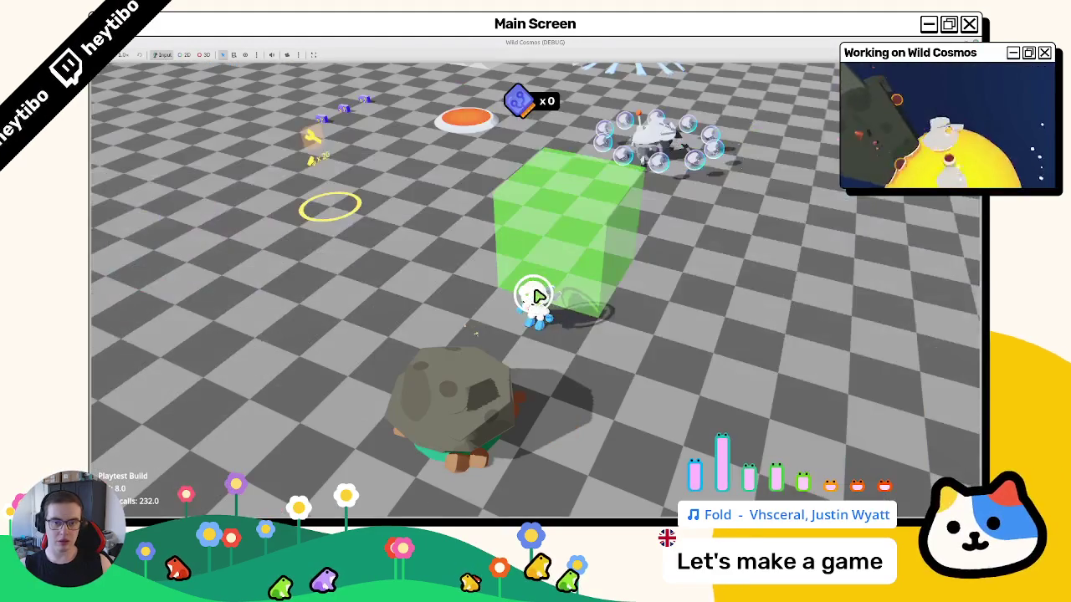
key(Tab)
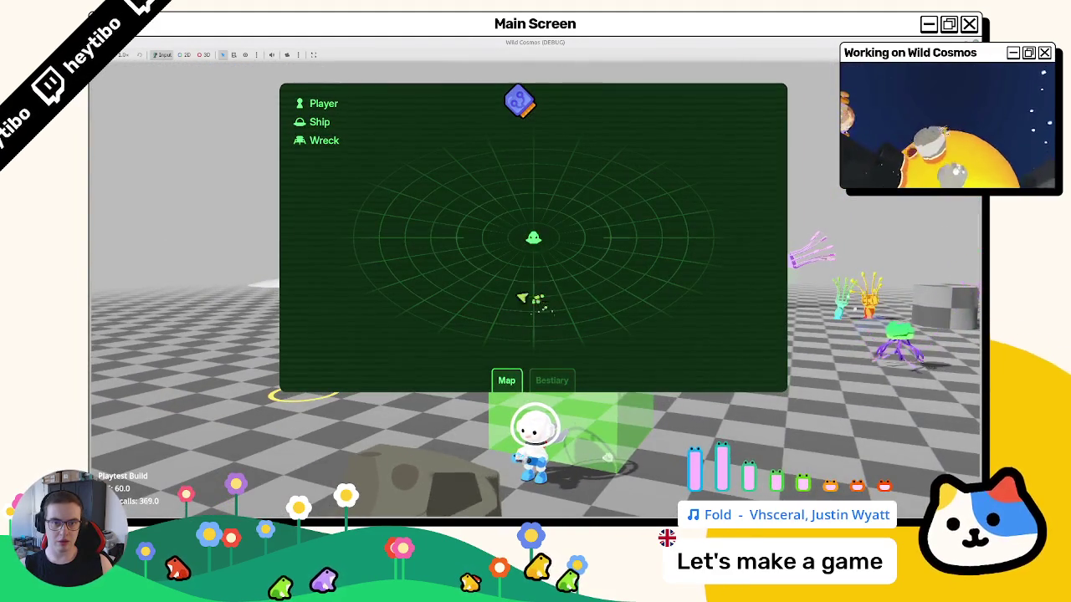
key(Tab)
key(w)
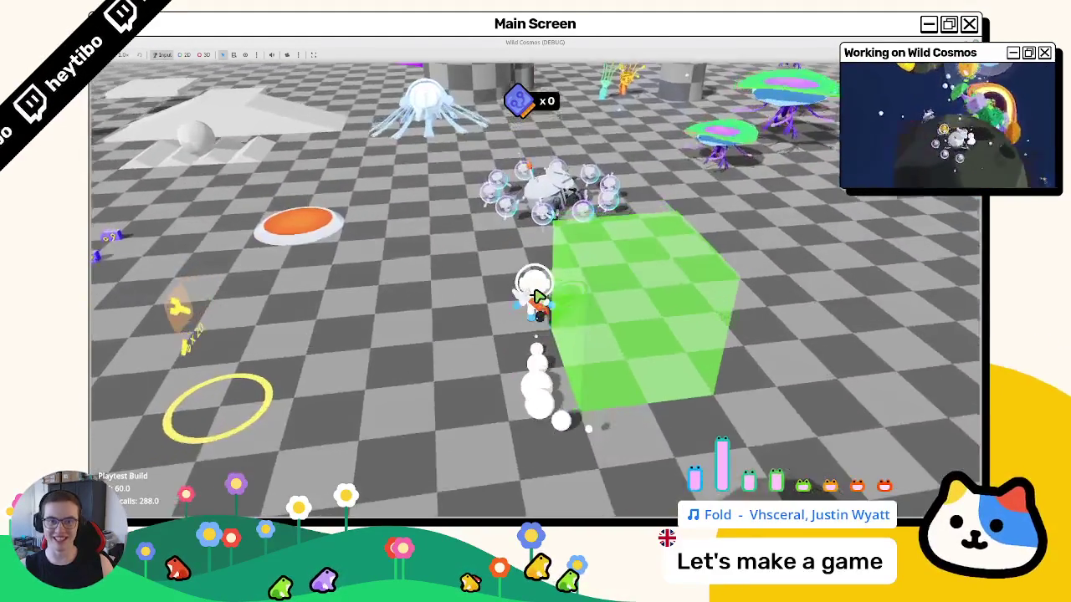
key(d)
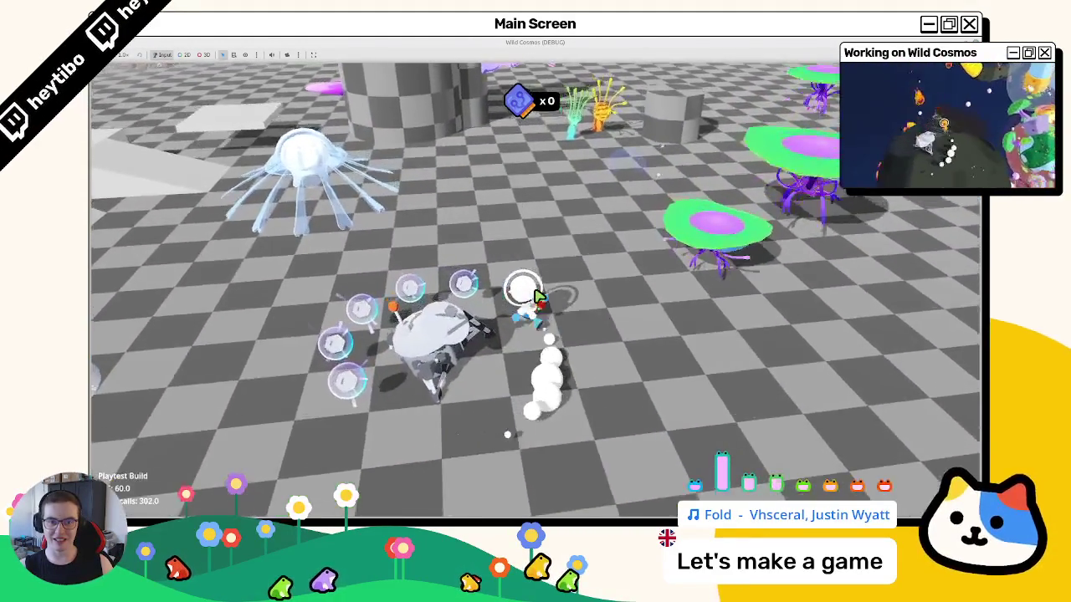
key(Escape)
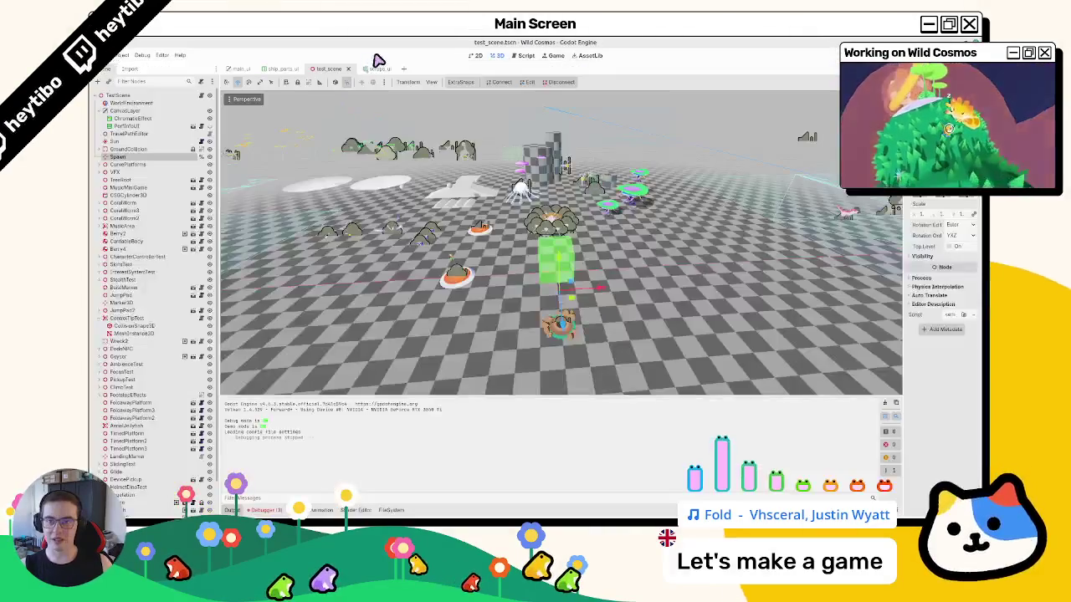
click(374, 73)
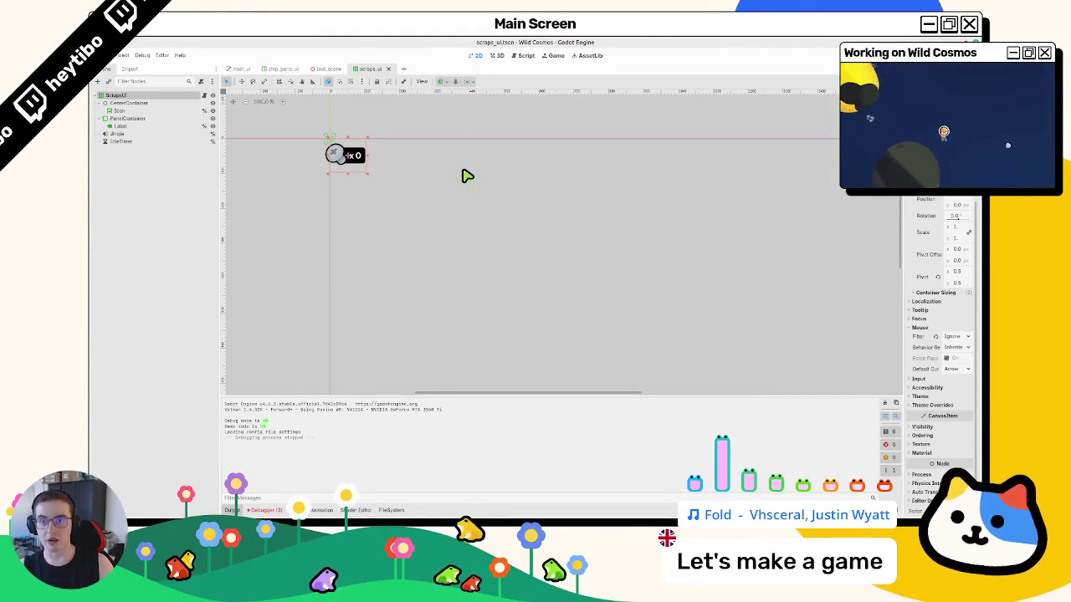
- Paste the IdleTimer node copied from scraps_ui under the ShipPartsUI root
drag(296, 70, 437, 71)
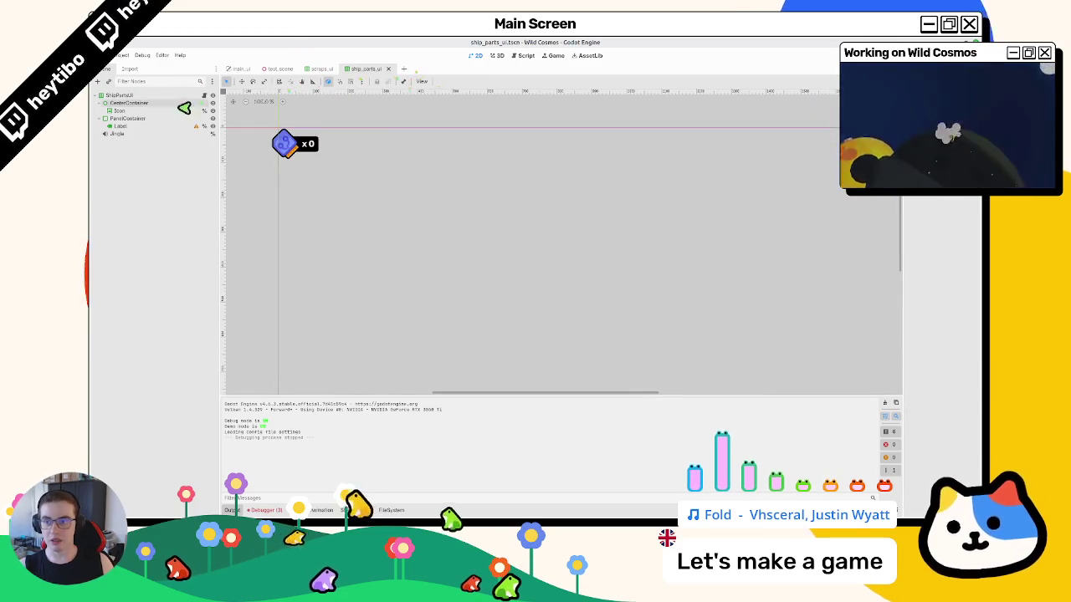
click(321, 69)
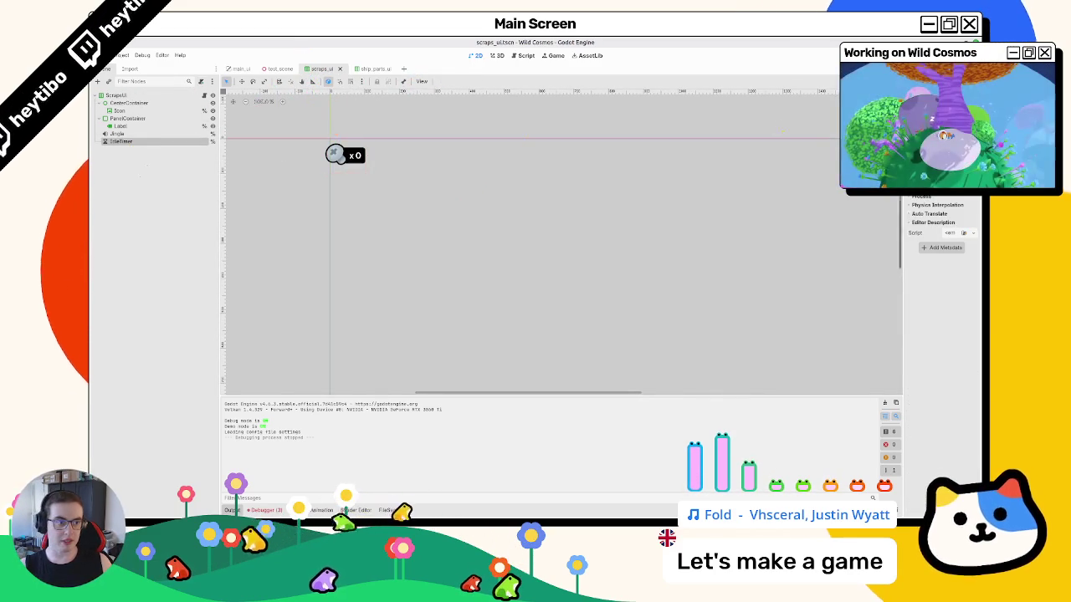
drag(902, 293, 815, 292)
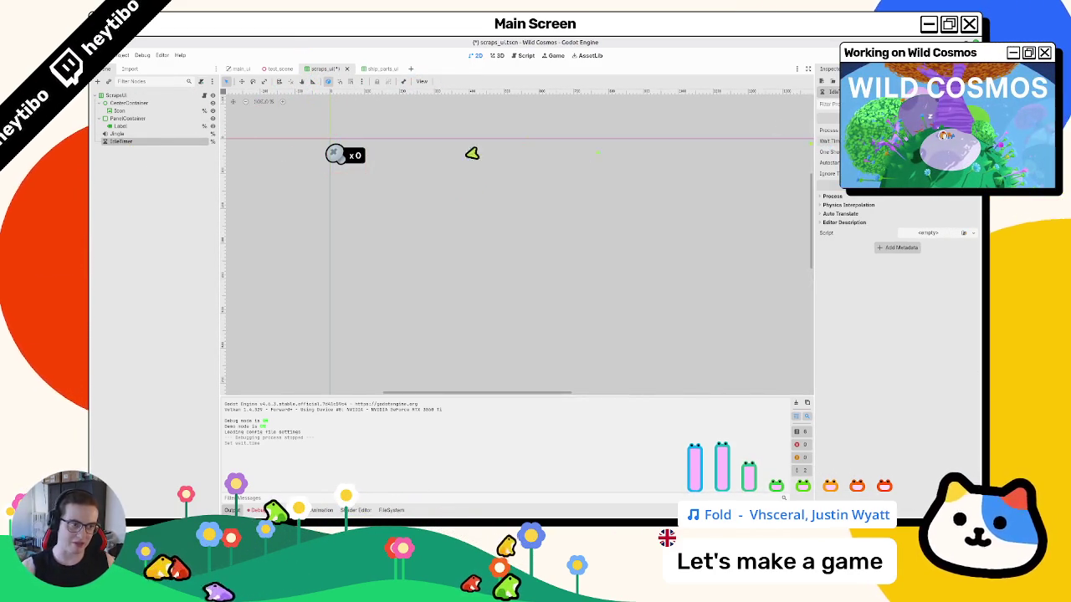
click(371, 70)
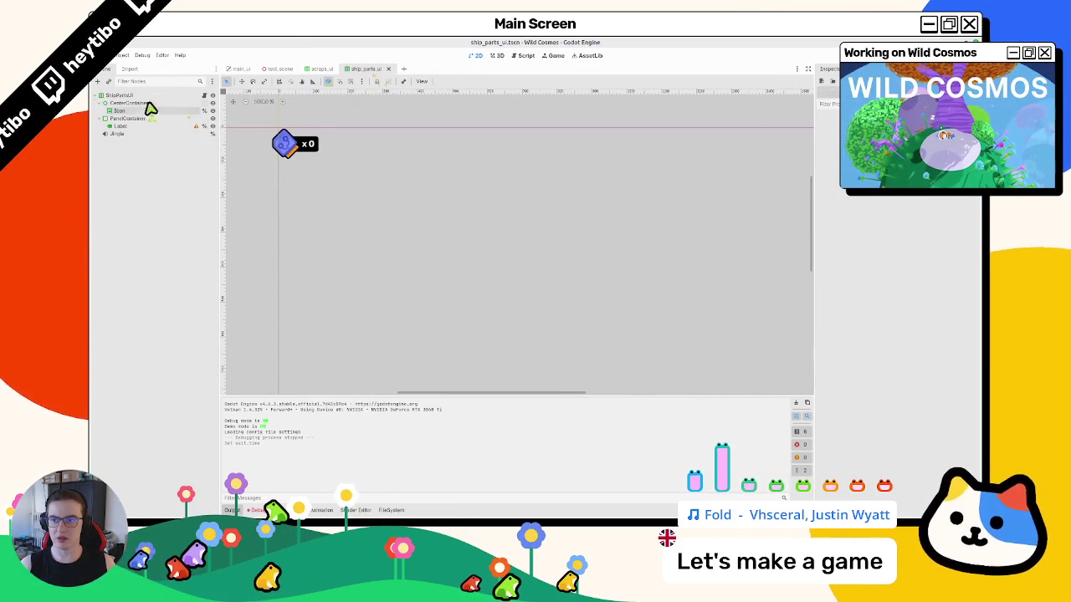
key(ctrl+v)
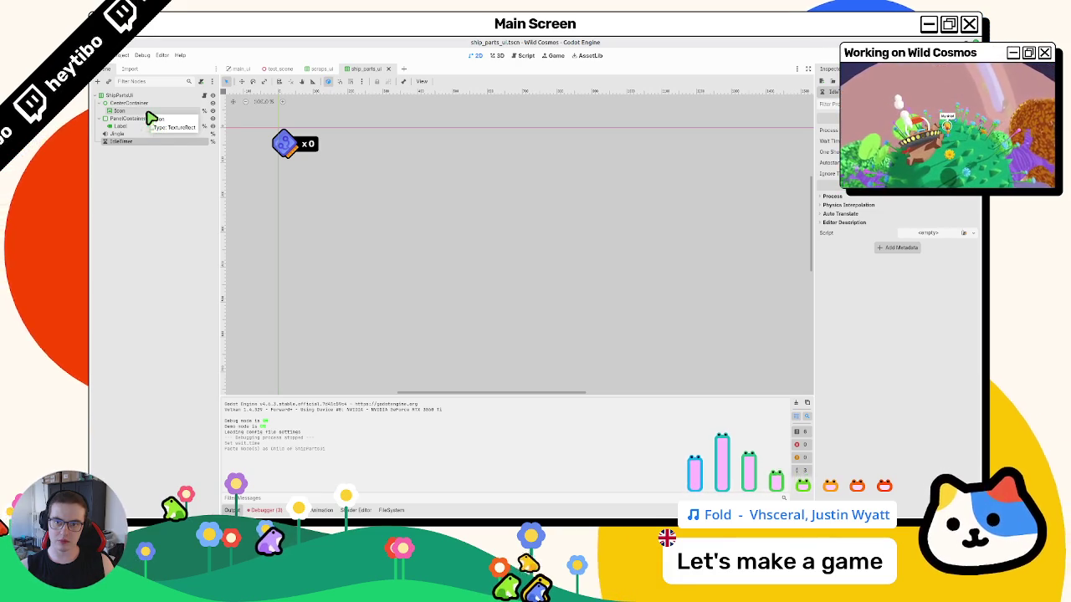
click(202, 96)
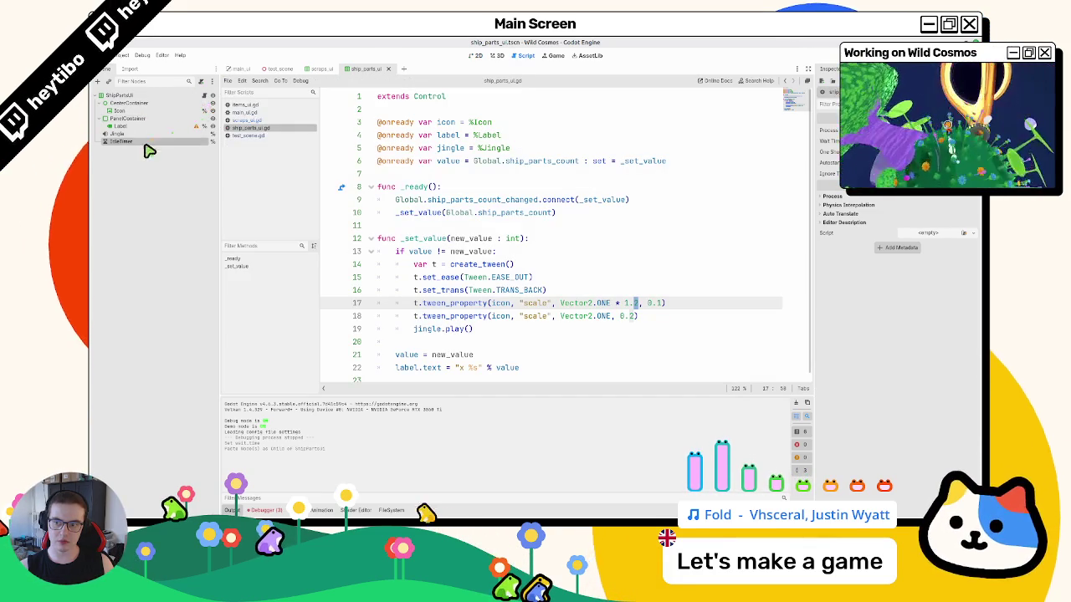
- Make ship_parts_ui.gd extend ItemsUI and assign IdleTimer as its idle timer property
click(142, 95)
double_click(430, 98)
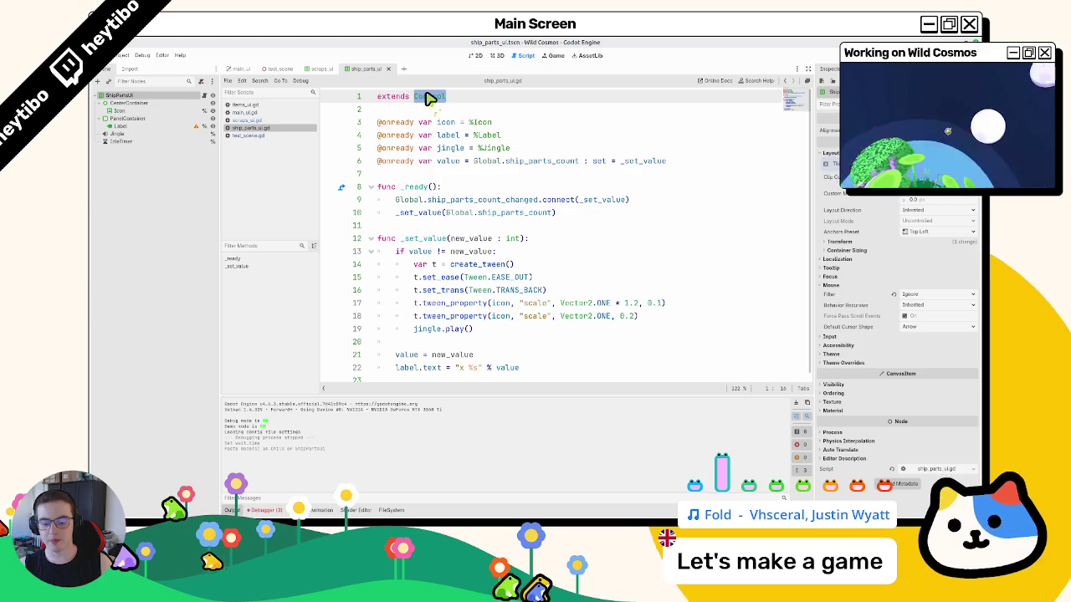
text(It)
key(Return)
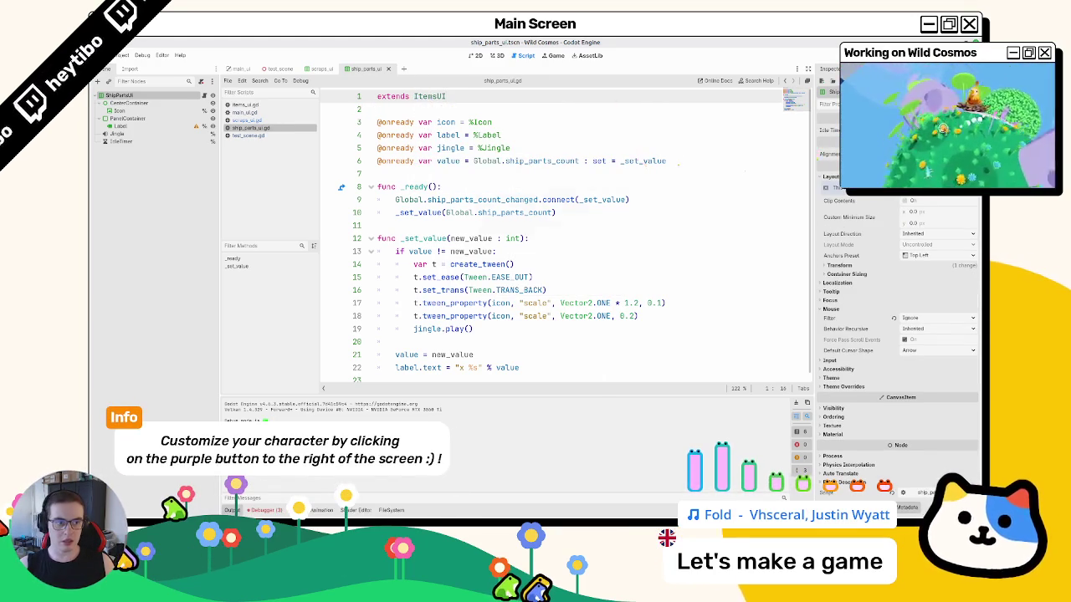
click(937, 131)
double_click(519, 248)
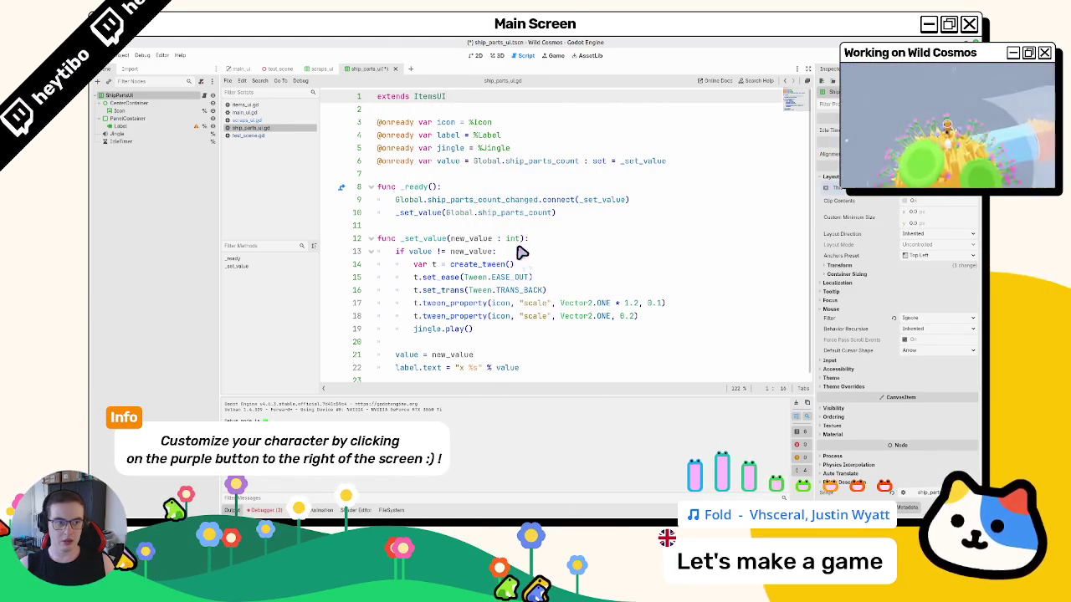
- Add a super() call as the first line of _ready
click(480, 190)
key(Return)
text(super()
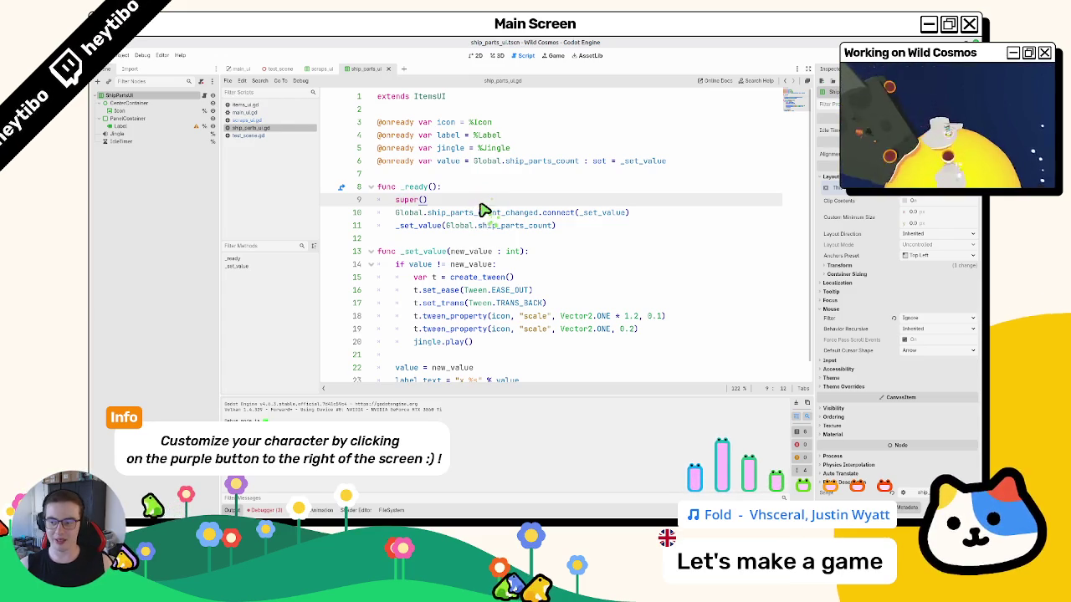
scroll(451, 303, down, 1)
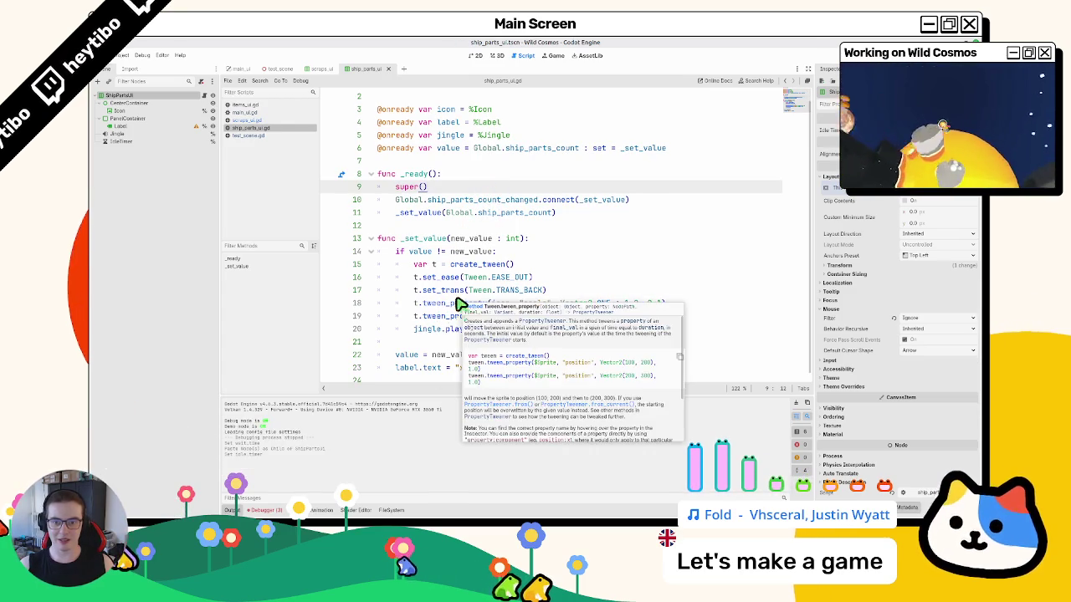
click(292, 70)
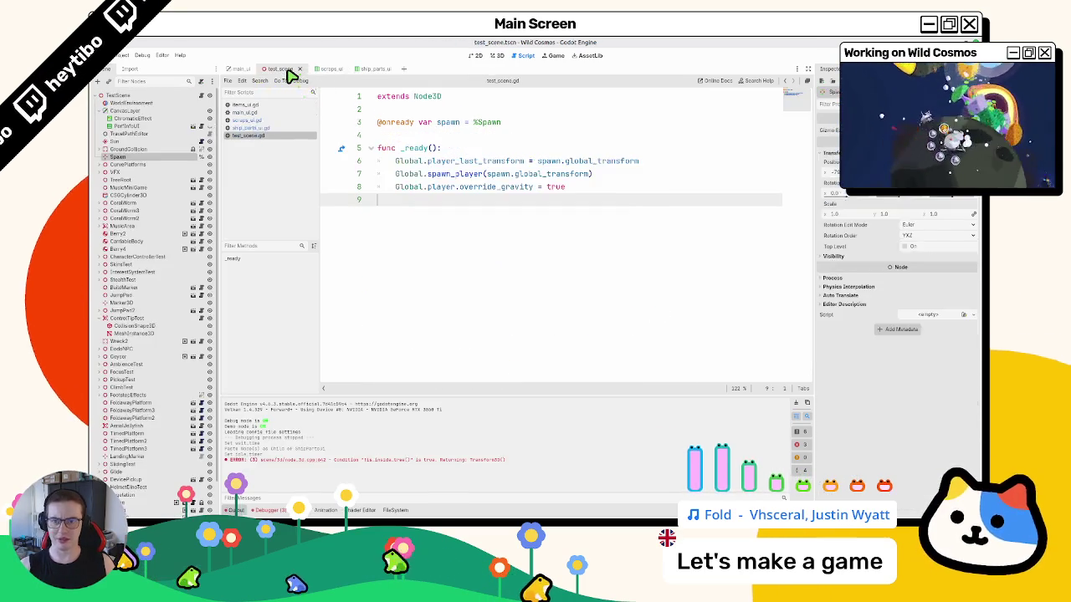
- Run the game, pause and resume it via Escape, then stop it with F8
key(F6)
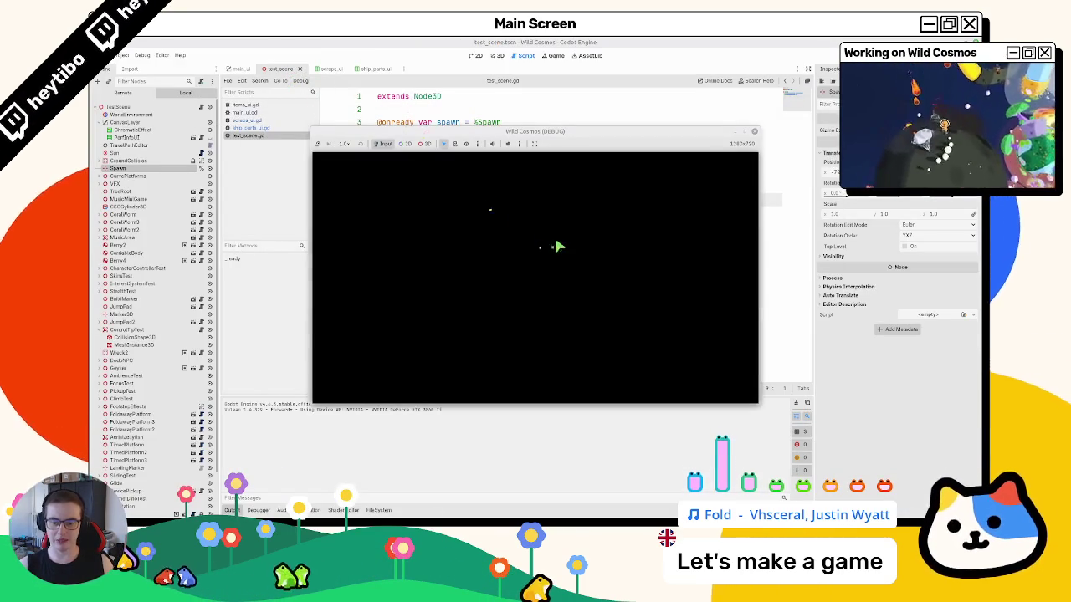
click(749, 133)
key(Escape)
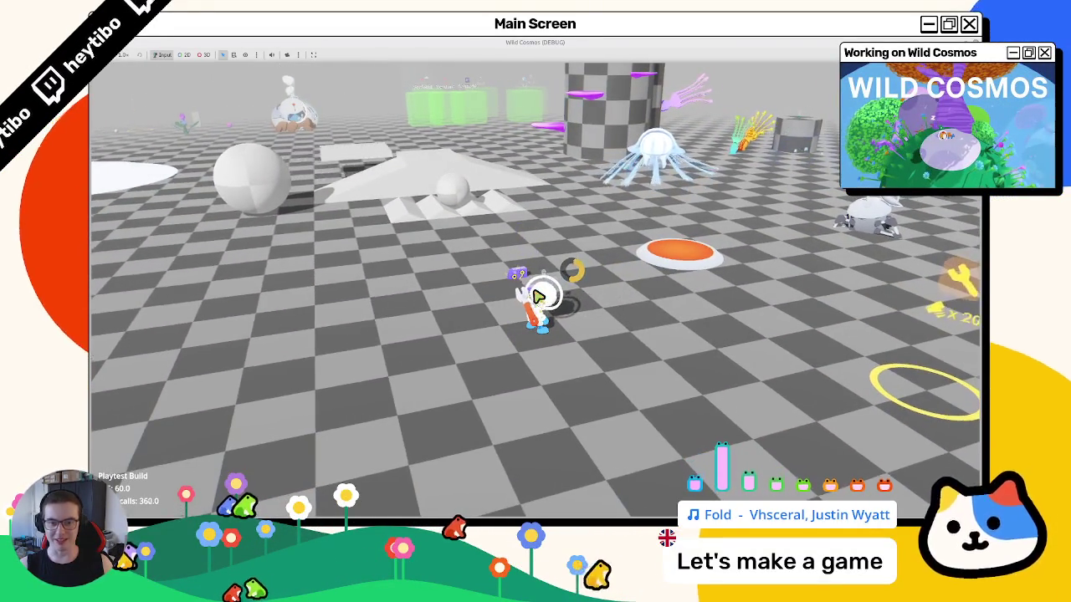
key(Escape)
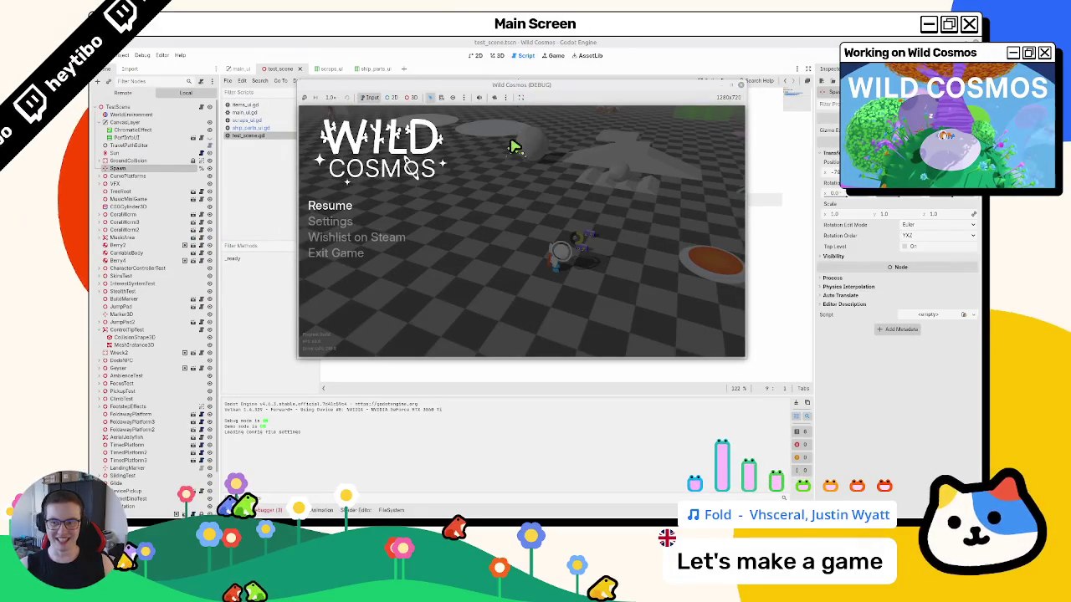
key(Escape)
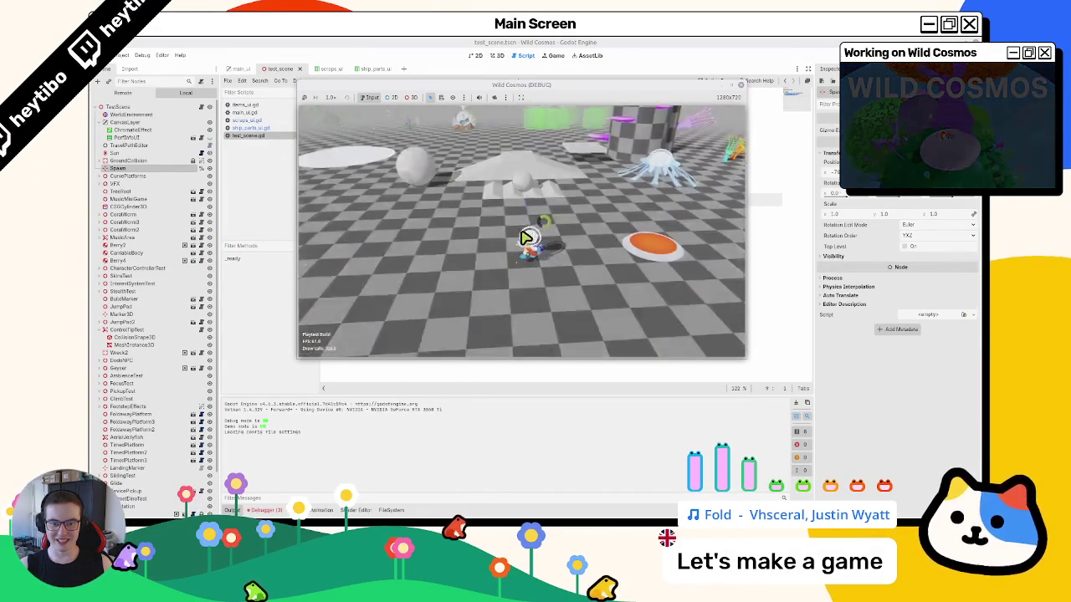
key(Escape)
key(F8)
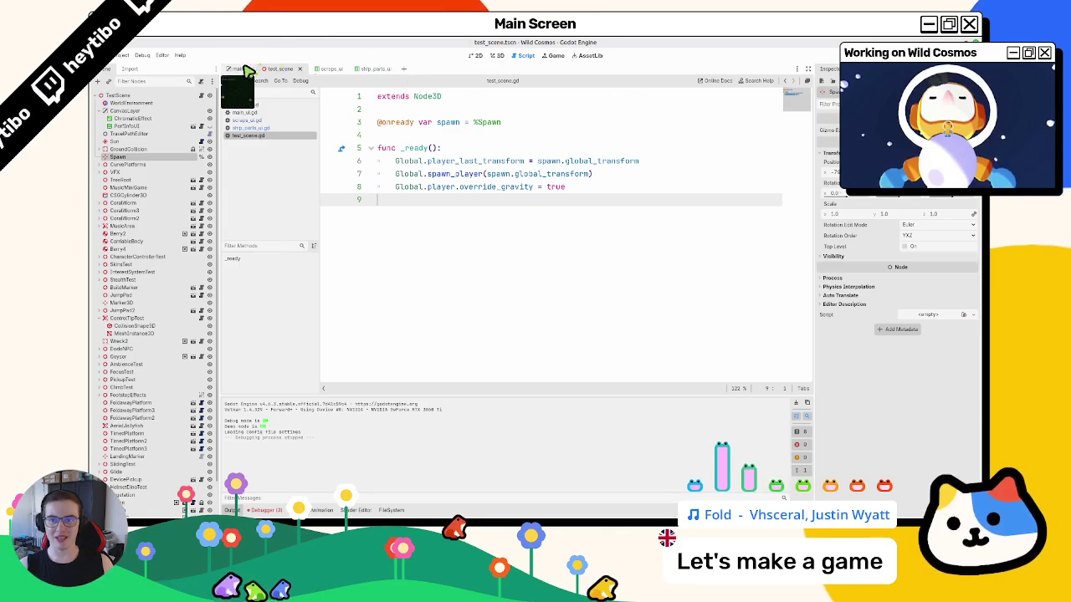
- Set the ShipPartsUI root's Pivot Offset Ratio to 0.5, 0.5 and save the scene
click(322, 69)
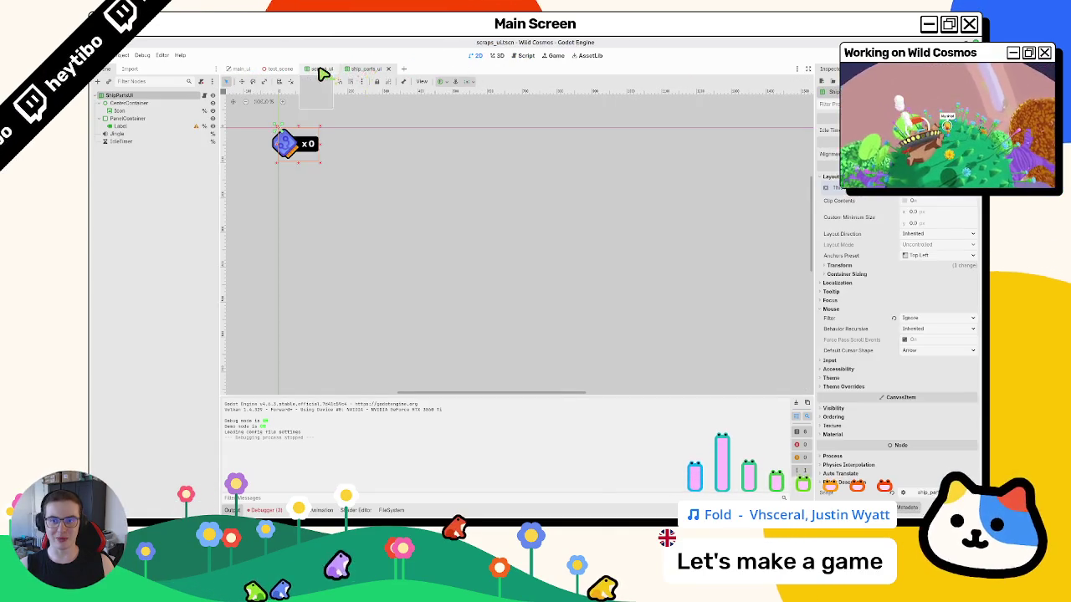
click(366, 70)
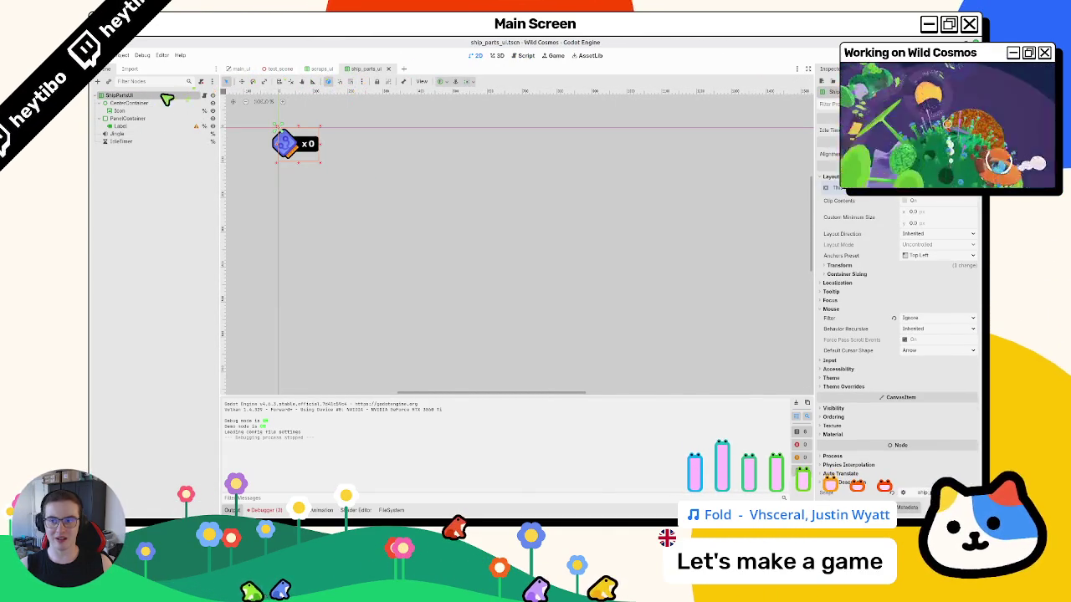
click(837, 388)
click(835, 387)
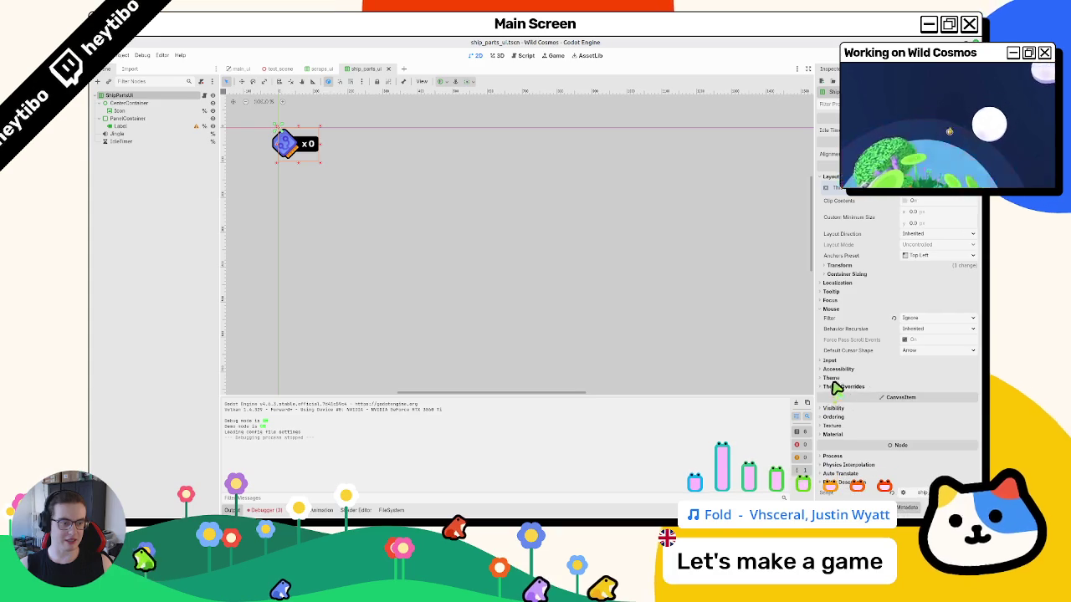
click(842, 274)
click(840, 265)
click(947, 374)
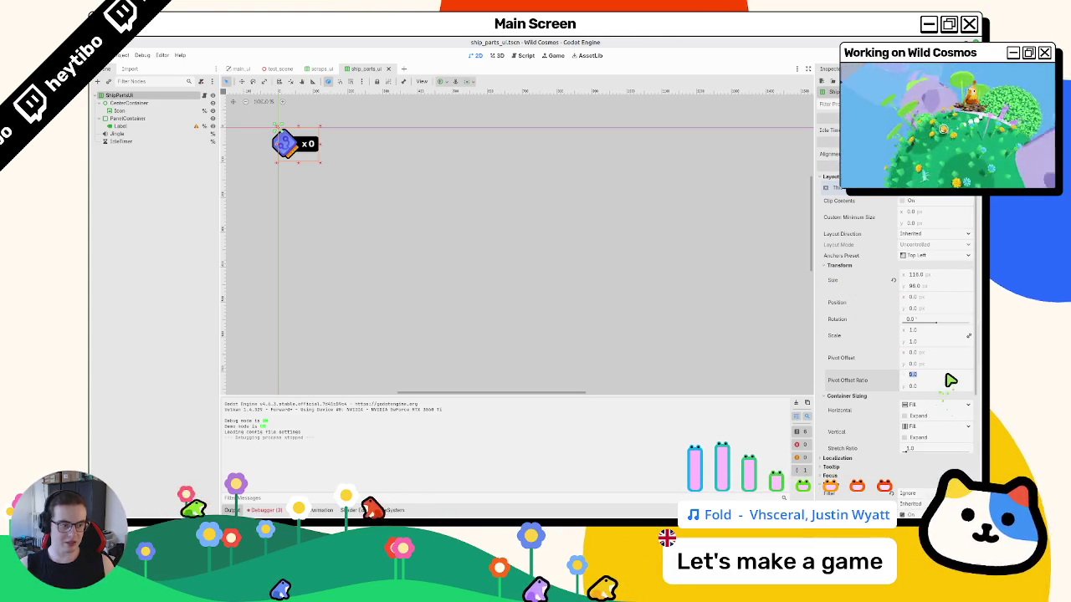
text(0.5)
key(Tab)
text(0.5)
key(Tab)
key(ctrl+s)
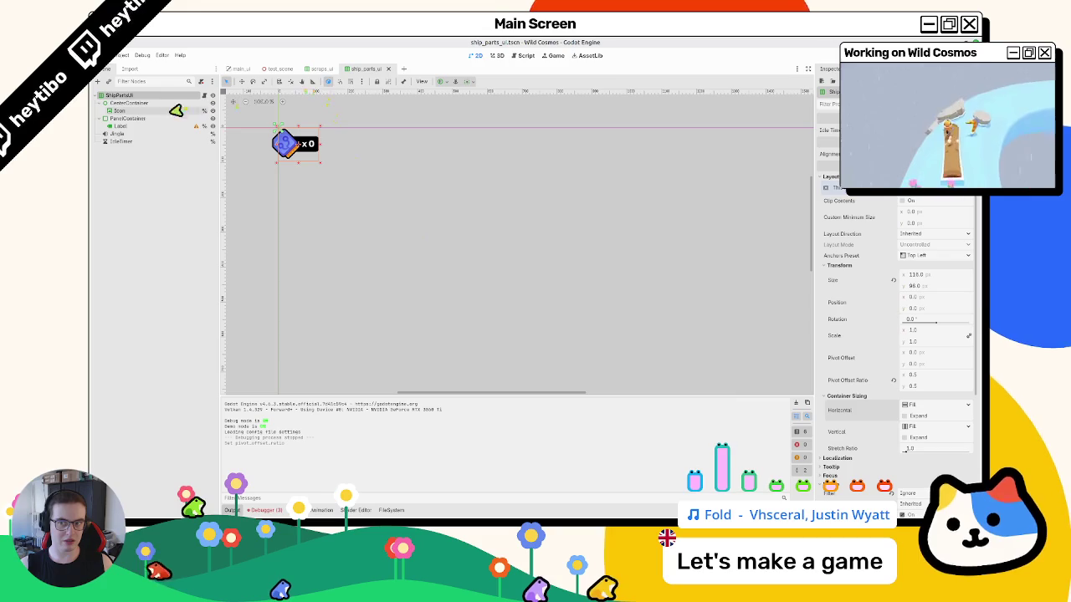
- Select the Label node in the ship_parts_ui scene
click(322, 70)
click(359, 70)
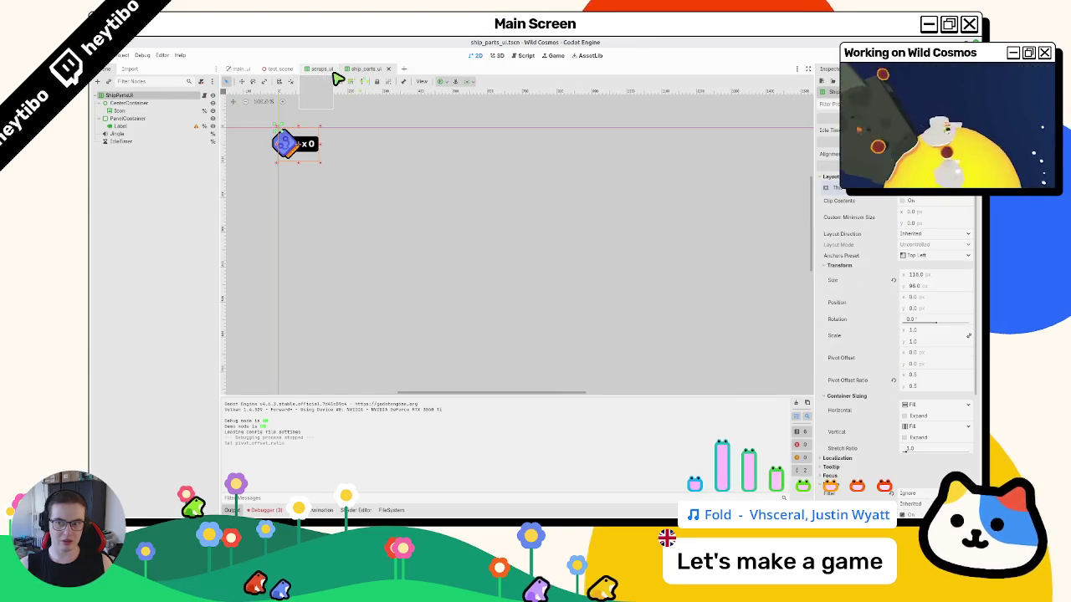
click(179, 126)
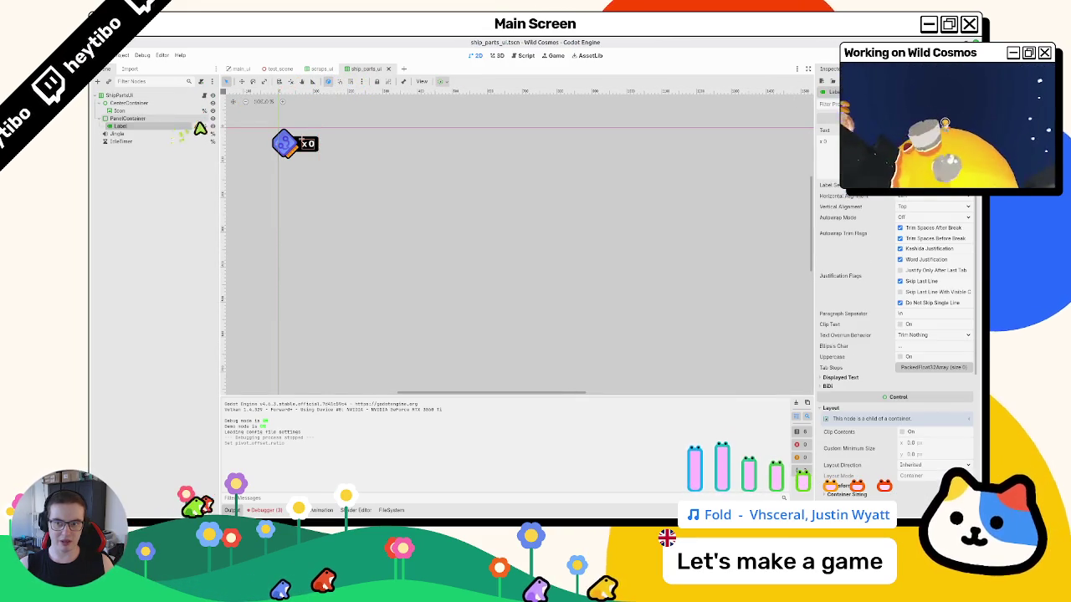
- Check the Label's MSDF warning and reveal its font and font size overrides
click(200, 129)
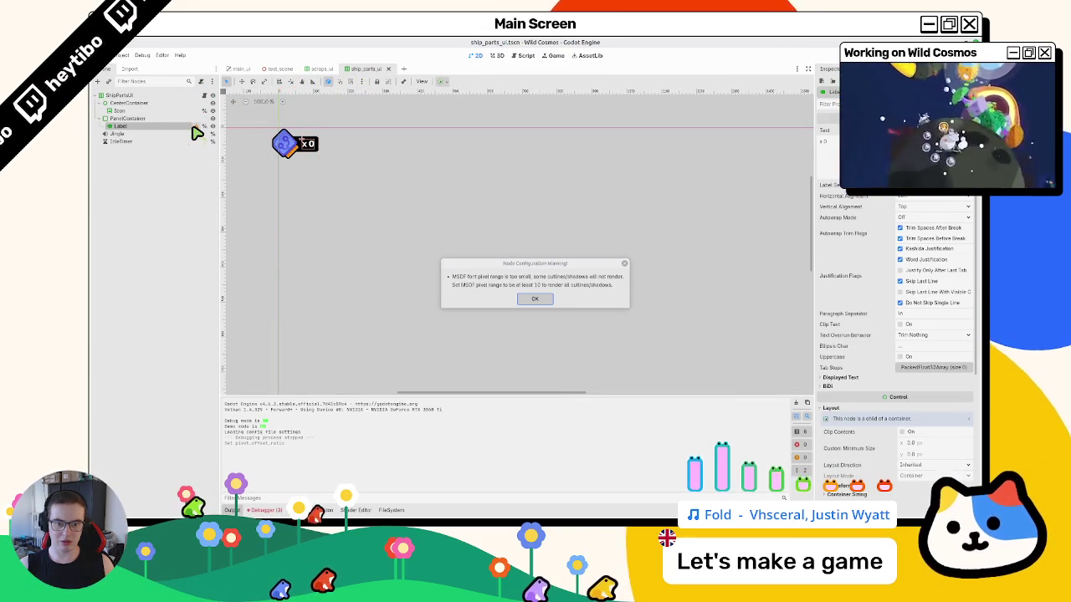
key(Escape)
key(f)
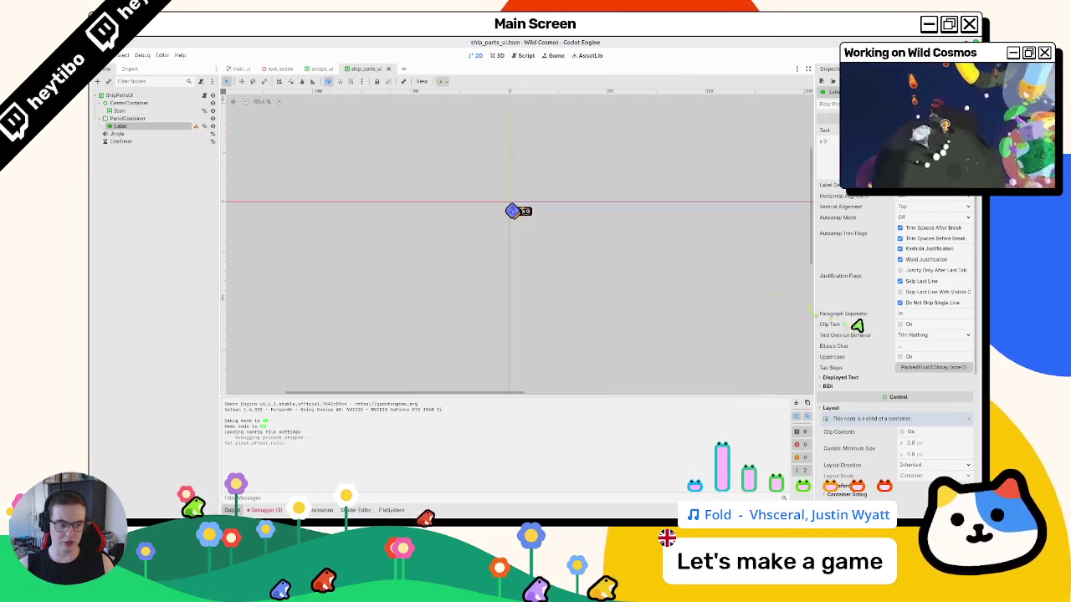
scroll(856, 327, down, 5)
click(870, 382)
click(861, 370)
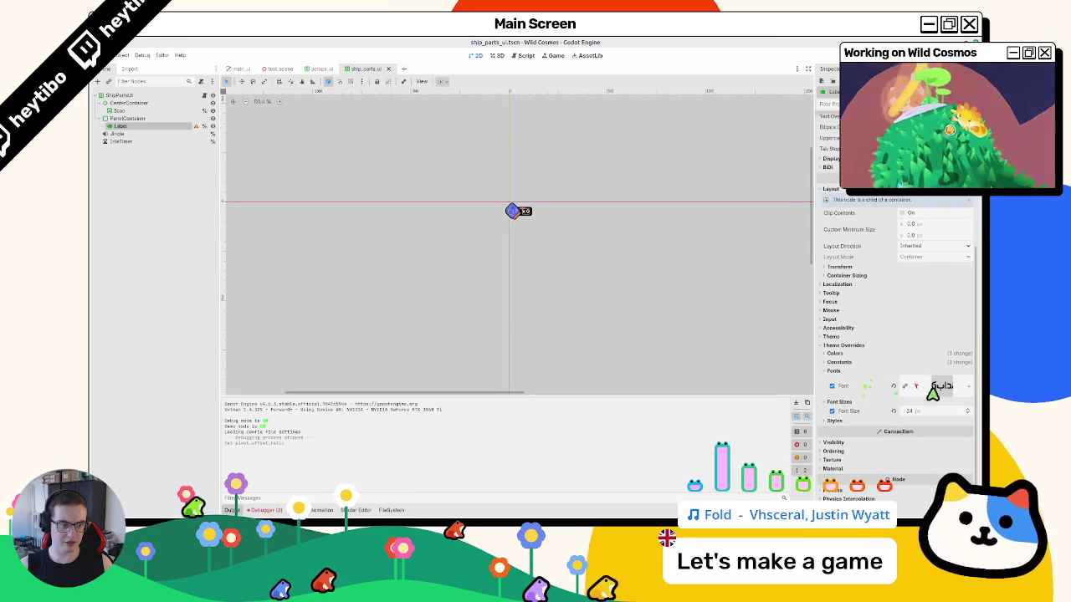
- Copy the Font resource from the scraps_ui Label's font override
click(322, 68)
scroll(884, 402, down, 5)
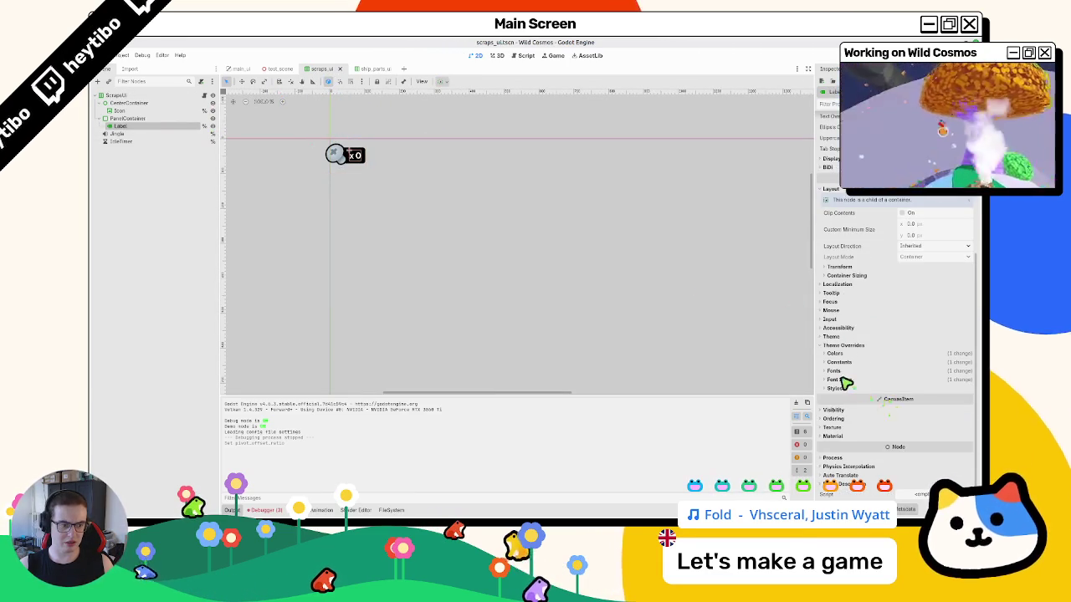
click(843, 373)
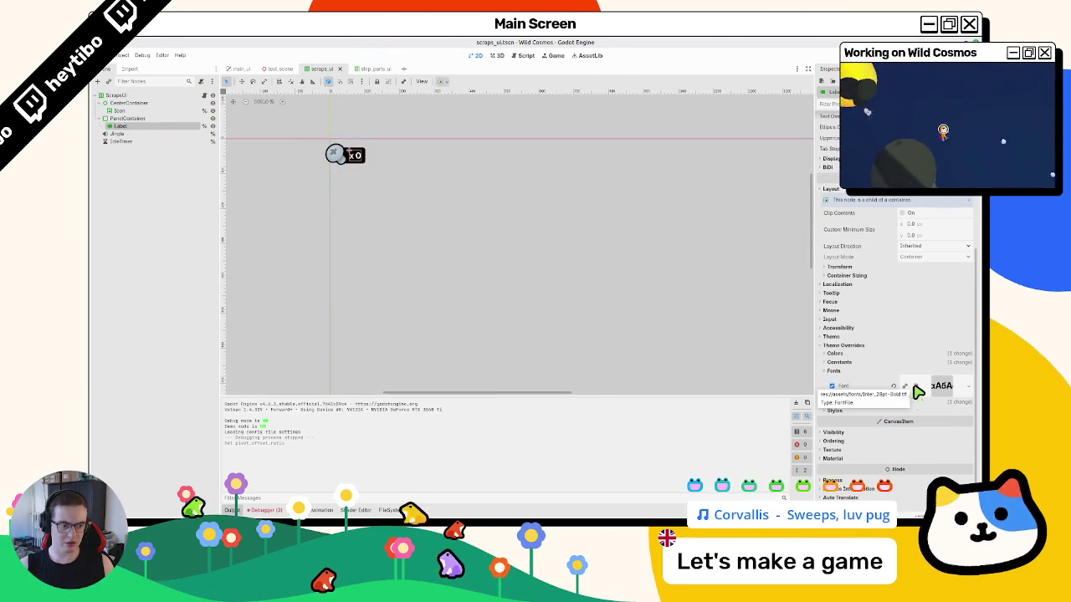
click(968, 393)
click(968, 389)
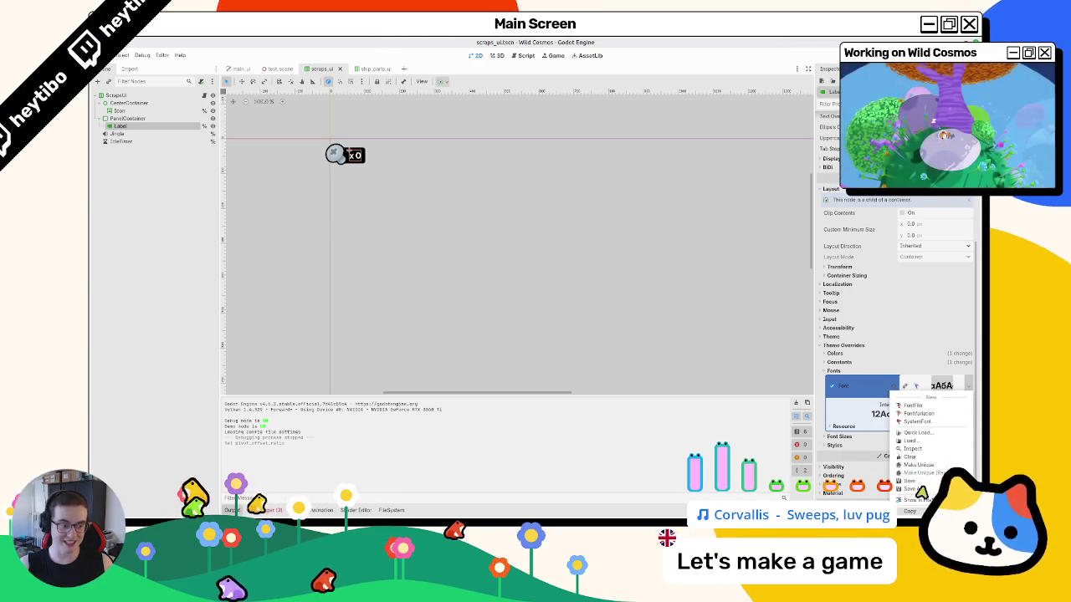
click(921, 490)
- Paste the copied font into the ship_parts_ui Label's Font override
click(366, 71)
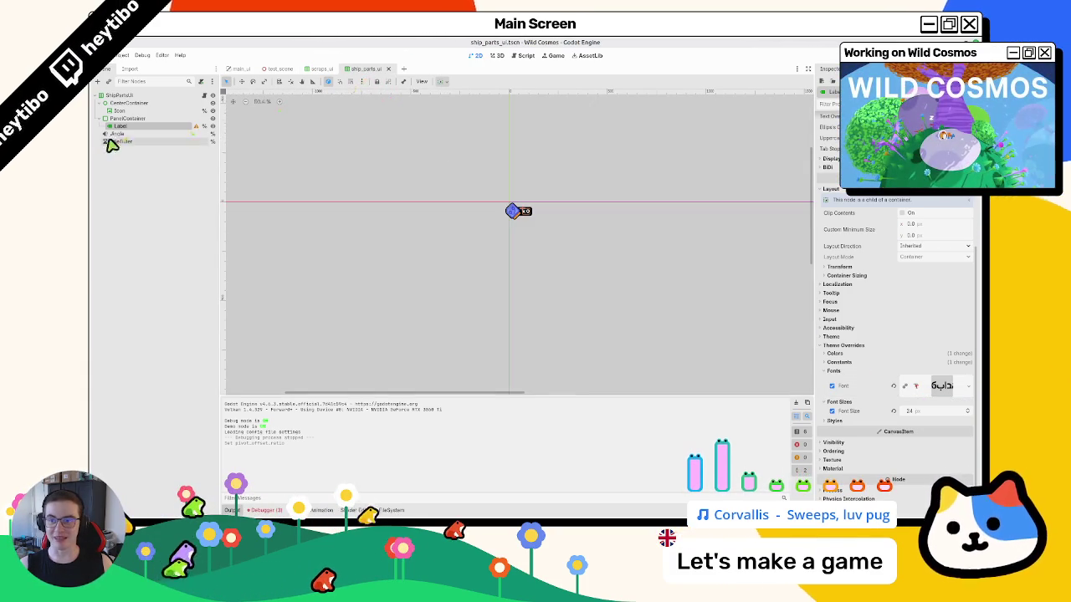
scroll(614, 269, up, 2)
click(971, 384)
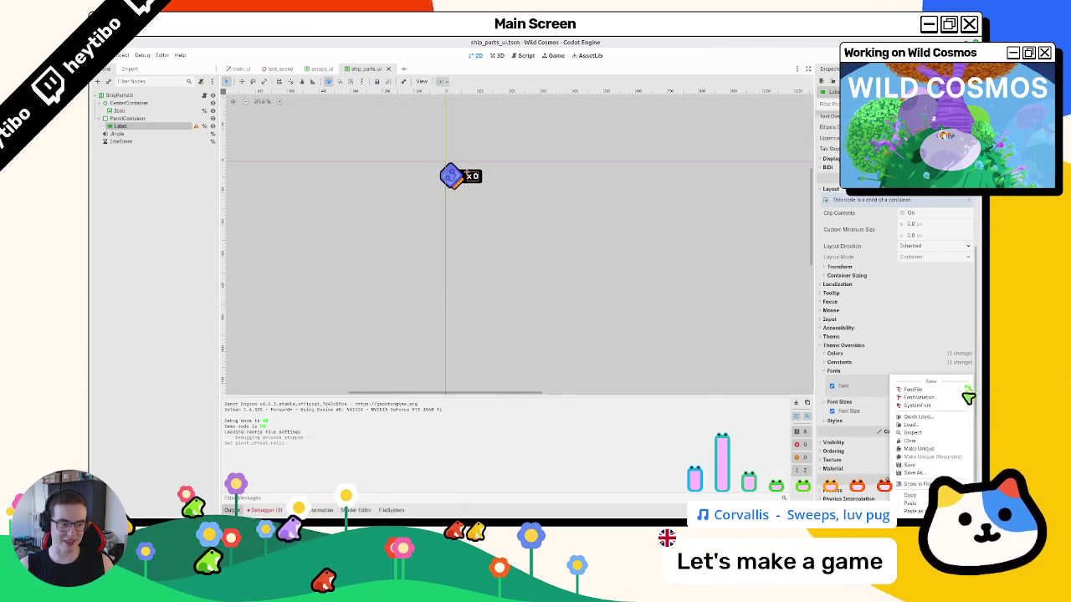
click(921, 505)
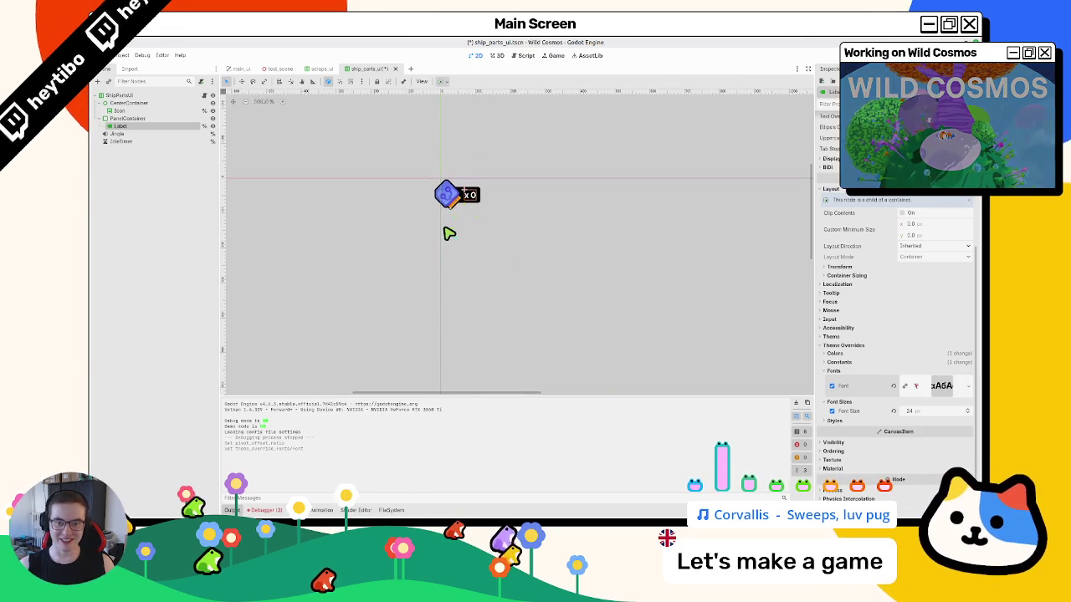
click(324, 70)
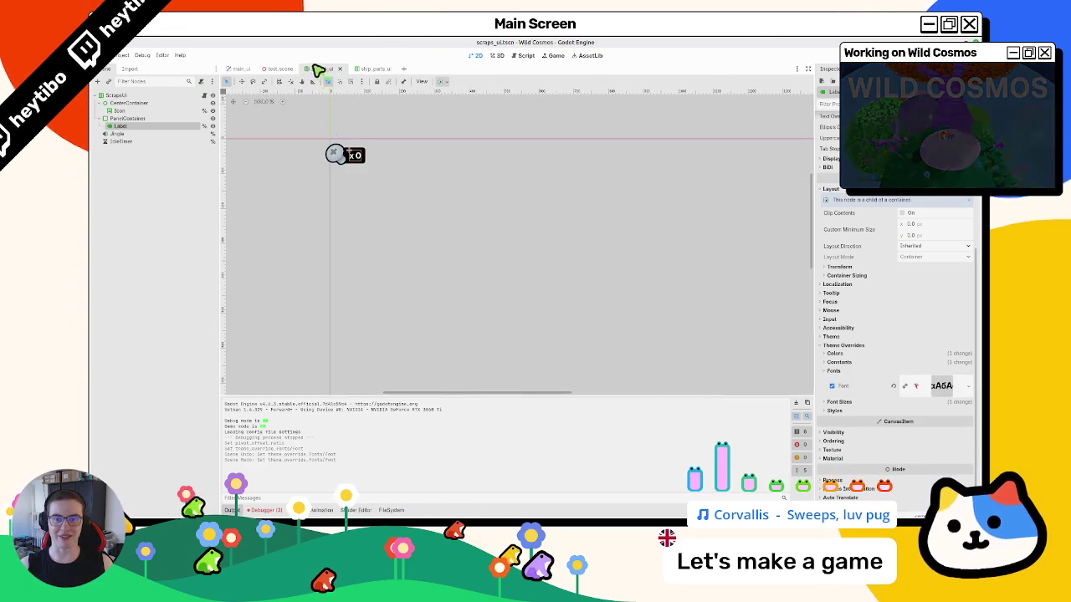
click(278, 71)
- Playtest the level, walking around and restarting, then open ship_parts_ui.gd
key(F6)
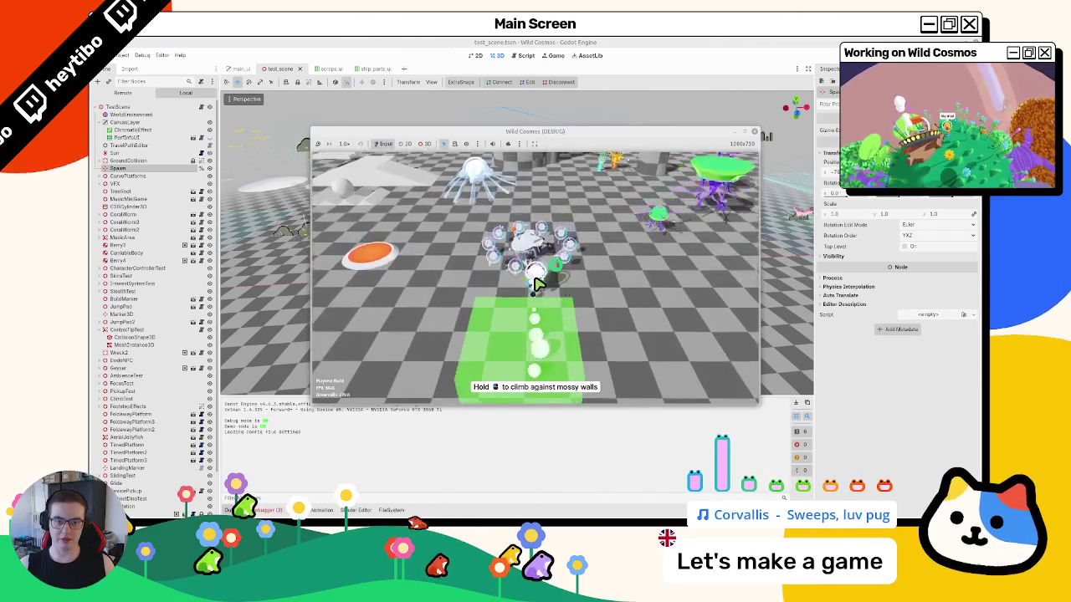
key(w)
key(a)
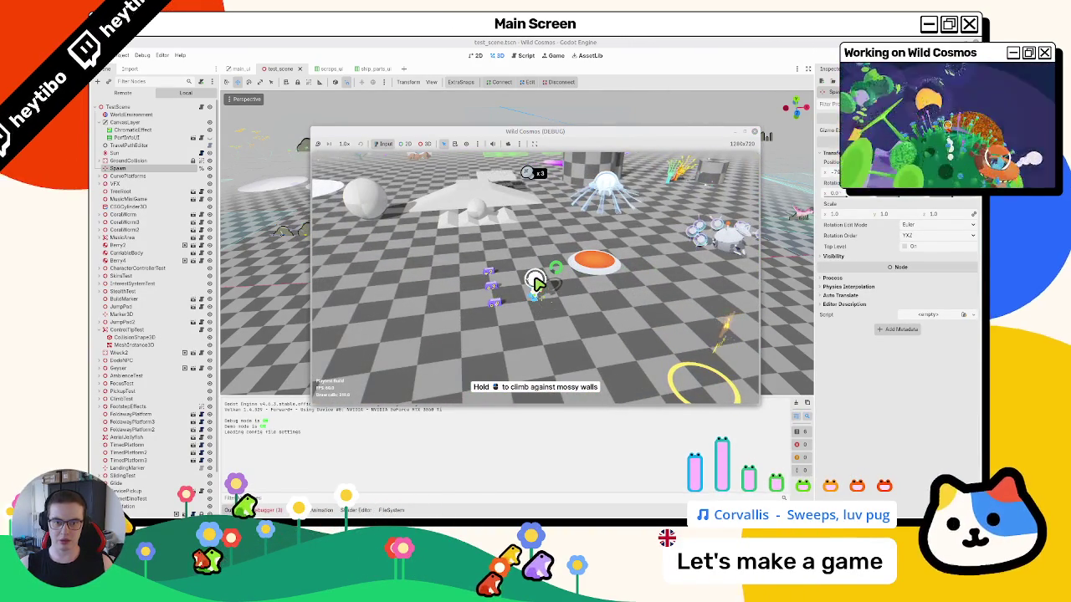
key(a)
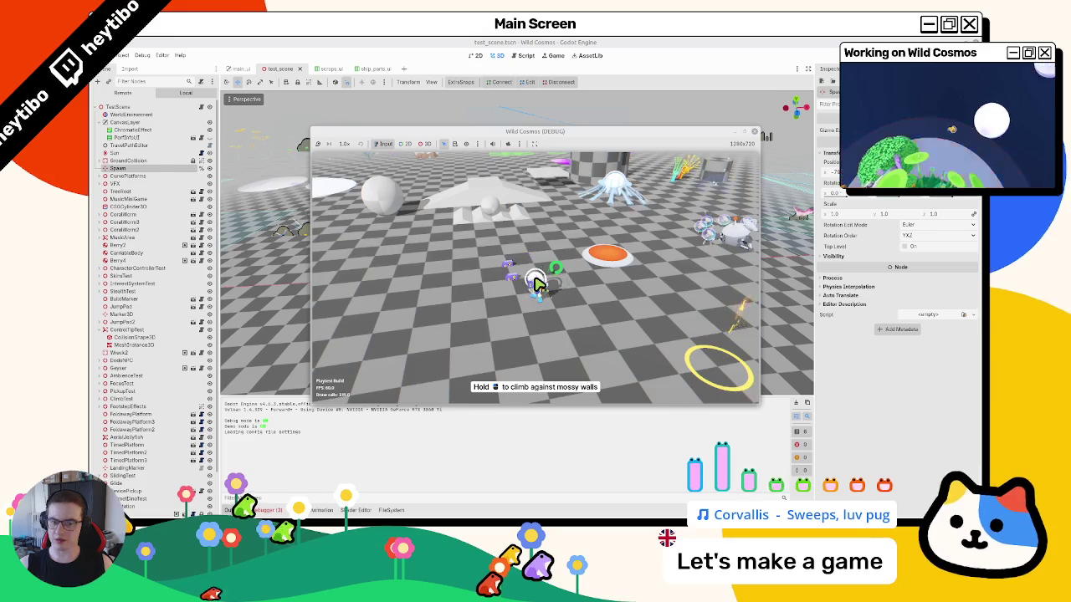
key(r)
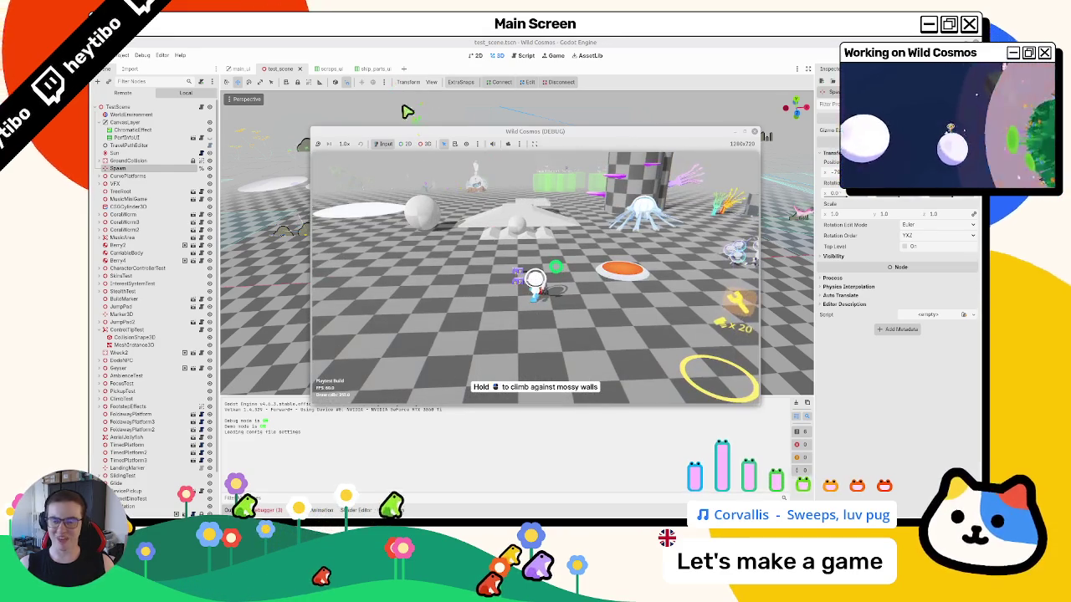
click(362, 70)
click(203, 107)
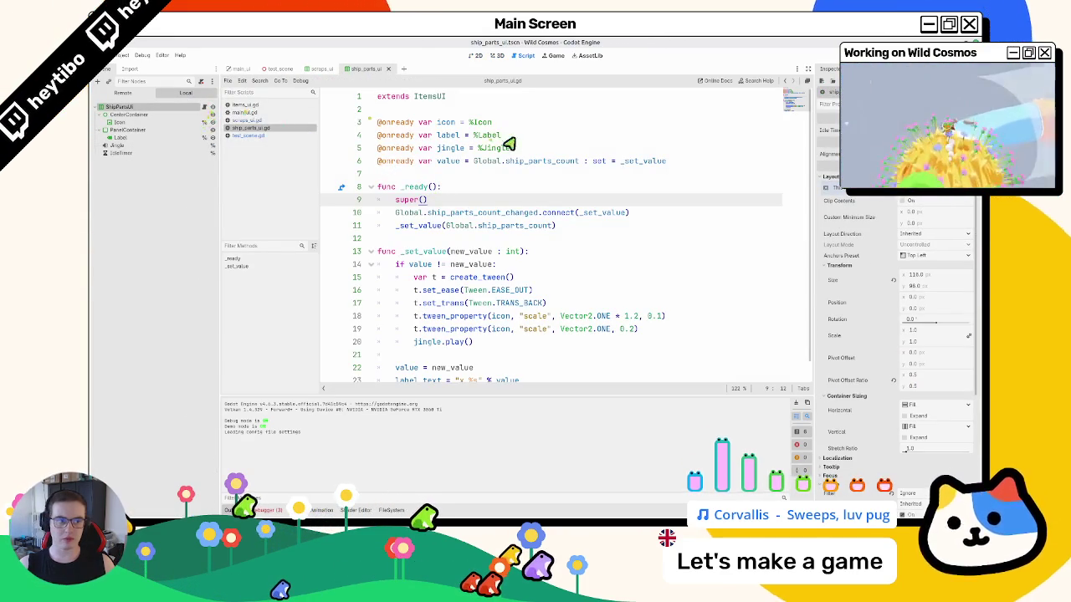
- Save ship_parts_ui.gd and inspect the IdleTimer node's settings
click(509, 139)
key(ctrl+s)
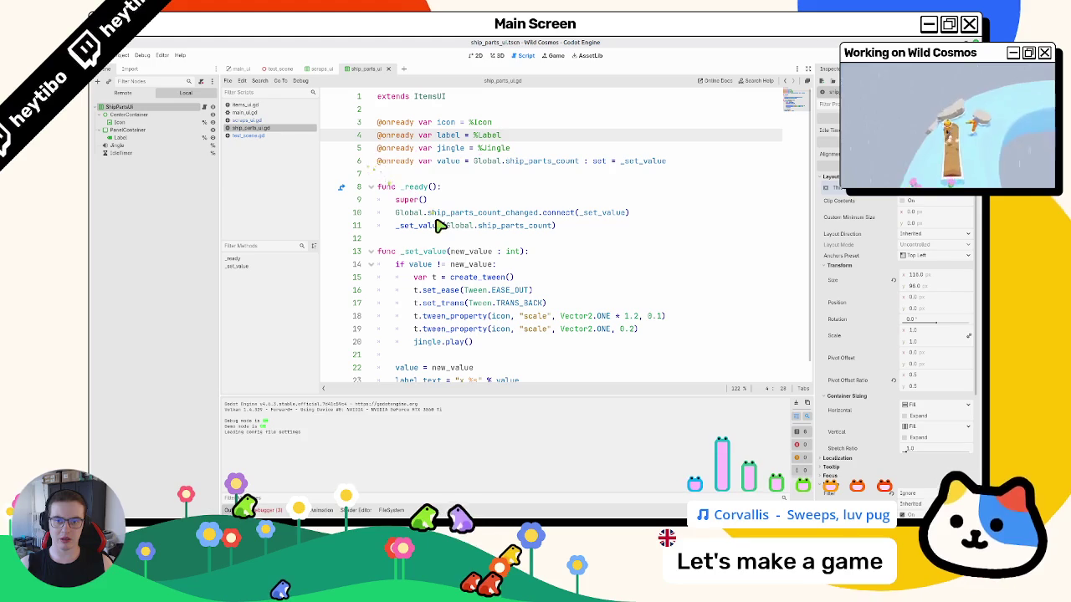
click(164, 154)
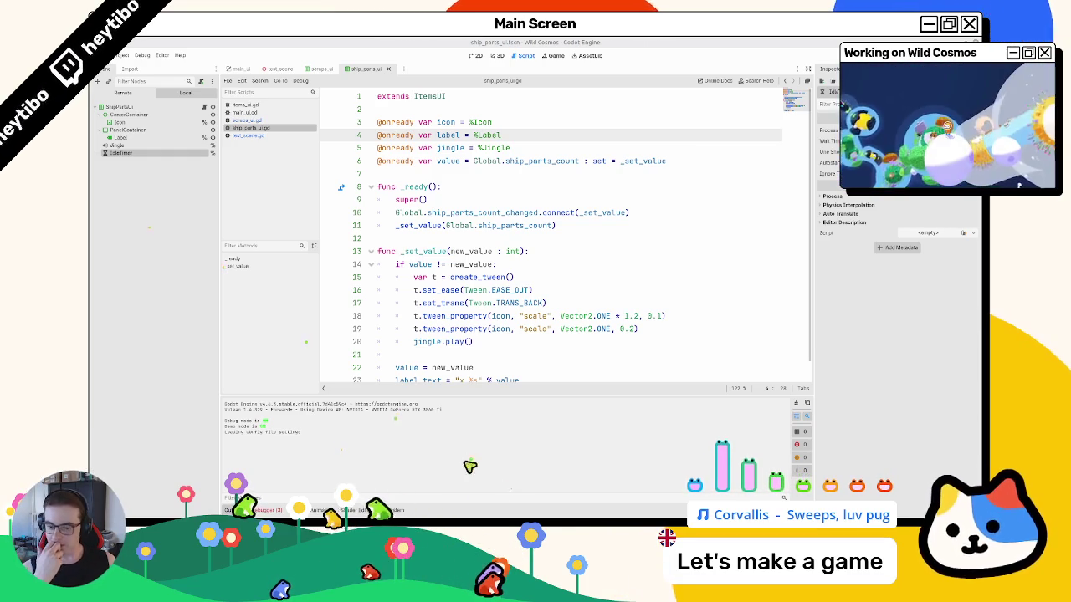
mouse_move(462, 525)
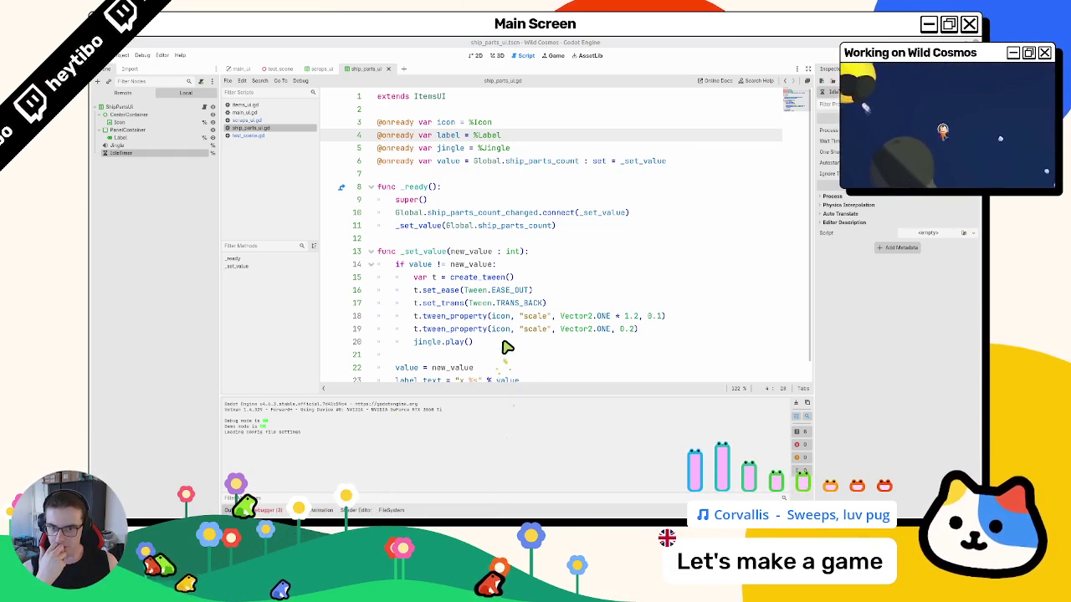
- Flip back and forth between scraps_ui.gd and ship_parts_ui.gd to compare them
click(255, 120)
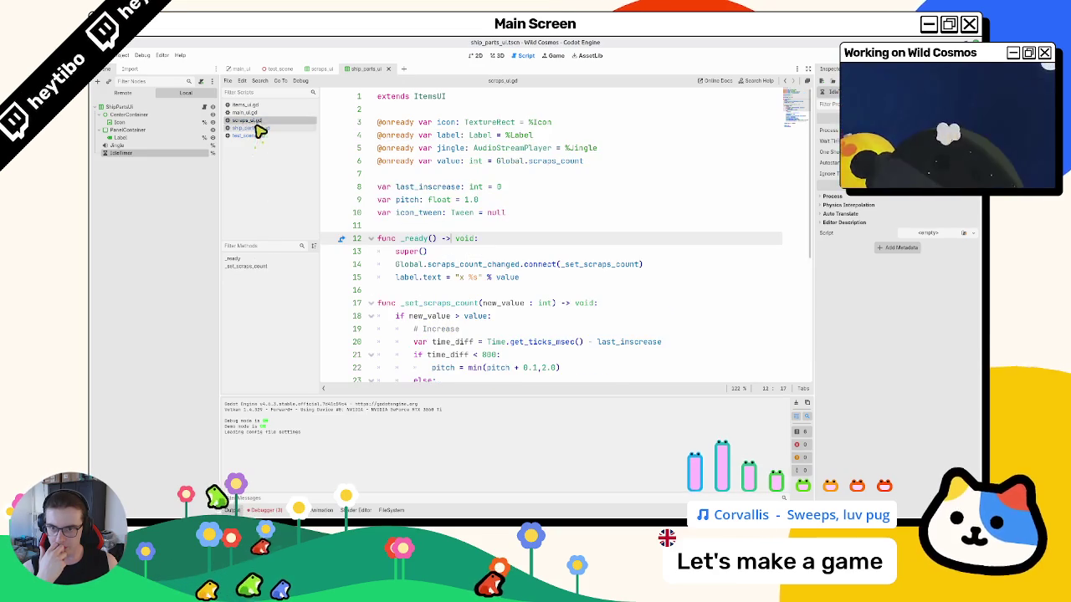
click(255, 127)
click(255, 120)
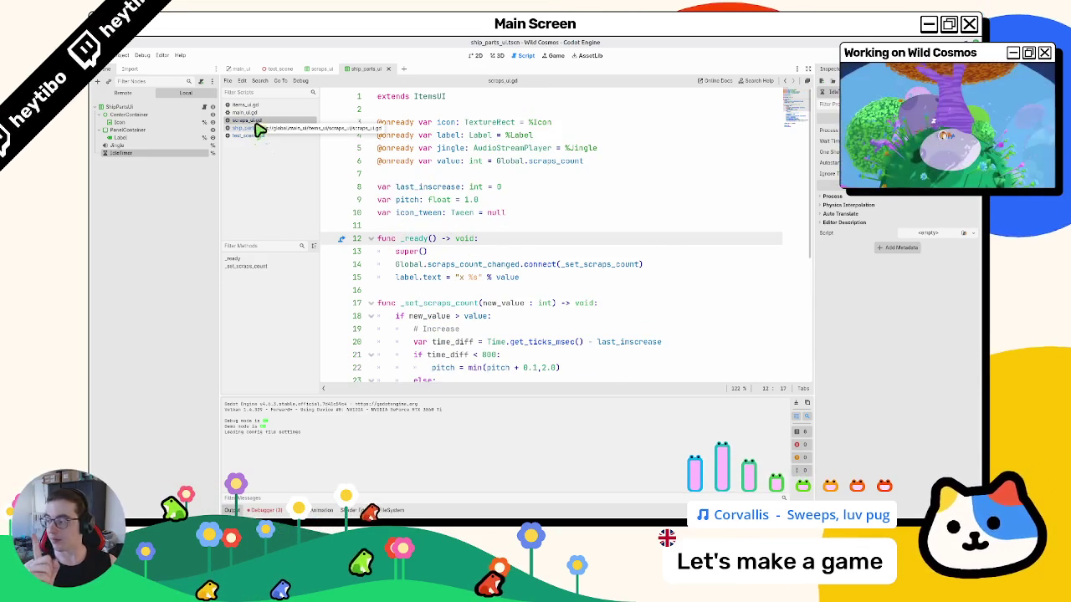
click(258, 127)
click(260, 121)
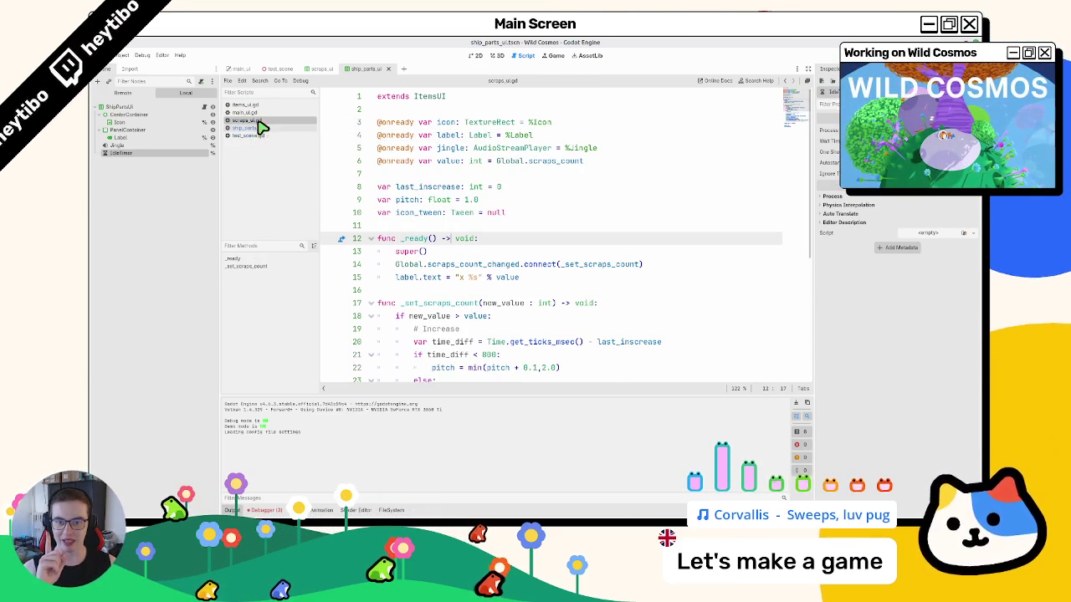
click(259, 128)
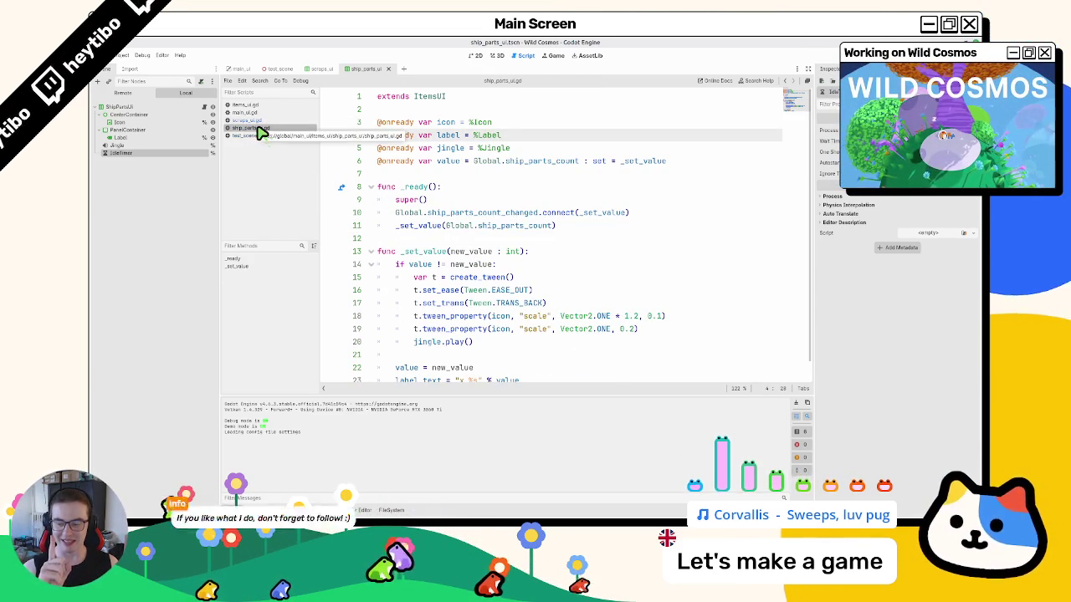
click(259, 121)
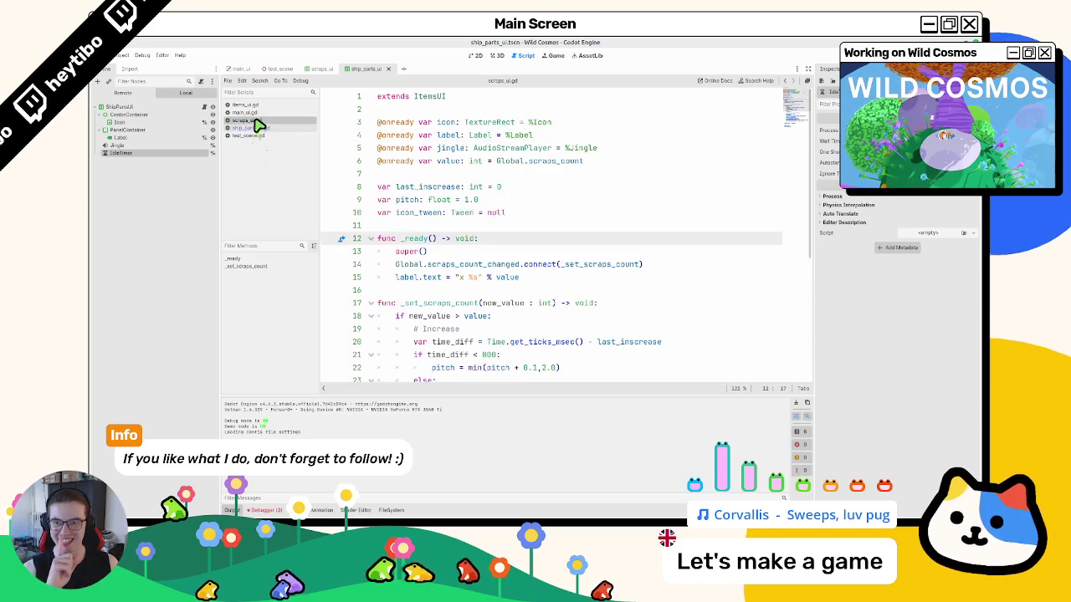
click(258, 128)
click(261, 122)
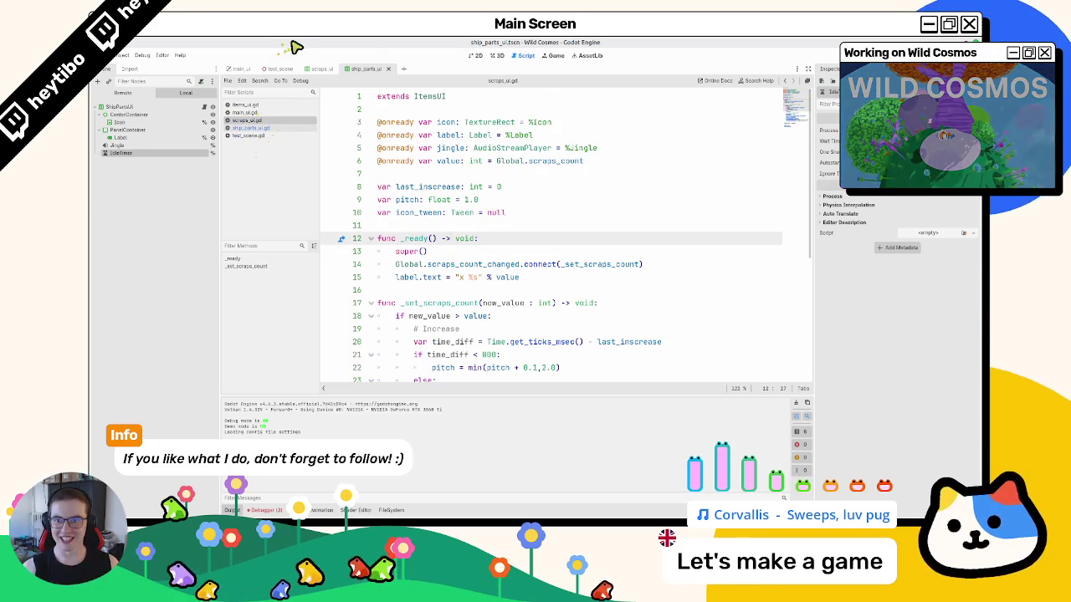
click(494, 56)
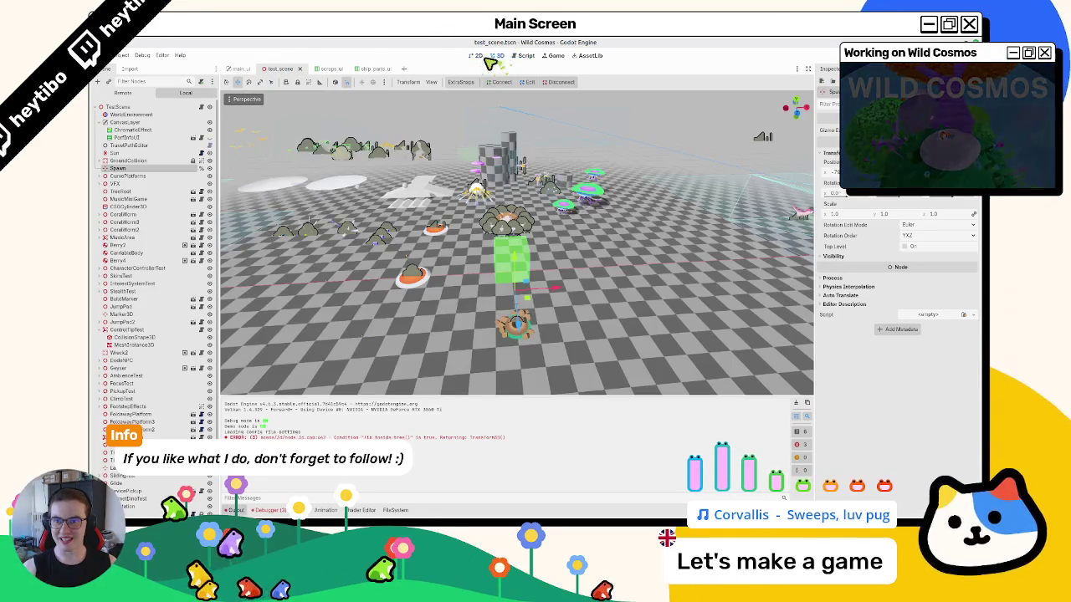
- Run the project with F5 and move the player around the test level
key(F5)
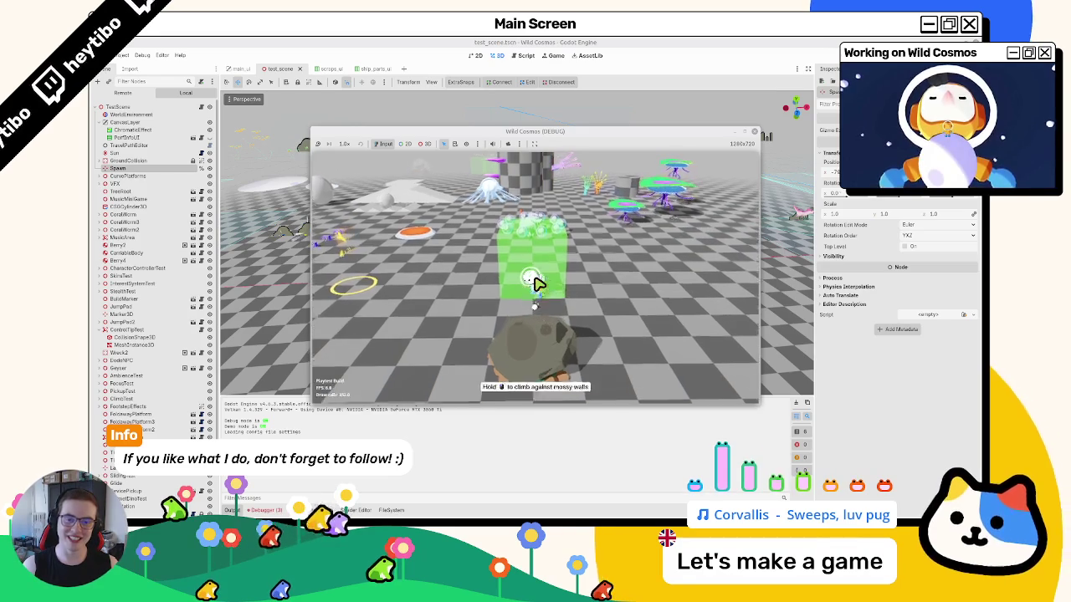
key(a)
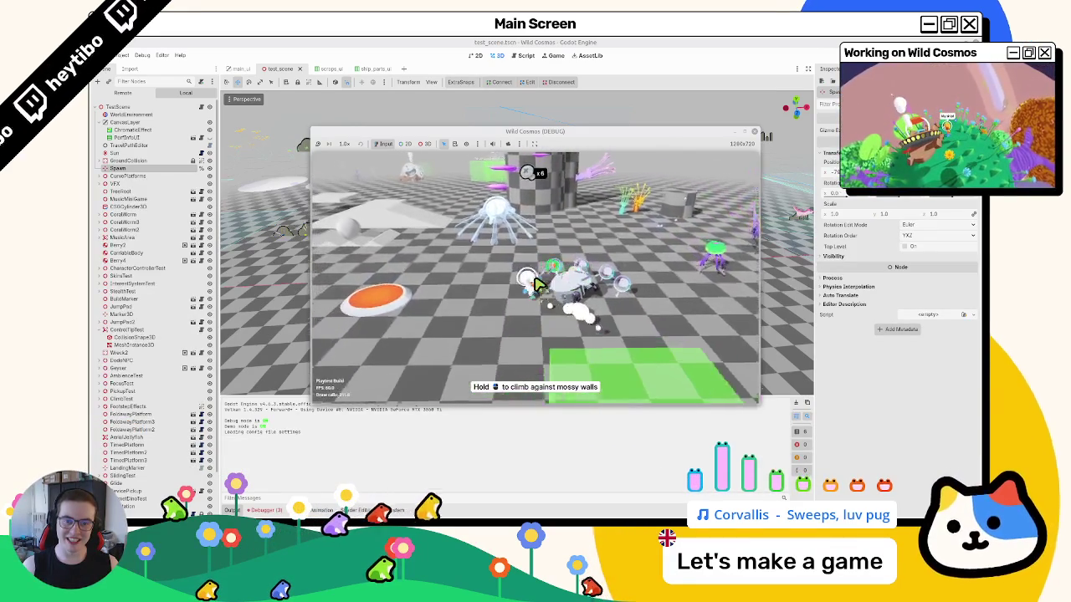
key(a)
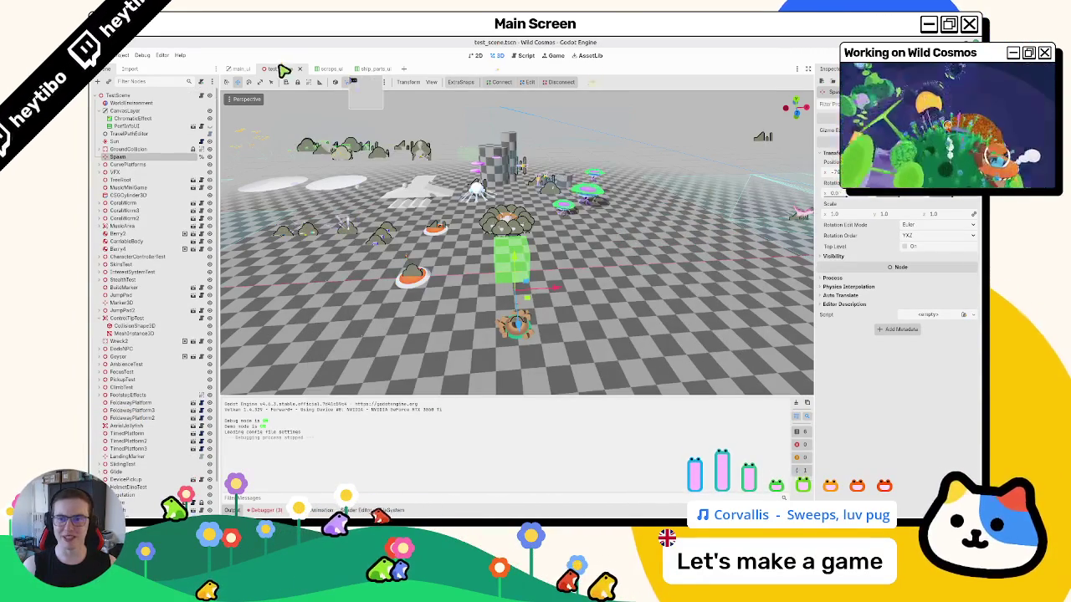
- In main_ui, expand ZoomHolder and inspect ScrapsUI and ShipPartsUI draw ordering settings
click(234, 70)
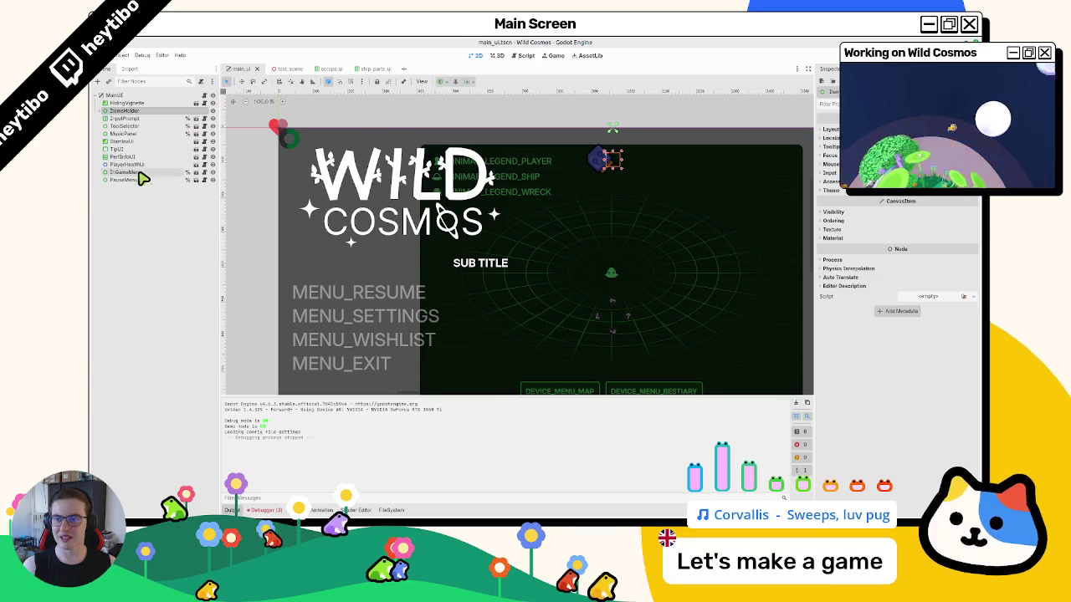
click(328, 69)
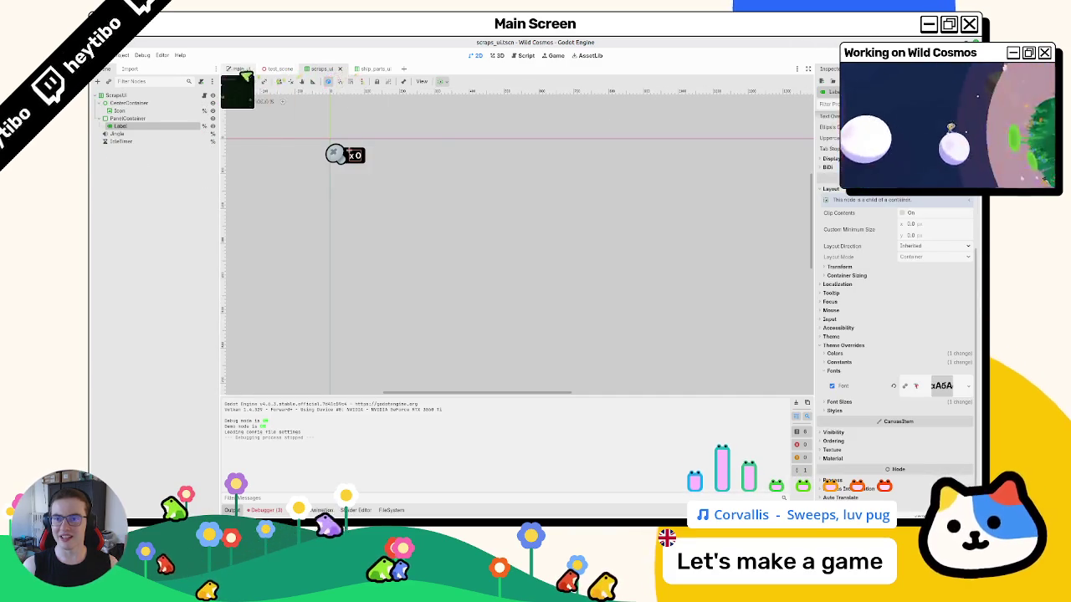
click(241, 70)
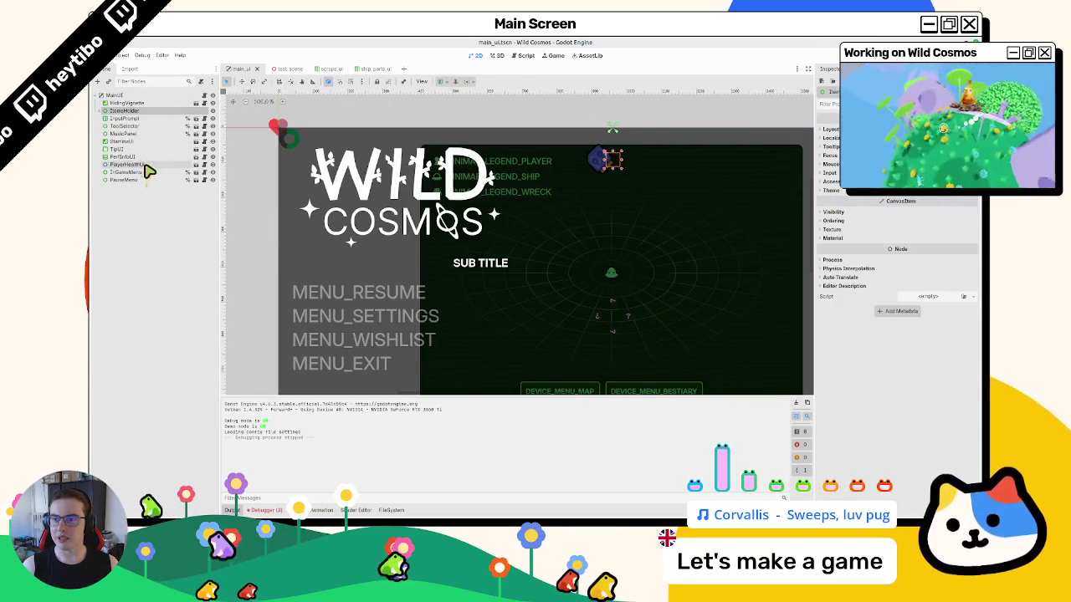
click(104, 110)
click(122, 119)
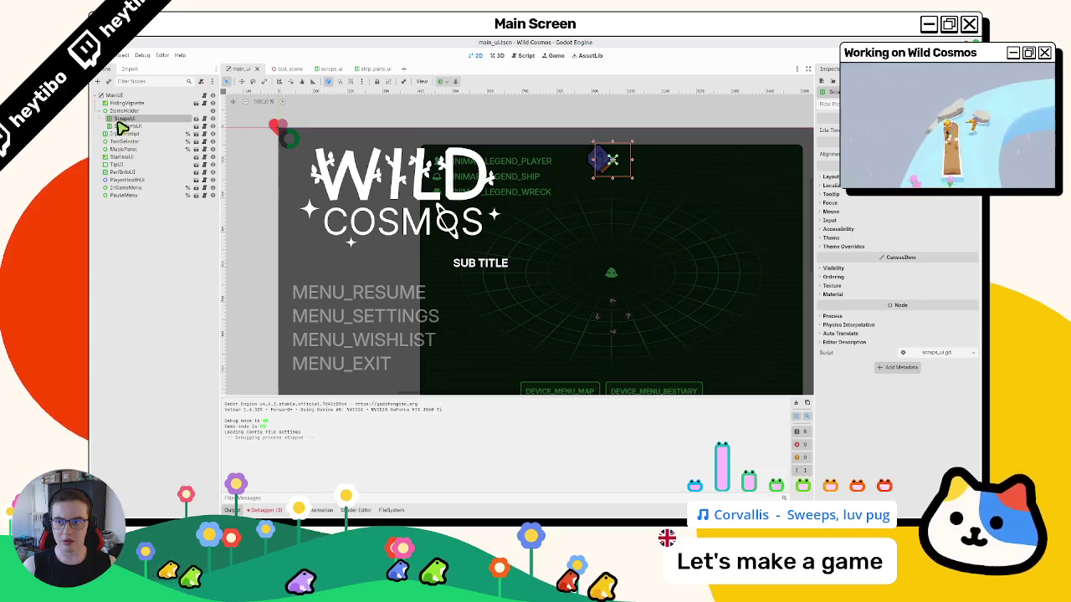
click(119, 125)
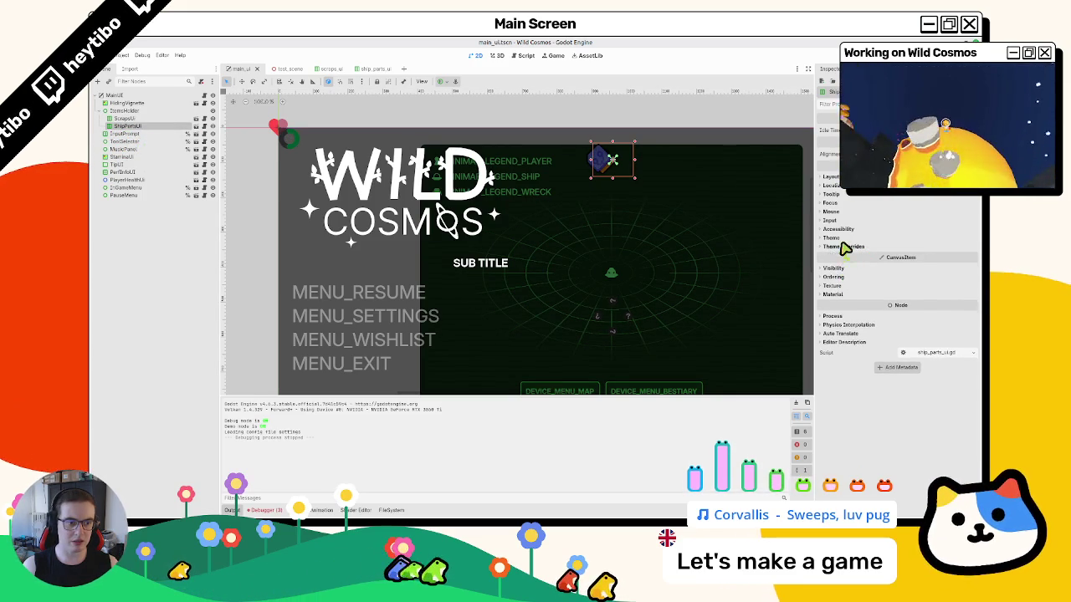
click(836, 277)
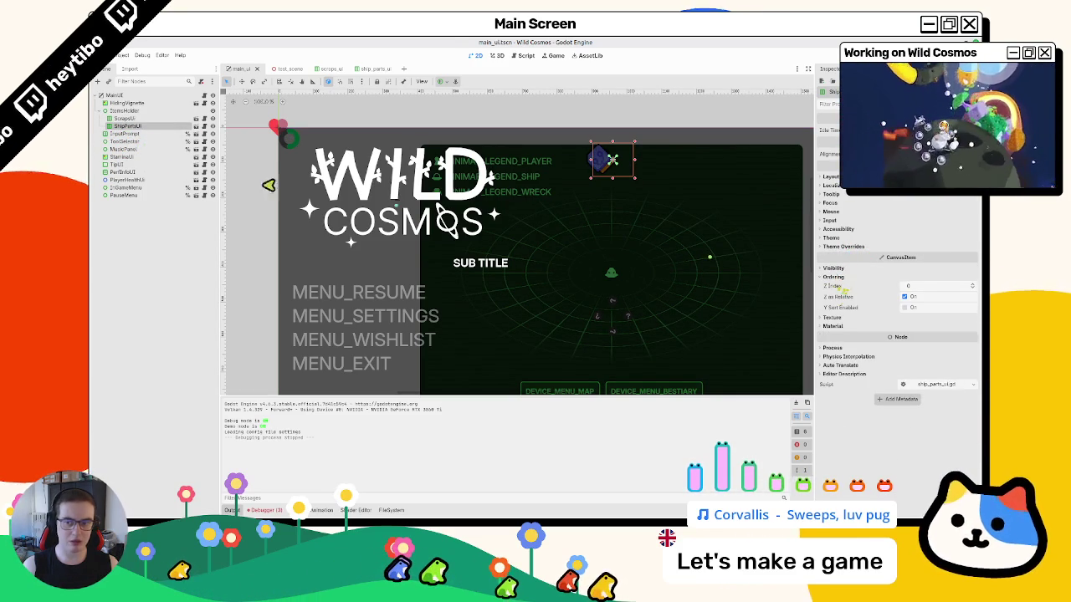
click(131, 119)
click(834, 278)
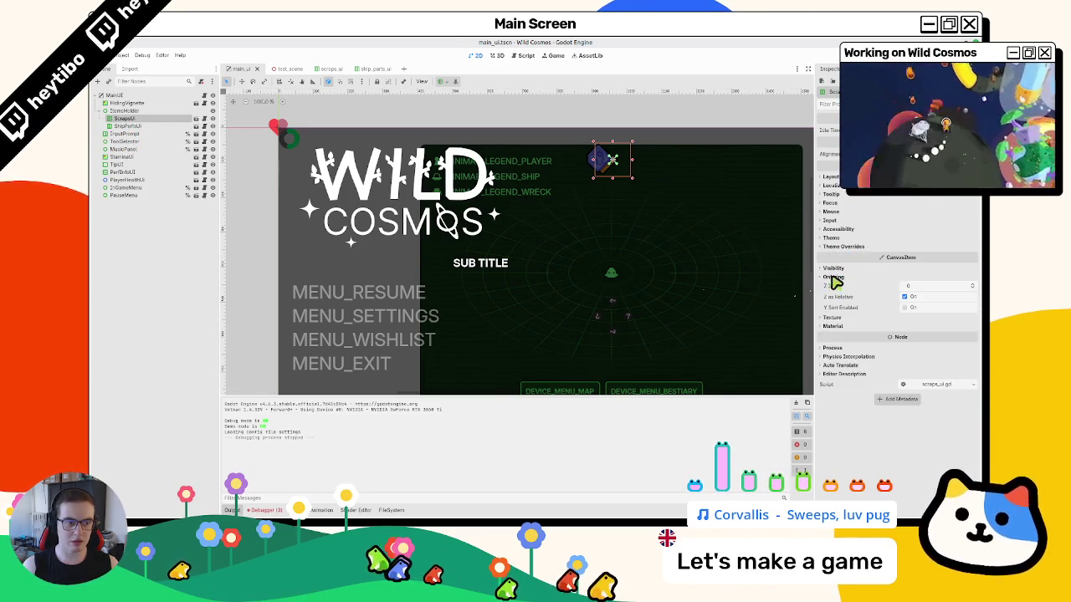
click(128, 127)
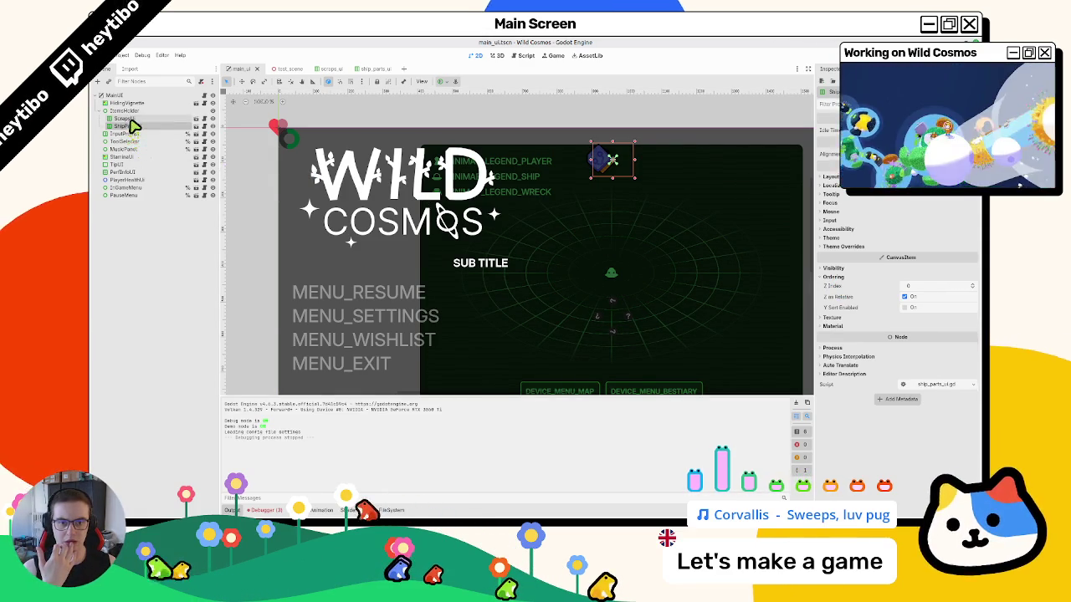
- Trial-drag the ShipPartsUI and ScrapsUI counters in the canvas, undoing the moves
scroll(397, 203, up, 3)
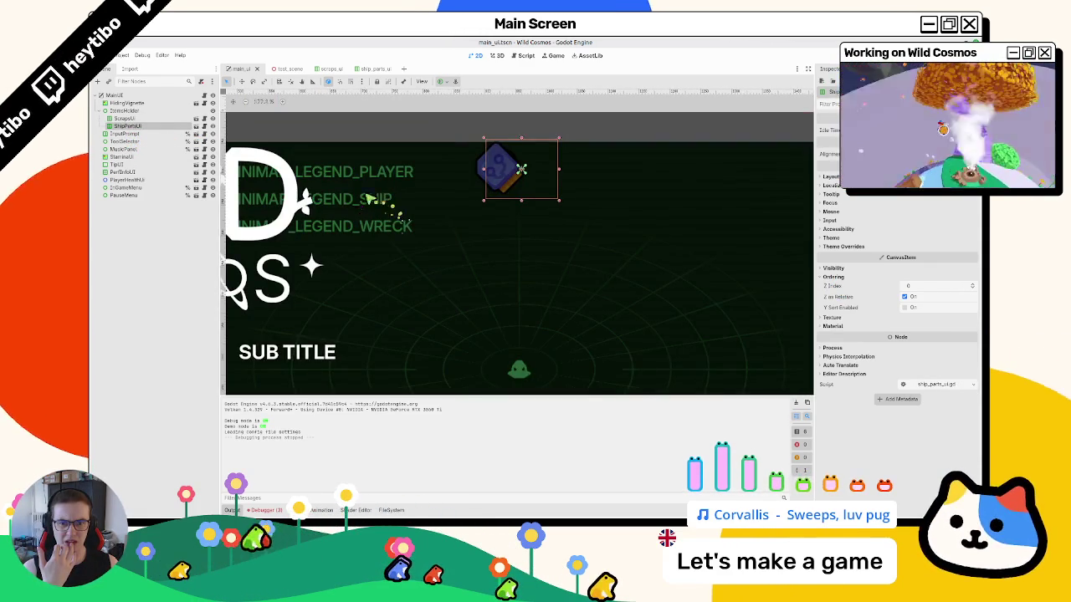
scroll(369, 199, up, 2)
drag(502, 219, 455, 180)
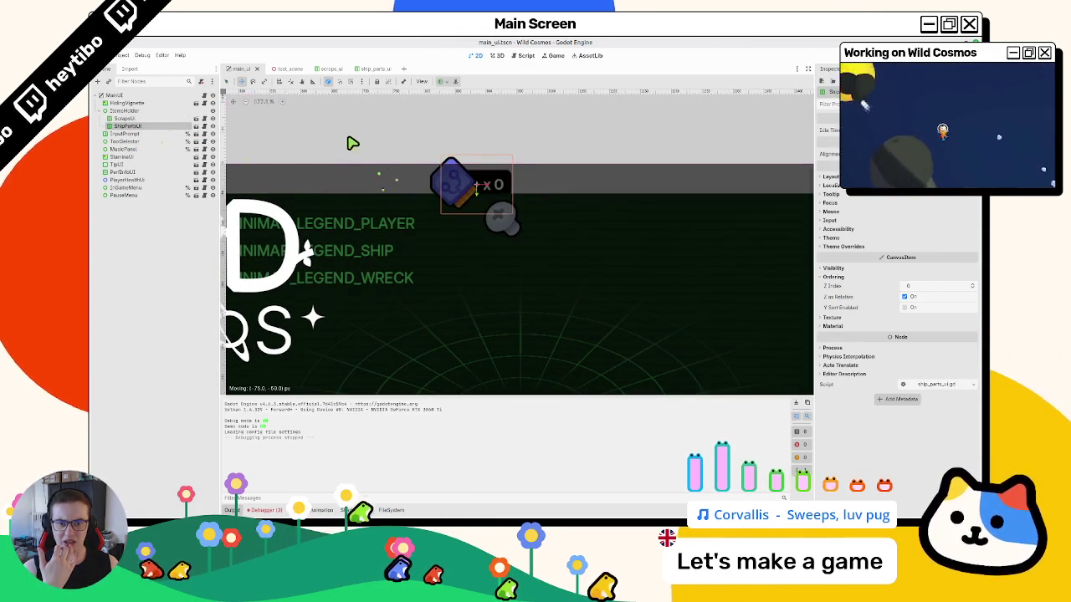
click(124, 118)
mouse_move(502, 219)
mouse_down()
mouse_move(488, 196)
mouse_move(607, 194)
mouse_up()
key(ctrl+z)
key(ctrl+z)
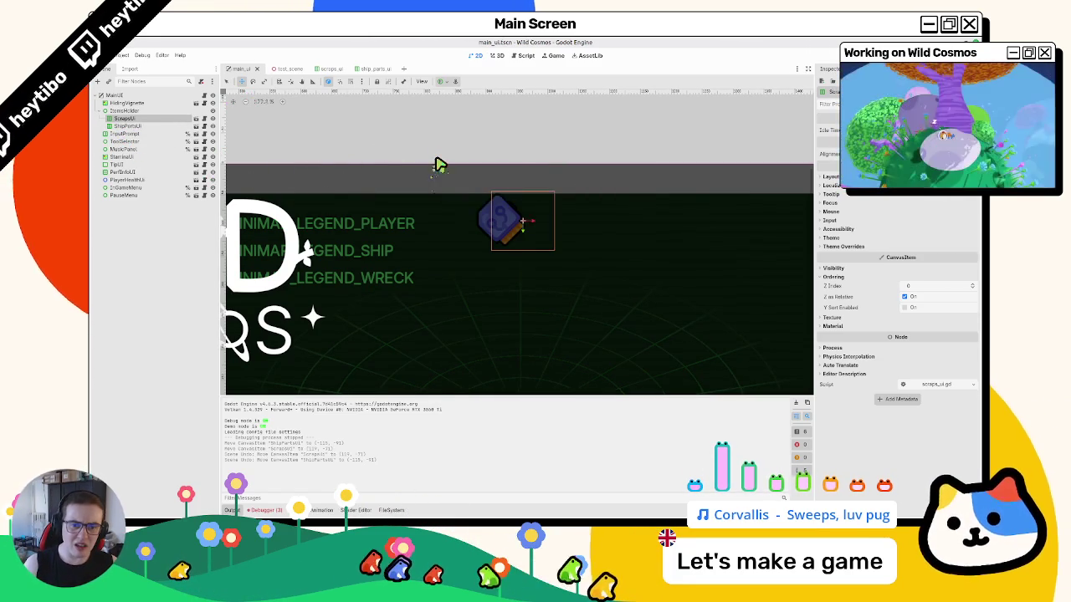
drag(502, 219, 538, 191)
key(ctrl+z)
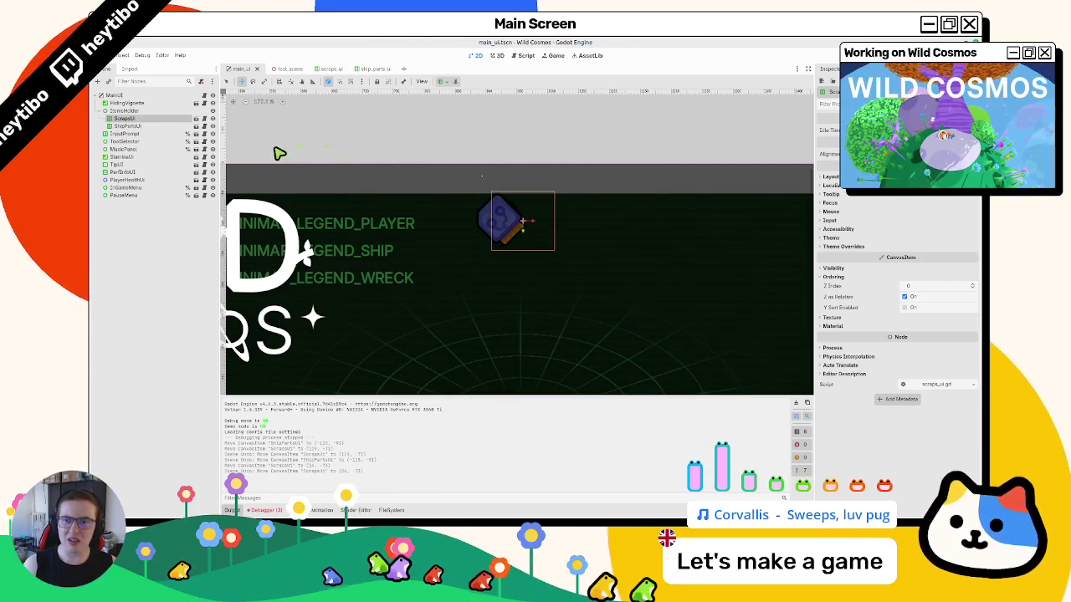
- Inspect the ShipPartsUI root's layout properties
click(335, 70)
click(374, 74)
click(170, 97)
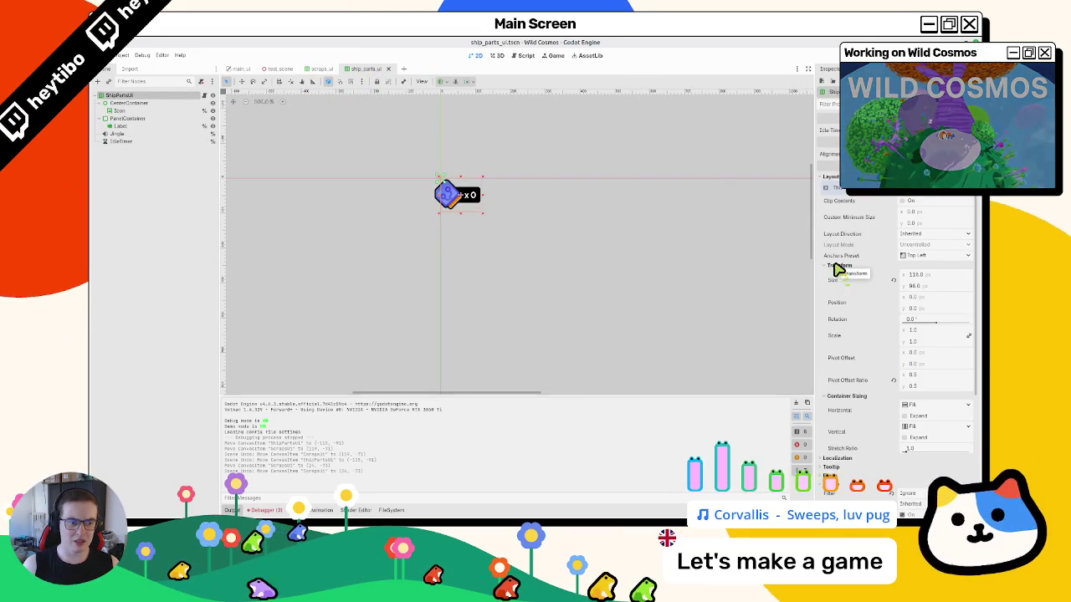
scroll(839, 285, down, 5)
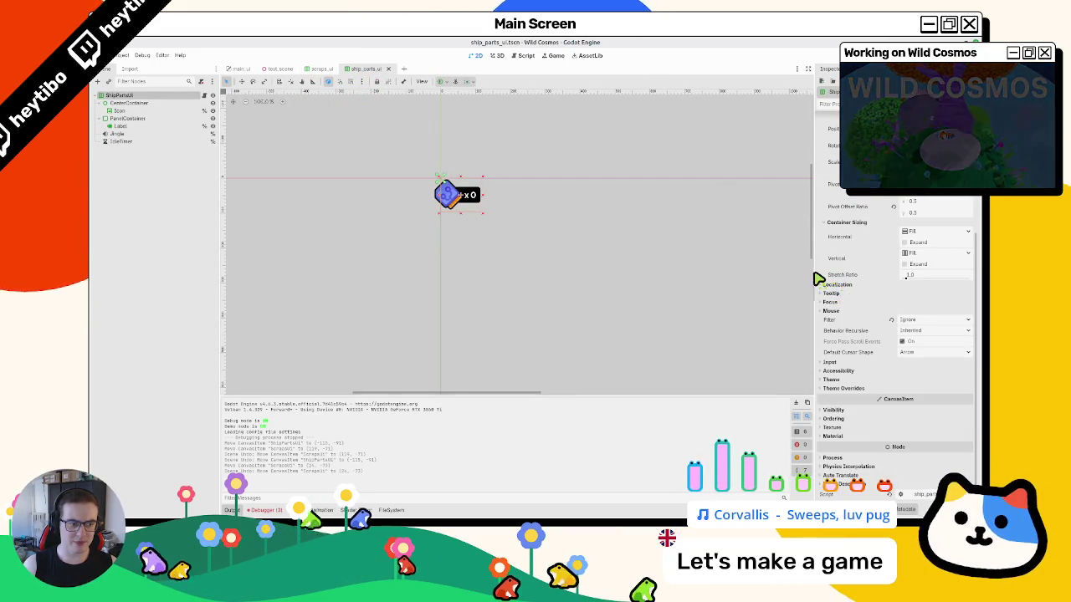
- Compare the scraps counter container's layout, then open the ShipPartsUI script
click(320, 70)
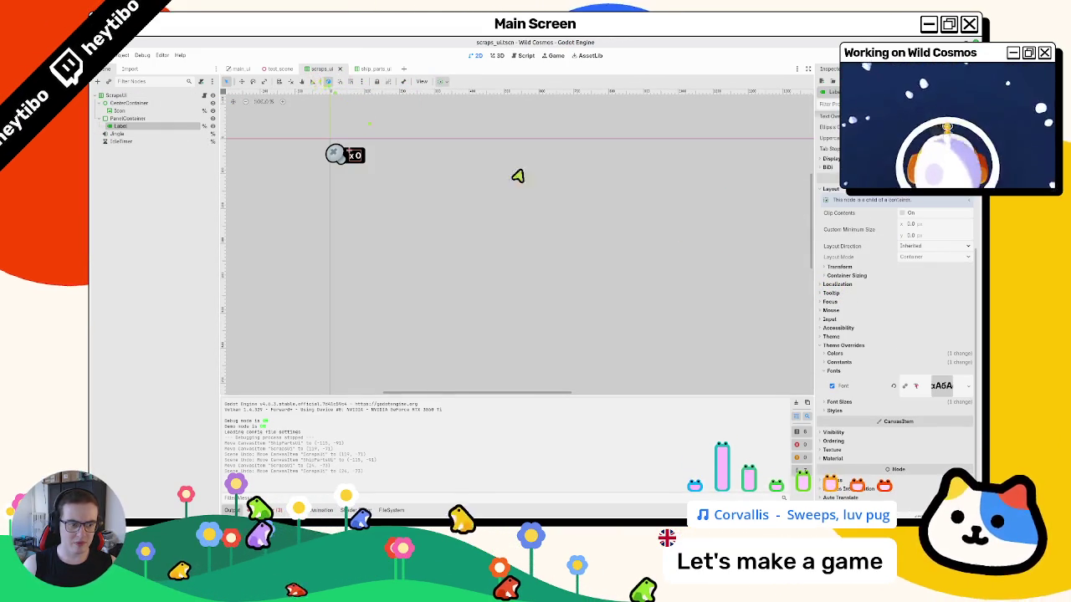
scroll(874, 318, down, 1)
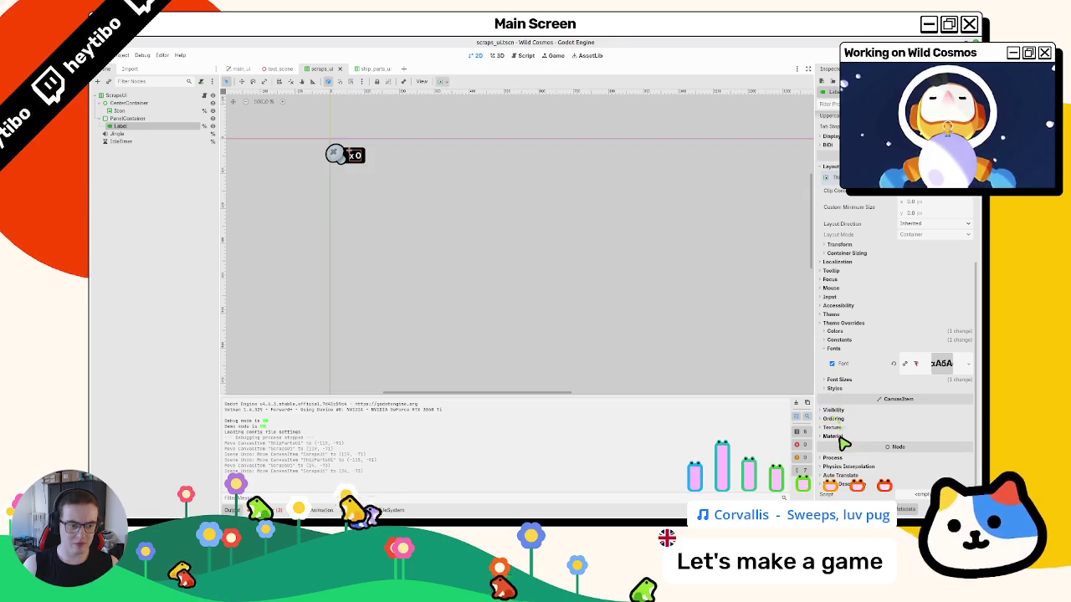
scroll(840, 329, up, 4)
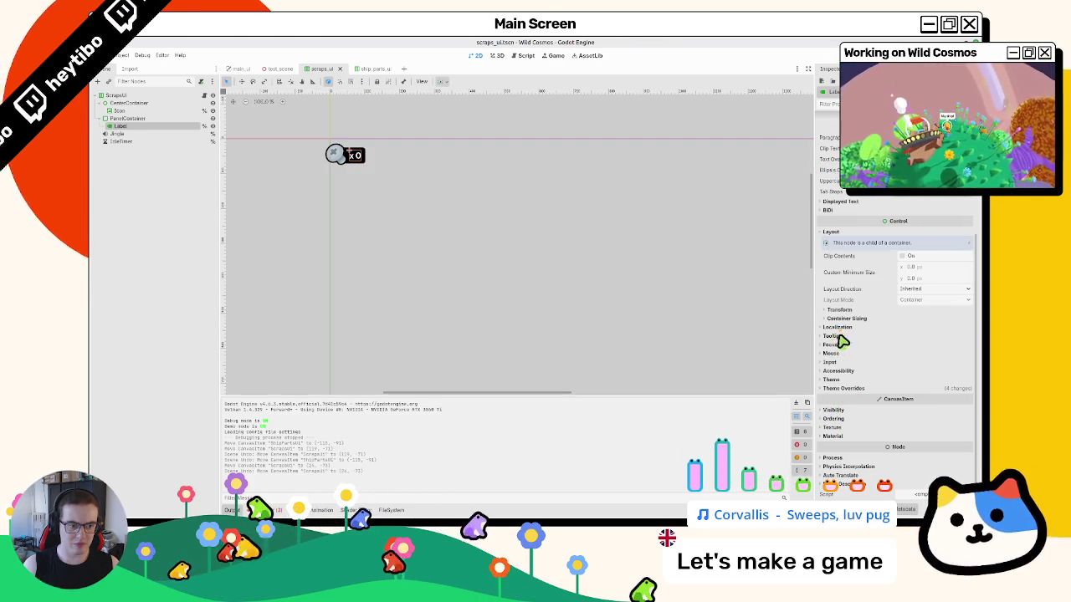
scroll(843, 326, up, 3)
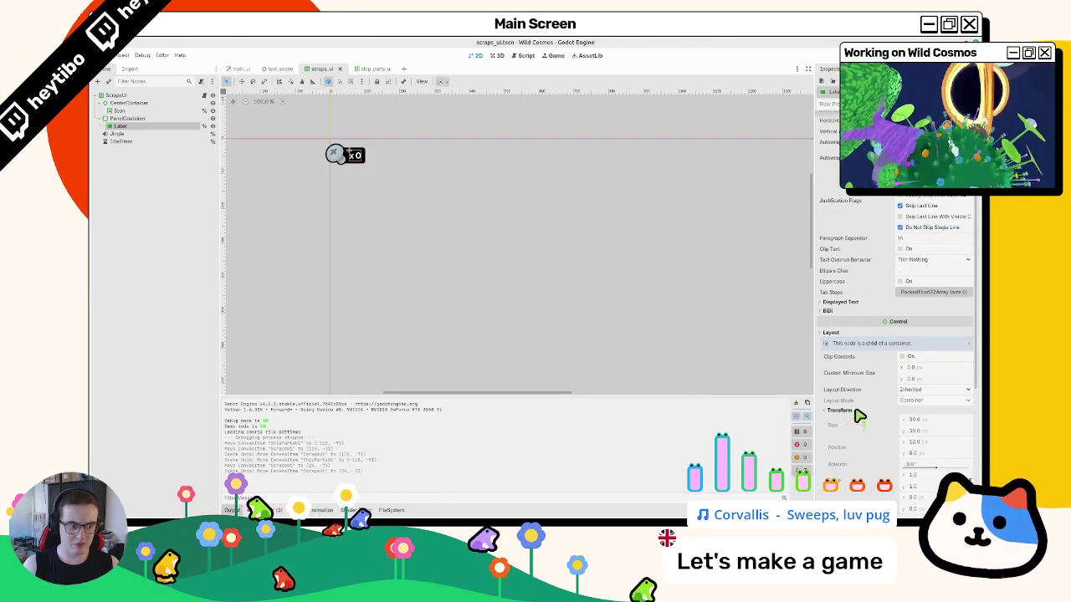
scroll(859, 416, up, 3)
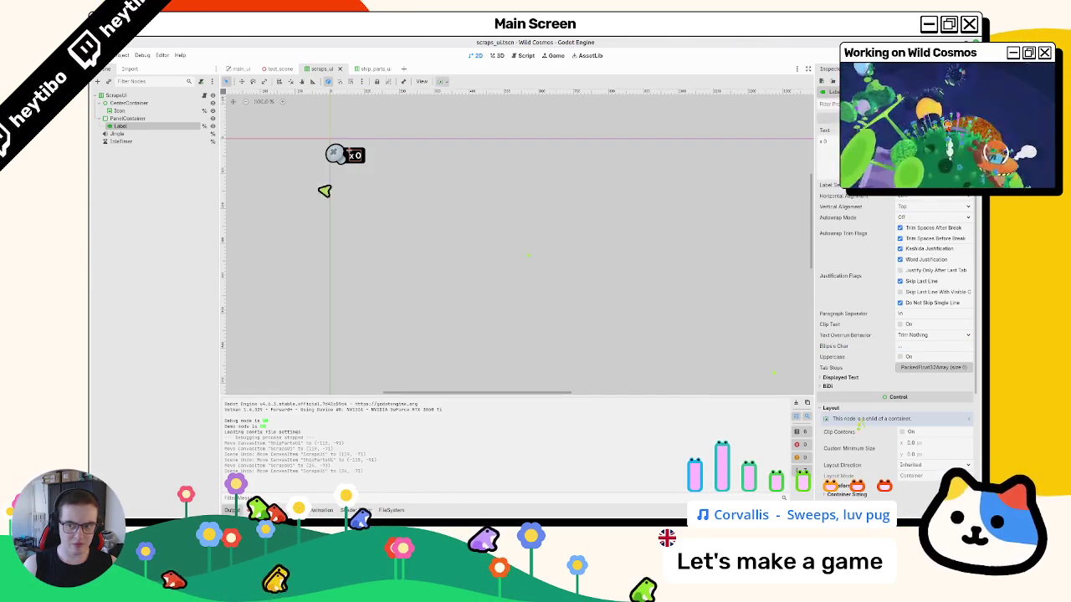
click(171, 104)
scroll(879, 311, up, 3)
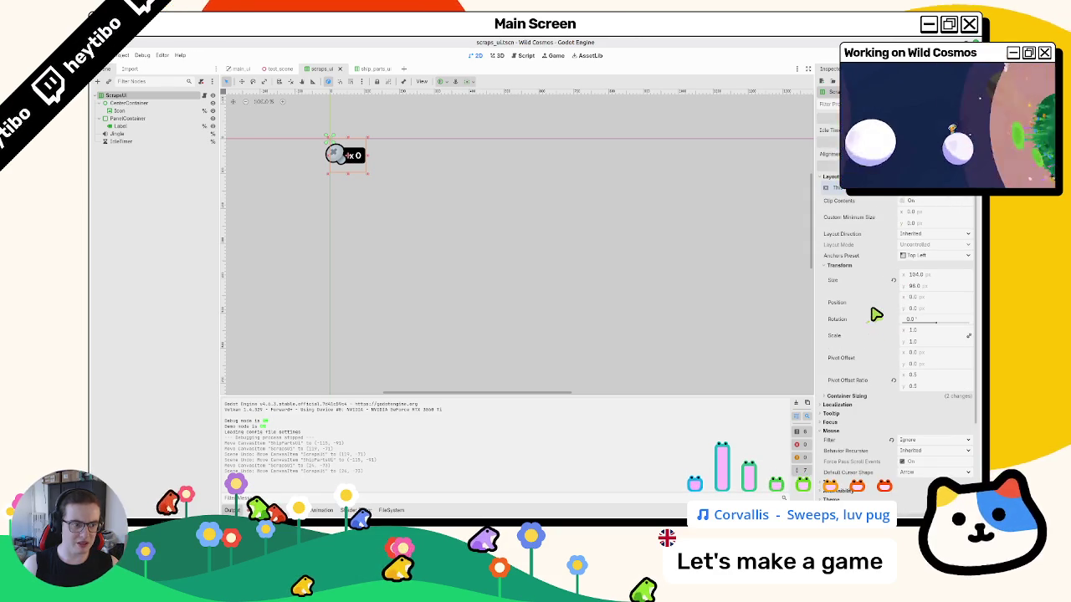
click(366, 71)
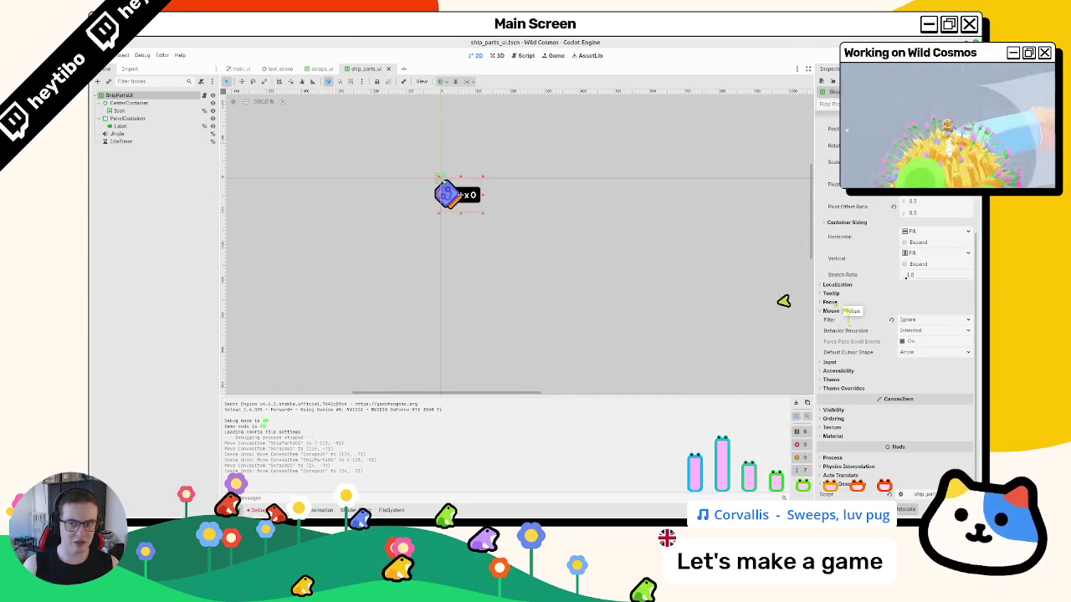
click(213, 95)
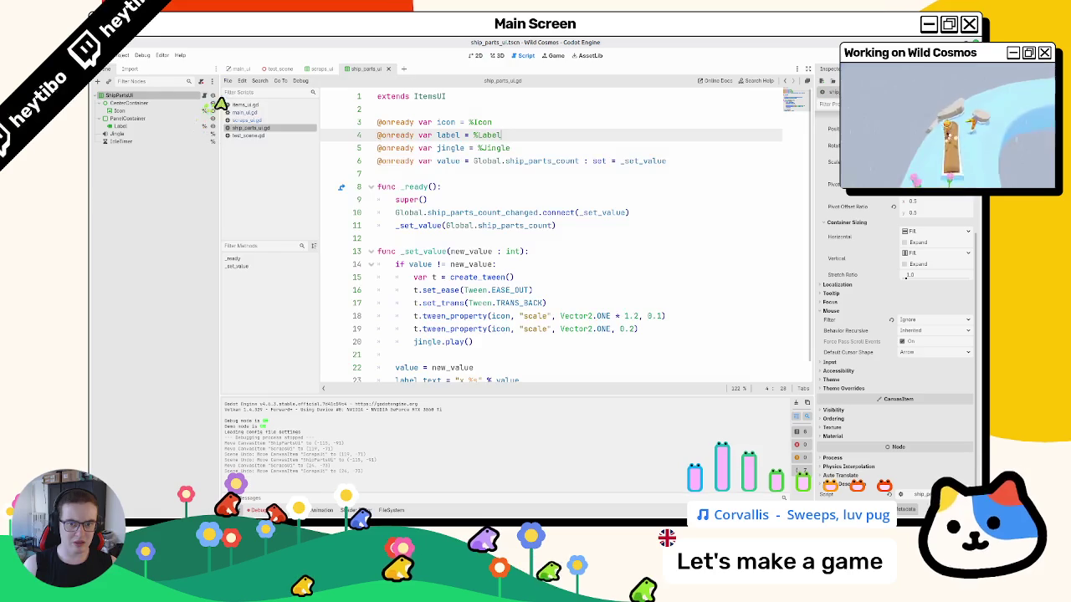
- Compare scraps_ui.gd against ship_parts_ui.gd and select the super call on line 9
click(273, 123)
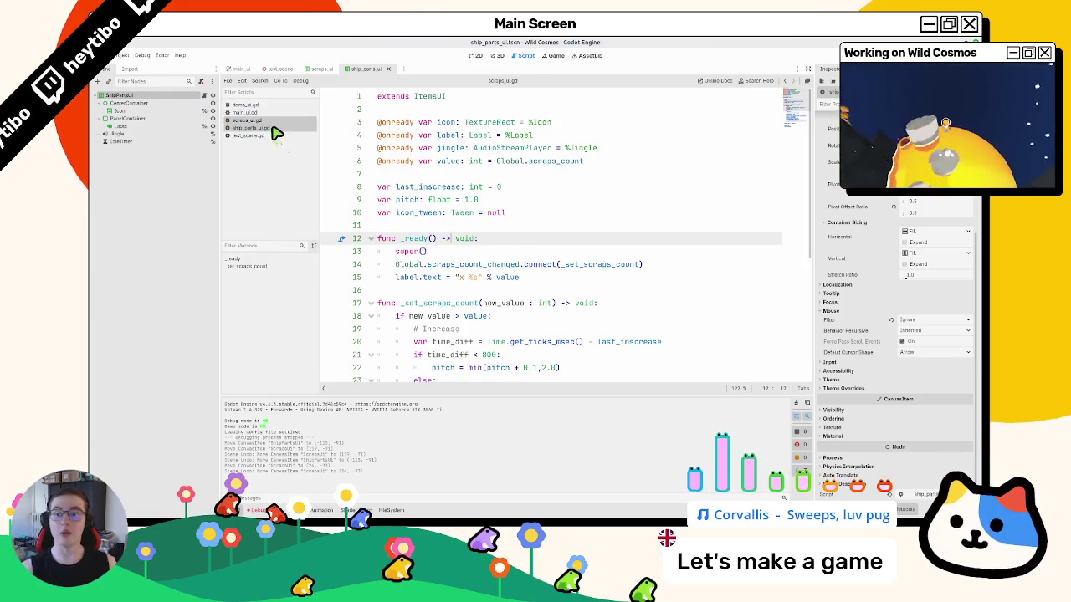
click(270, 128)
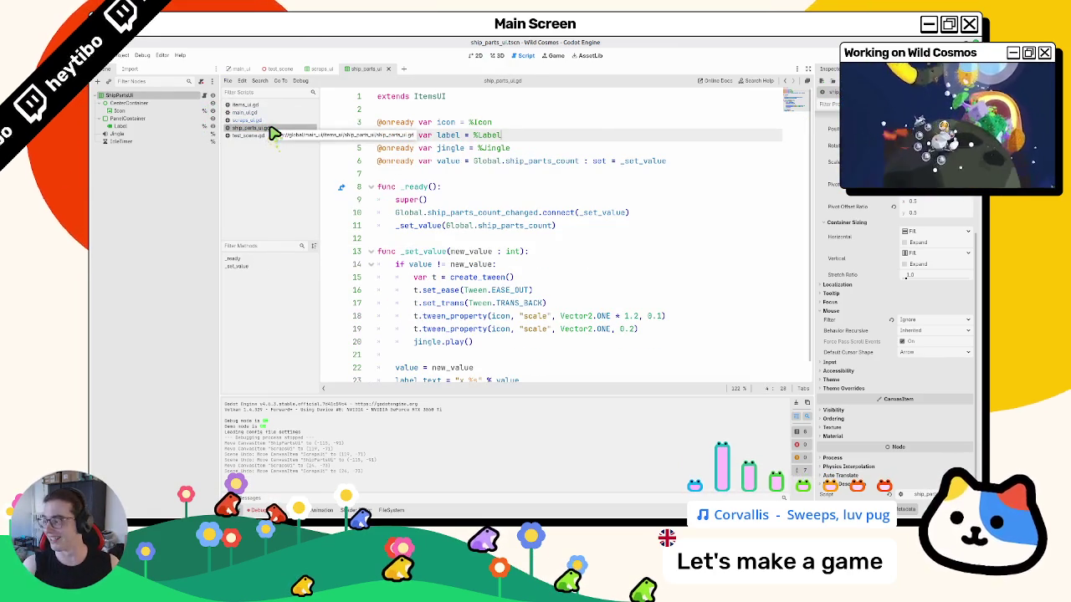
click(256, 122)
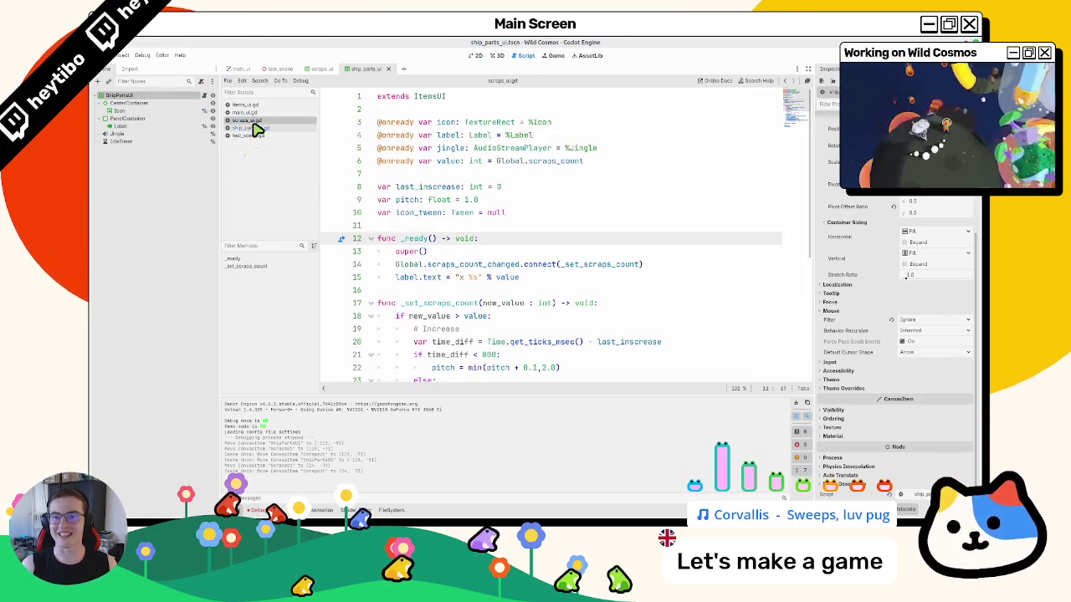
click(259, 128)
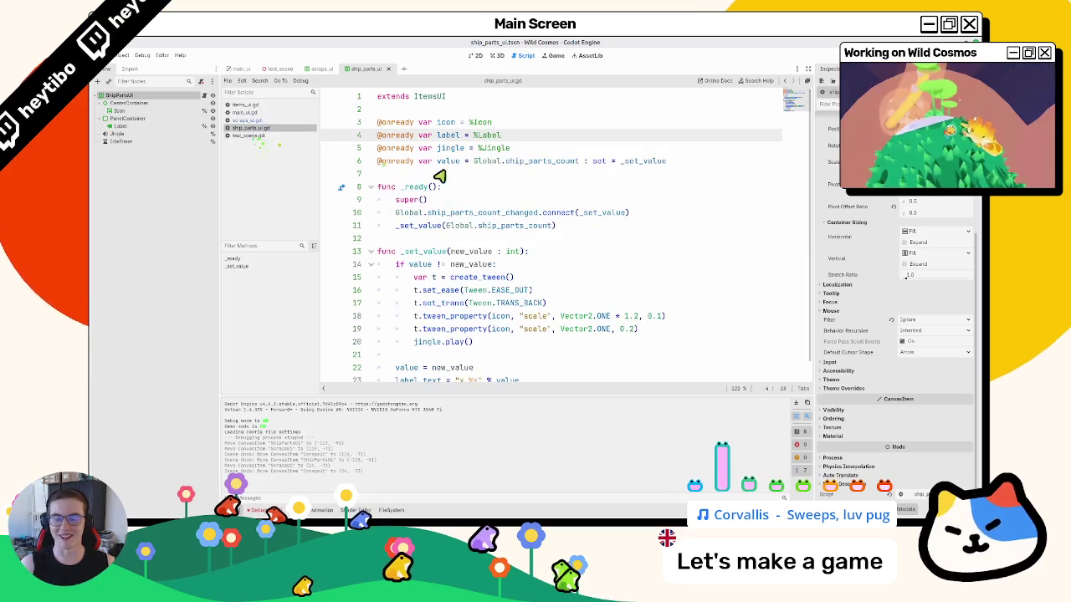
click(261, 122)
click(260, 128)
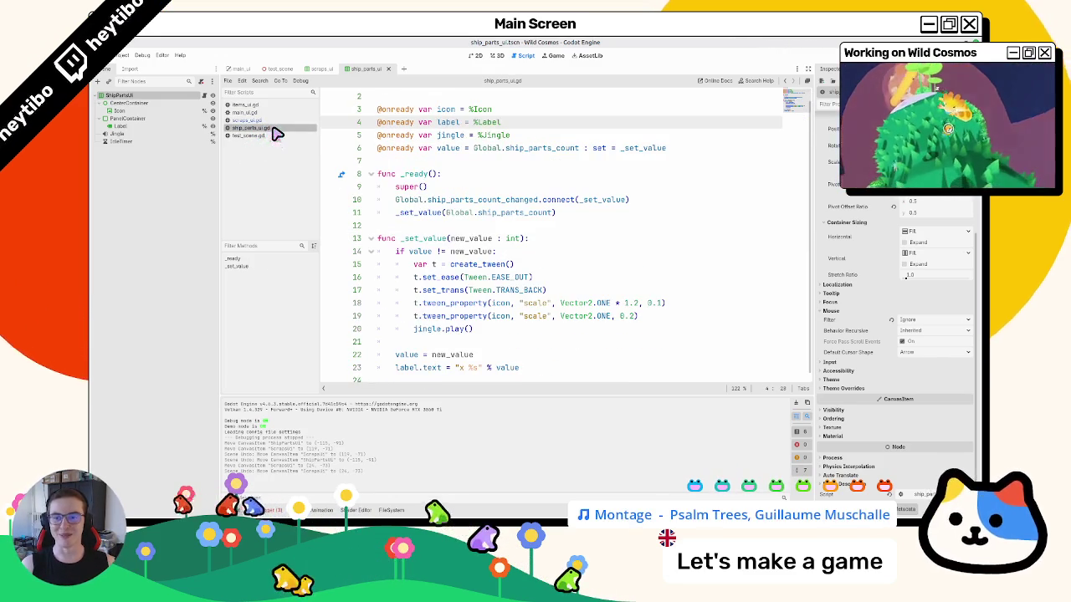
double_click(407, 187)
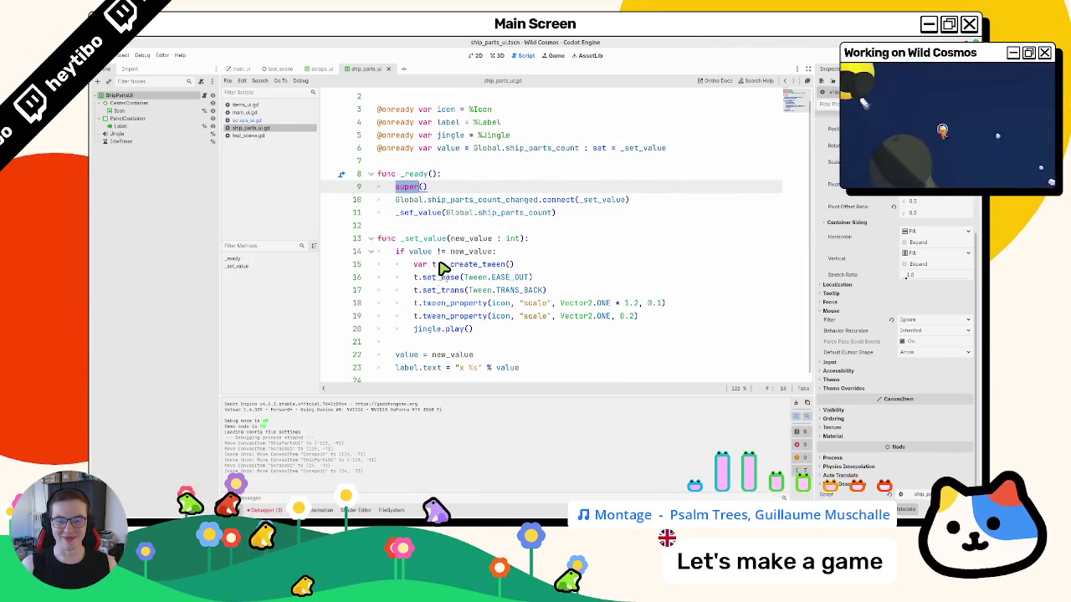
- In scraps_ui.gd, delete the idle_timer.start() line and select the remaining active = true line
click(278, 123)
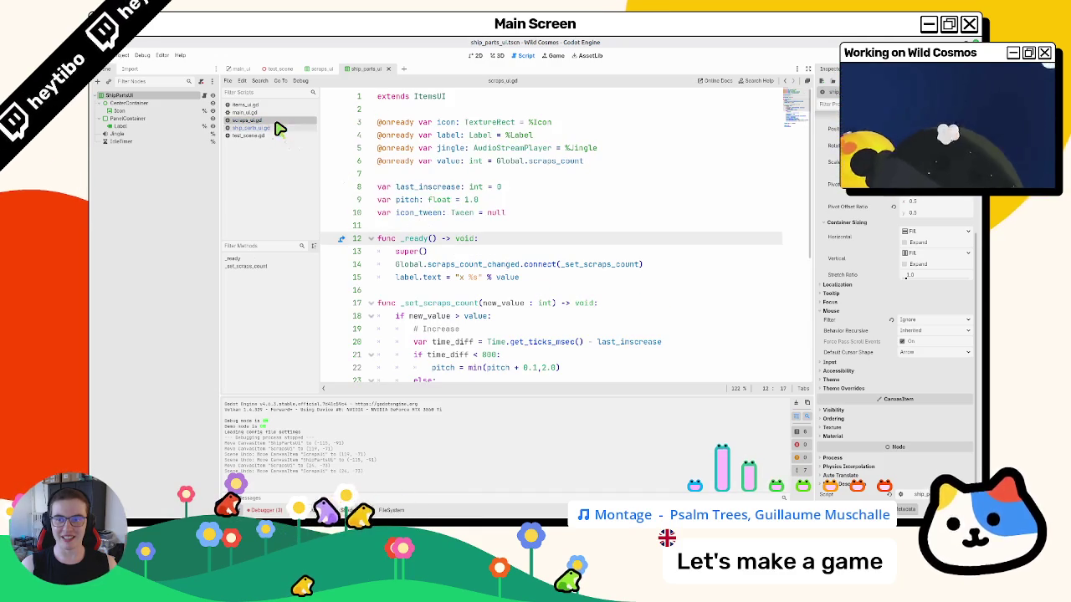
scroll(410, 264, down, 5)
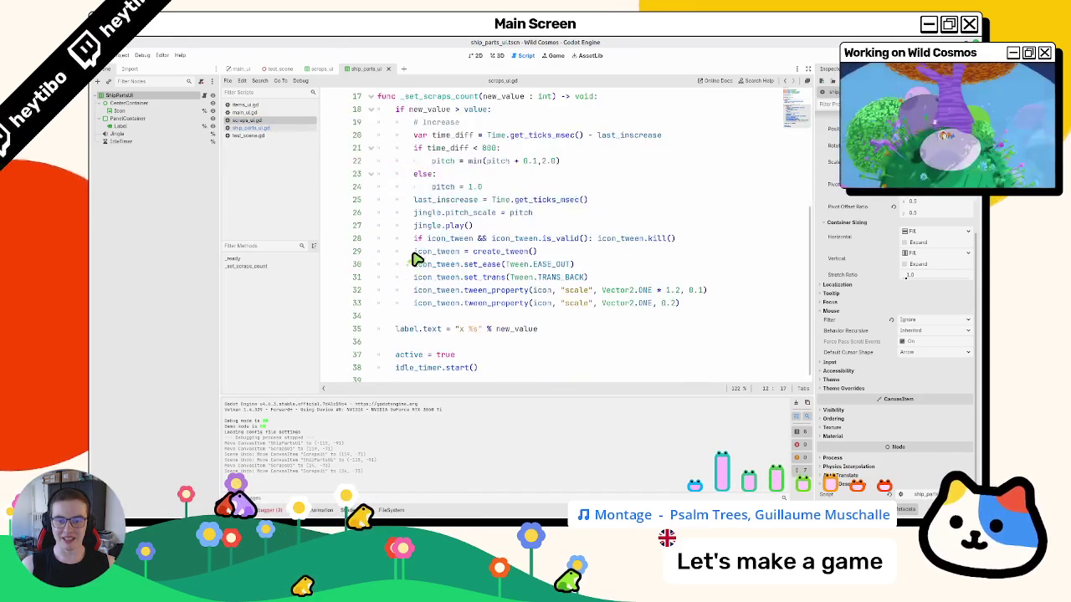
double_click(422, 362)
shift+click(502, 359)
key(BackSpace)
key(BackSpace)
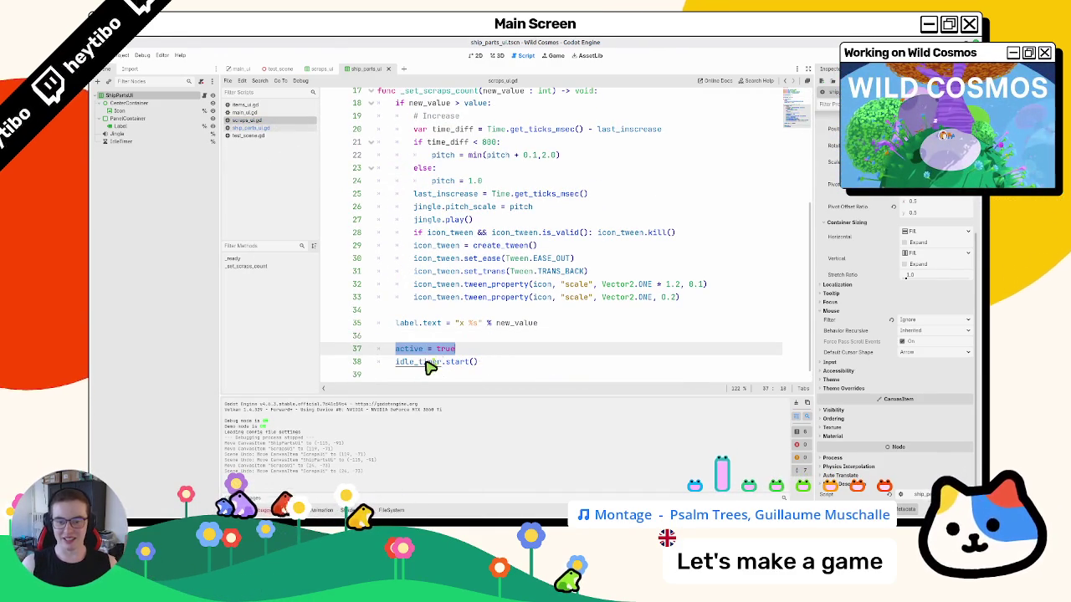
key(ctrl+z)
double_click(426, 363)
shift+click(531, 366)
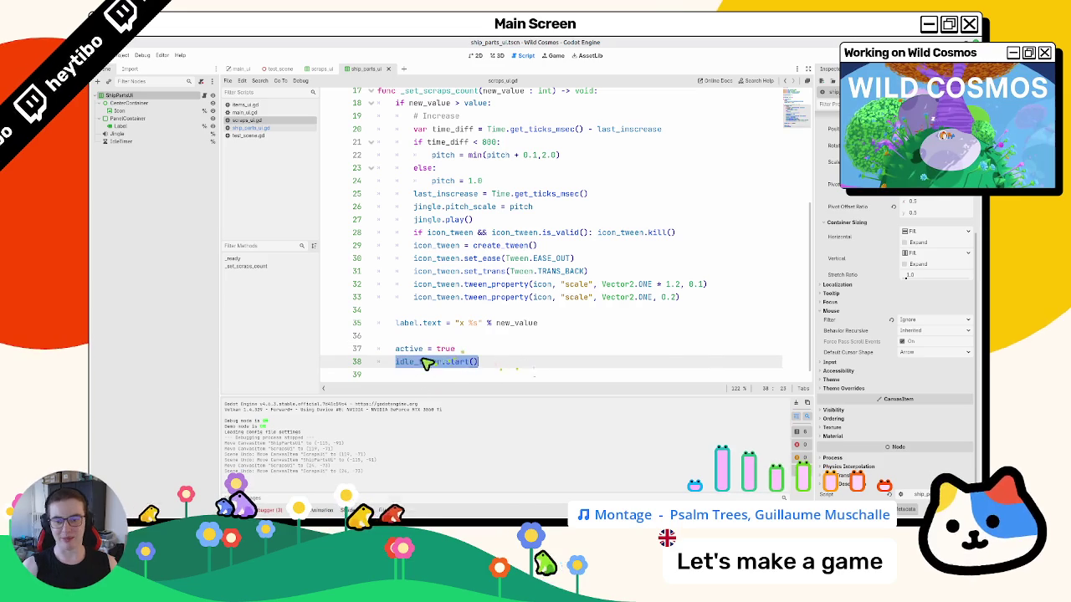
key(BackSpace)
key(BackSpace)
key(shift+Home)
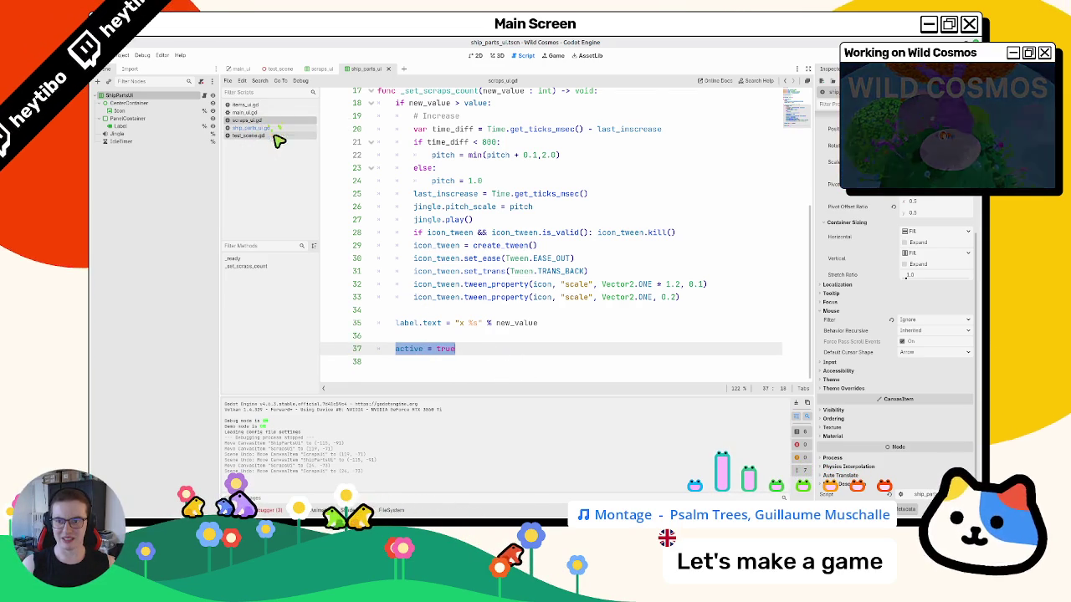
- Paste active = true at the end of the value setter in ship_parts_ui.gd
click(276, 130)
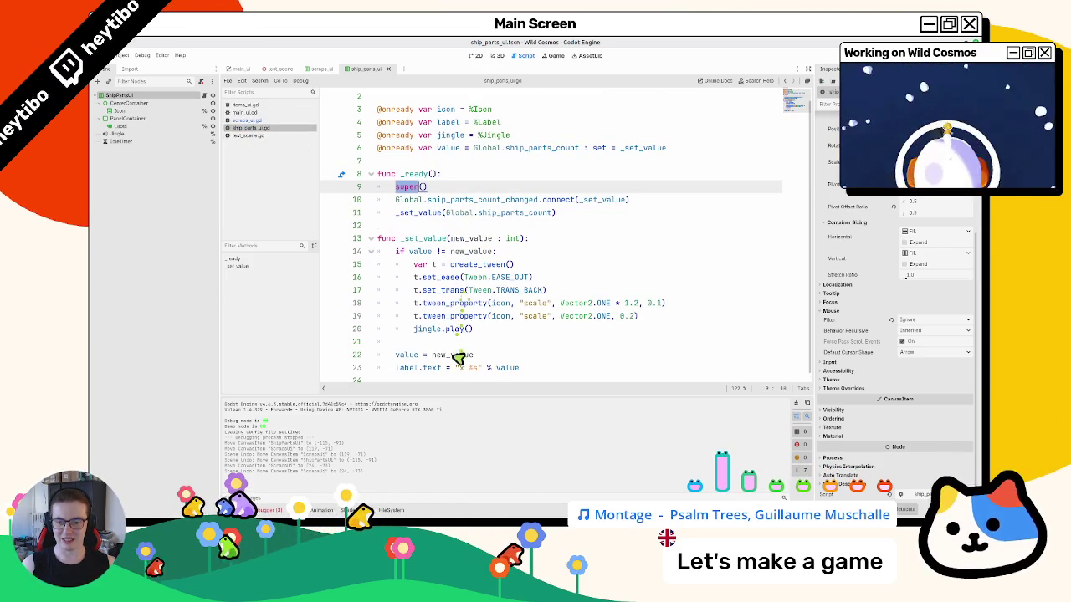
click(560, 382)
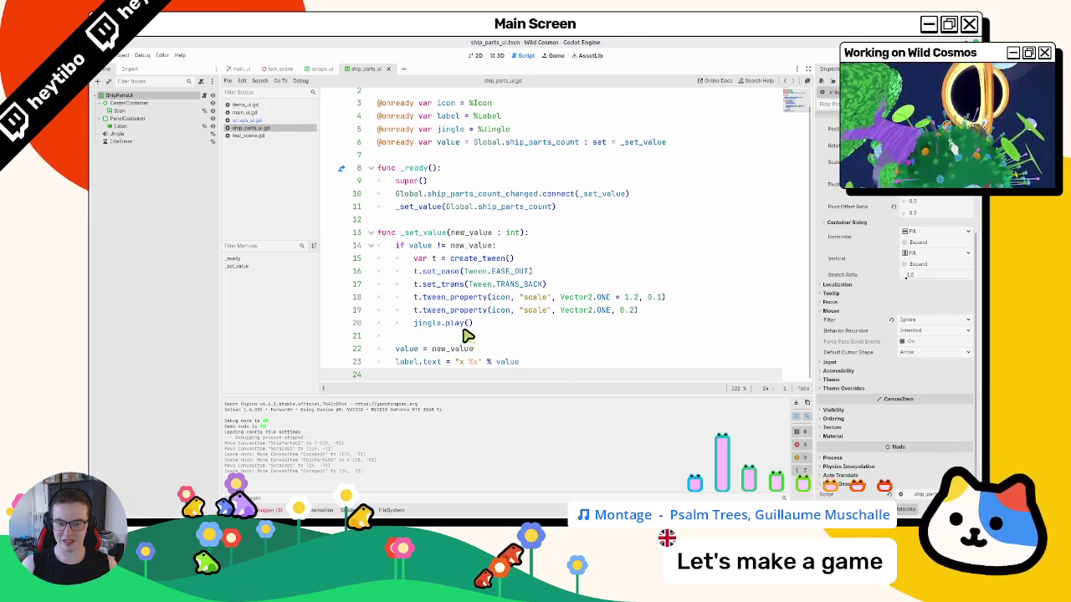
key(Return)
text(active = true)
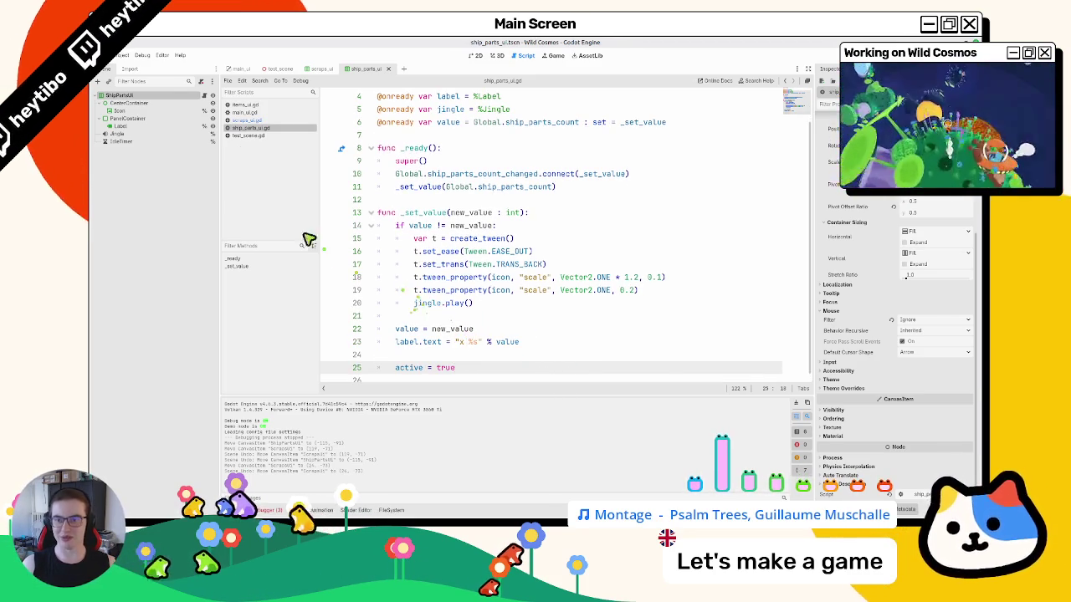
click(251, 119)
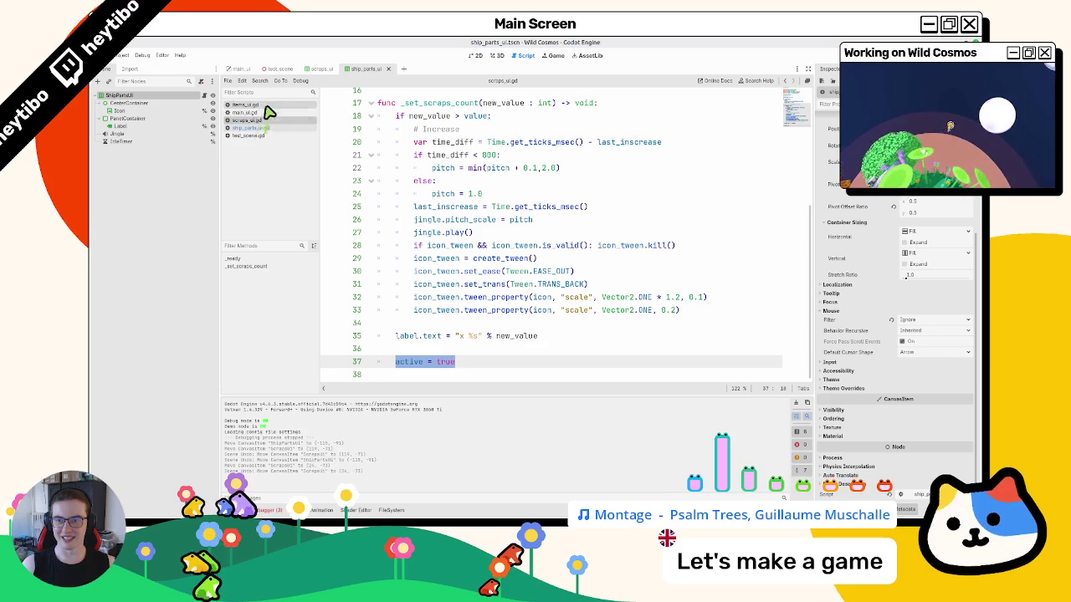
- In items_ui.gd, inspect _set_active and highlight the uses of active and idle_timer
click(267, 106)
key(ctrl+f)
ctrl+click(424, 263)
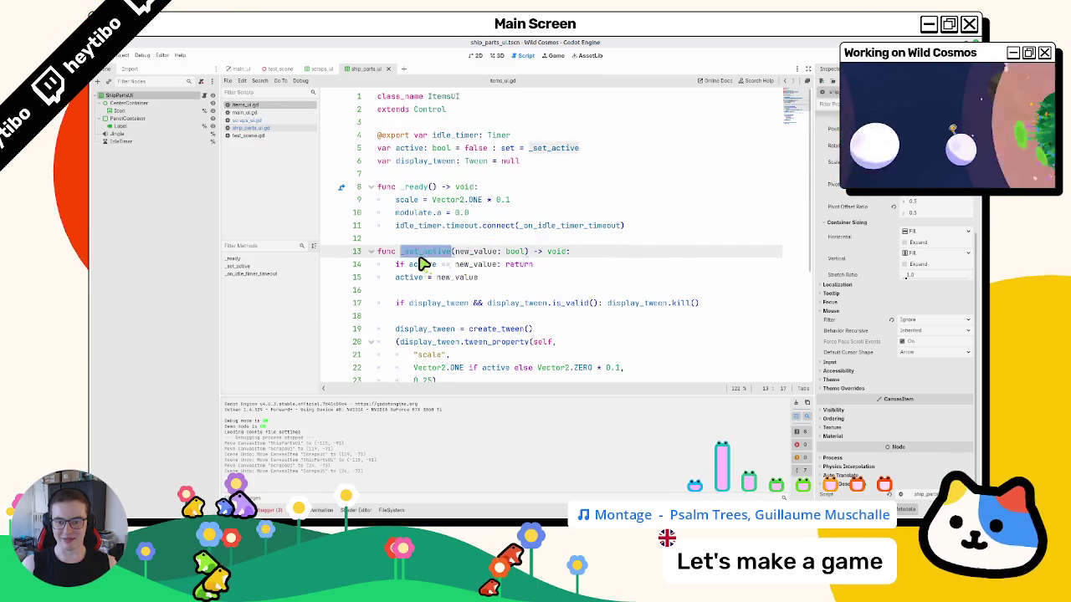
scroll(424, 262, down, 4)
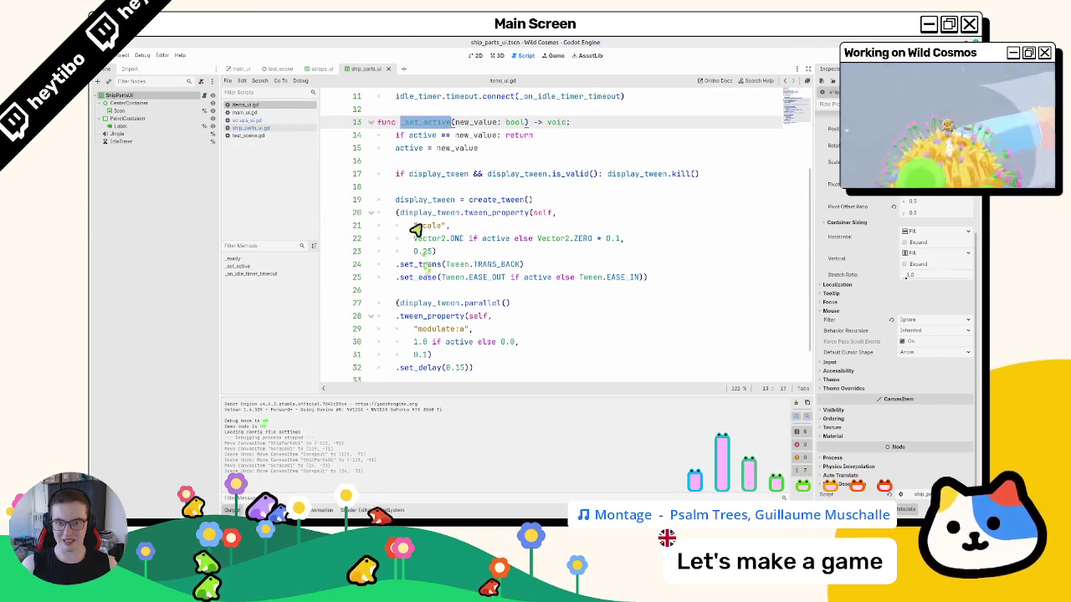
double_click(409, 147)
scroll(424, 167, up, 3)
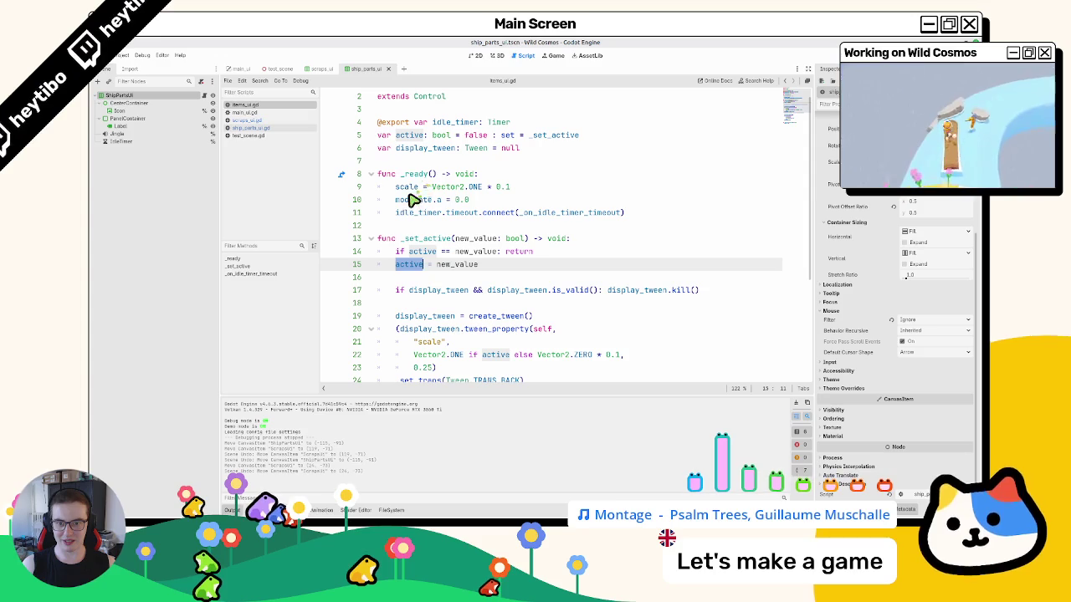
double_click(448, 122)
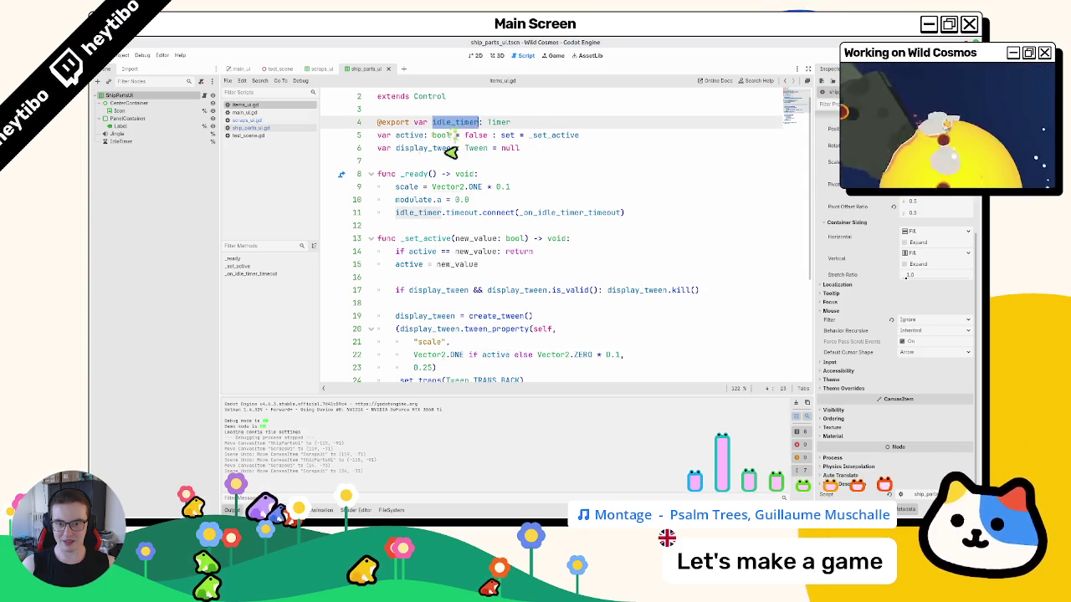
- Add 'if active: idle_timer.start()' to _set_active in items_ui.gd
click(536, 277)
key(Return)
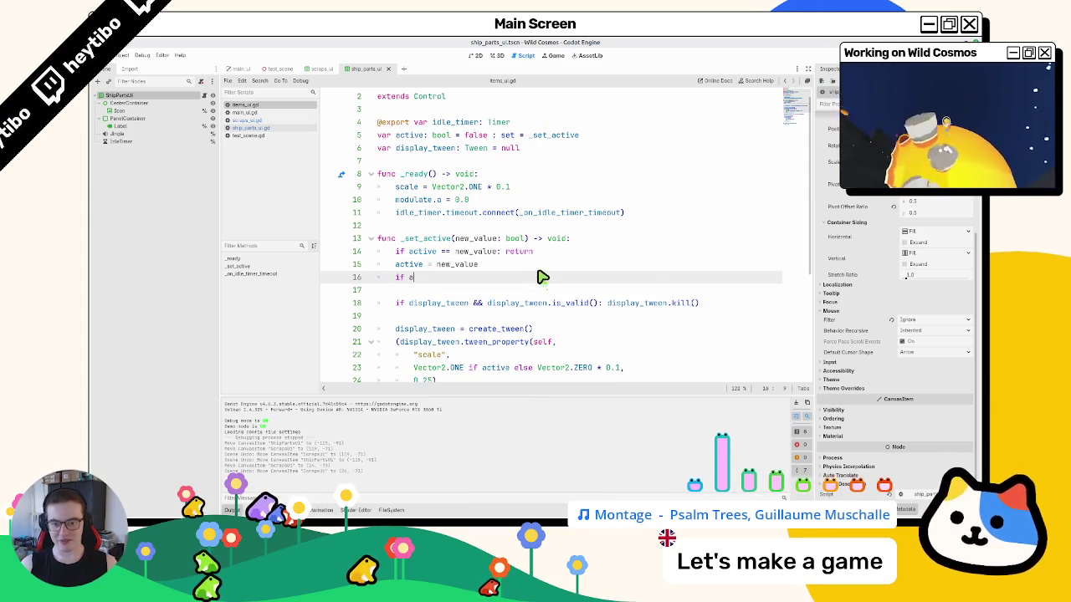
text(ctive:)
key(Return)
text(idle_timer)
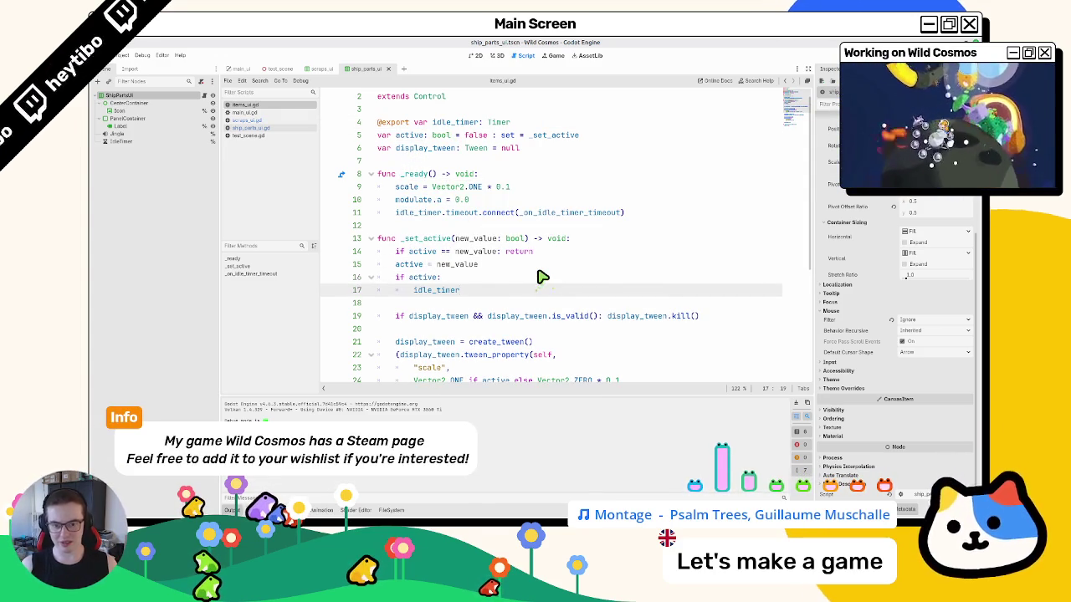
text(.st)
key(Return)
key(Left)
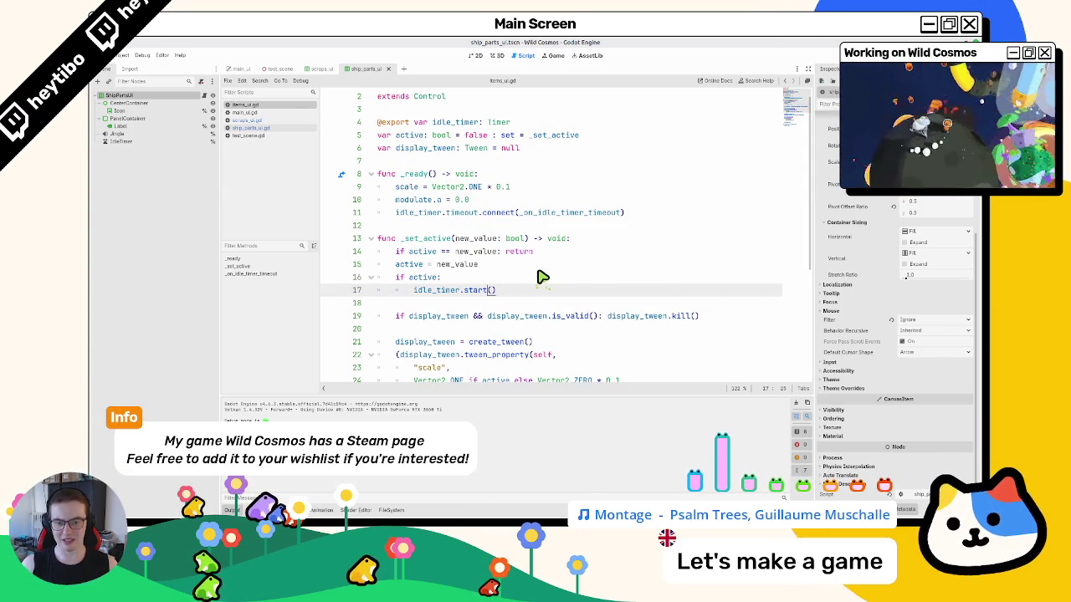
- Step through the idle_timer matches in items_ui.gd, then launch the game
key(Home)
key(ctrl+shift+Right)
key(ctrl+f)
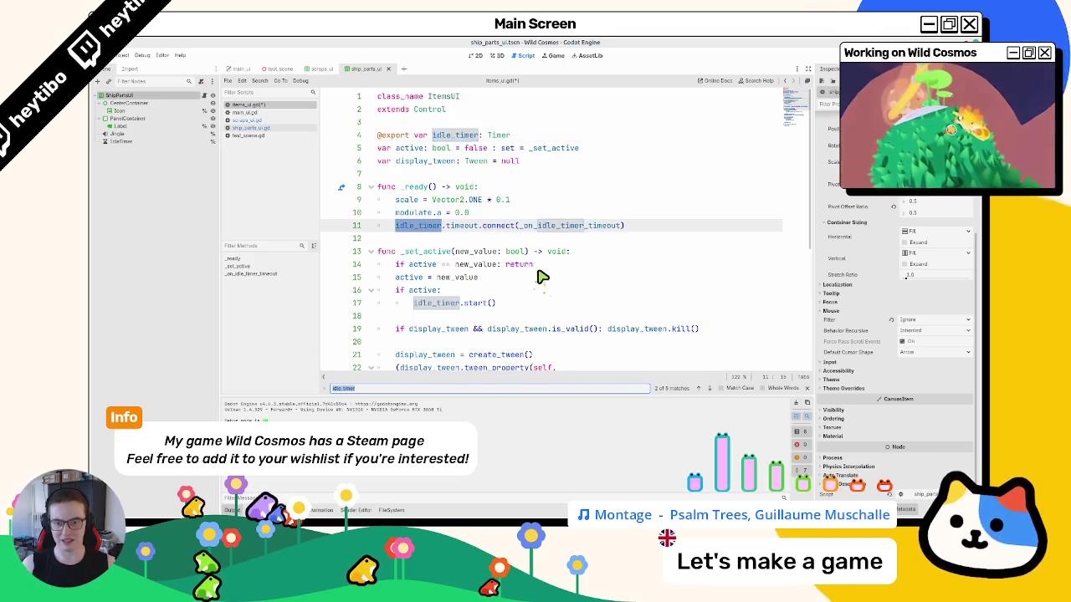
key(Return)
key(Return)
key(Return)
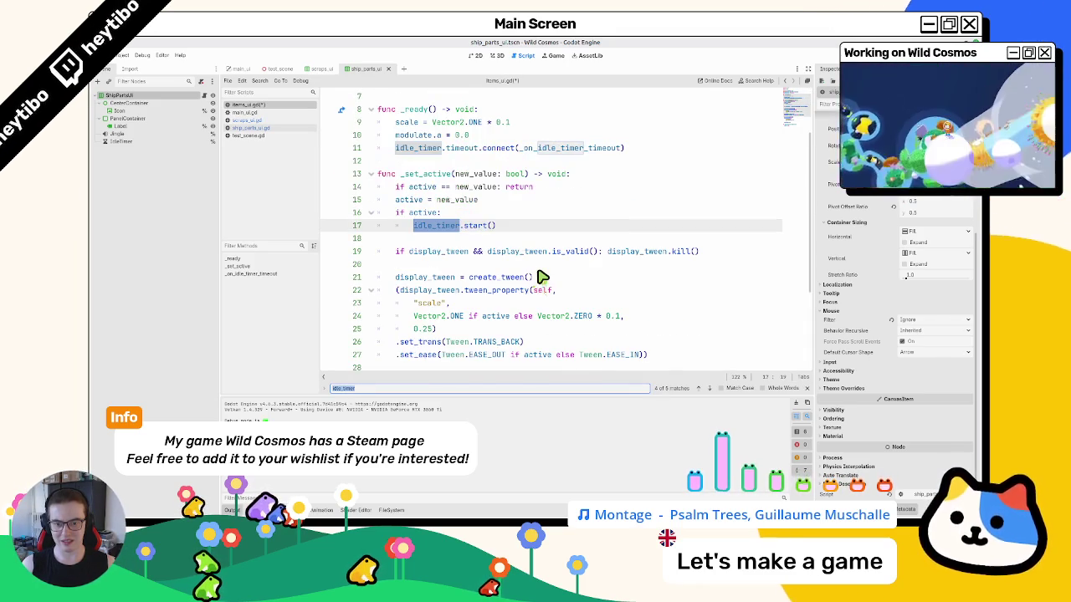
key(Return)
key(Return)
key(Escape)
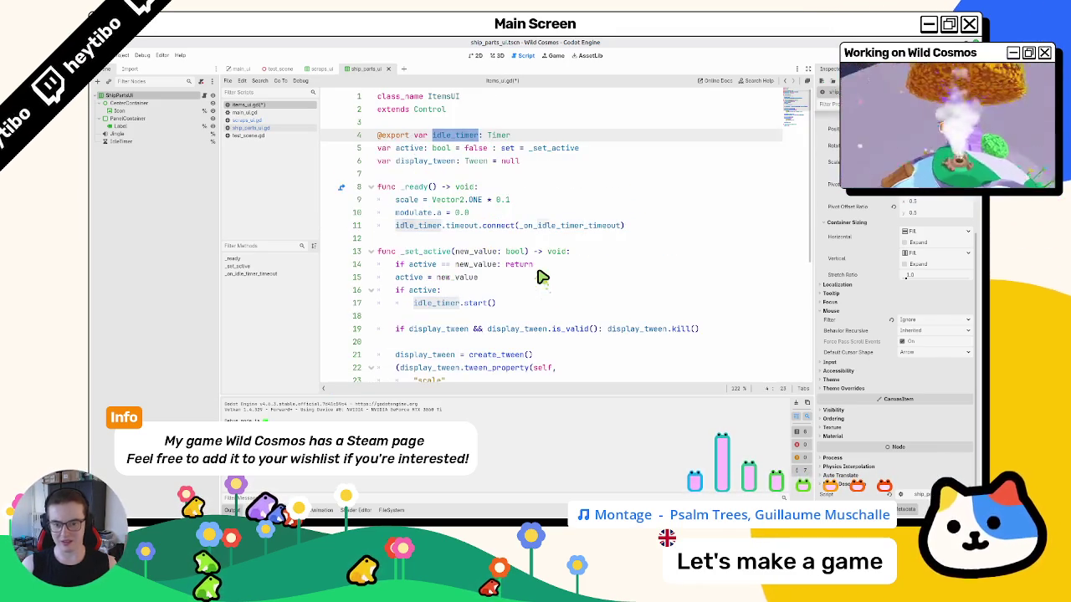
click(280, 69)
key(F6)
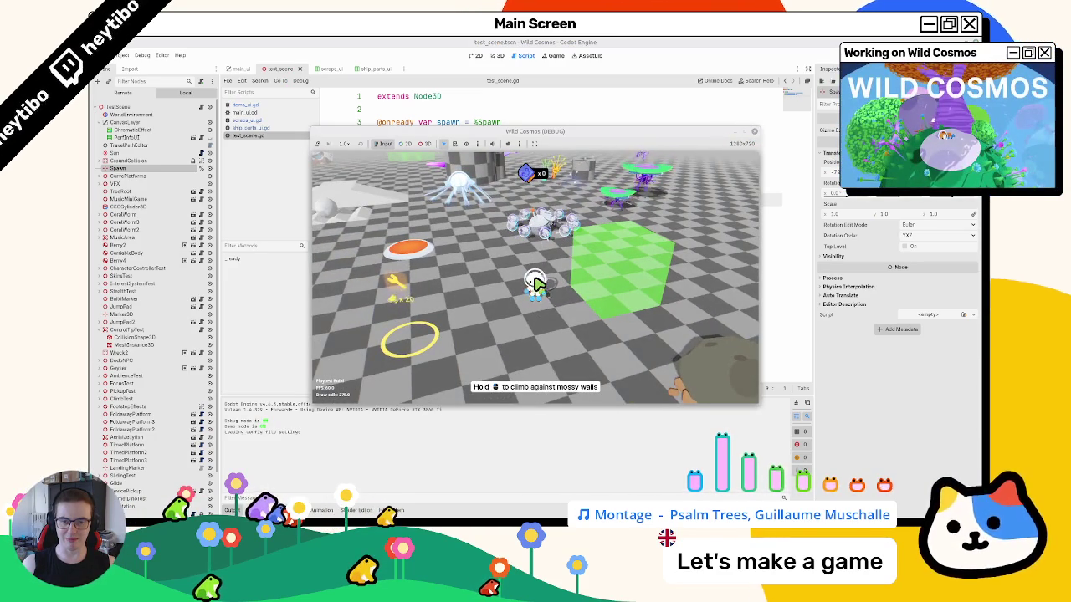
- Walk the player forward to collect items, raising the counter from x3 to x6, then stop the game
key(w)
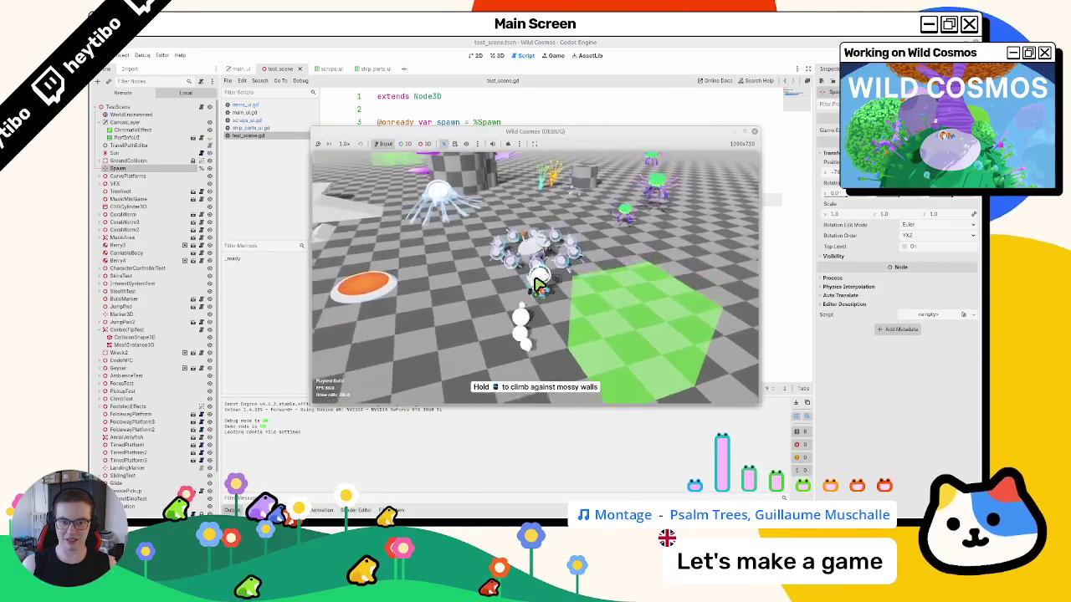
key(w)
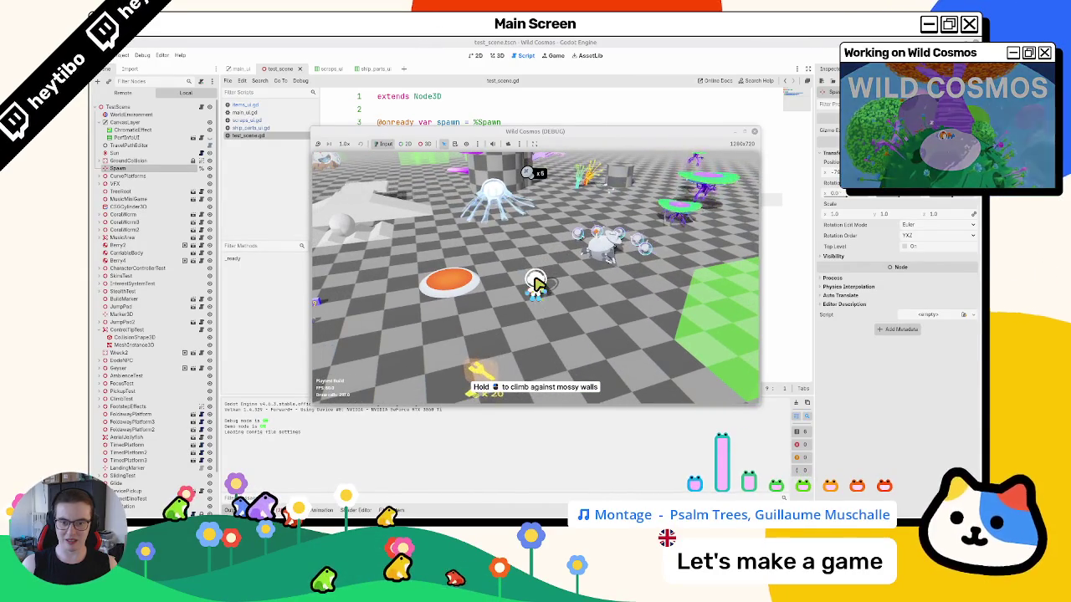
key(w)
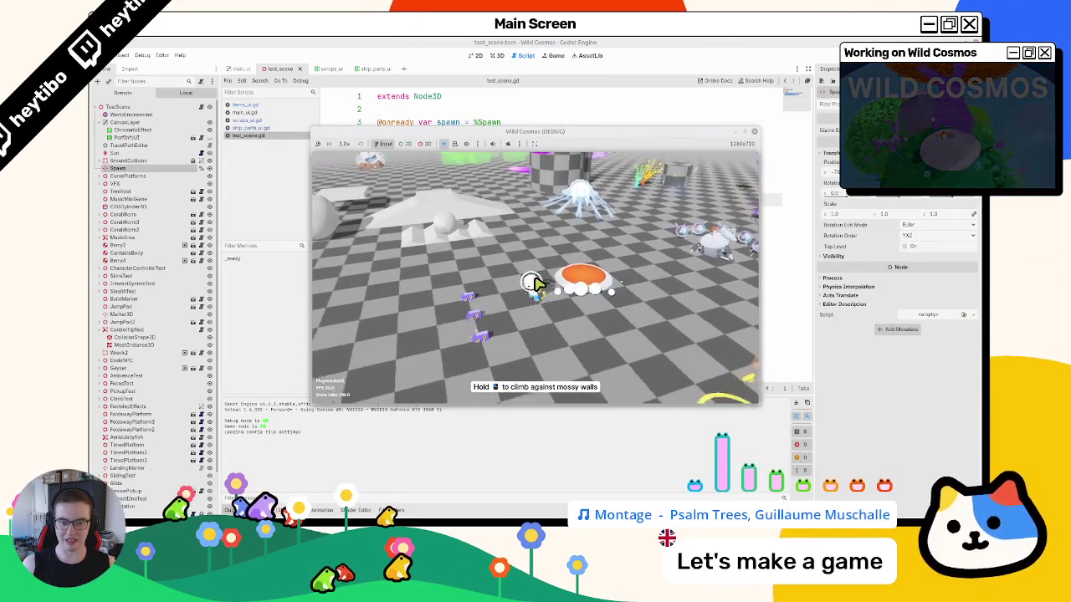
key(F8)
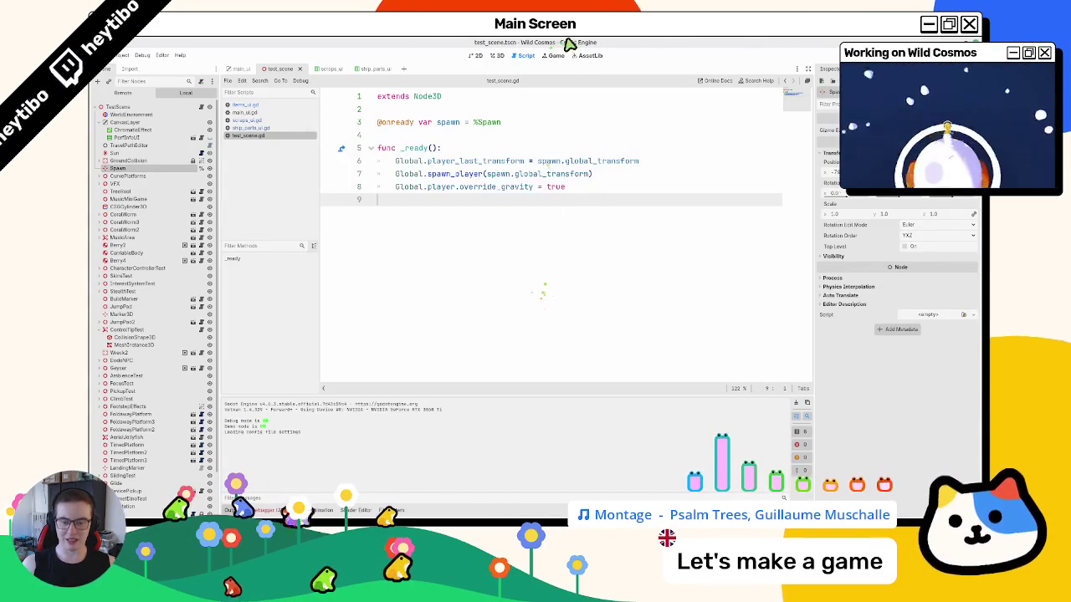
- In scraps_ui.gd, inspect the new_value > value block and select its active = true line
click(282, 121)
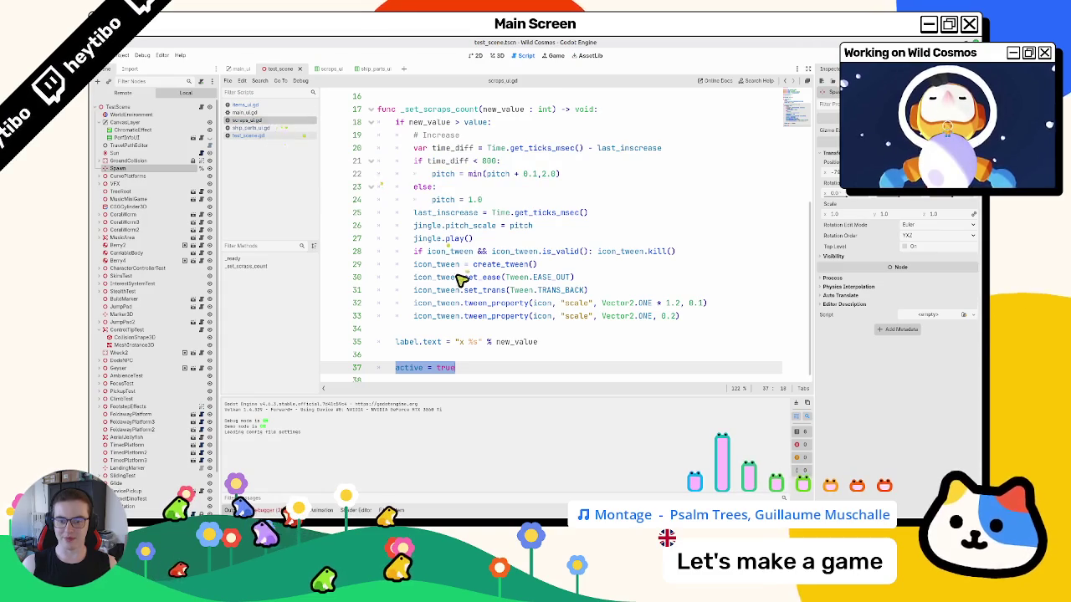
scroll(456, 294, up, 3)
scroll(456, 295, down, 4)
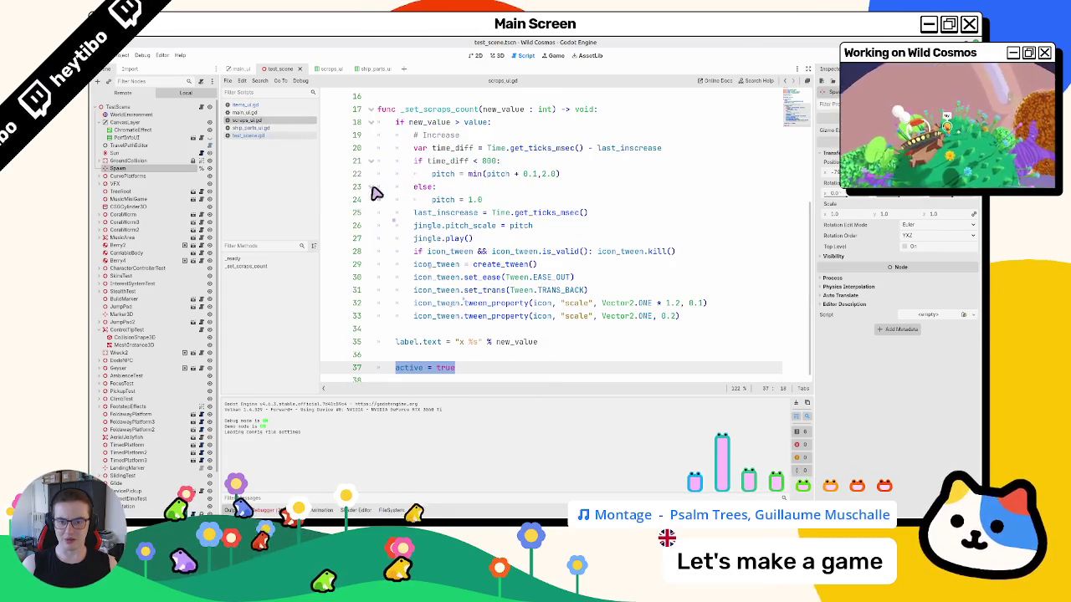
click(371, 115)
click(370, 115)
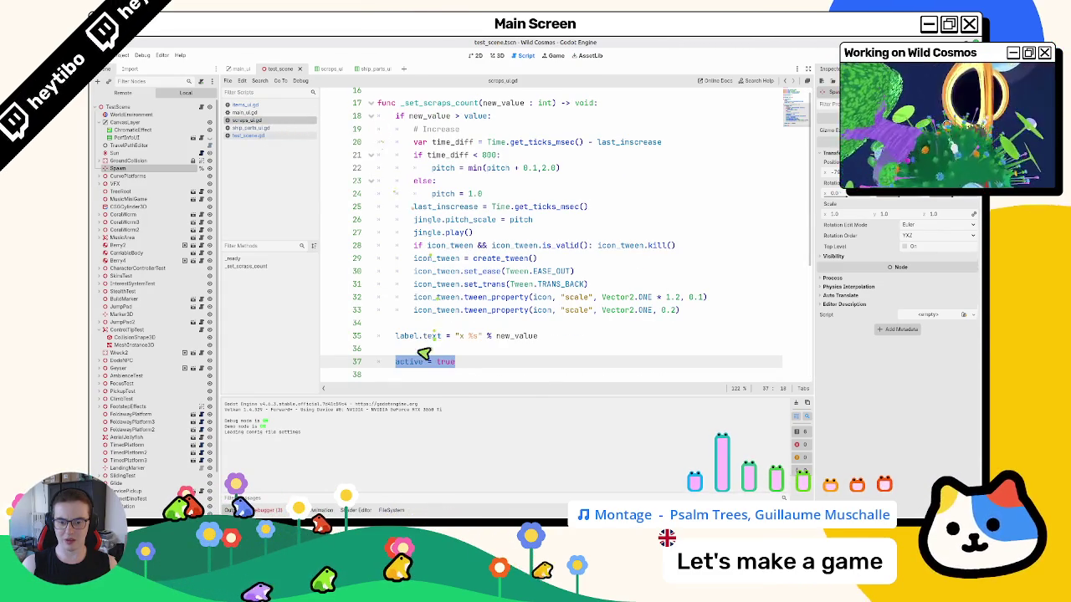
double_click(418, 361)
drag(423, 364, 491, 371)
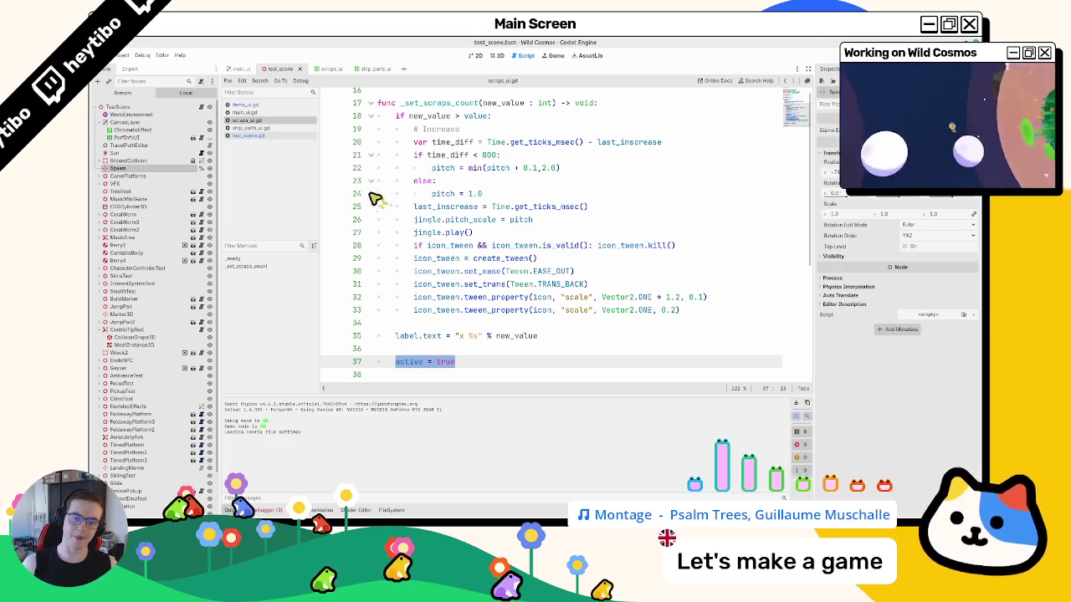
- Undo and redo in scraps_ui.gd to settle the idle_timer.start() line
click(259, 129)
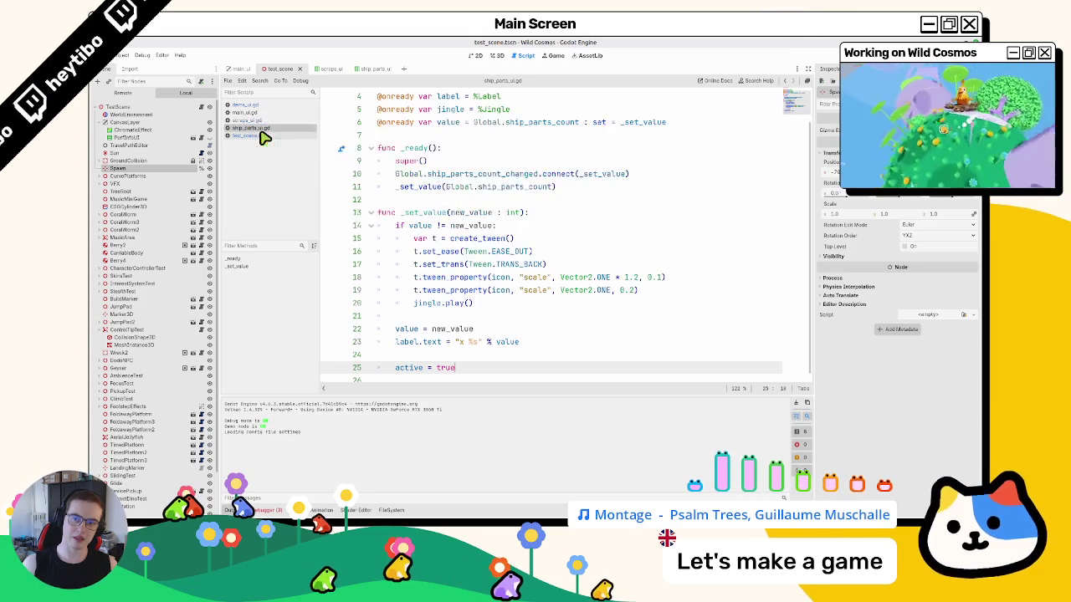
click(259, 121)
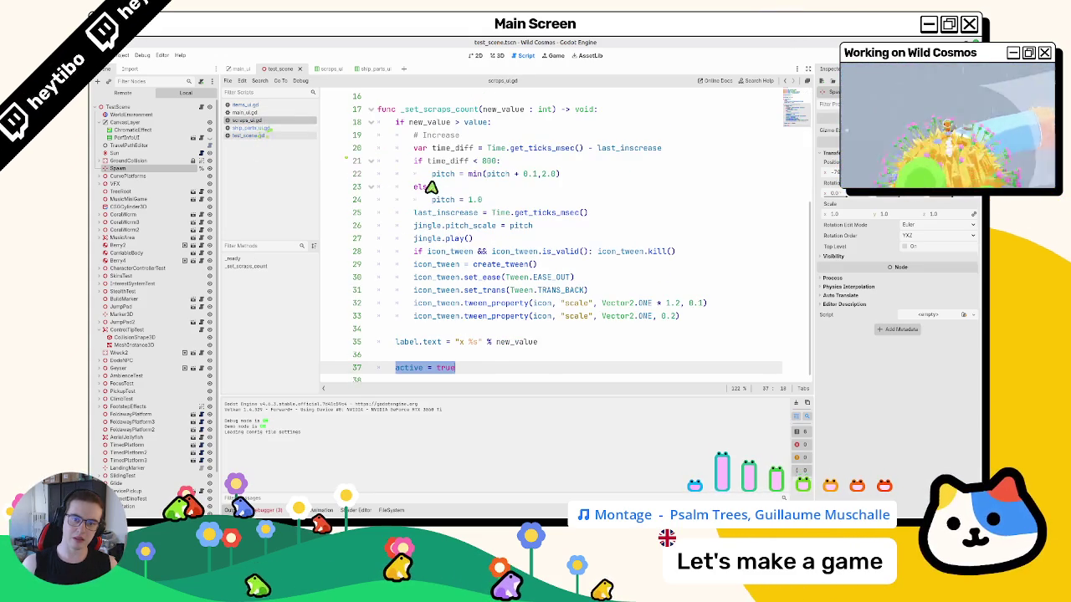
key(ctrl+z)
key(ctrl+z)
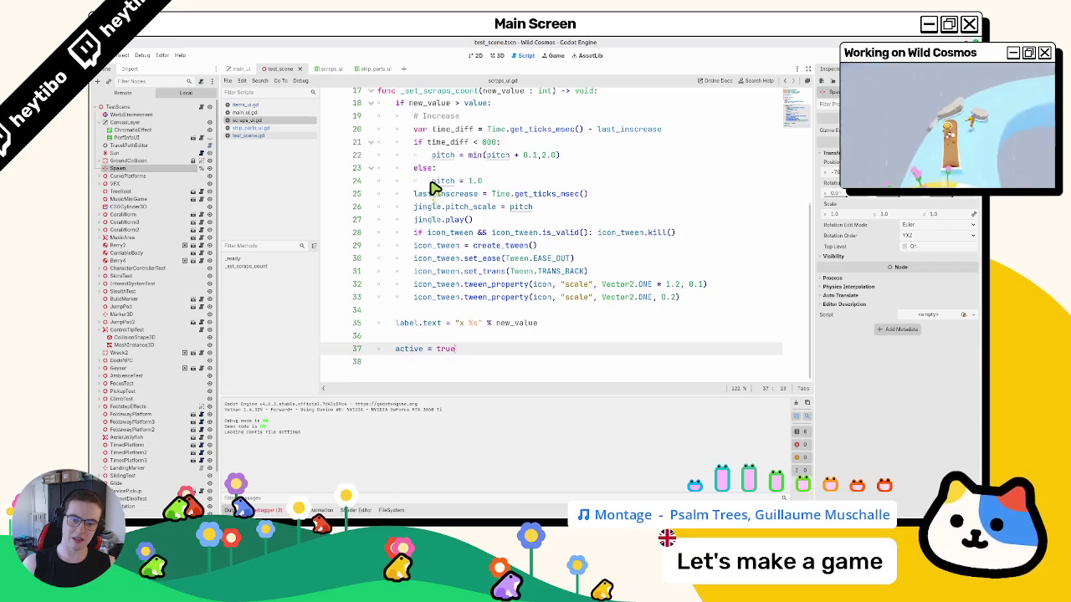
key(ctrl+shift+z)
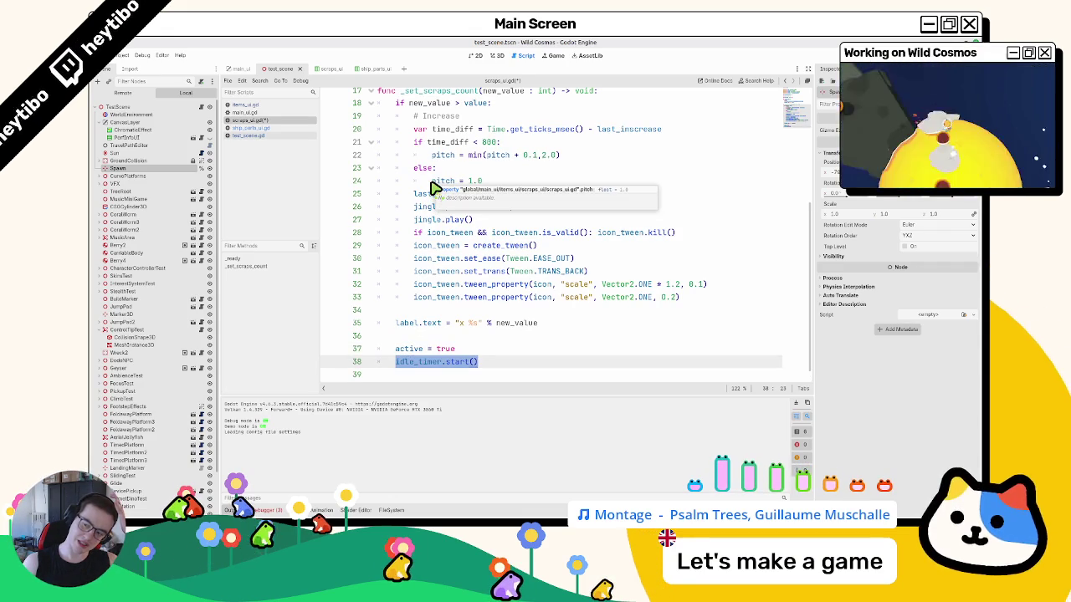
key(ctrl+z)
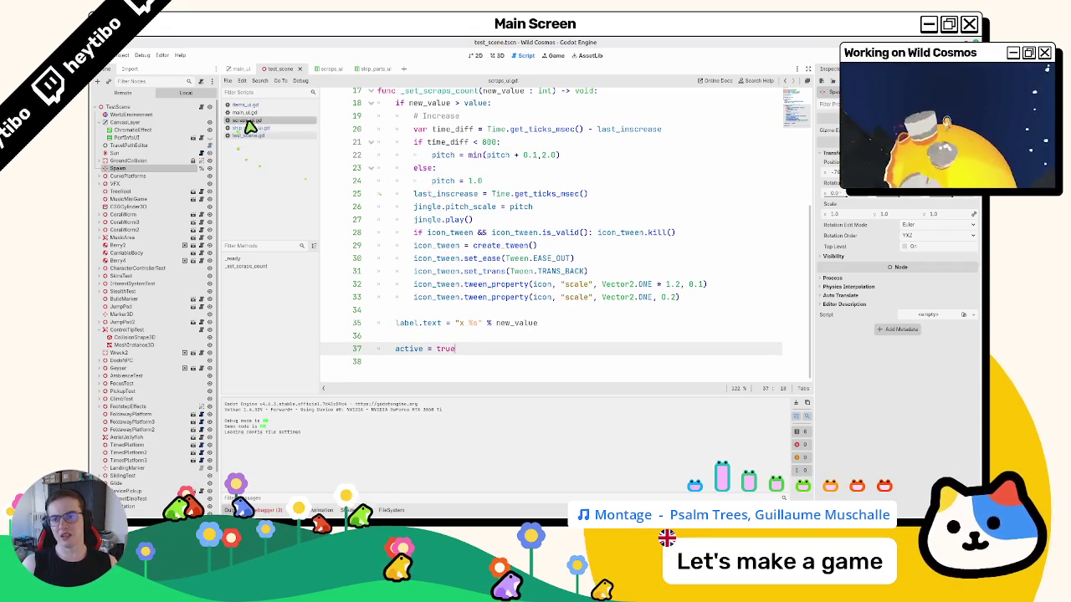
- In ship_parts_ui.gd, cut active = true and paste it under jingle.play()
click(251, 126)
drag(397, 368, 512, 370)
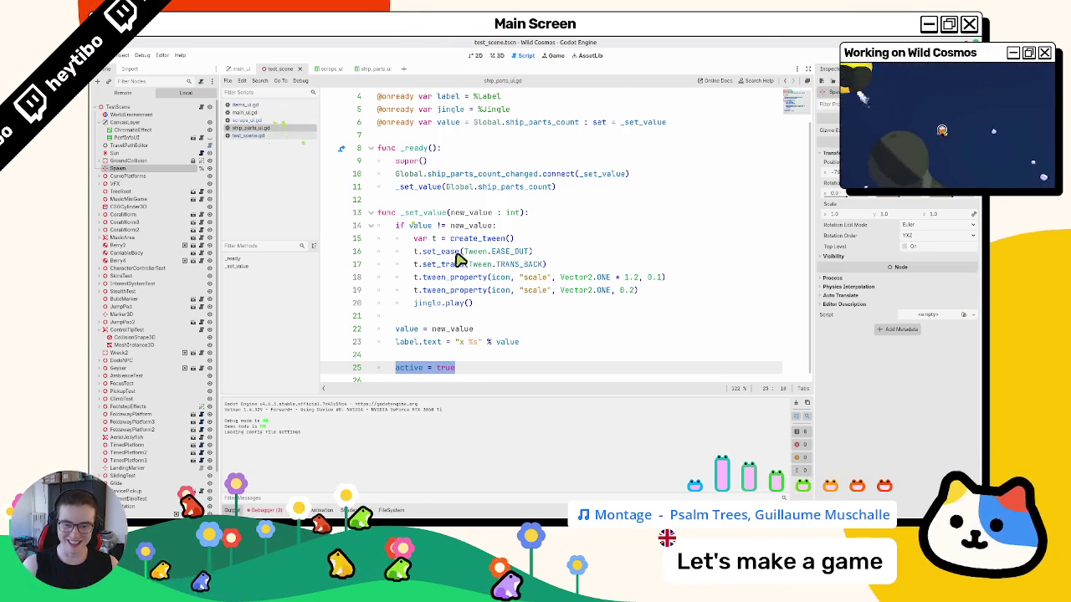
double_click(409, 330)
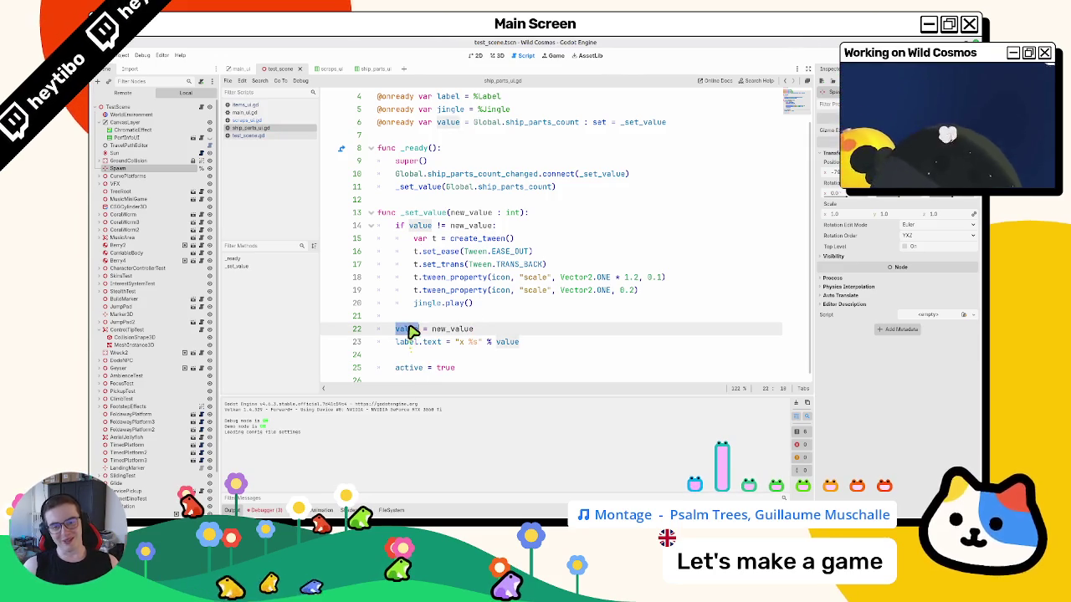
drag(397, 369, 423, 369)
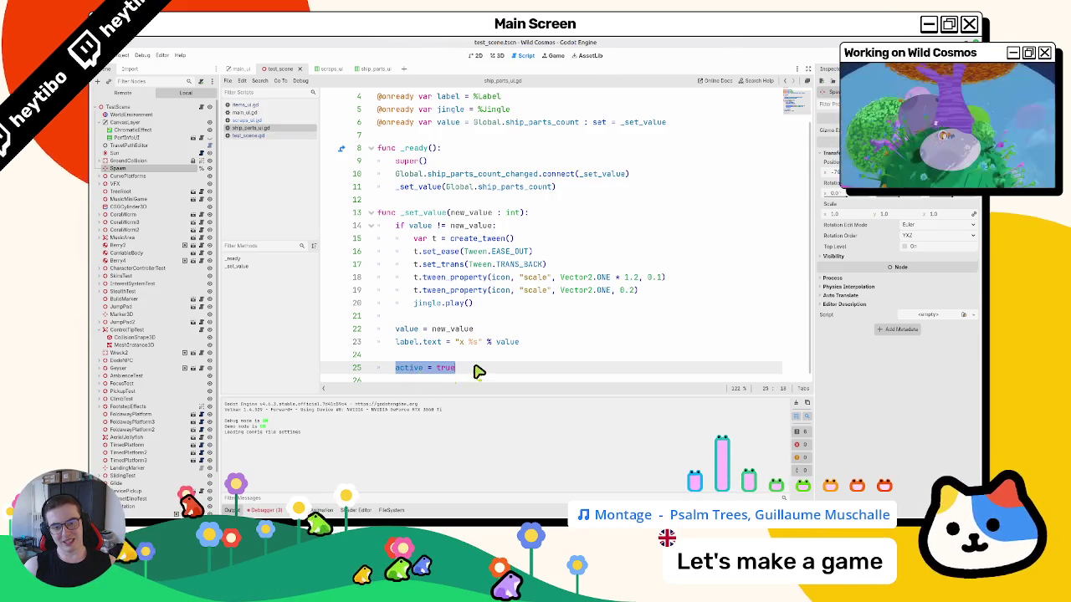
key(ctrl+x)
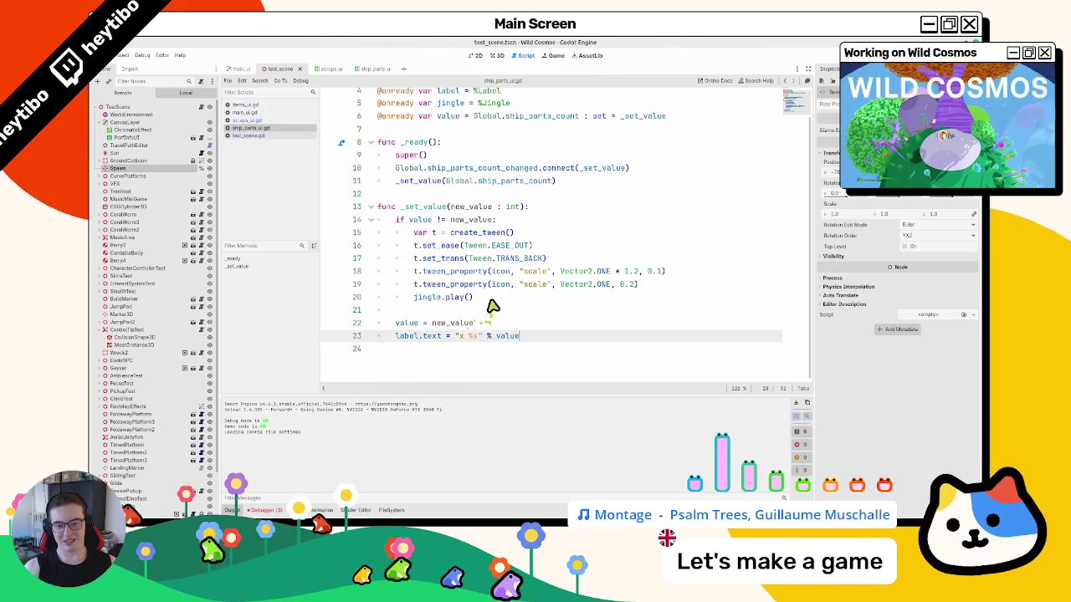
click(492, 303)
key(Return)
key(ctrl+v)
drag(413, 310, 509, 318)
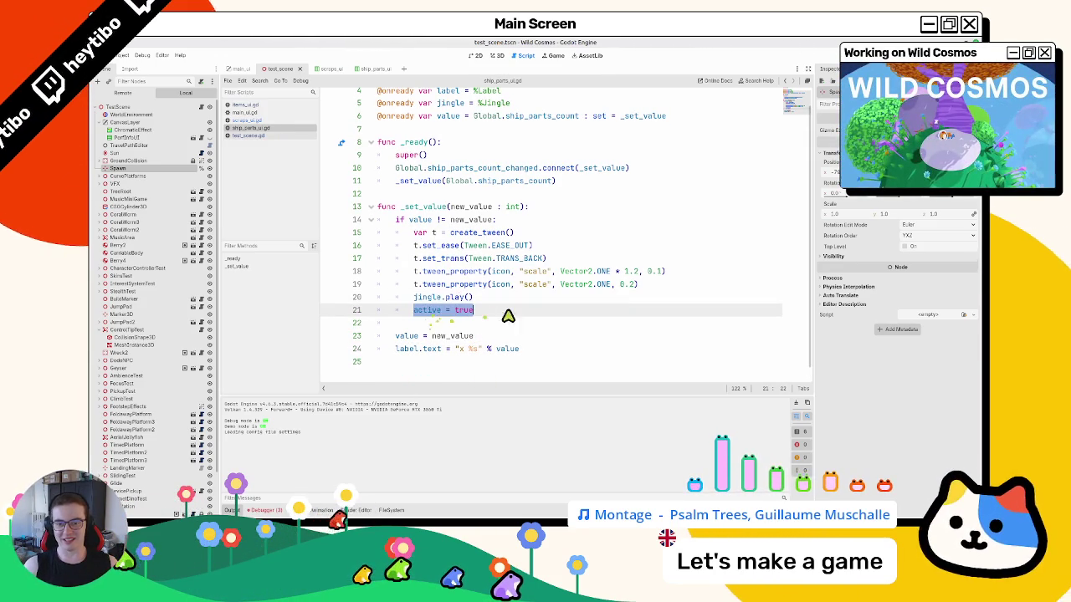
- Return to scraps_ui.gd and rerun the project with F5
click(243, 121)
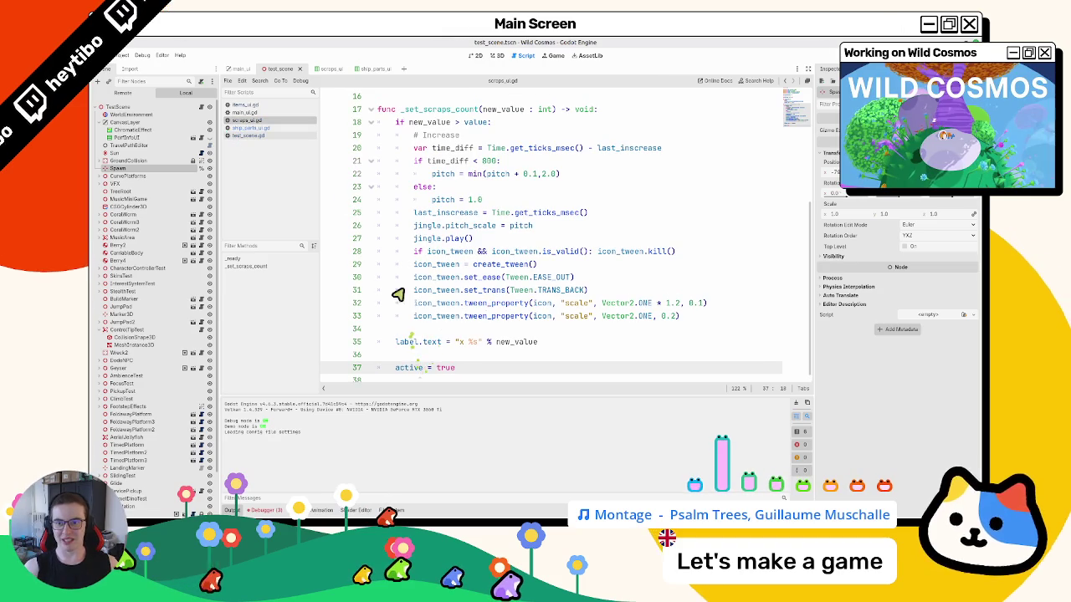
key(F8)
key(F5)
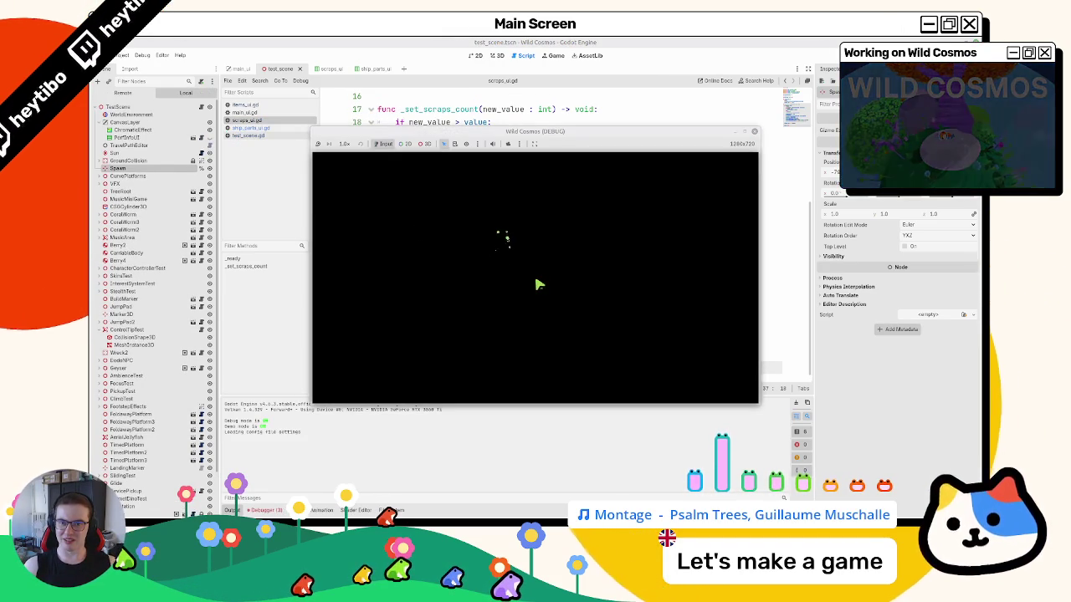
- Maximize the game window, walk around with W and A collecting pickups, then pause with Escape
key(w)
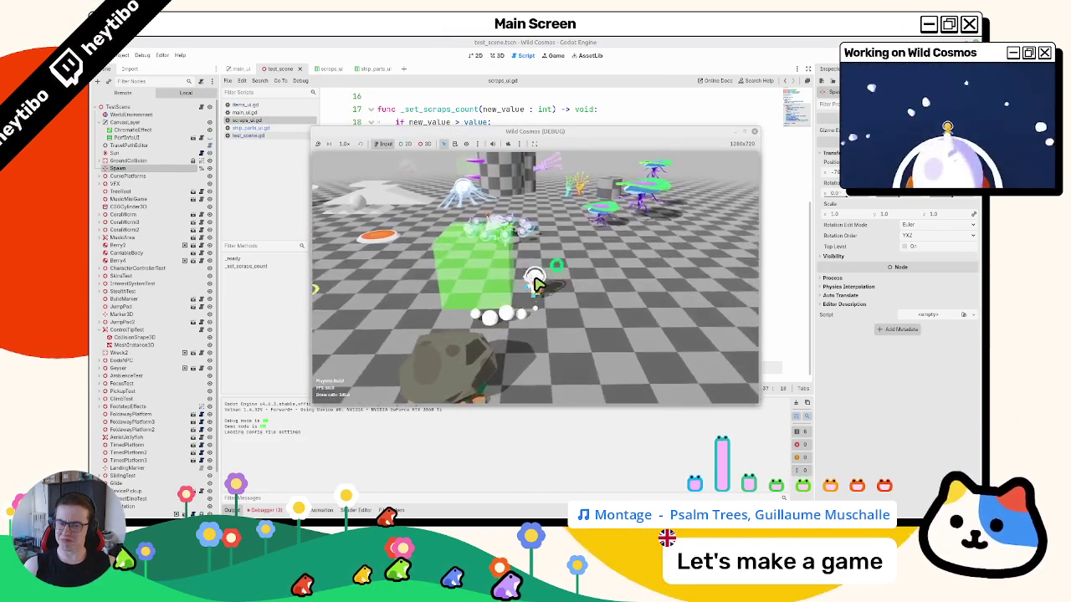
key(w)
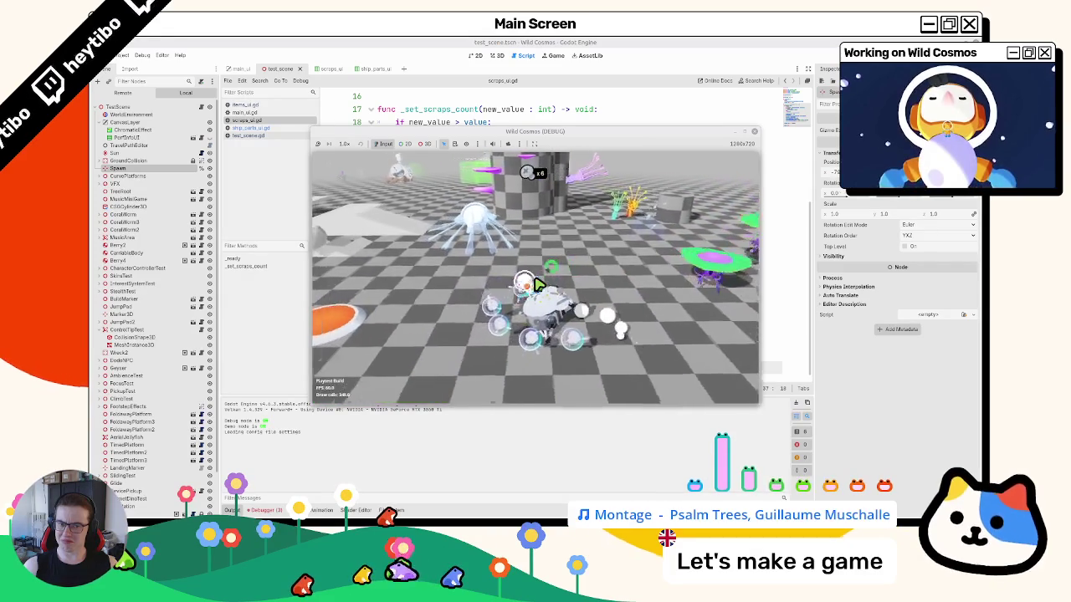
double_click(749, 135)
key(Escape)
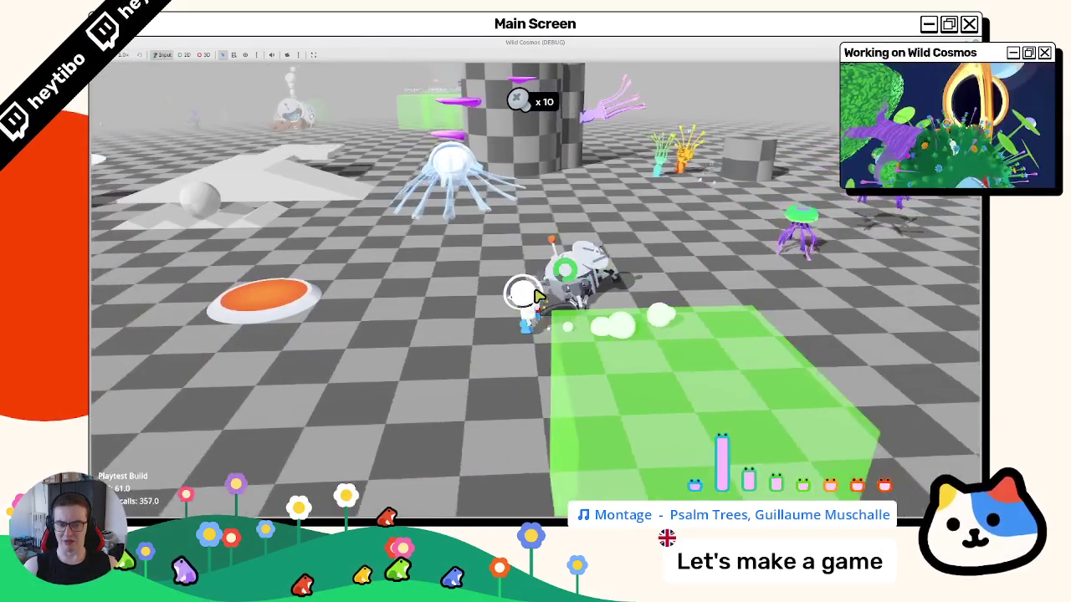
key(a)
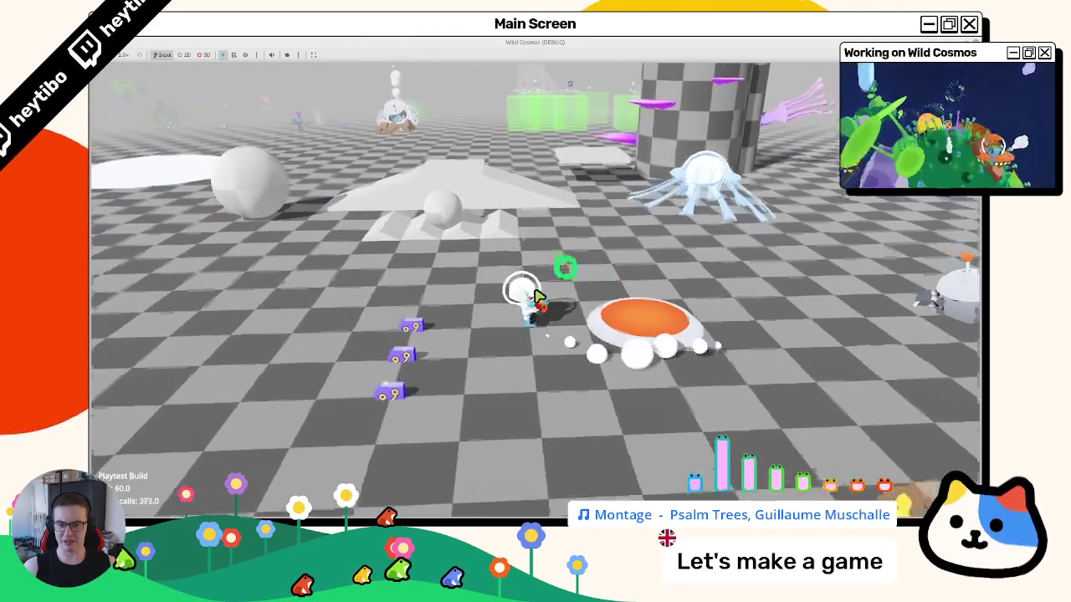
key(a)
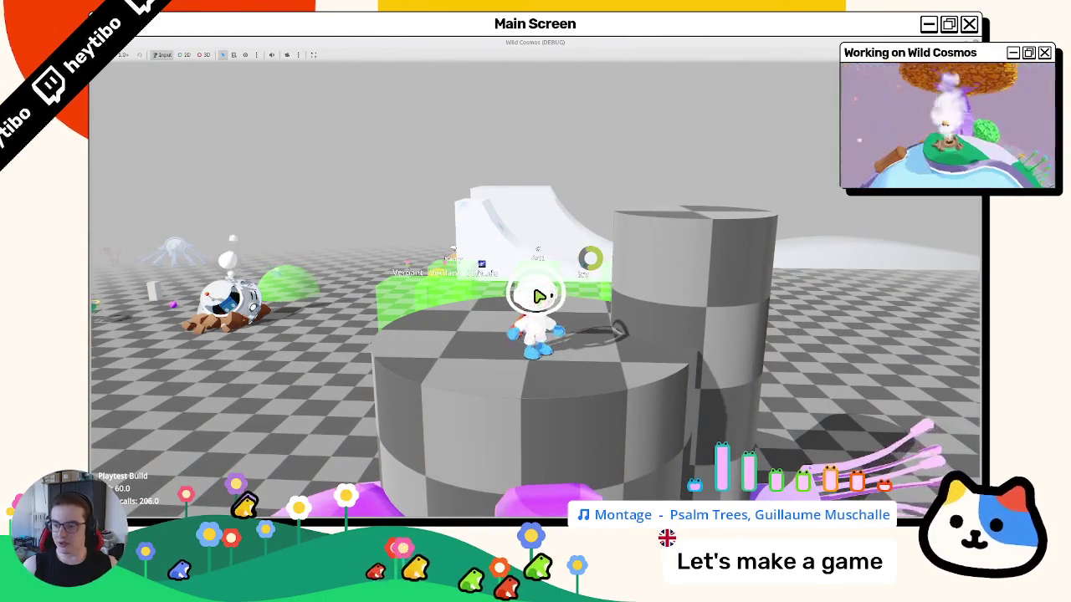
key(Escape)
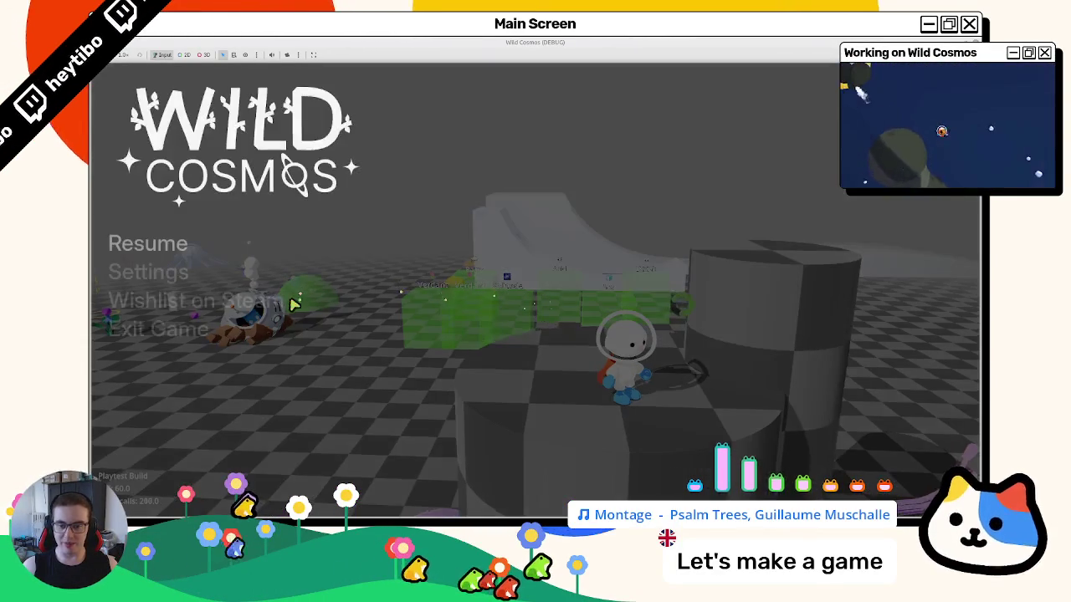
mouse_move(297, 41)
mouse_down()
mouse_move(329, 103)
mouse_move(452, 107)
mouse_up()
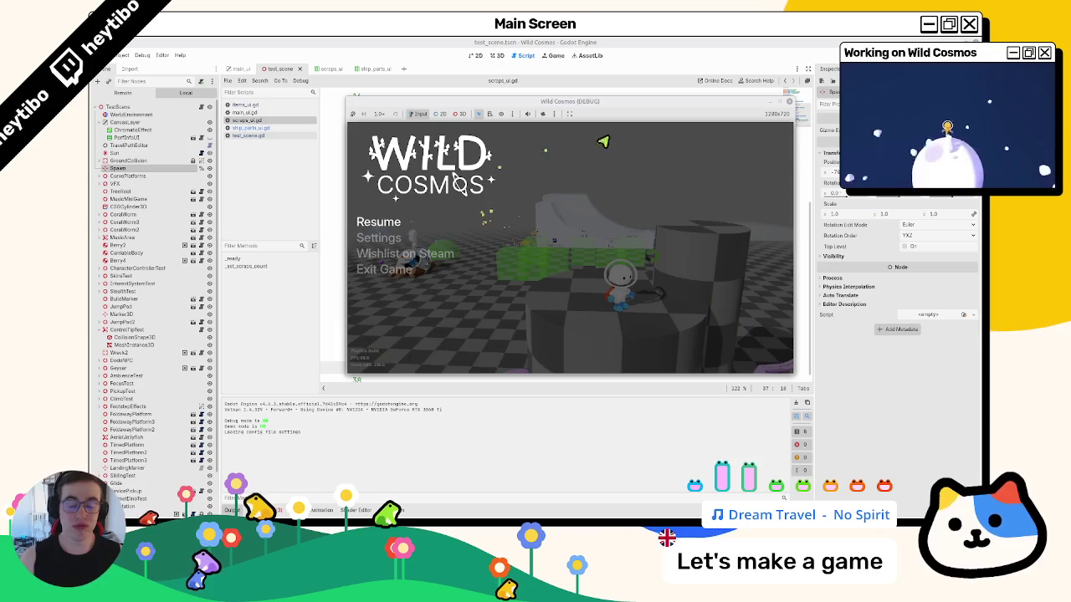
click(779, 103)
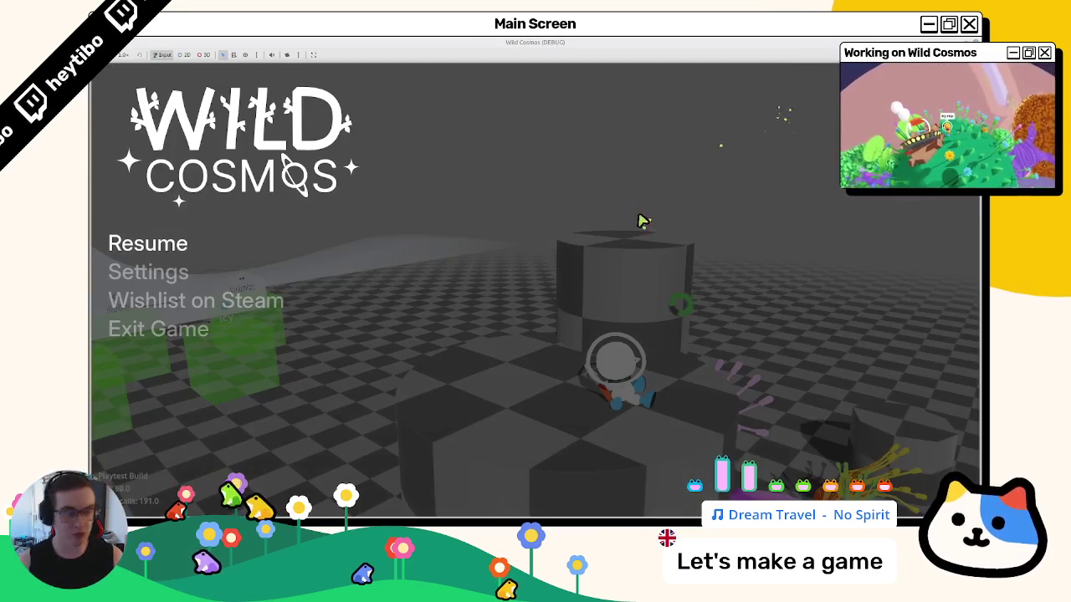
- Resume, walk toward the mossy wall and grey pillar, then pause and close the game
key(Escape)
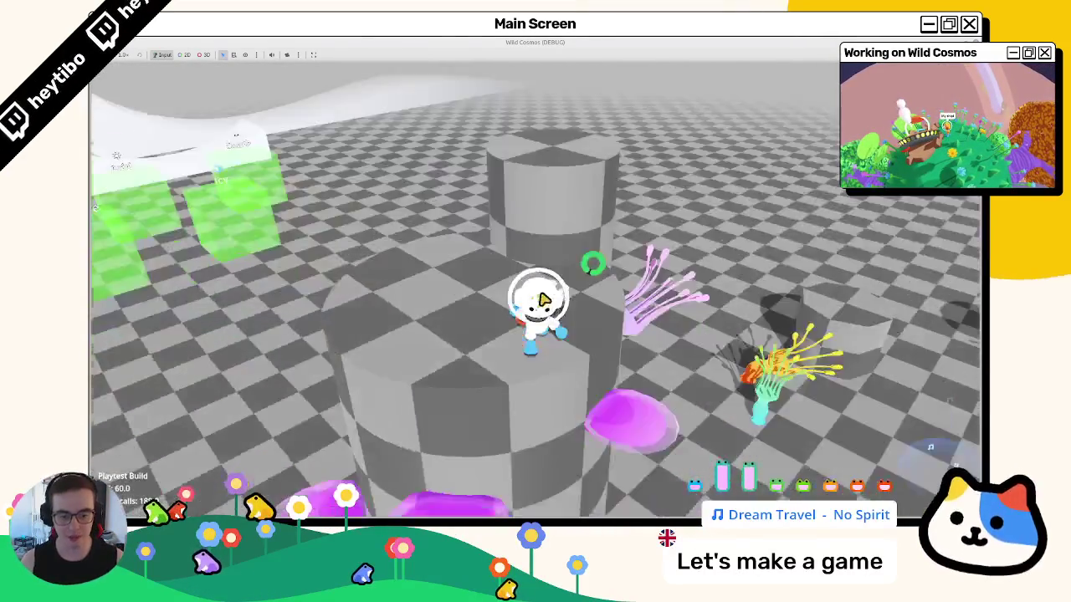
key(w)
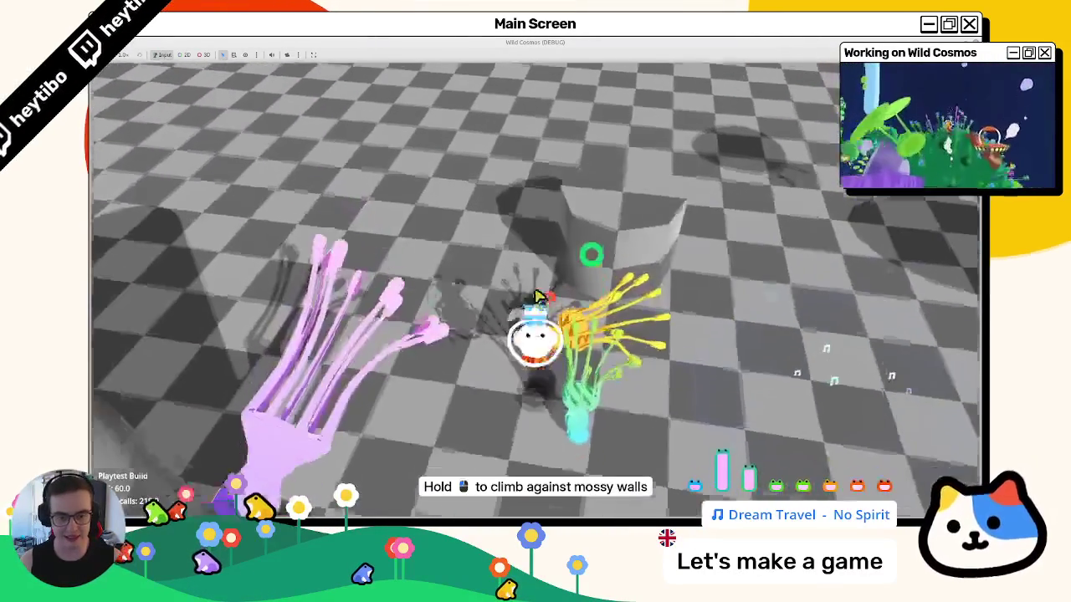
key(w)
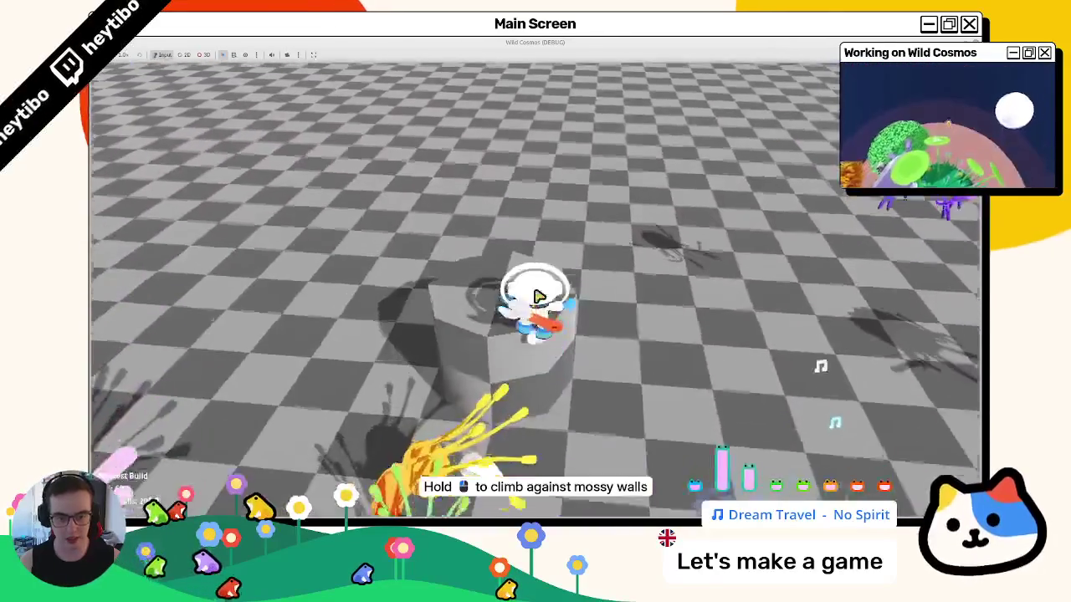
key(w)
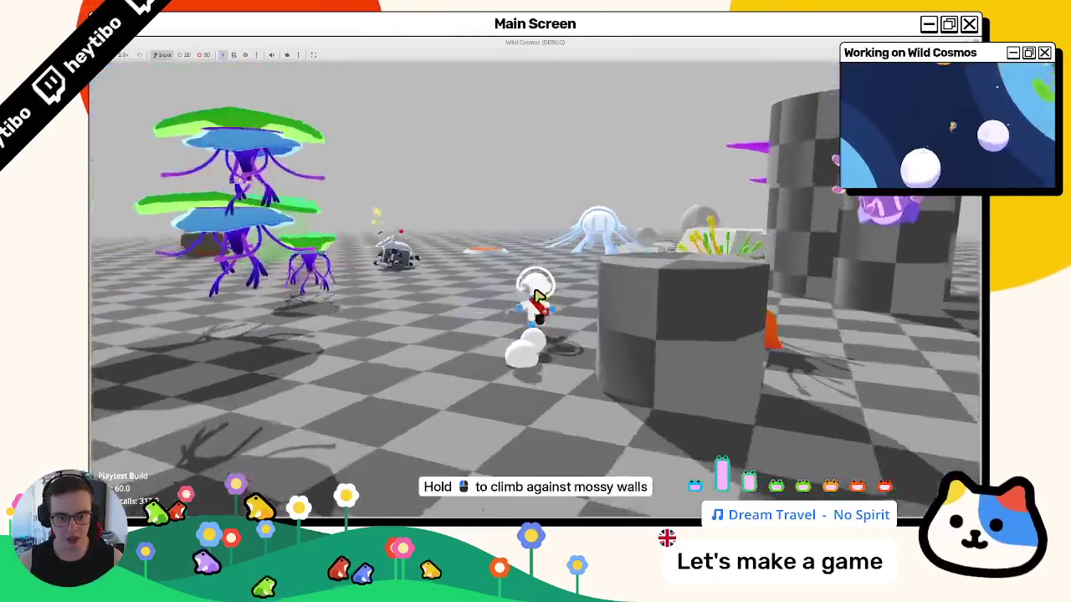
key(Escape)
key(F8)
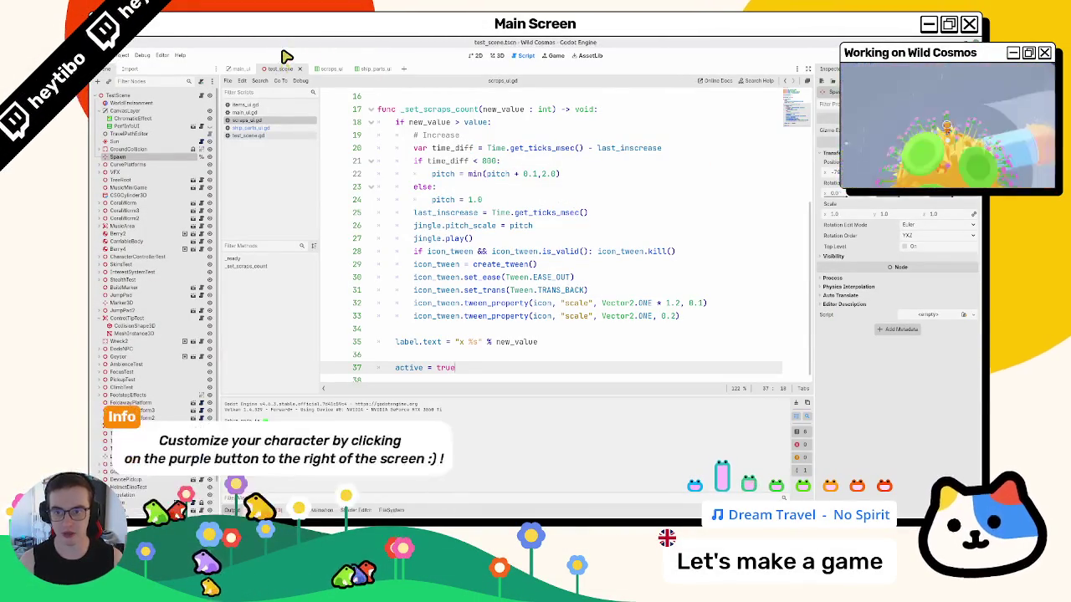
- Relaunch full-screen, confirm the astronaut customisation, and run and jump onto the face planet
key(F5)
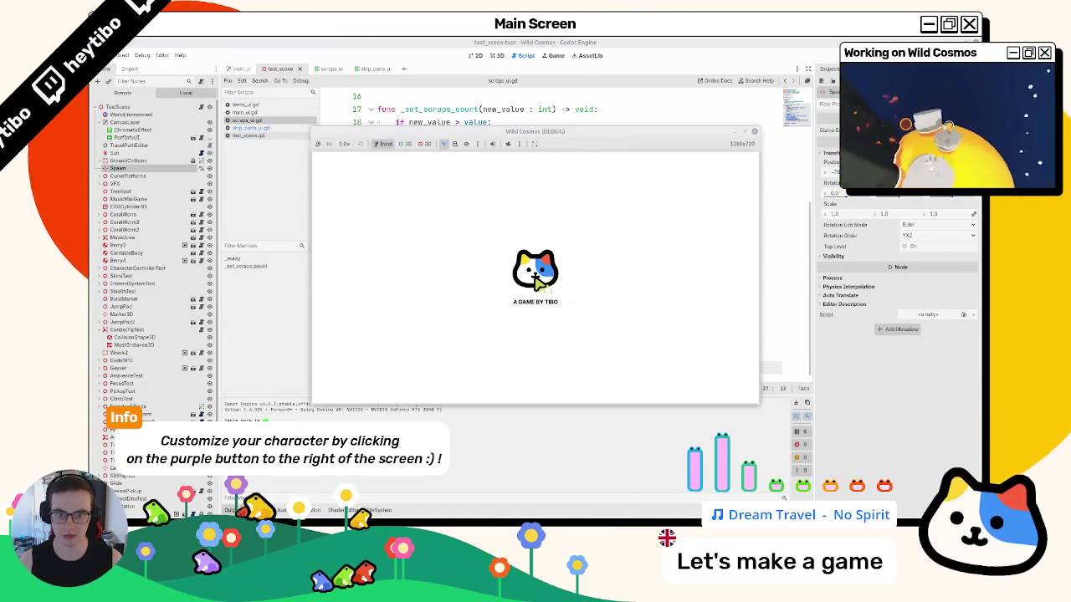
click(747, 134)
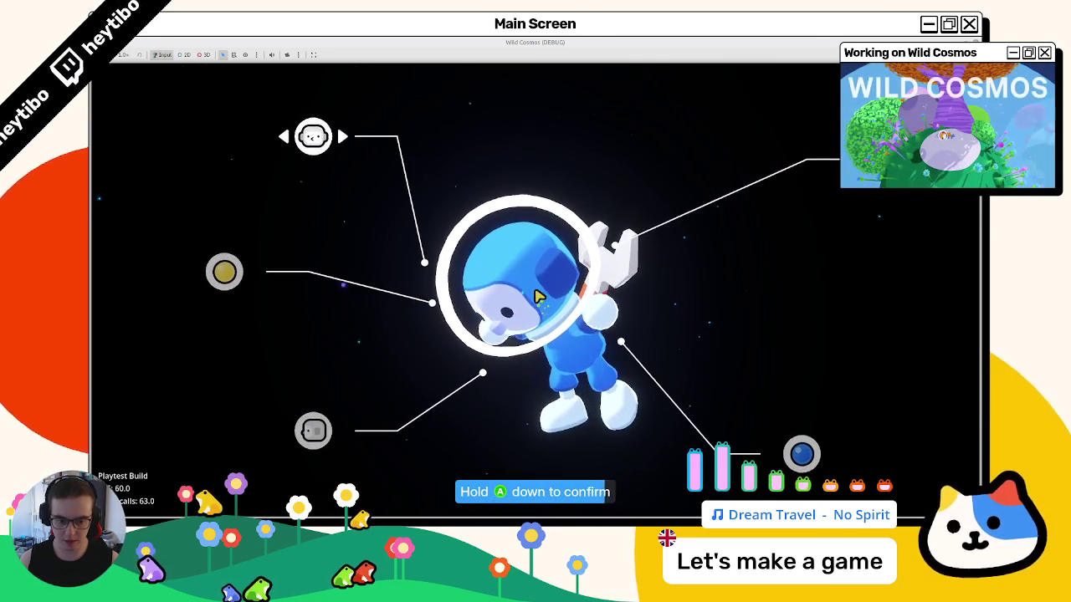
key(space)
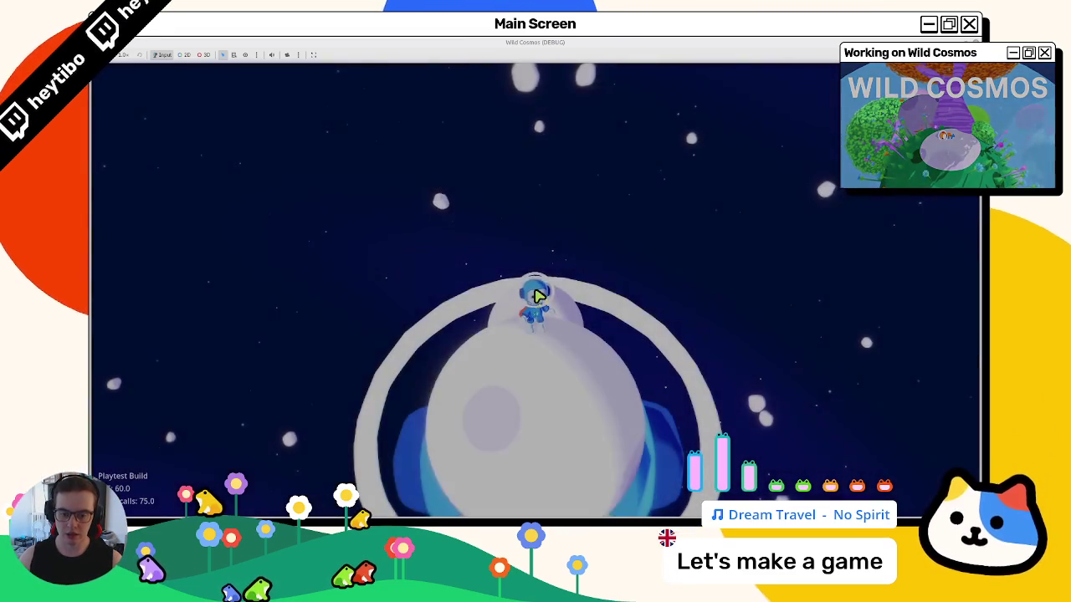
key(a)
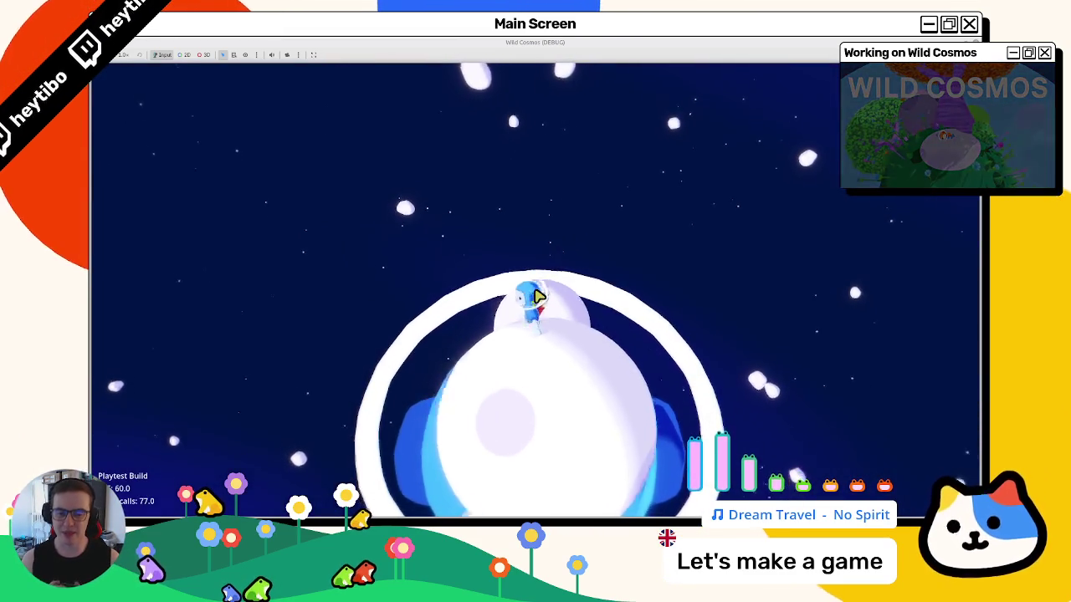
key(space)
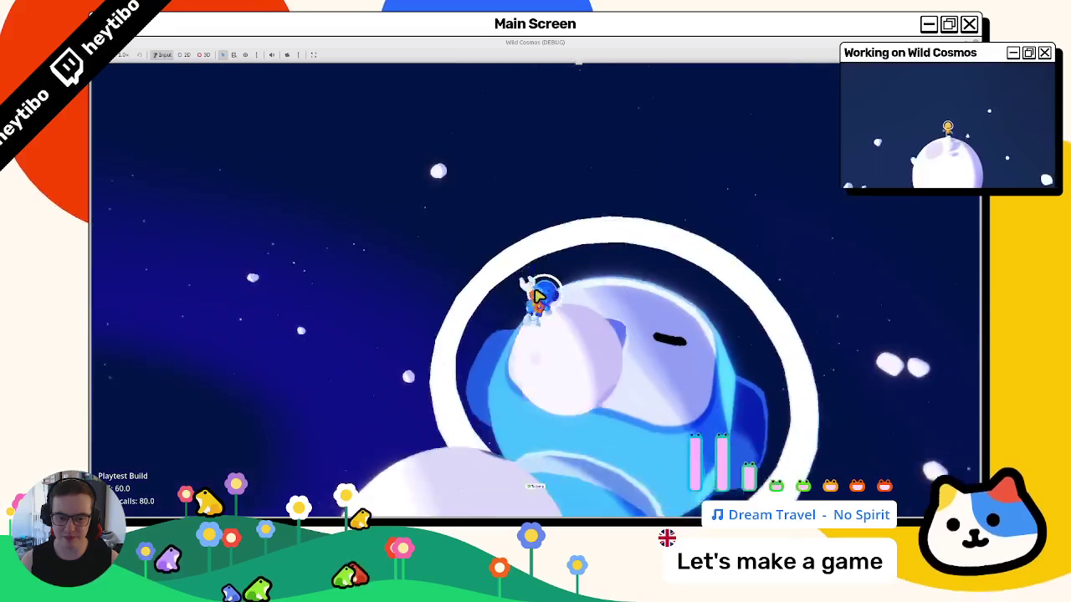
key(space)
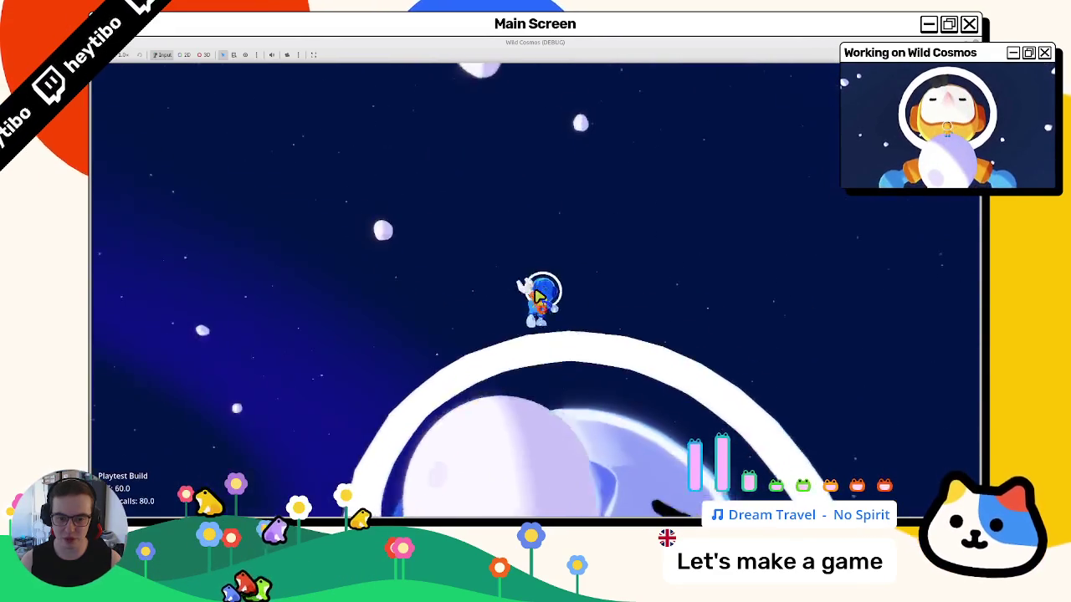
key(w)
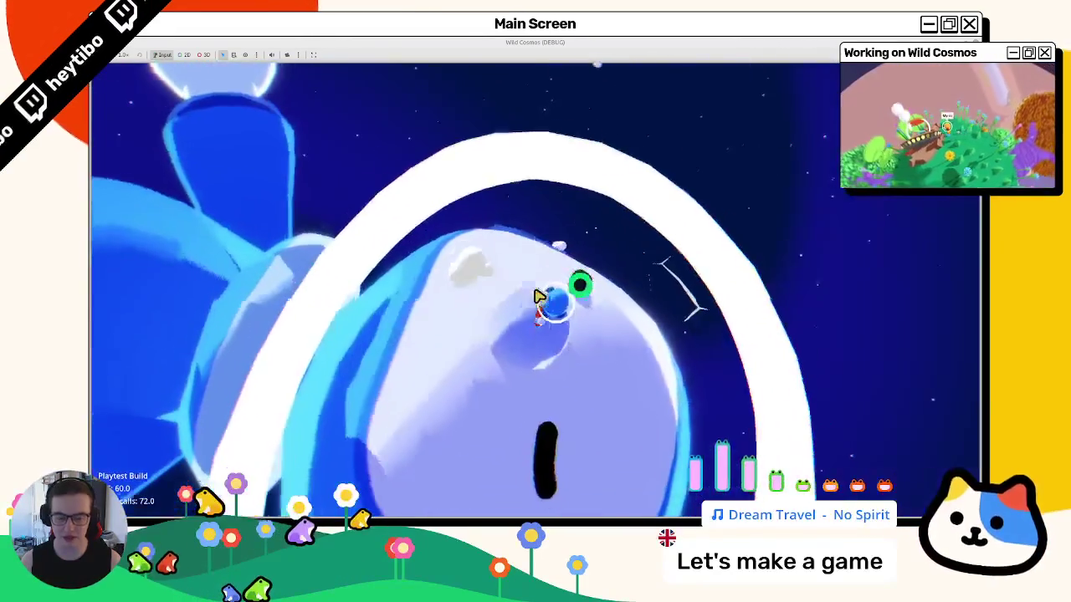
key(w)
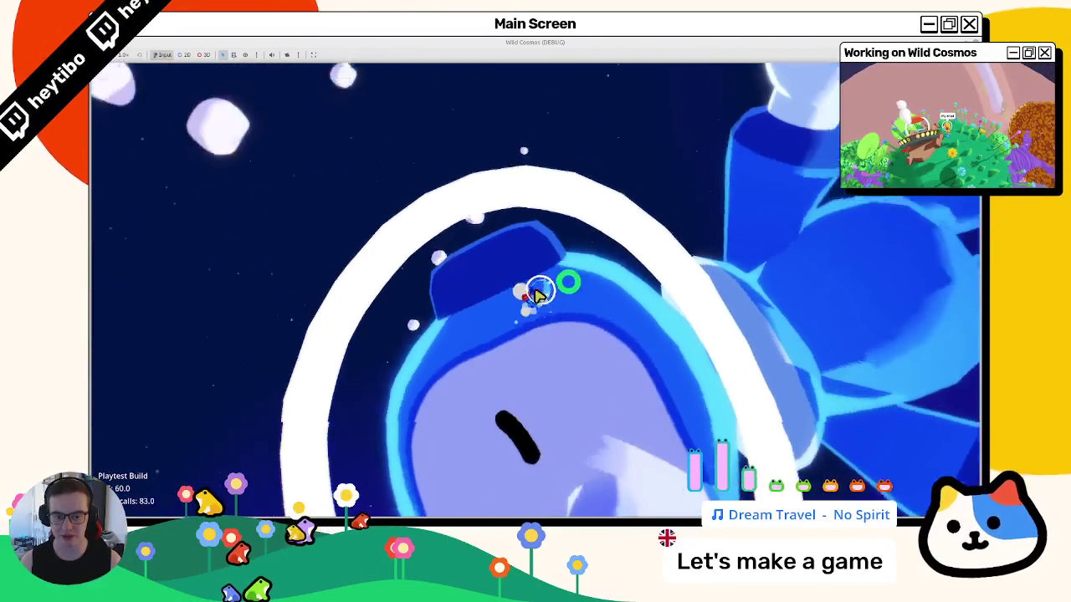
- Pause and choose Exit Game, then bring the terminal forward
key(Escape)
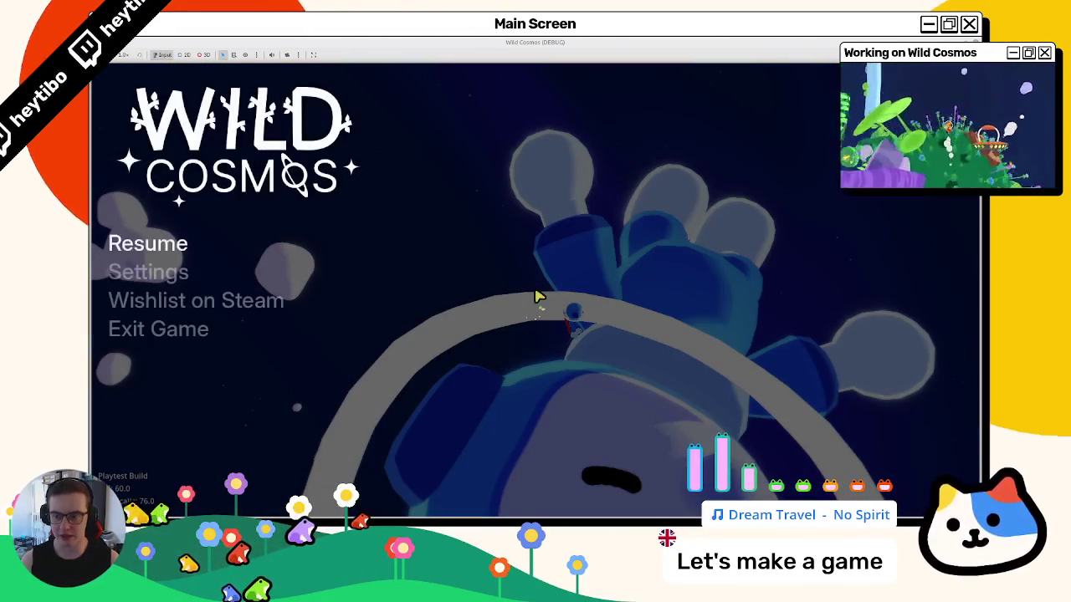
key(Down)
key(Down)
key(Down)
key(Return)
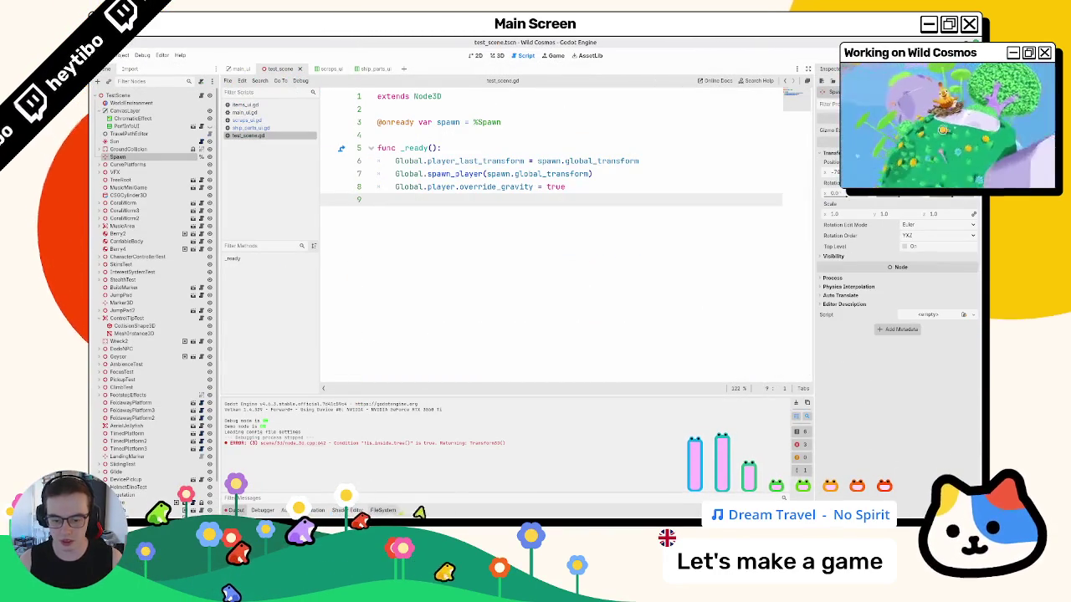
key(alt+Tab)
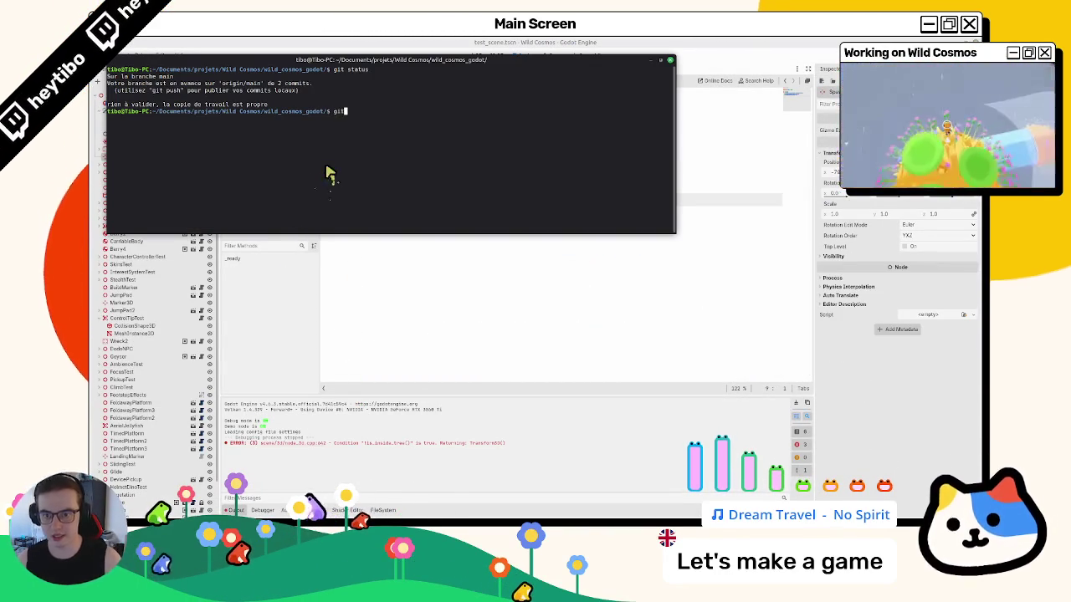
- Check git status, stage all changes with git add ., and recheck the status
text(tatus)
key(Return)
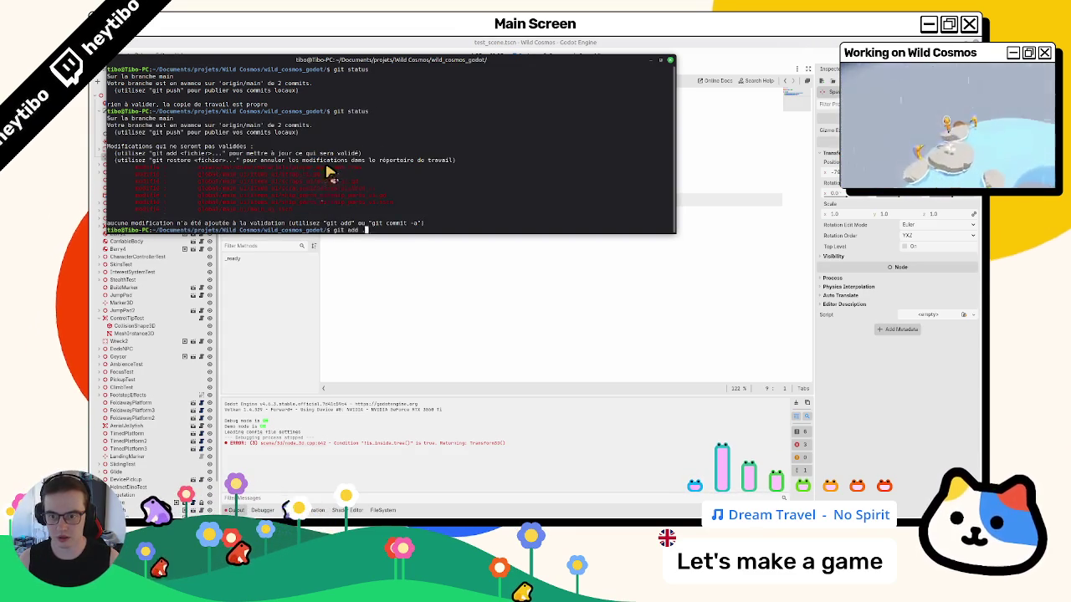
key(Return)
text(git status)
key(Return)
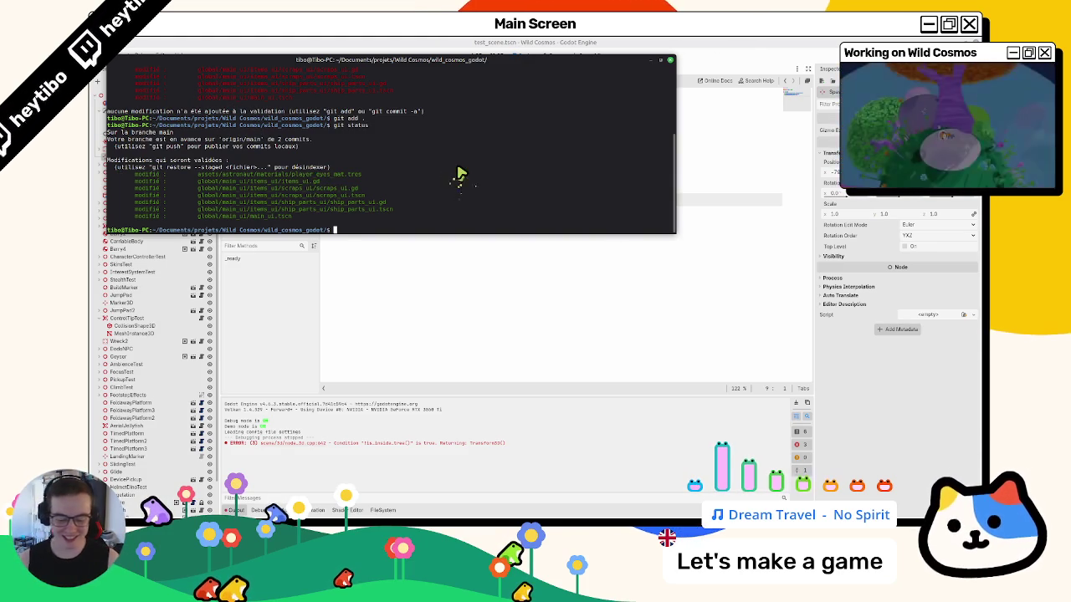
text(tus)
key(Return)
text(git commit -m "fix: UI)
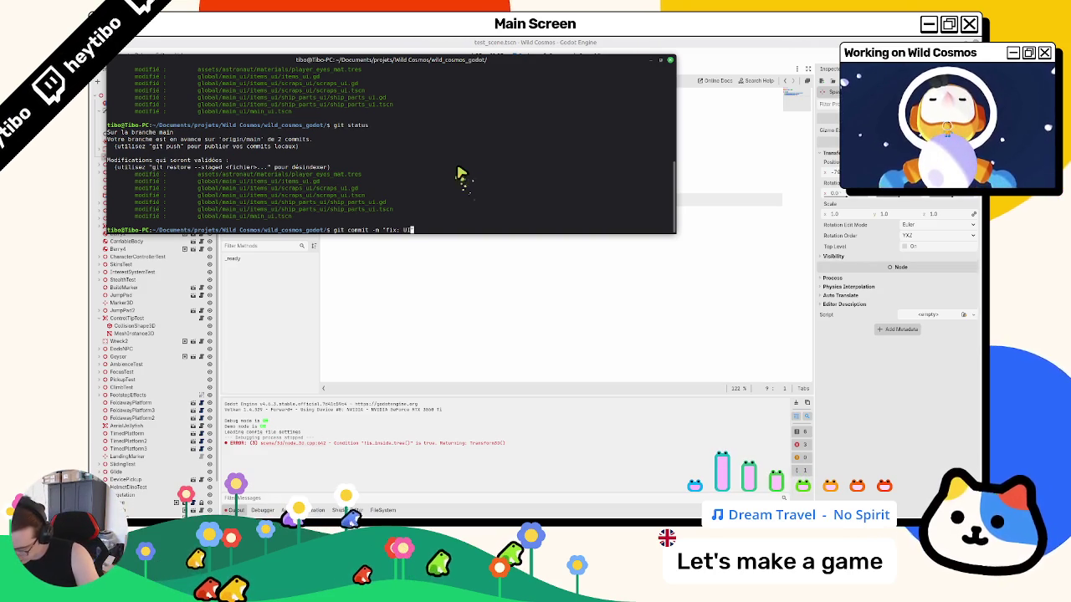
- Commit the staged files as "fix: visible UI", verify the status, and clear the terminal
text(")
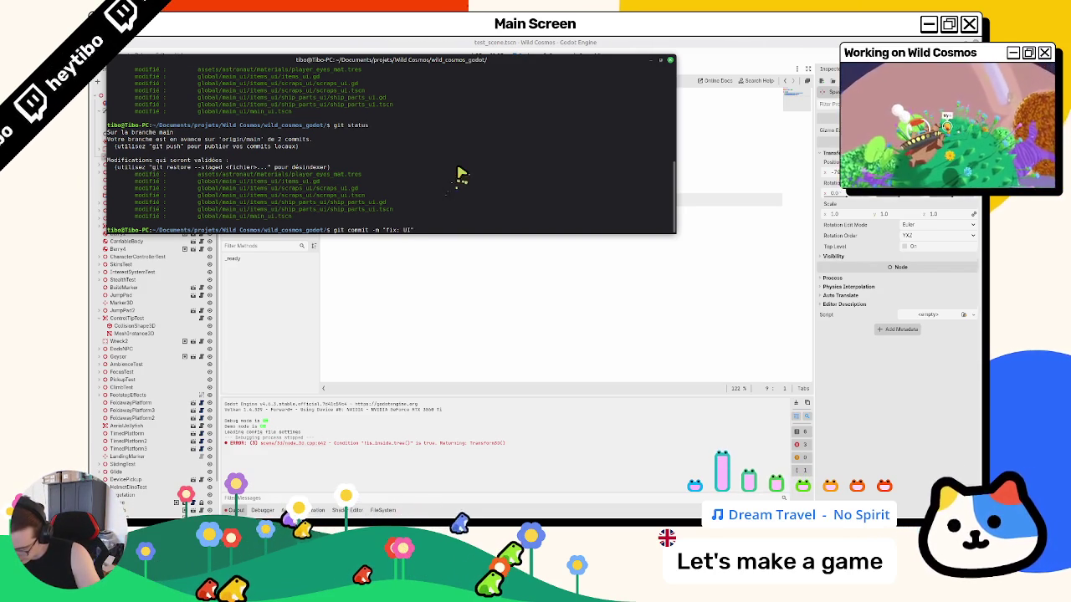
key(BackSpace)
key(BackSpace)
text(visible)
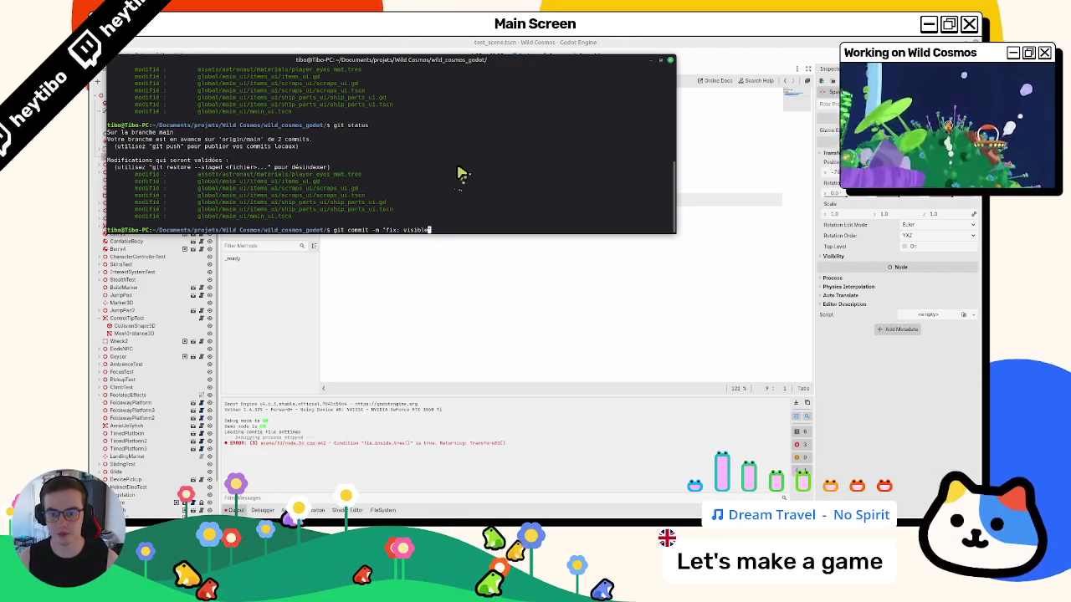
text(I)
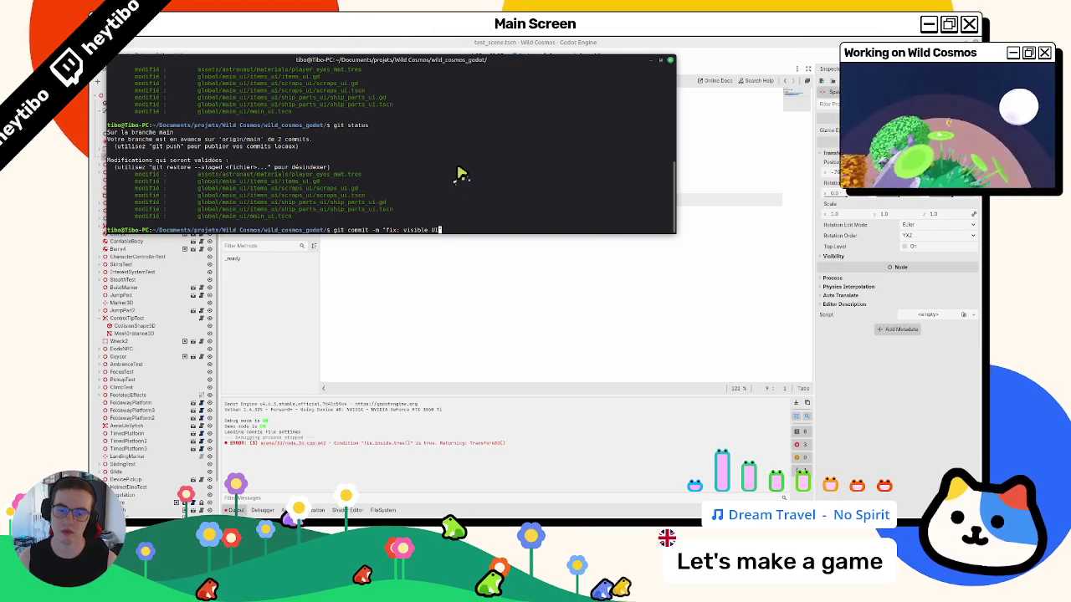
text(")
key(ctrl+Left)
key(ctrl+Left)
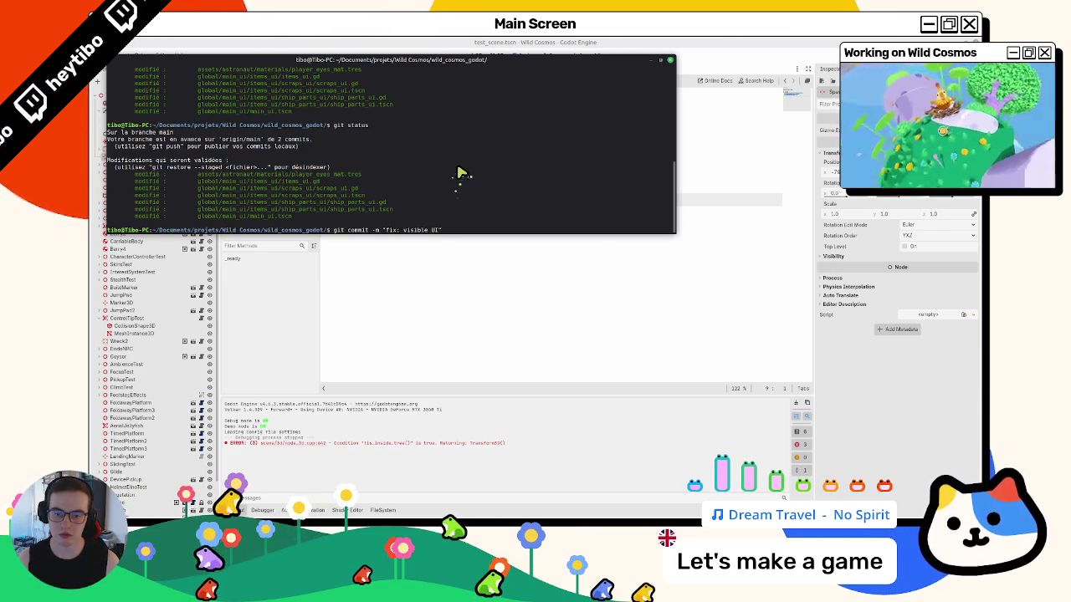
key(Return)
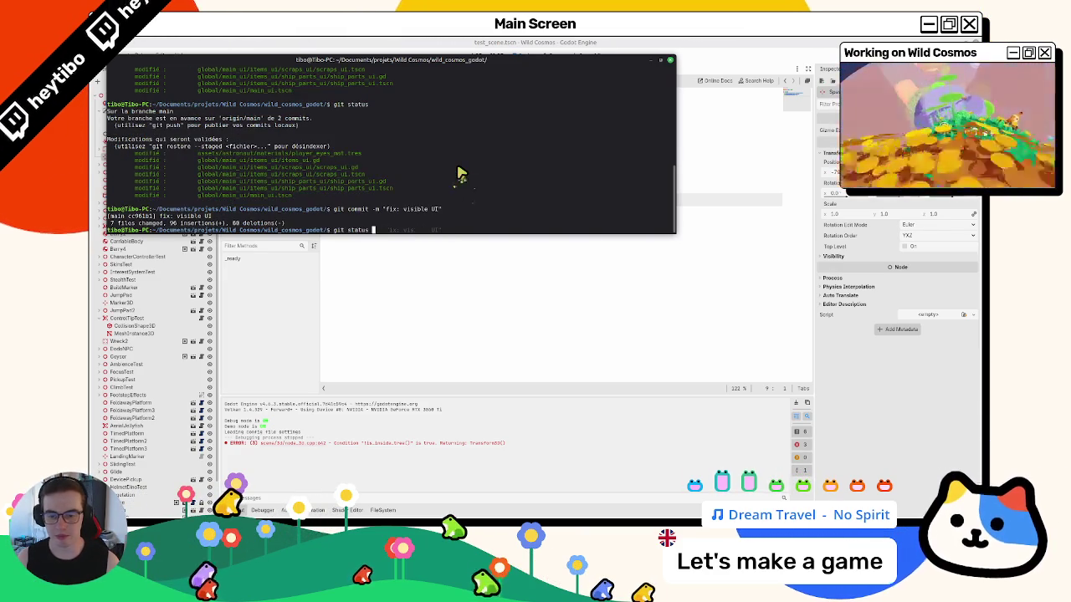
key(Up)
key(Up)
key(Return)
key(ctrl+l)
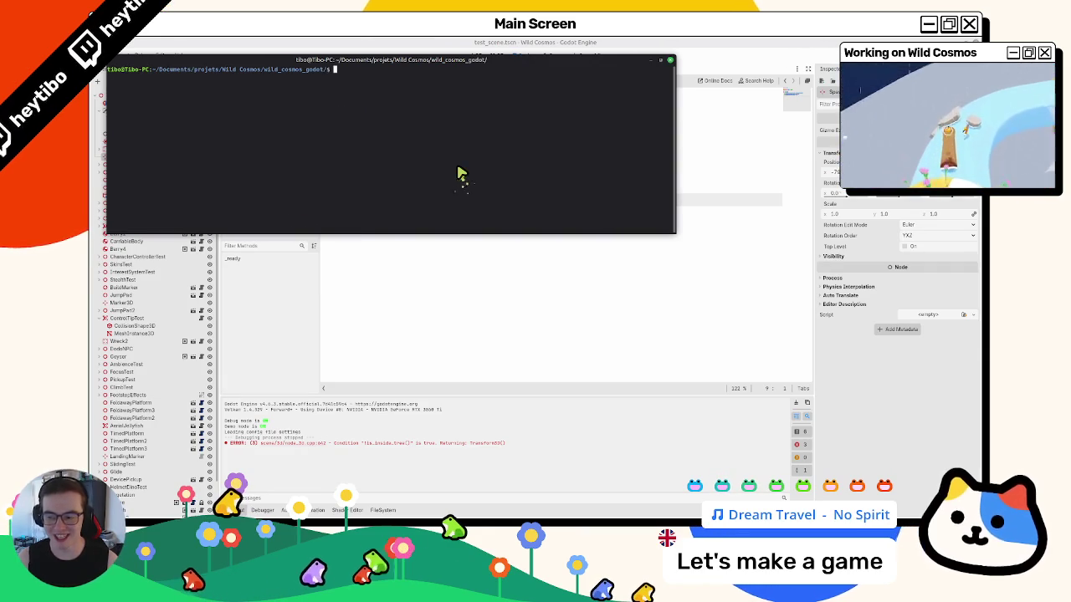
click(401, 43)
- Switch to the 3D view on the test_scene tab and open Quick Open Scene with Ctrl+Shift+O
click(495, 58)
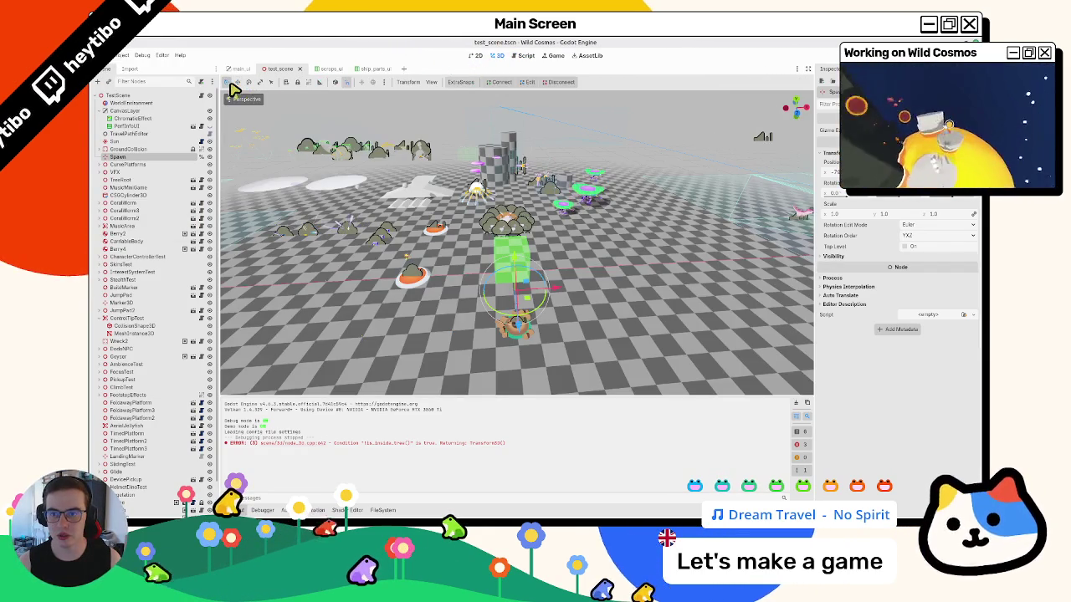
click(241, 70)
click(289, 70)
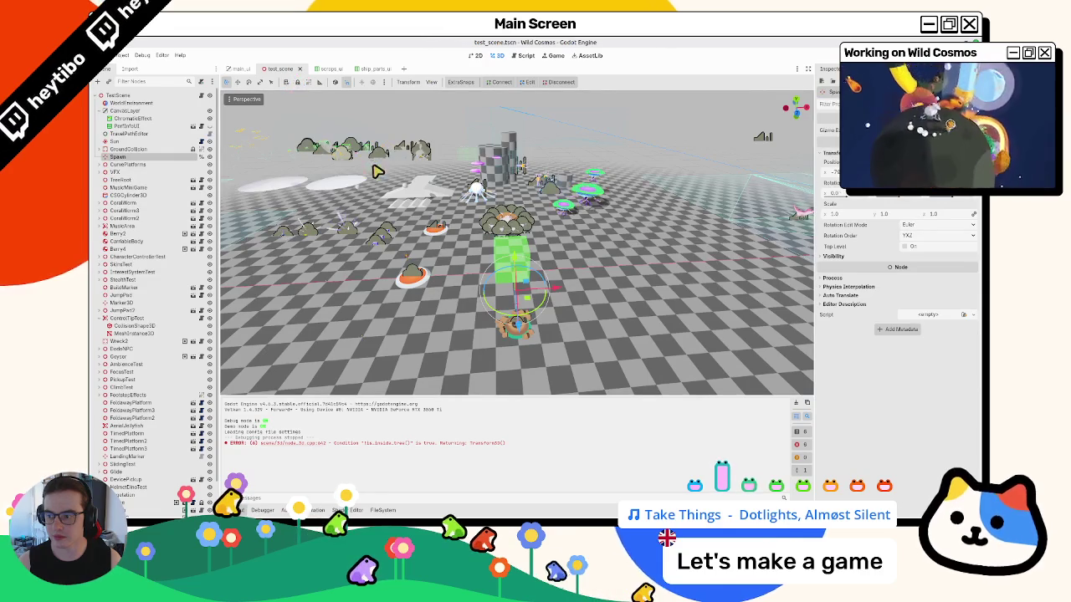
scroll(381, 163, down, 1)
key(ctrl+shift+o)
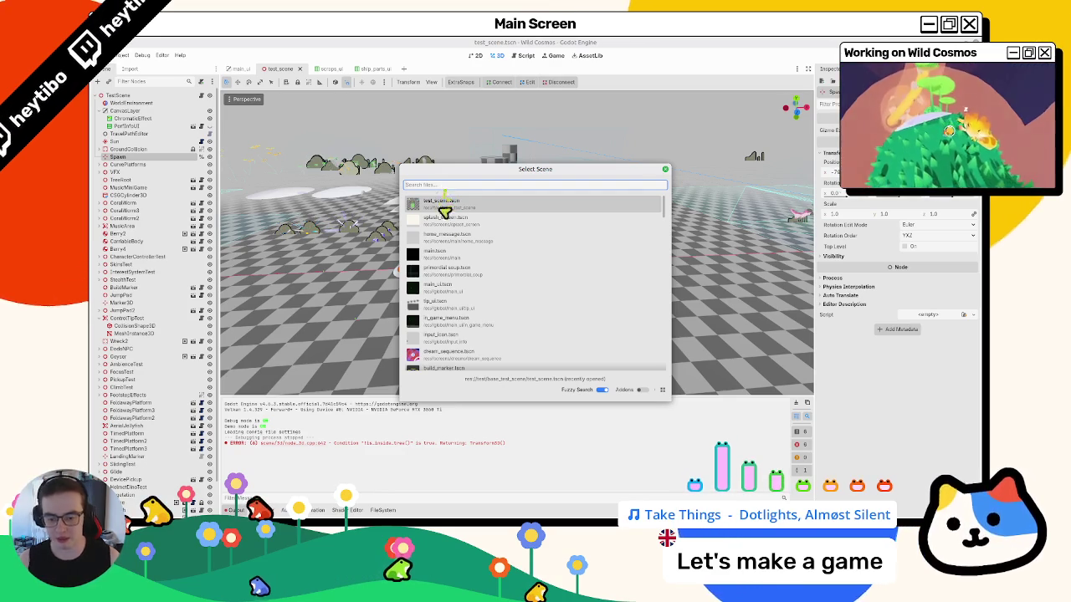
- Dismiss the Select Scene dialog and run git status in a new terminal
click(444, 209)
key(ctrl+alt+t)
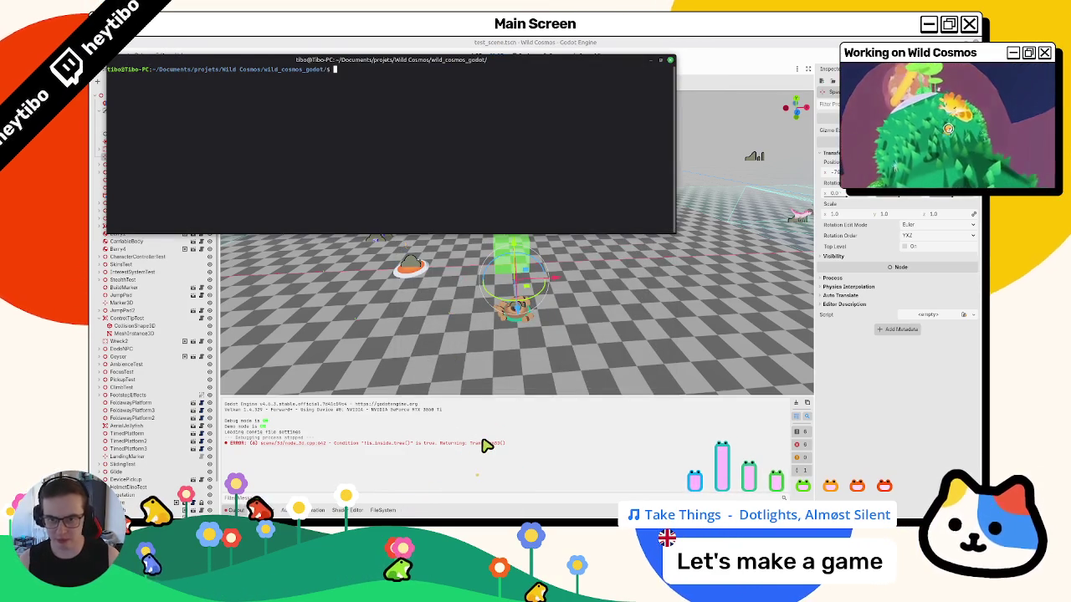
text(git status)
key(Return)
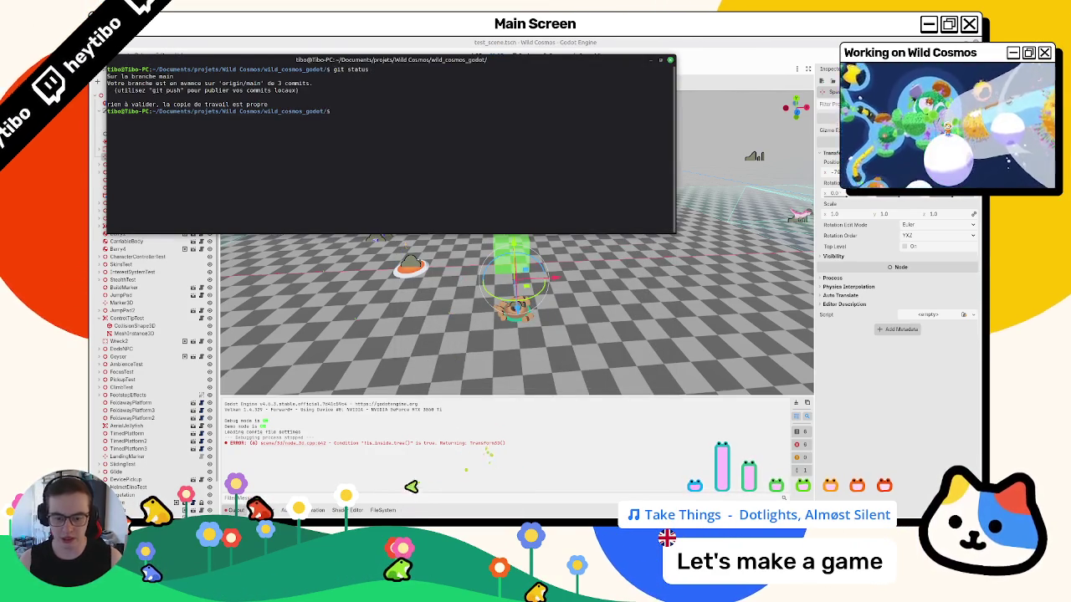
key(alt+Tab)
- Browse the FileSystem dock to the project root and open debug_launch_options.tres
click(383, 509)
click(236, 436)
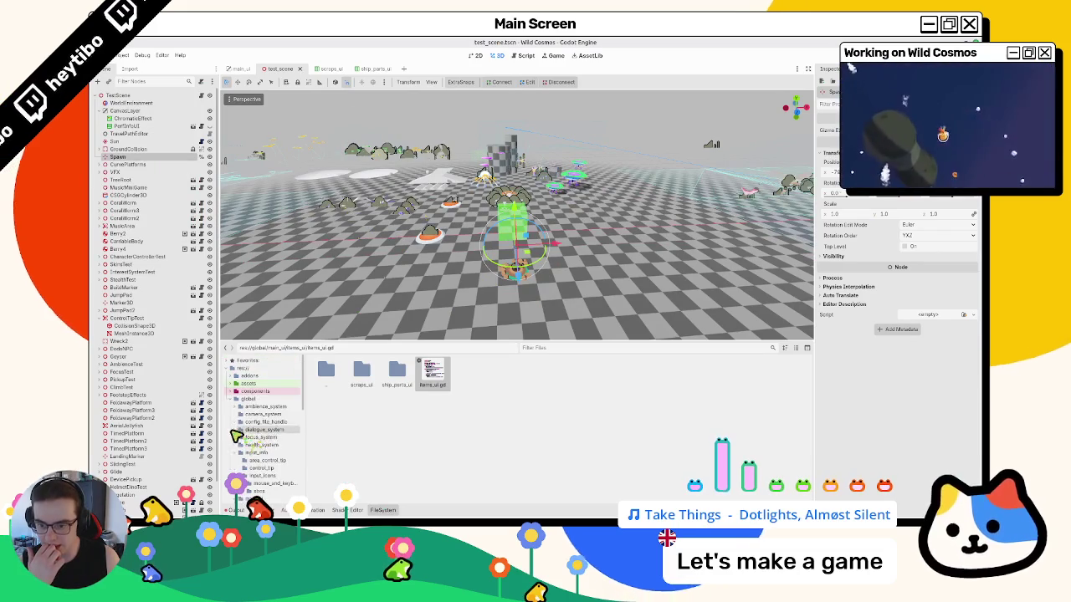
click(233, 399)
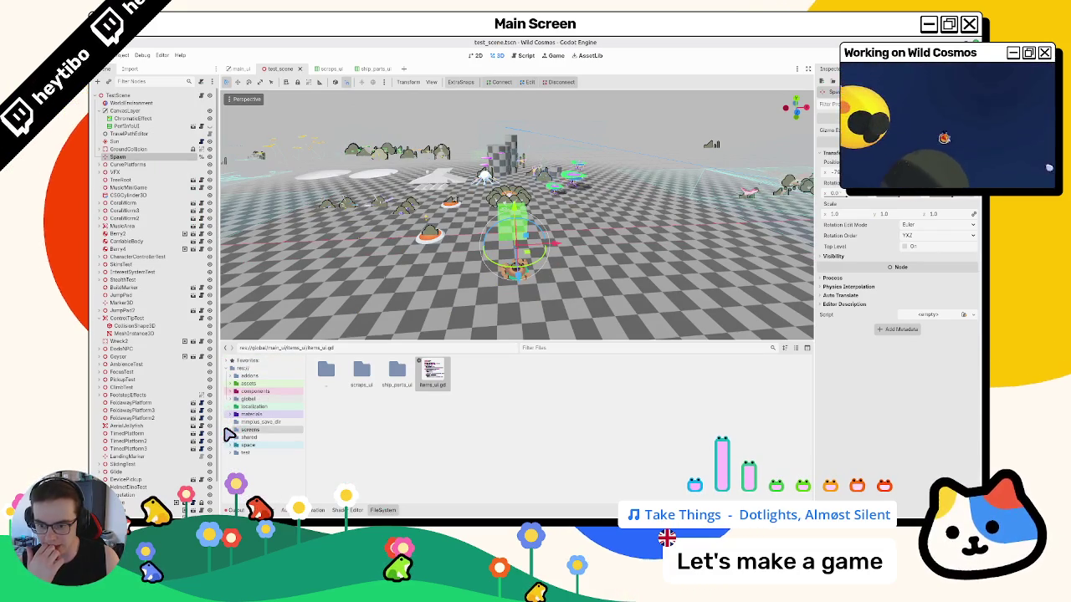
click(240, 377)
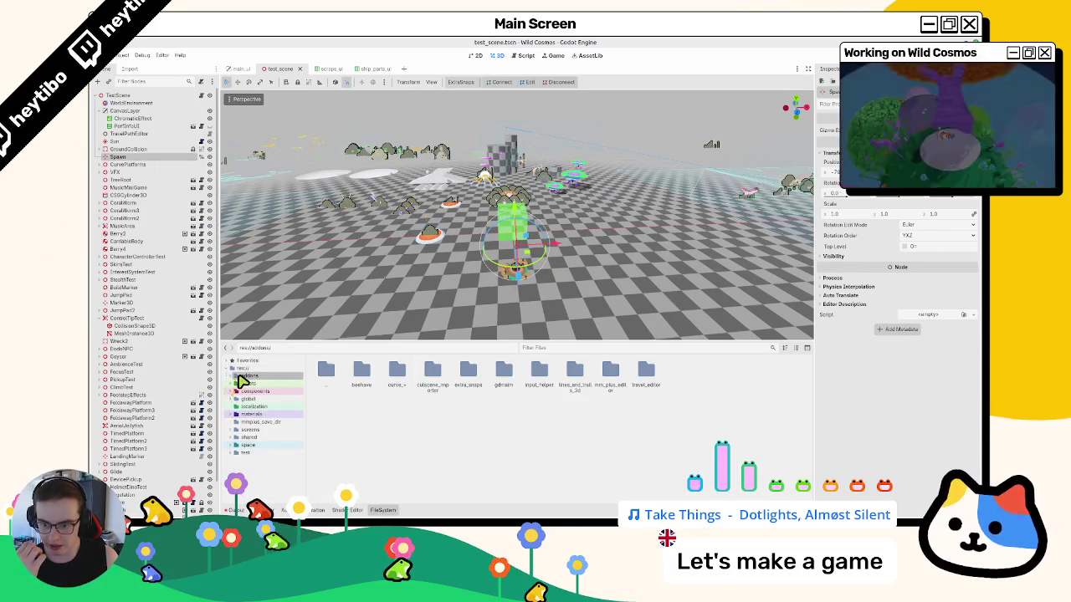
click(237, 368)
click(720, 375)
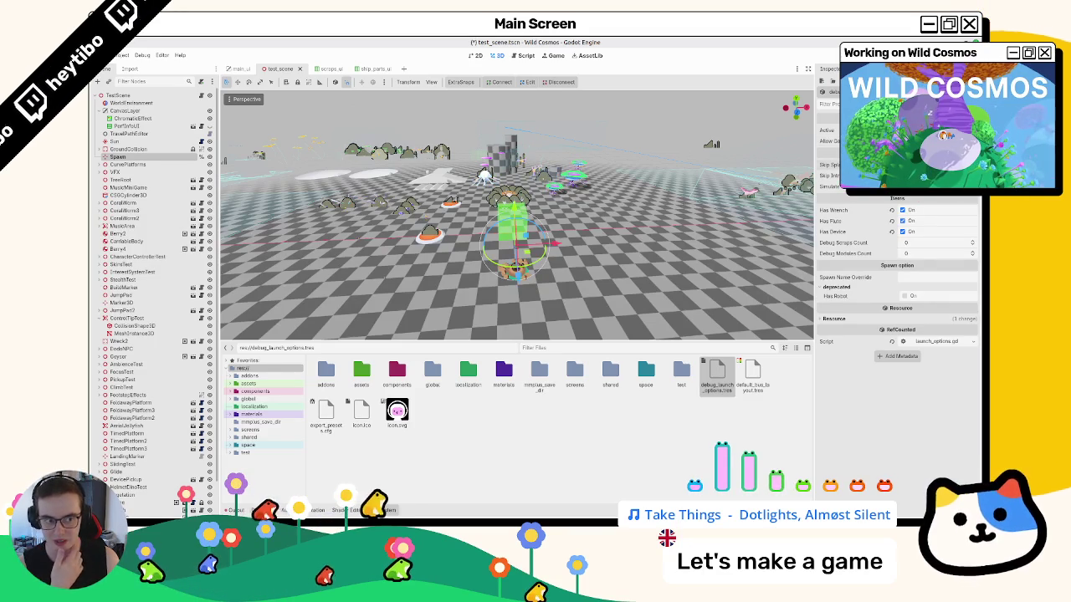
- Run the project with F5, maximize the game window, and resume play
key(F5)
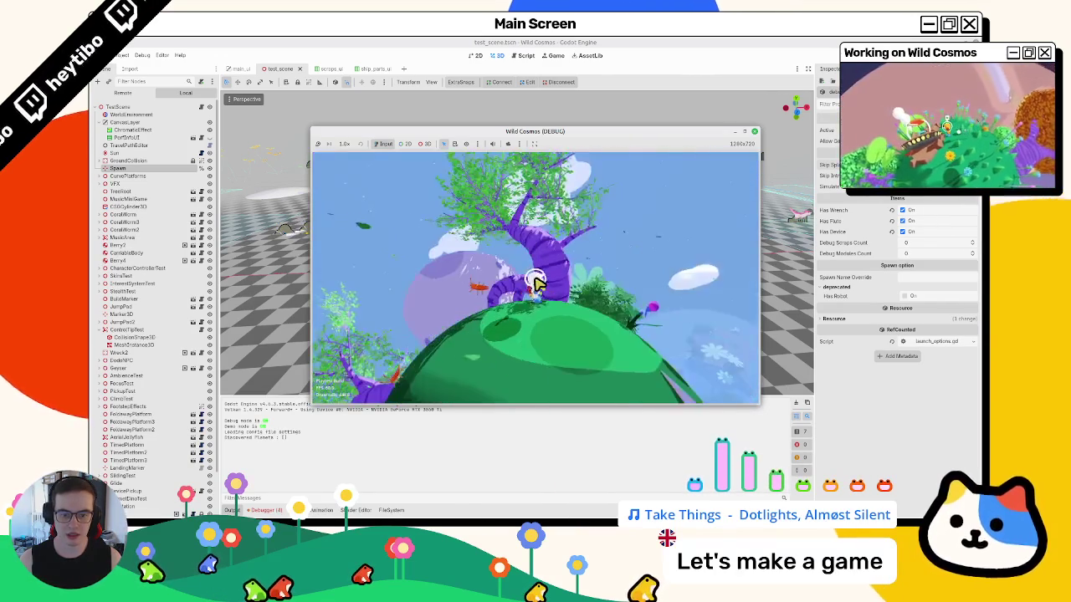
key(Escape)
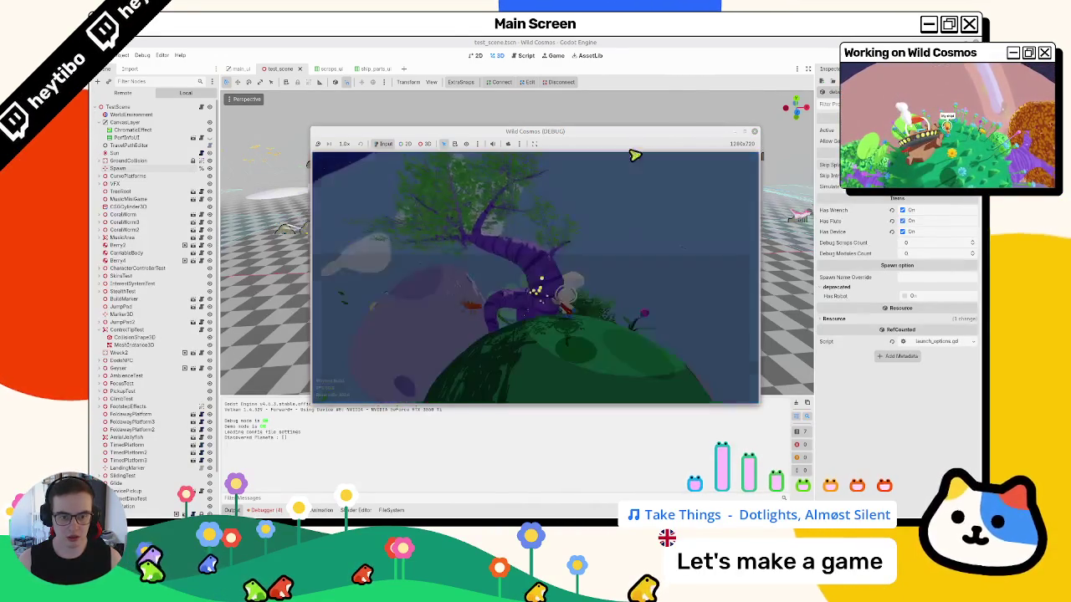
click(744, 132)
key(Escape)
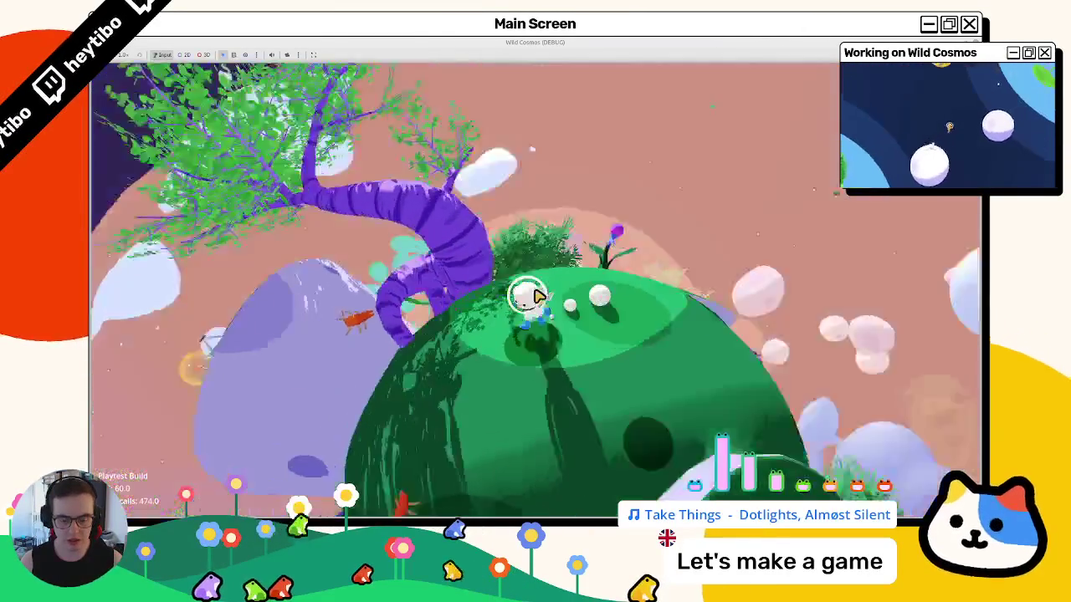
- Swing the camera, toggle the map, pick the torch from the tool wheel, then pause
key(q)
key(m)
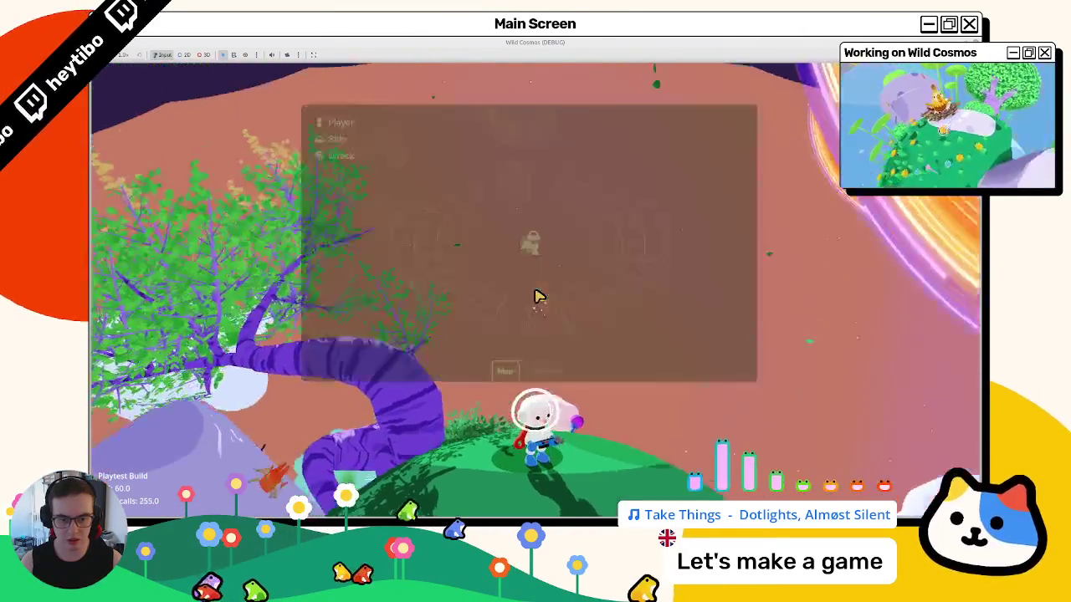
key(m)
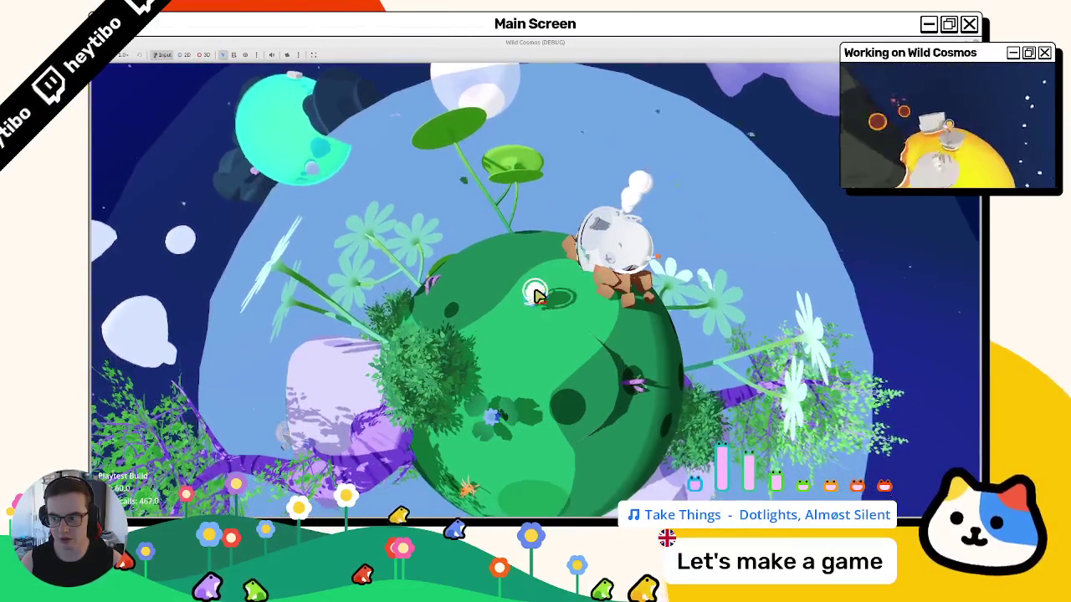
key(Tab)
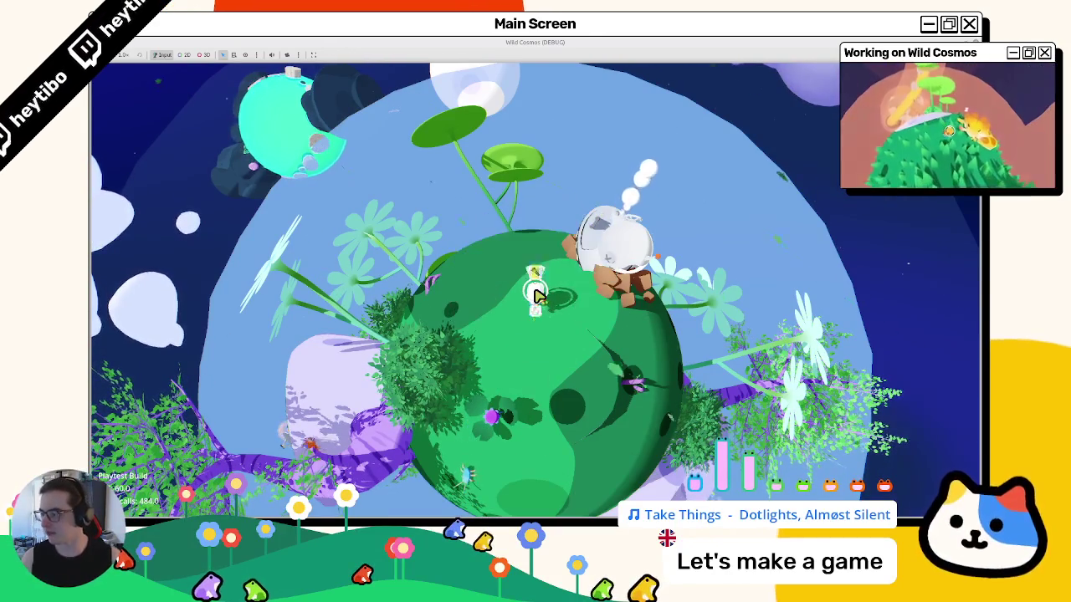
click(536, 292)
key(Escape)
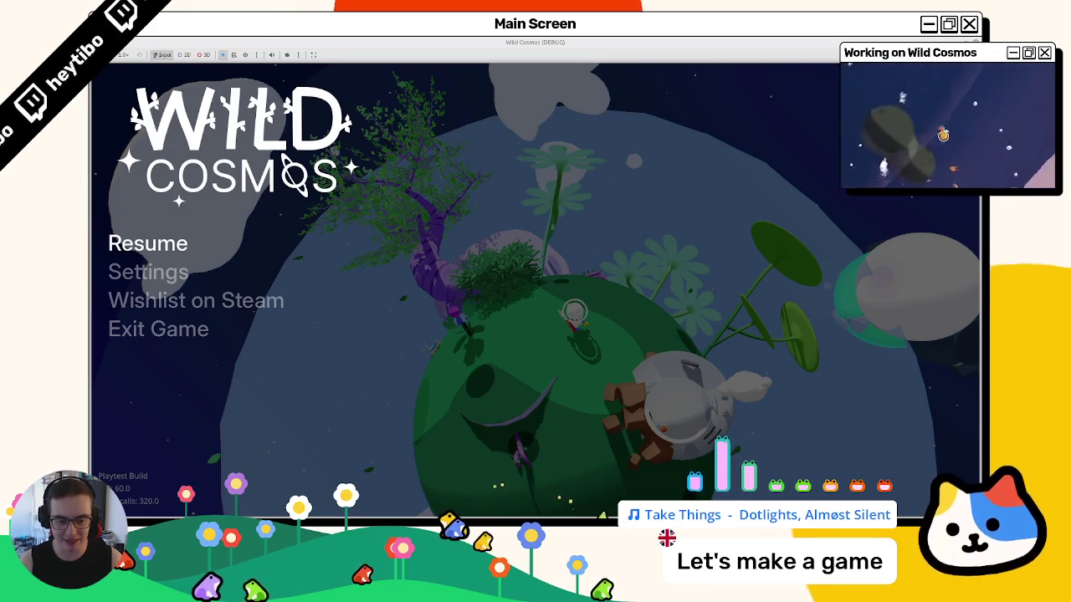
mouse_move(600, 507)
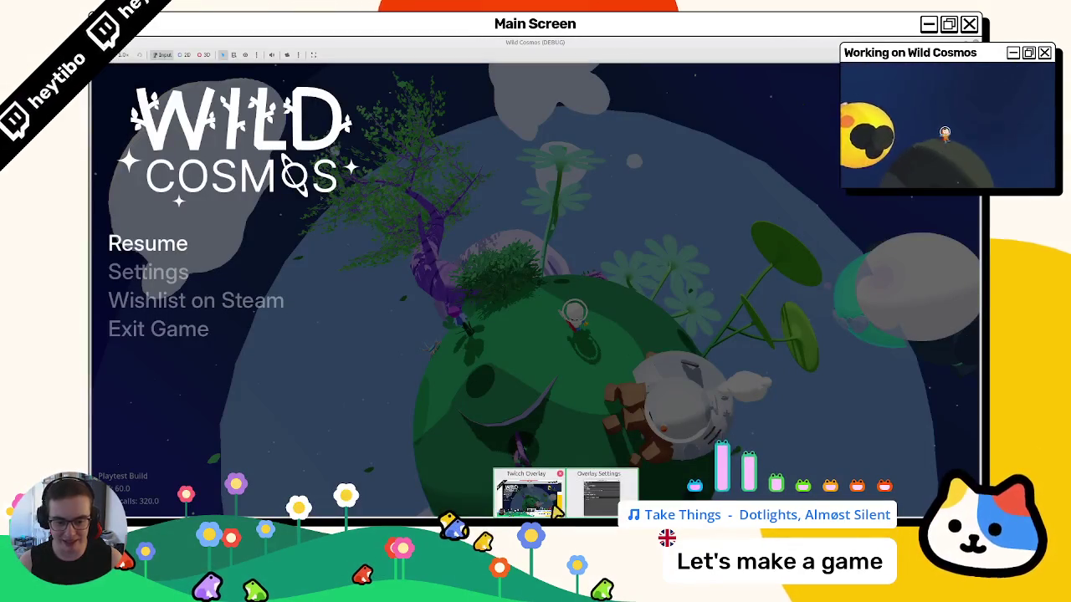
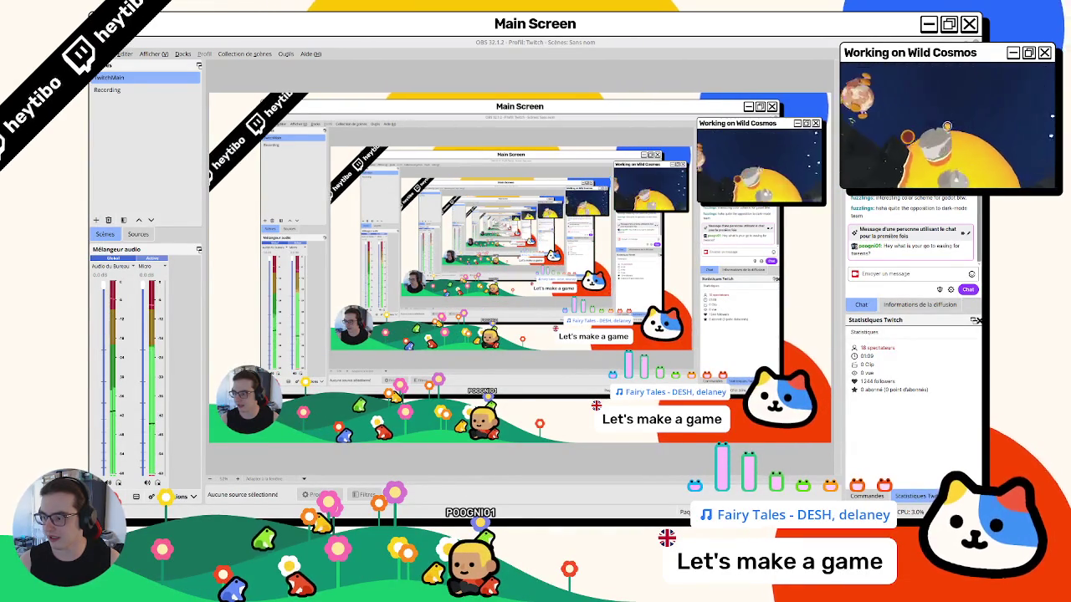
- Switch from OBS Studio to the Wild Cosmos debug game, paused on its title menu
key(alt+Tab)
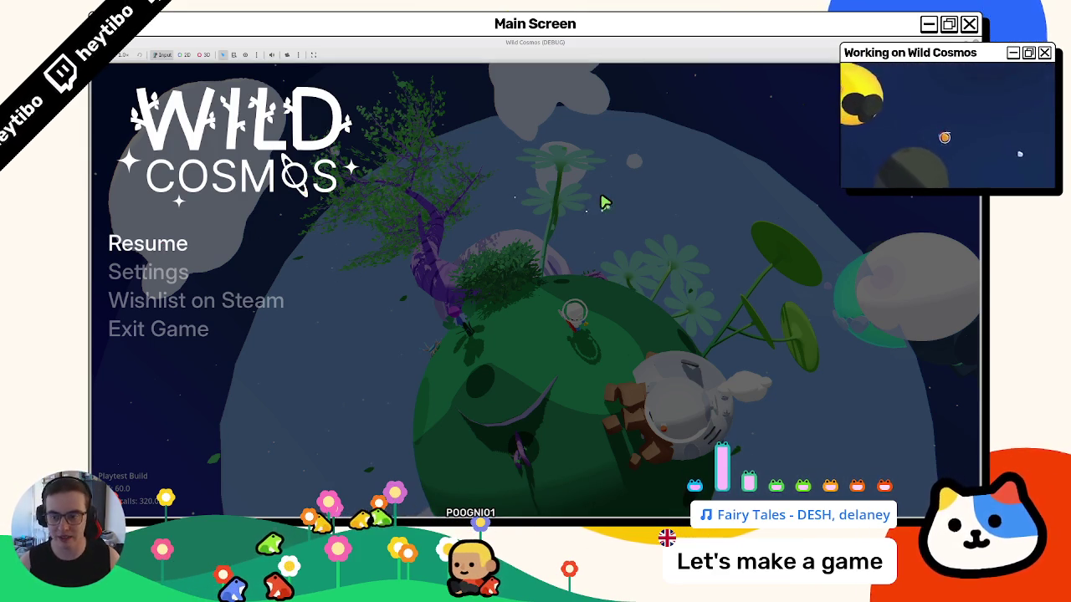
- Resume the game and walk the player across the planet
key(Escape)
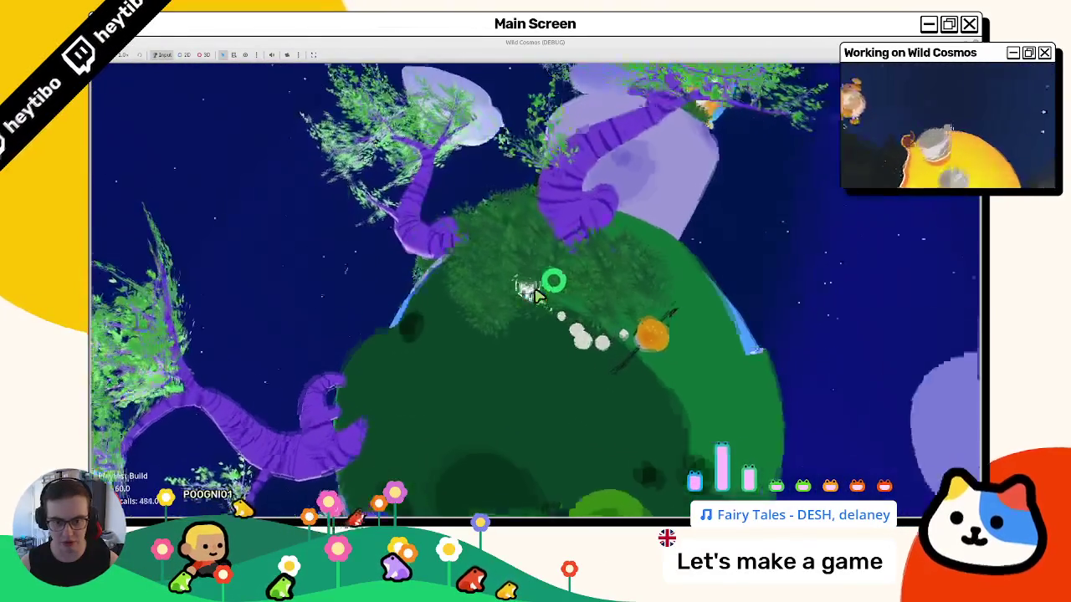
key(w)
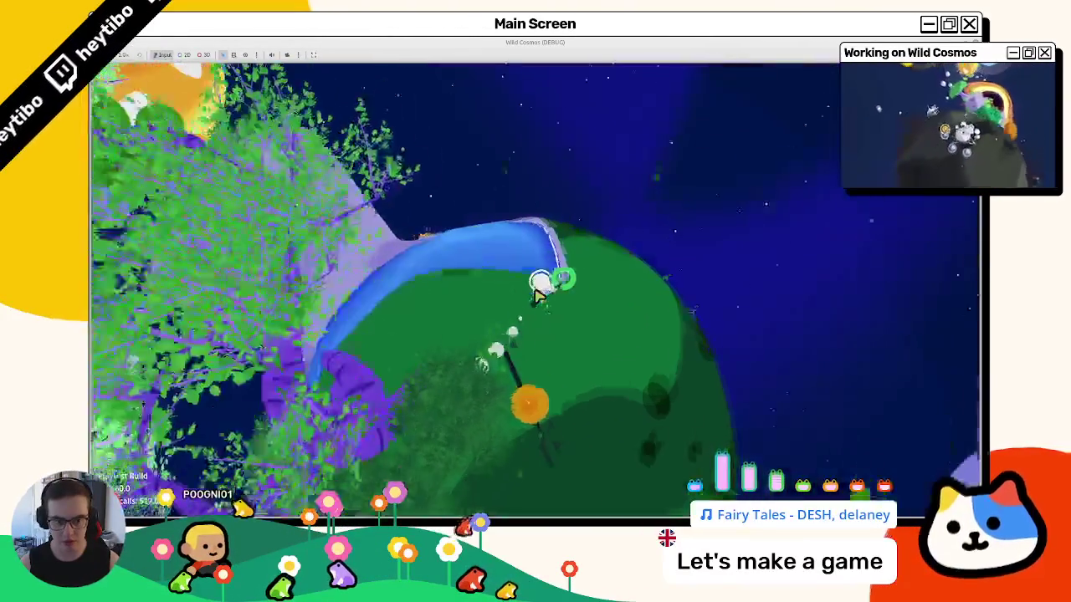
key(w)
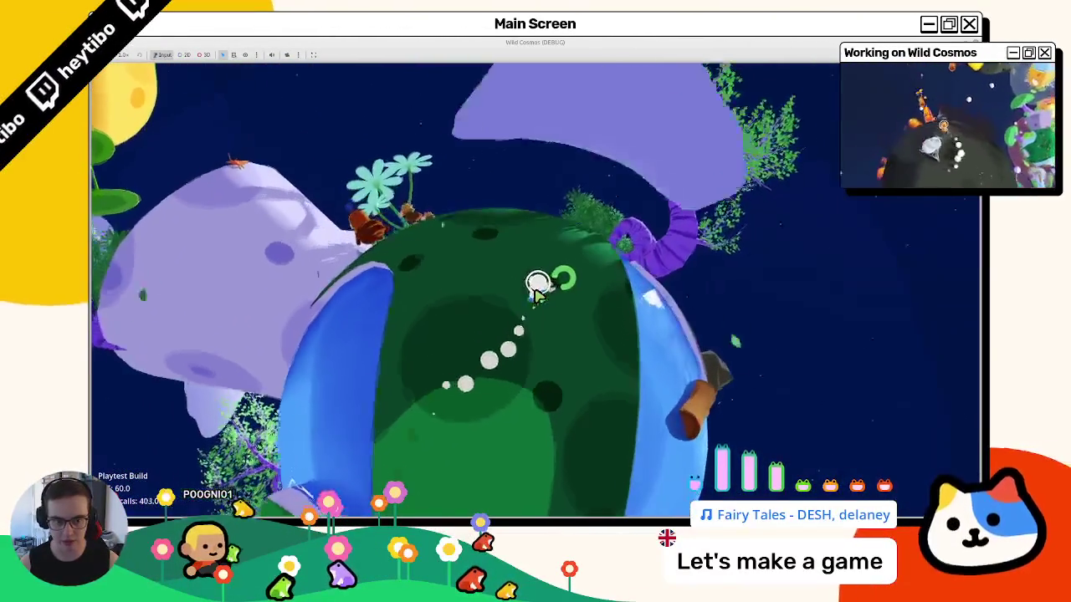
key(w)
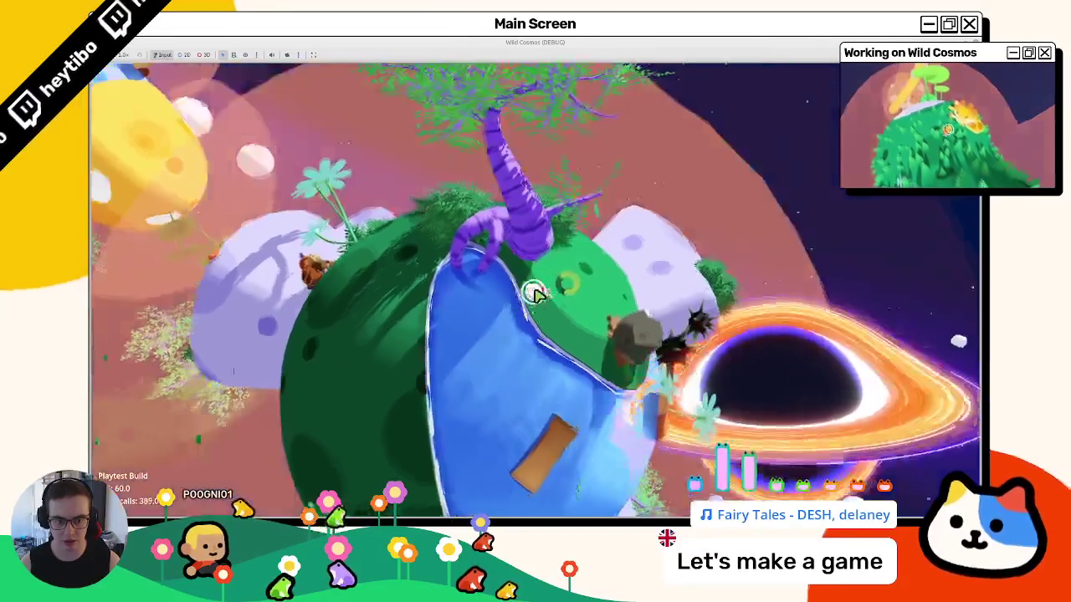
- Pause and quit the debug game, returning to the editor's Spawn Name Override field
key(Escape)
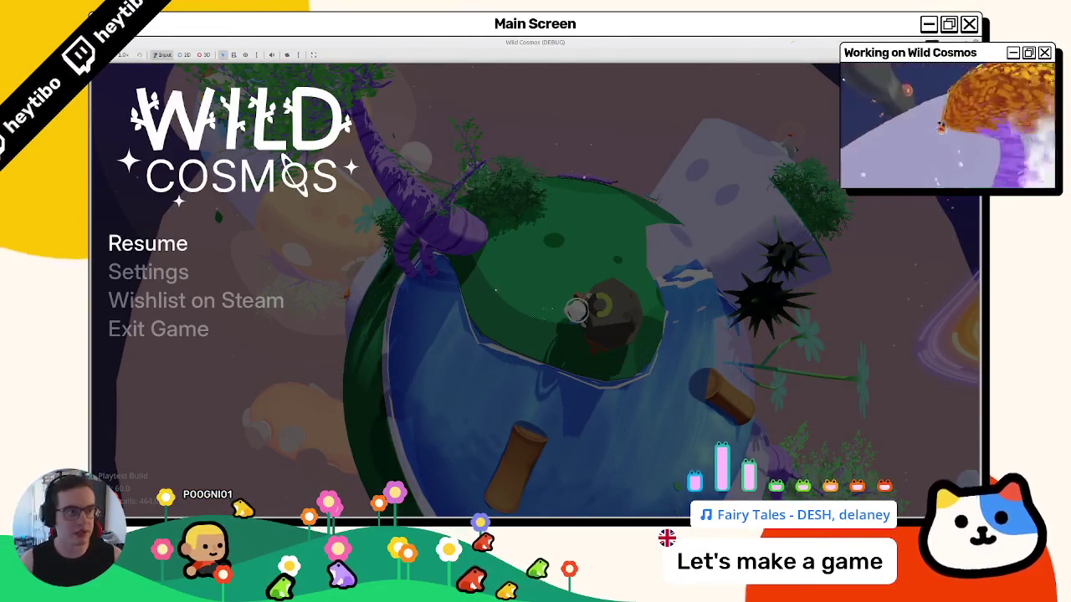
key(F8)
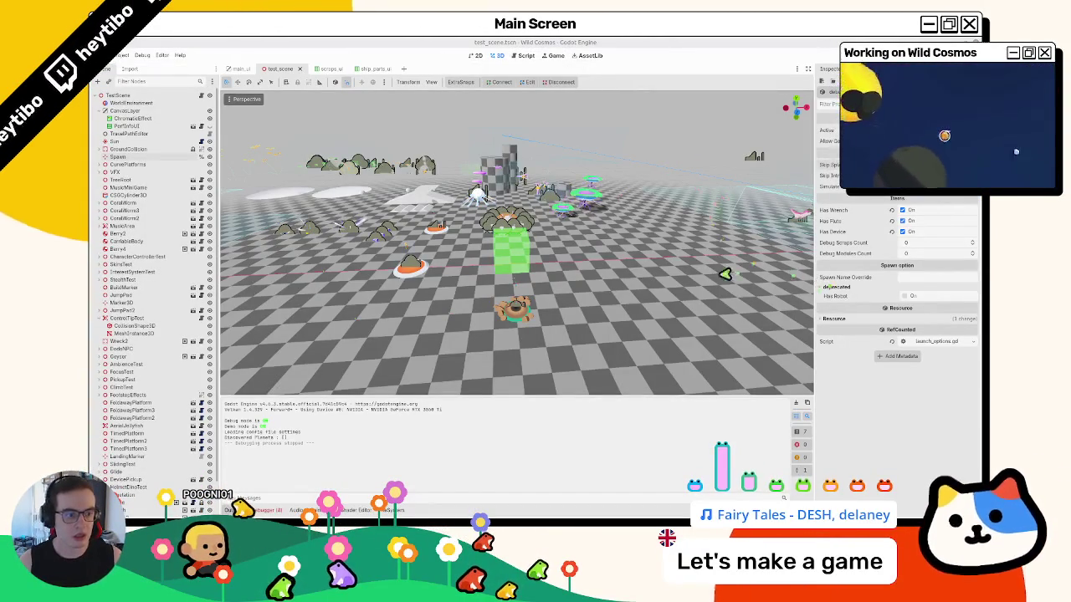
click(914, 287)
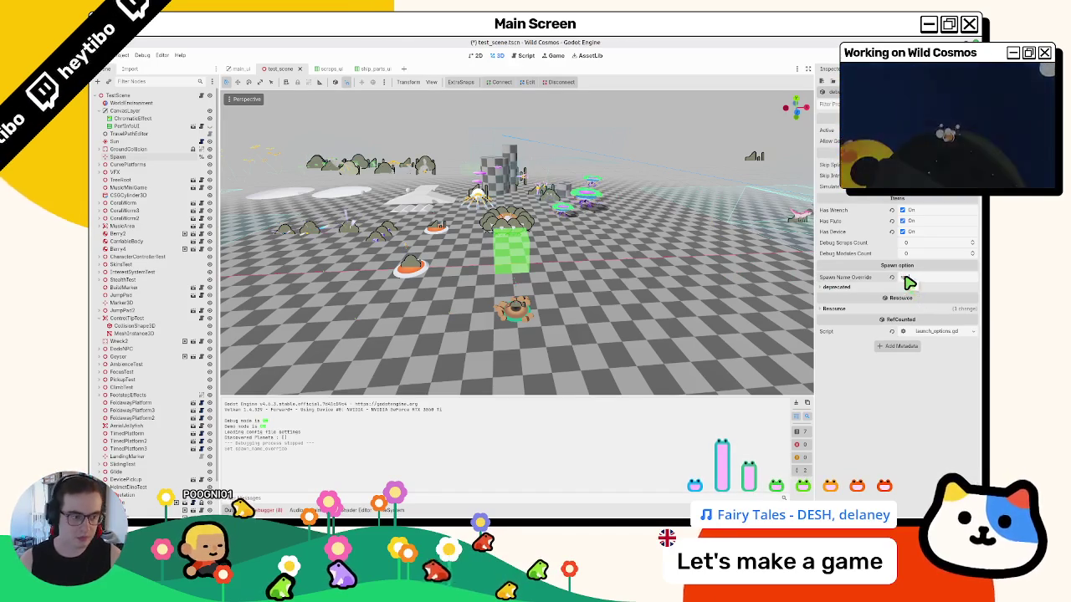
- Open the Geyser scene and script, follow its rock.tscn preload, and save the rock scene
text(t)
drag(435, 235, 384, 236)
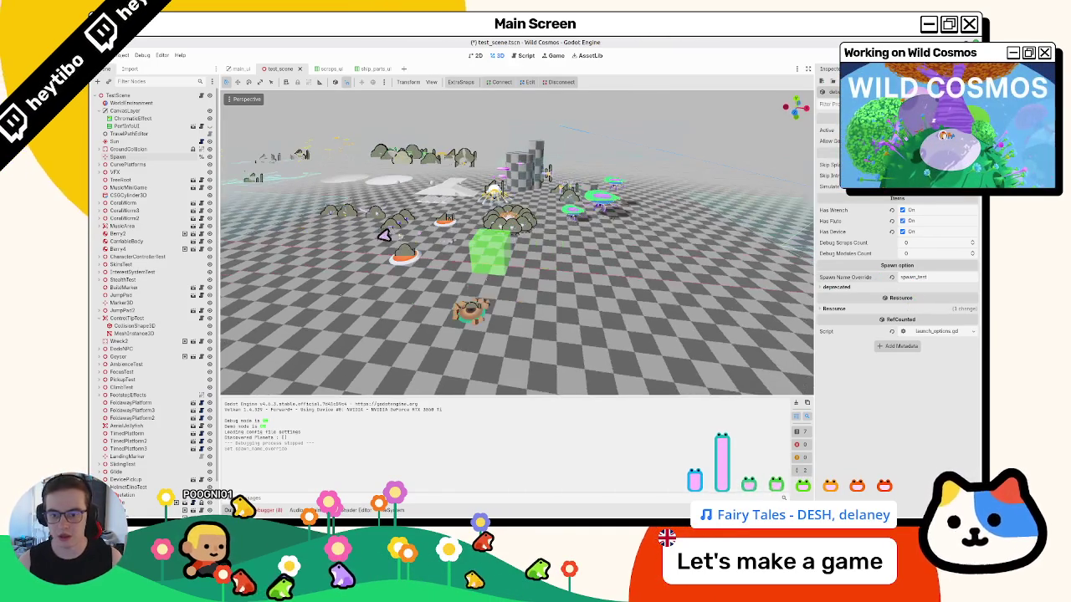
click(472, 306)
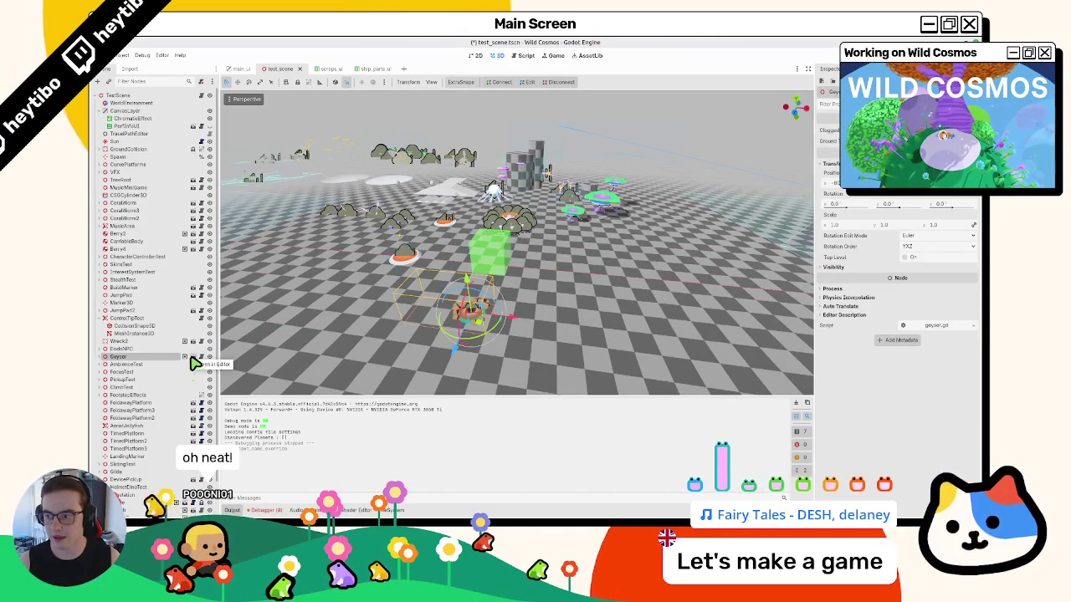
click(194, 364)
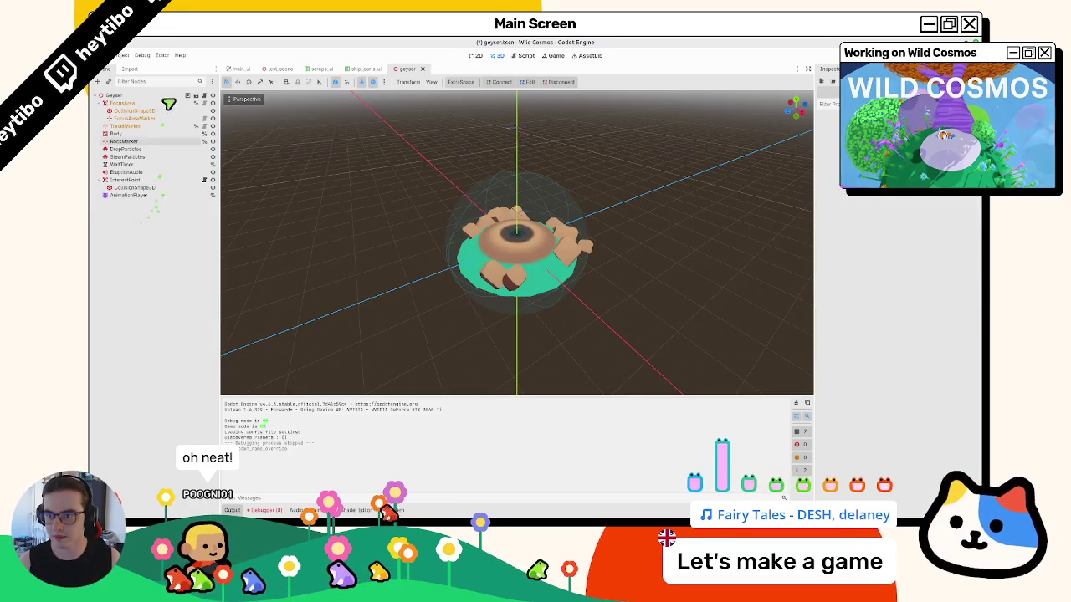
click(204, 96)
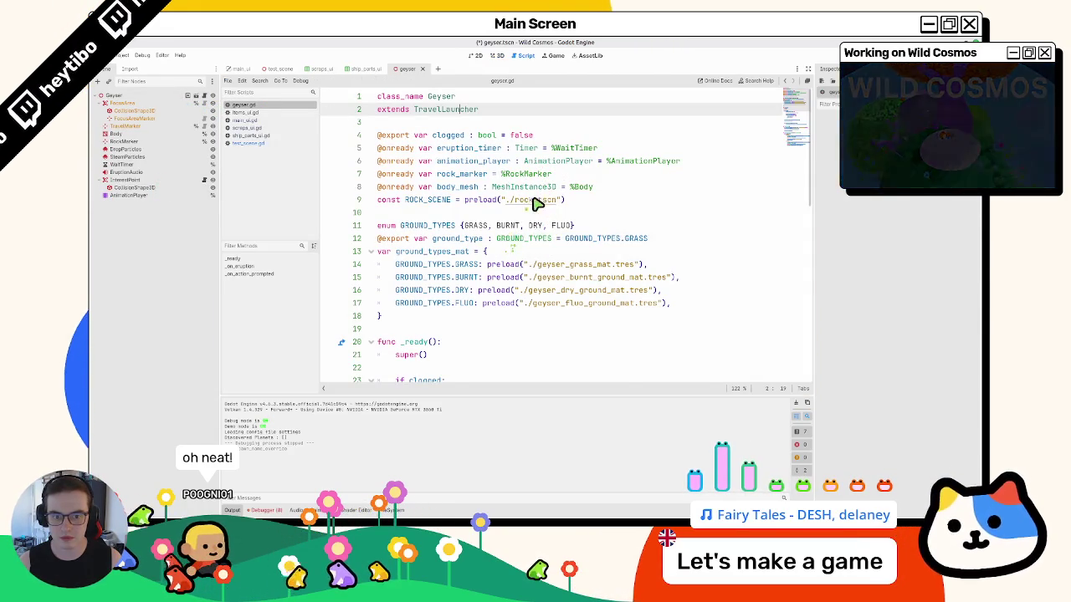
ctrl+click(530, 200)
click(123, 127)
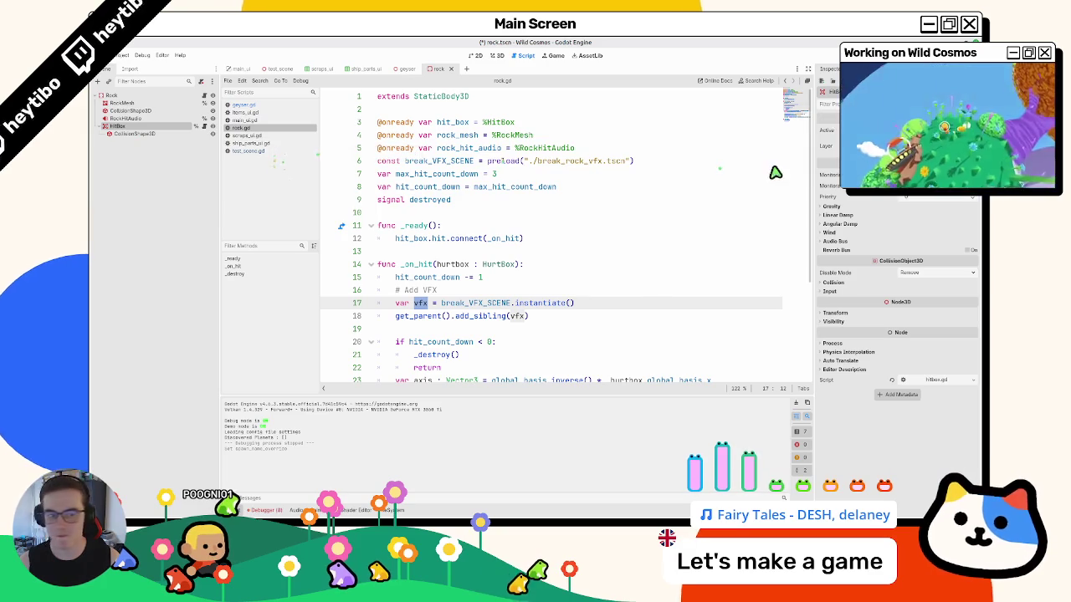
key(ctrl+s)
- Quick-open the kid_bird scene, then close it
key(ctrl+shift+o)
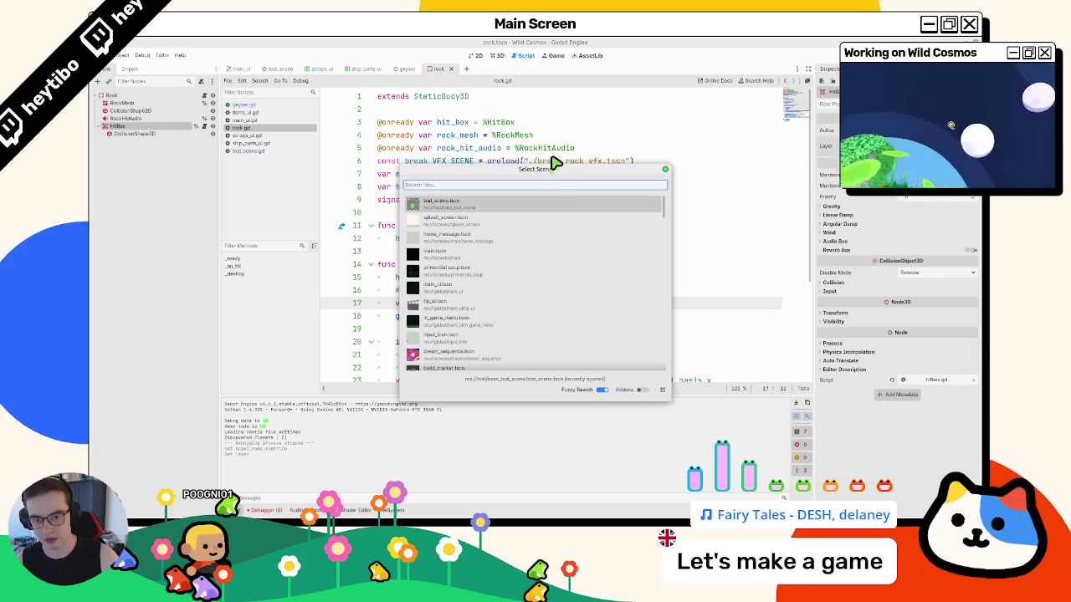
text(kidb)
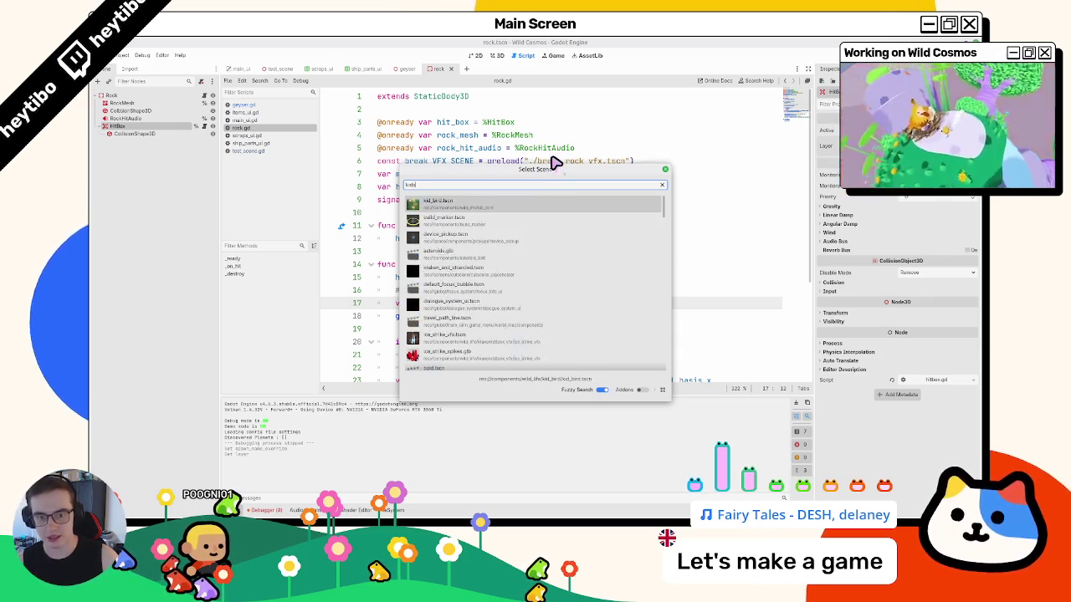
key(Return)
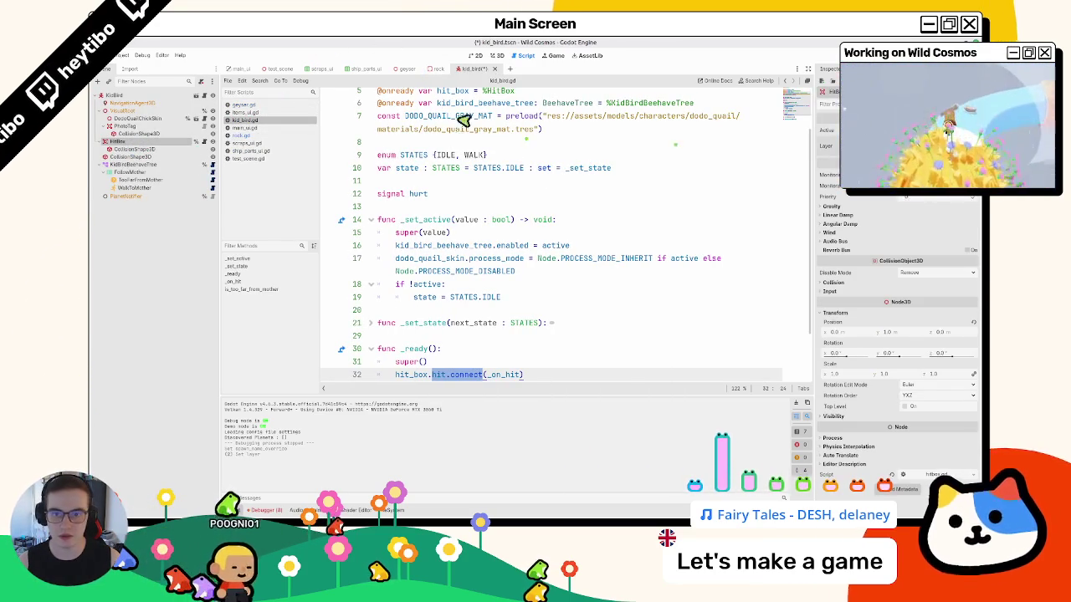
click(484, 69)
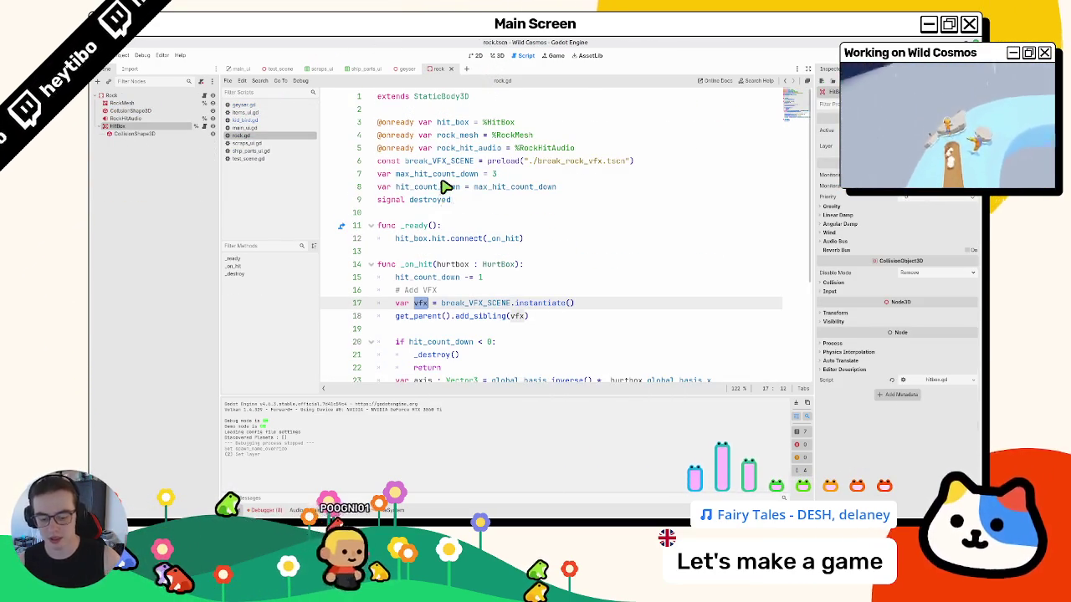
- Quick-open crashed_satellite.tscn from a 'satellite' search
key(ctrl+shift+o)
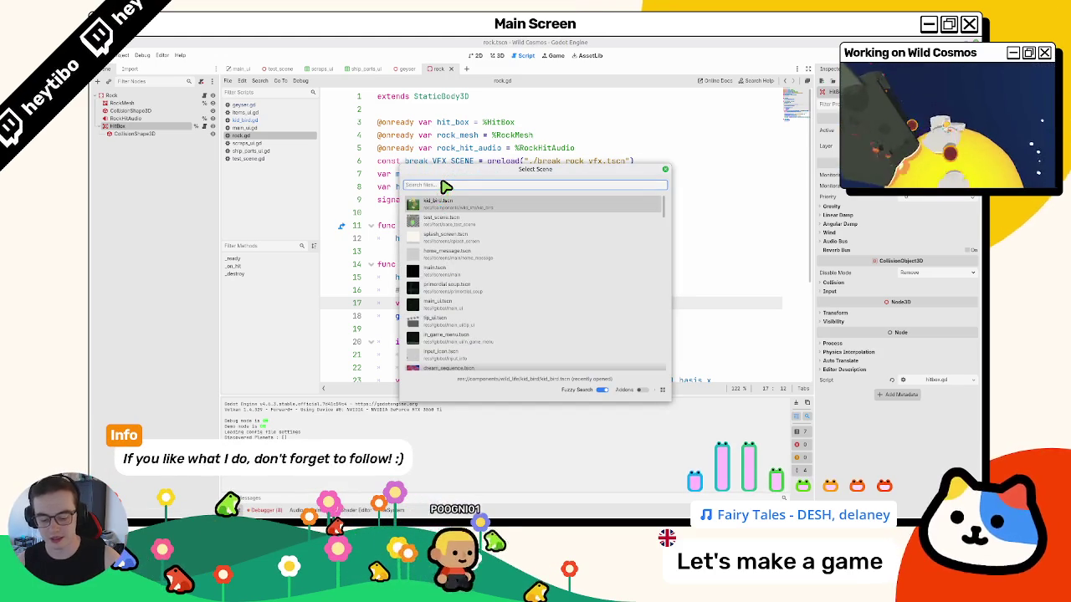
text(satellite)
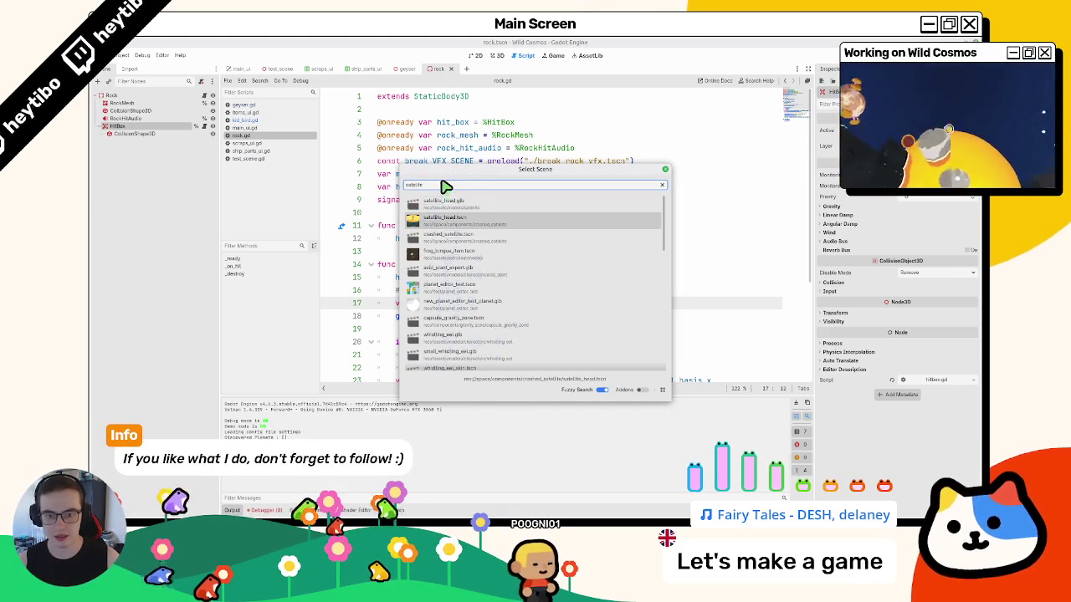
key(Down)
key(Return)
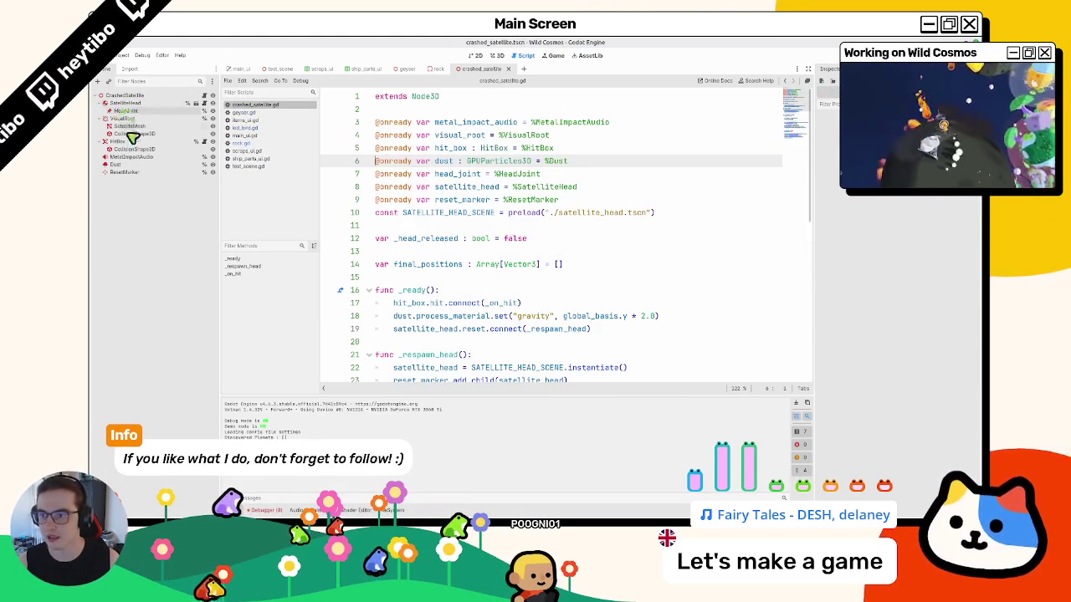
- Open the satellite HitBox node's hitbox.gd and follow it to the base HitHurtBox script
click(117, 142)
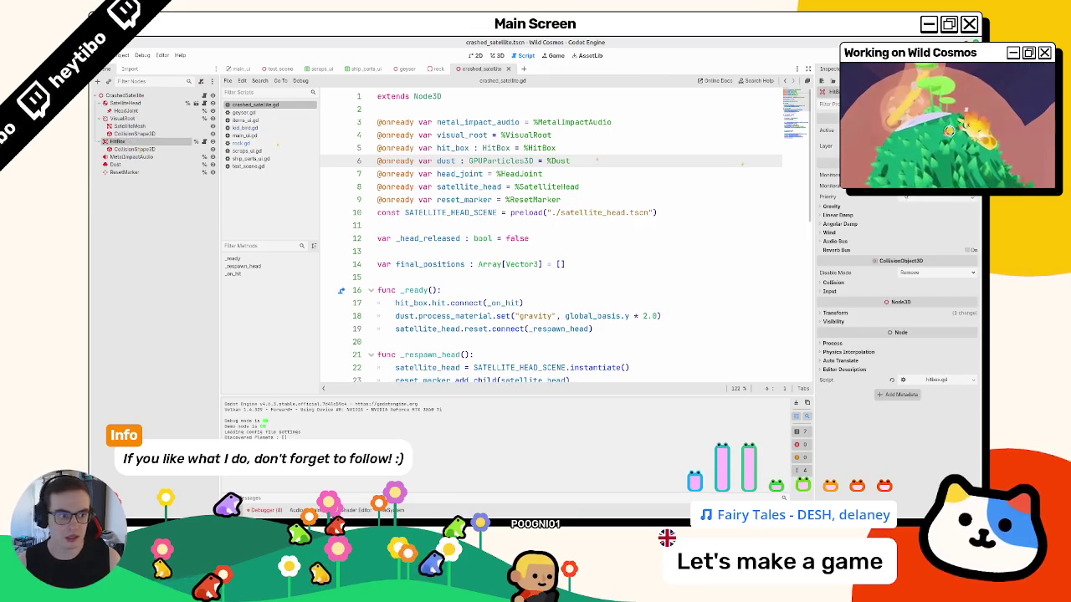
click(434, 68)
click(433, 68)
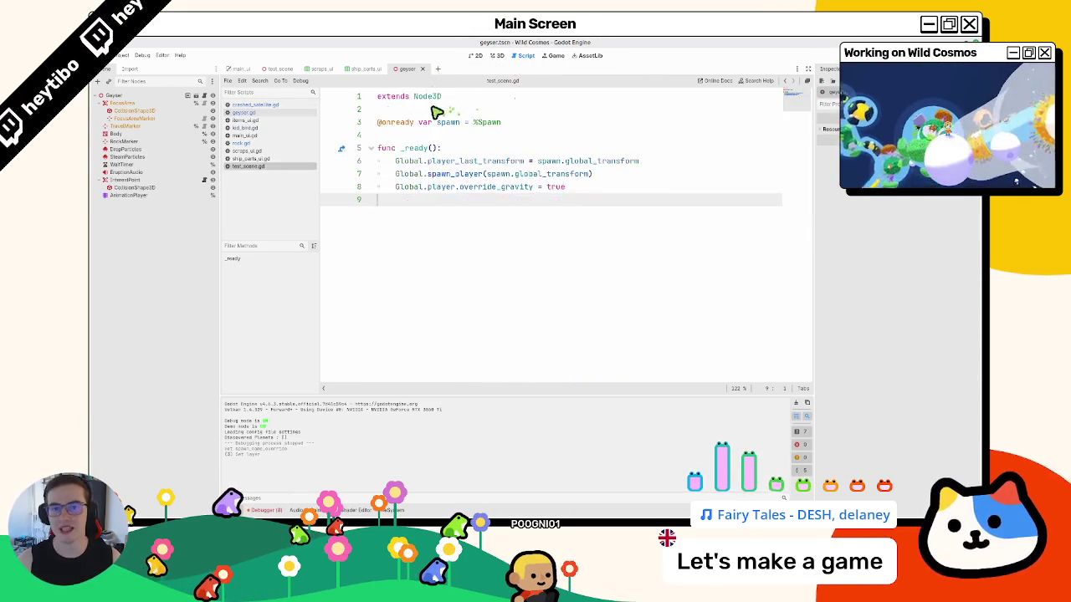
key(alt+Left)
click(498, 57)
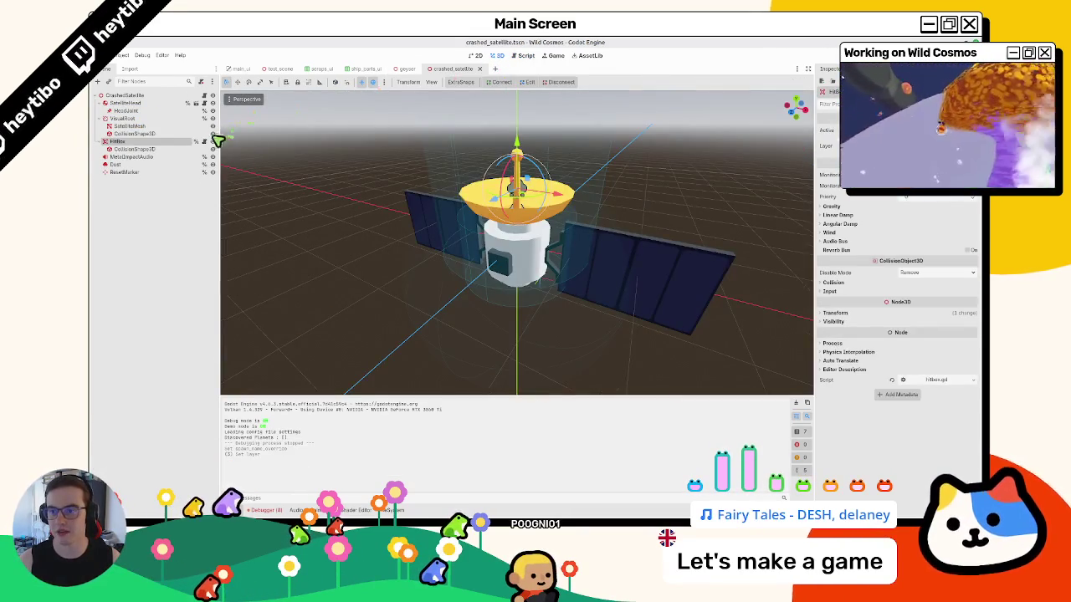
click(212, 140)
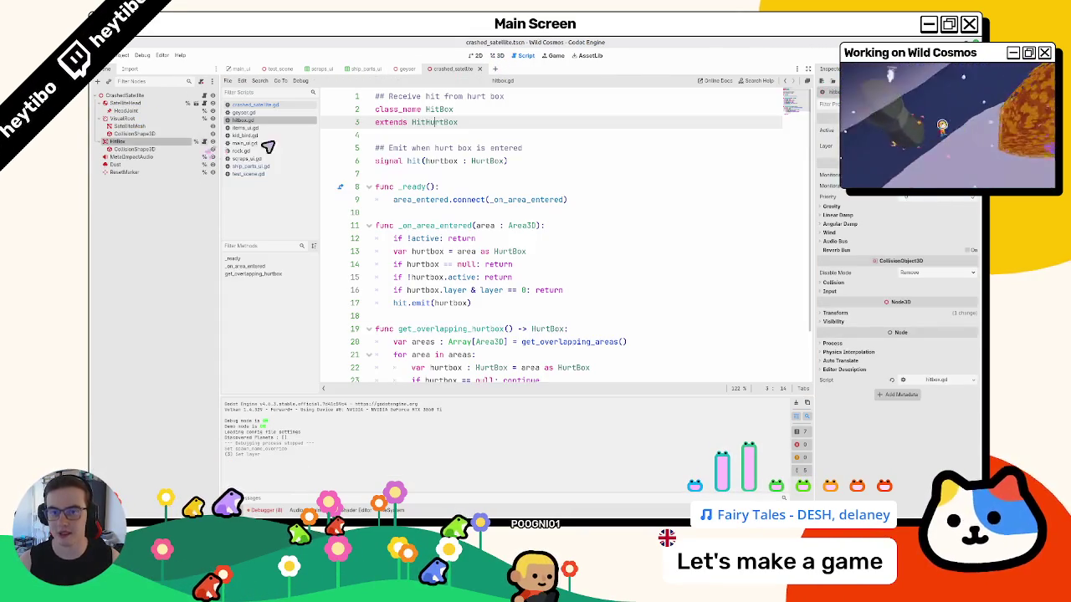
double_click(414, 161)
ctrl+click(437, 124)
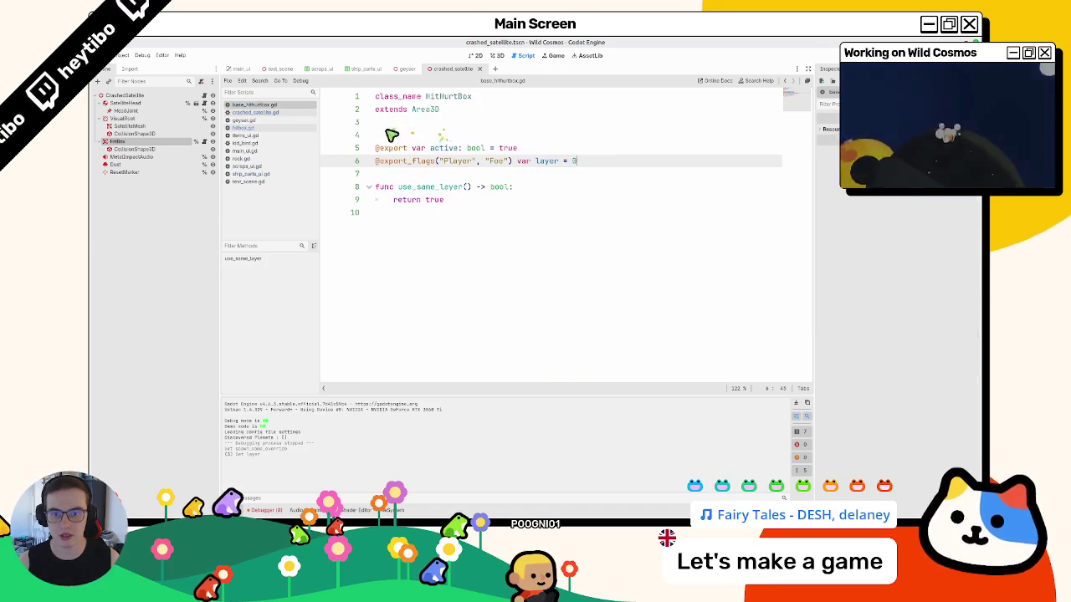
- Close the crashed_satellite, geyser, items and kid_bird scripts, returning to hitbox.gd
middle_click(256, 112)
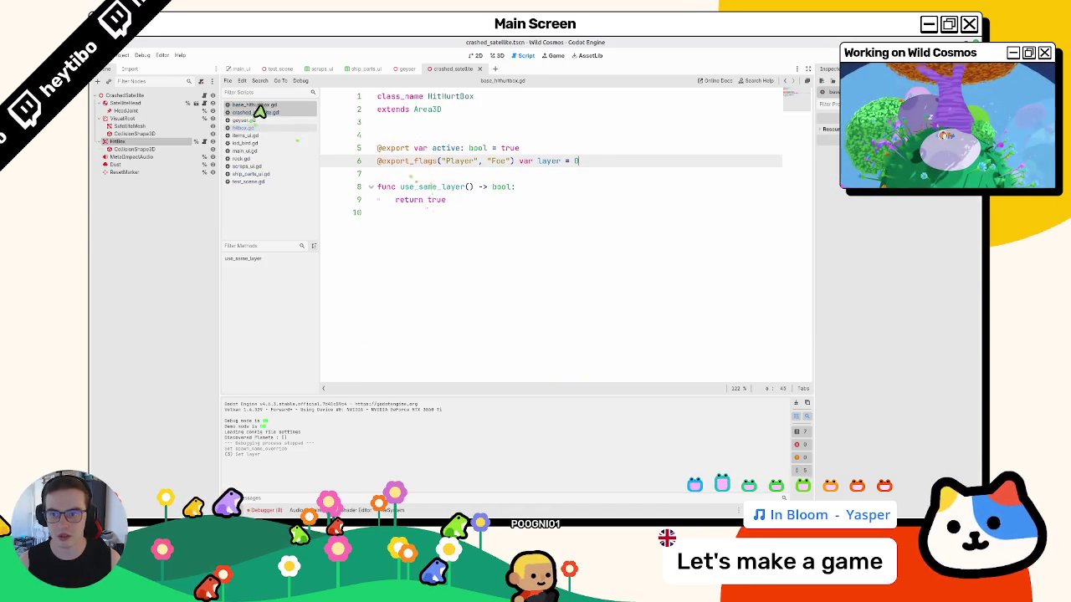
middle_click(260, 112)
middle_click(268, 120)
middle_click(268, 120)
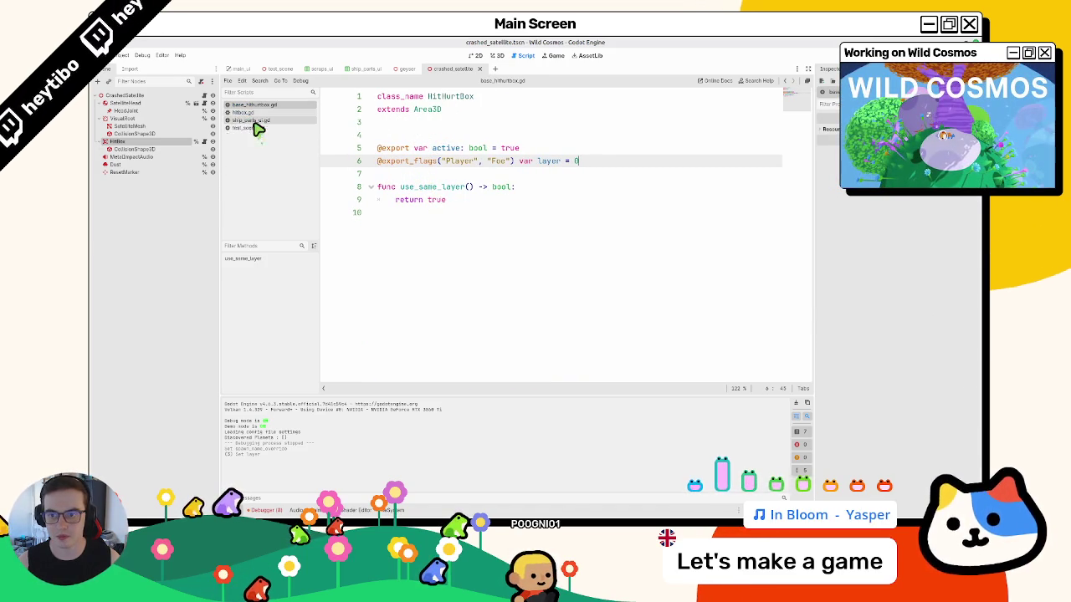
click(259, 114)
double_click(438, 111)
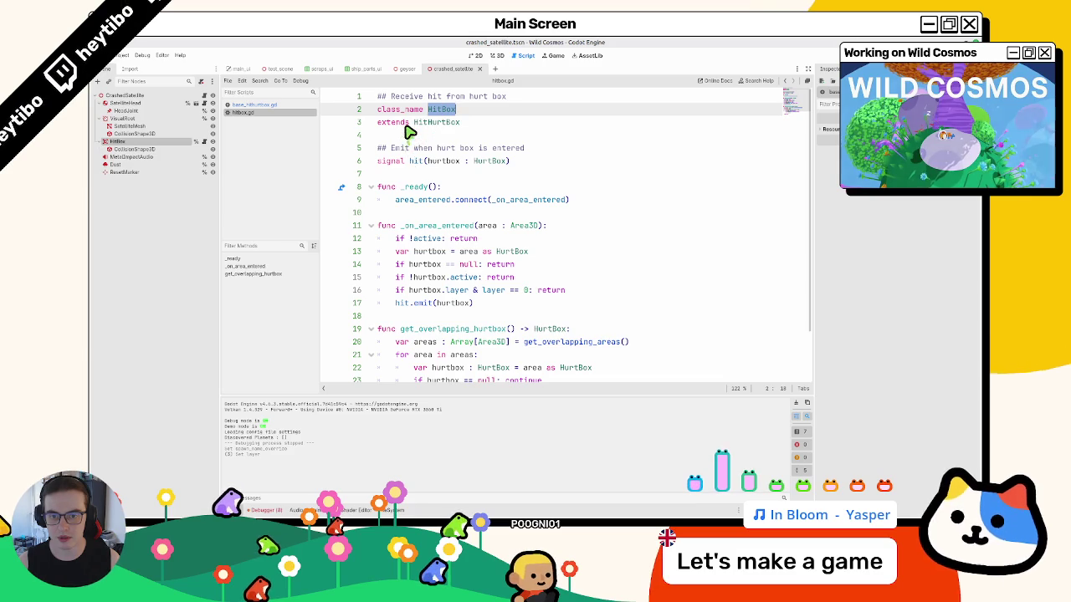
scroll(400, 185, down, 2)
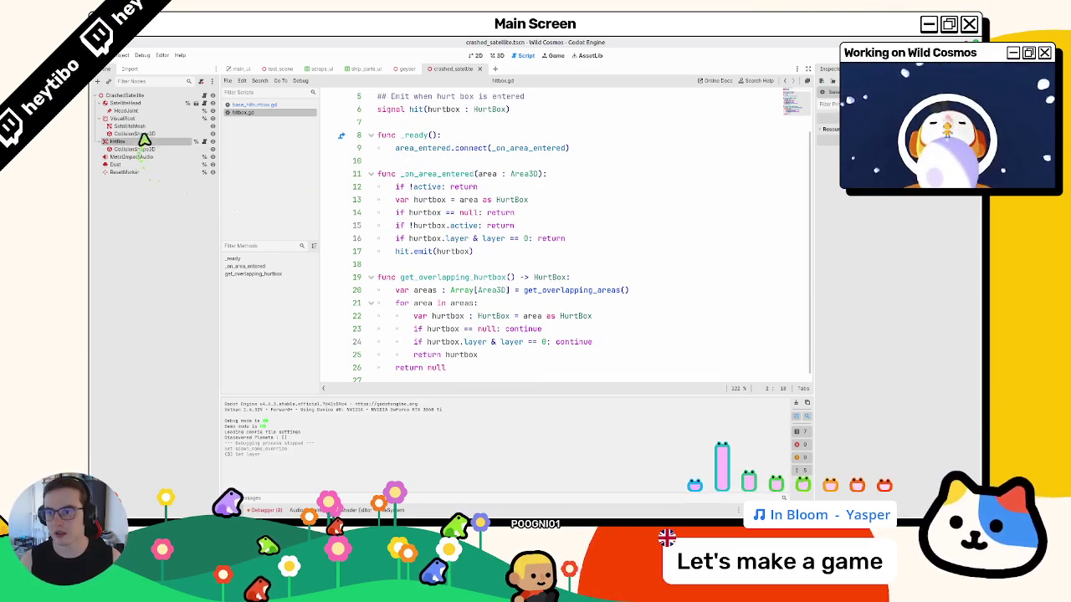
- Peek at the crashed satellite and HitHurtbox parent scripts, then show the FileSystem dock
click(173, 142)
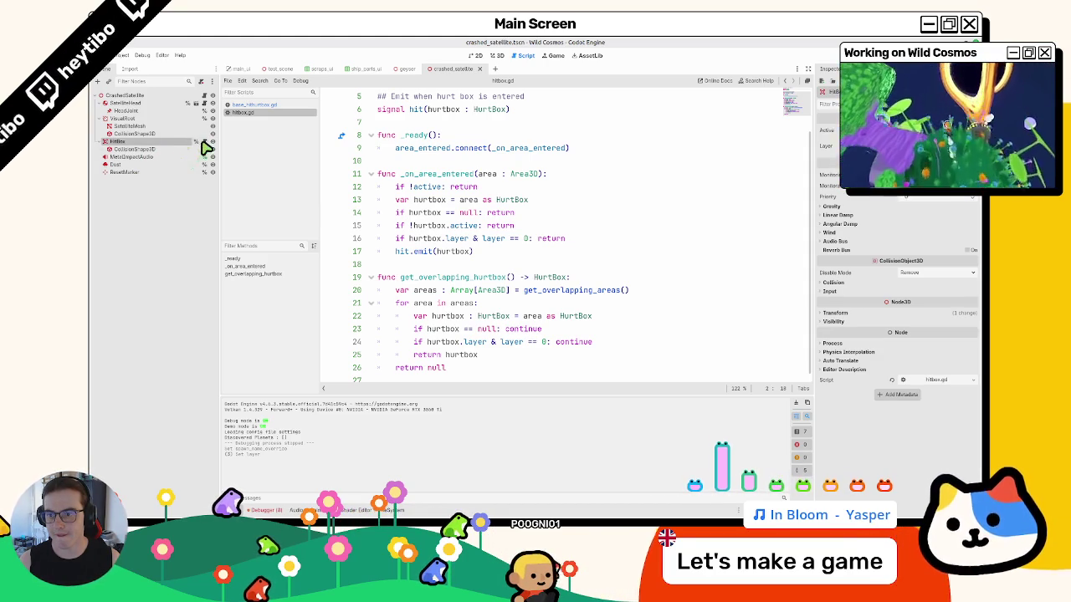
click(209, 97)
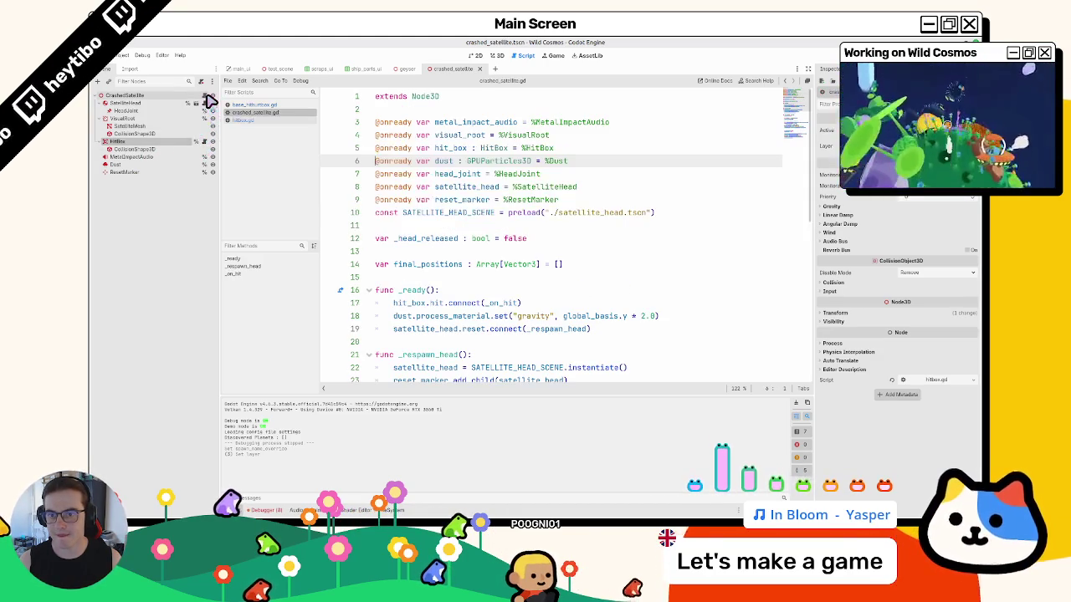
middle_click(270, 112)
scroll(452, 115, up, 2)
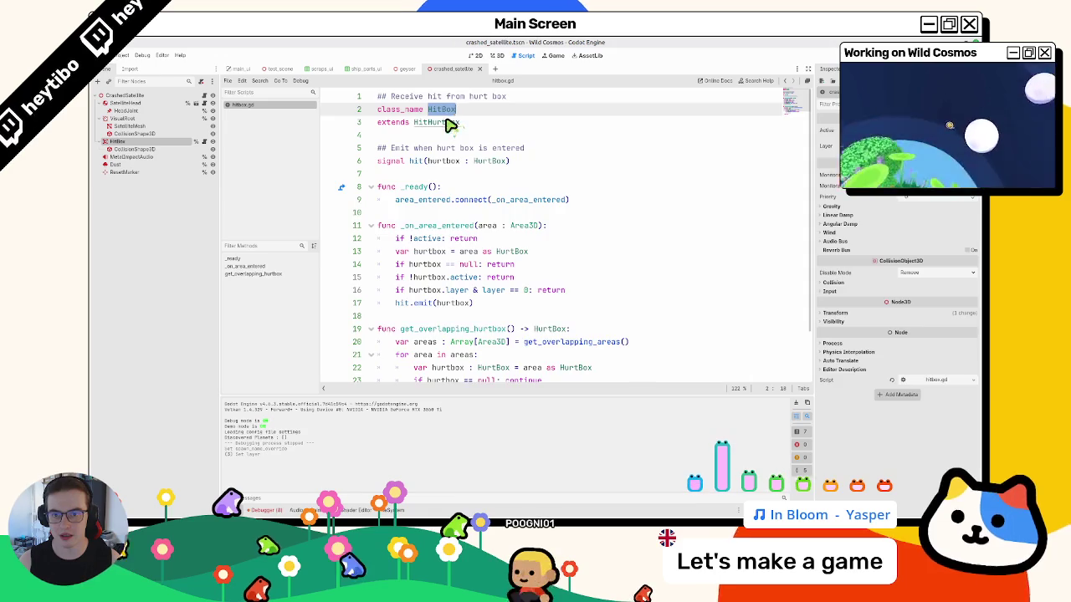
ctrl+click(450, 124)
middle_click(272, 112)
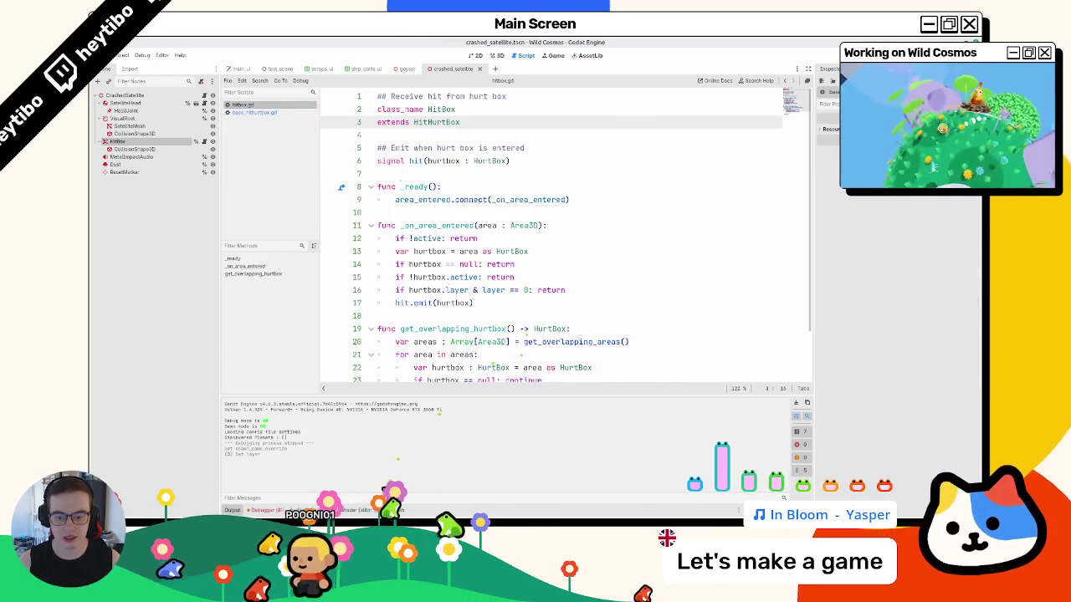
key(alt+f)
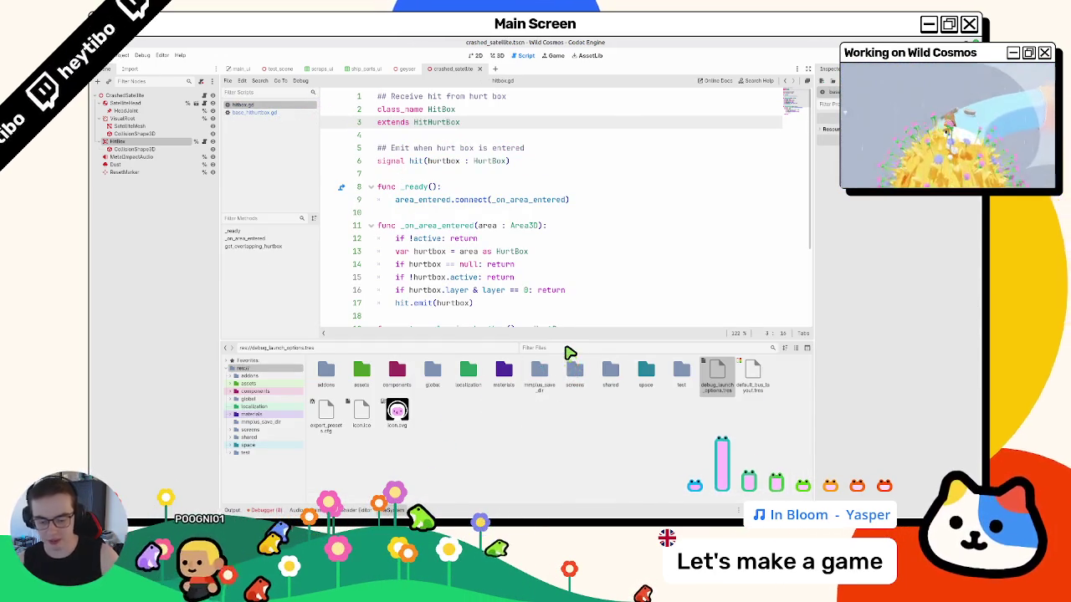
- Filter FileSystem for 'hurtbox' and open hurtbox.gd alongside the base HitHurtBox script
click(569, 350)
text(h)
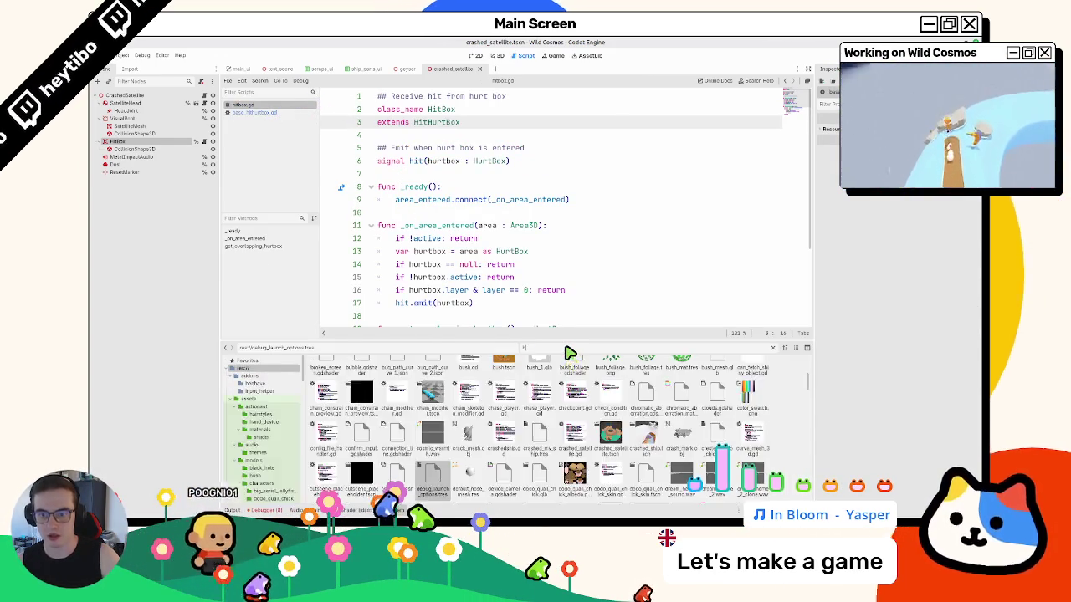
text(urtbox)
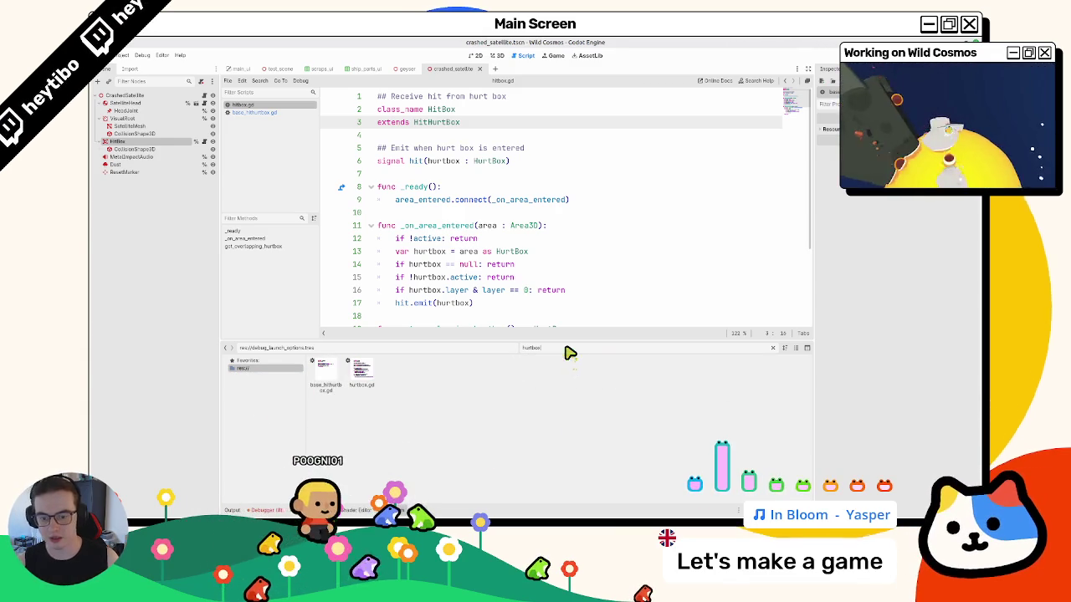
double_click(360, 371)
drag(270, 112, 268, 146)
click(270, 105)
click(270, 112)
click(271, 121)
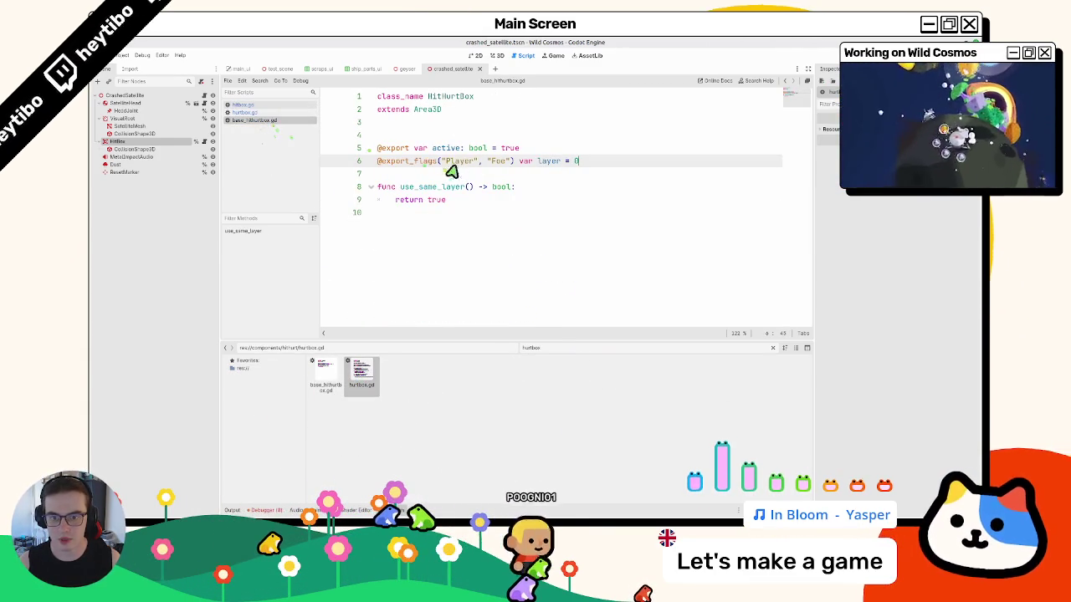
- Add func _ready() with if layer == 0: push_warning("HitHurt layer not set")
click(545, 184)
key(ctrl+shift+Return)
key(ctrl+shift+Return)
text(#)
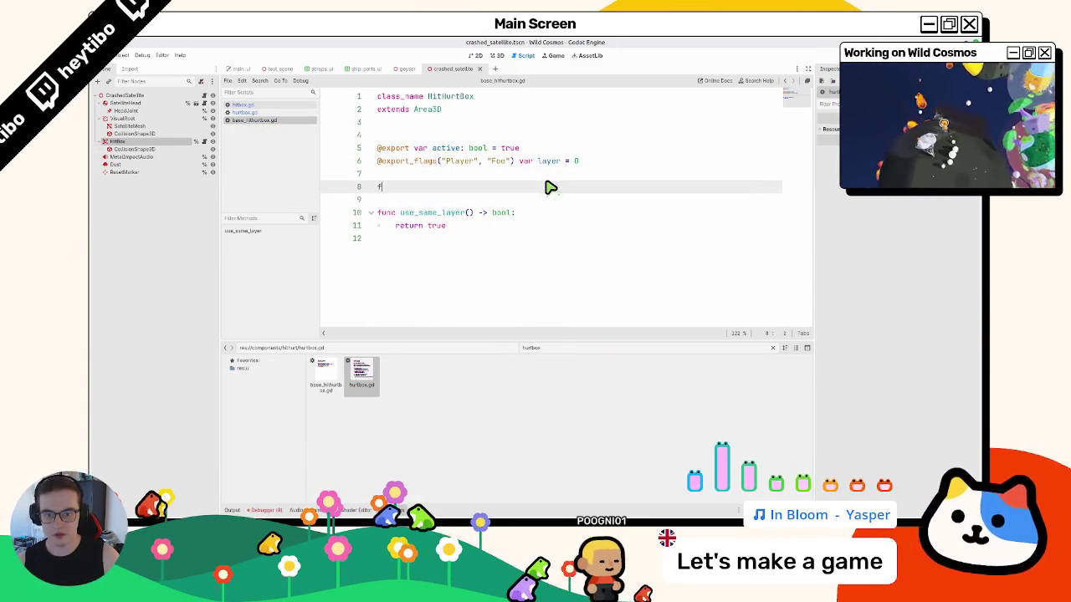
text(_j)
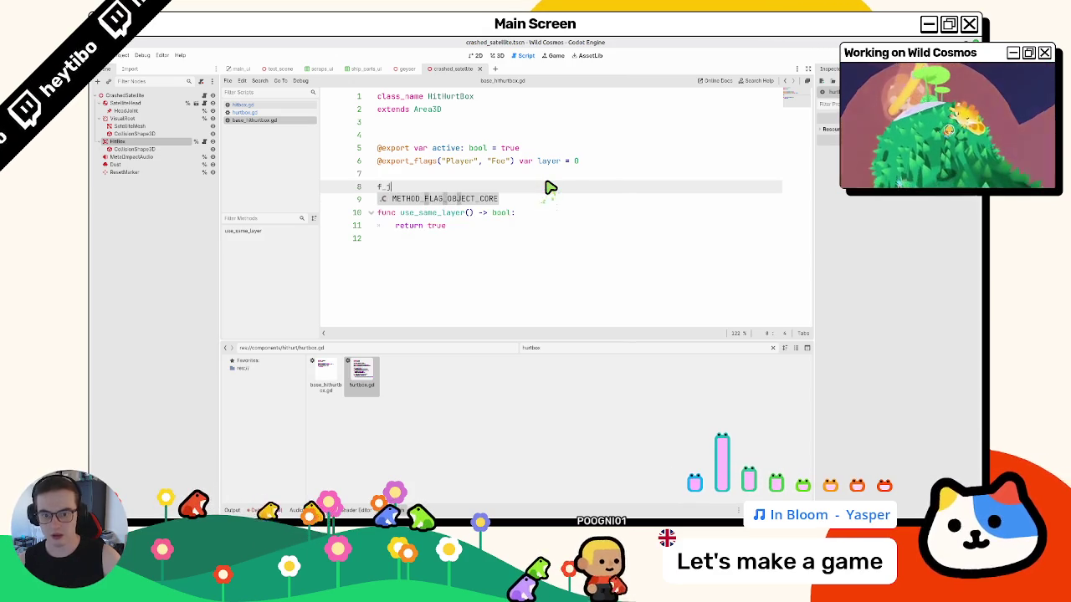
key(BackSpace)
key(BackSpace)
text(unc _re)
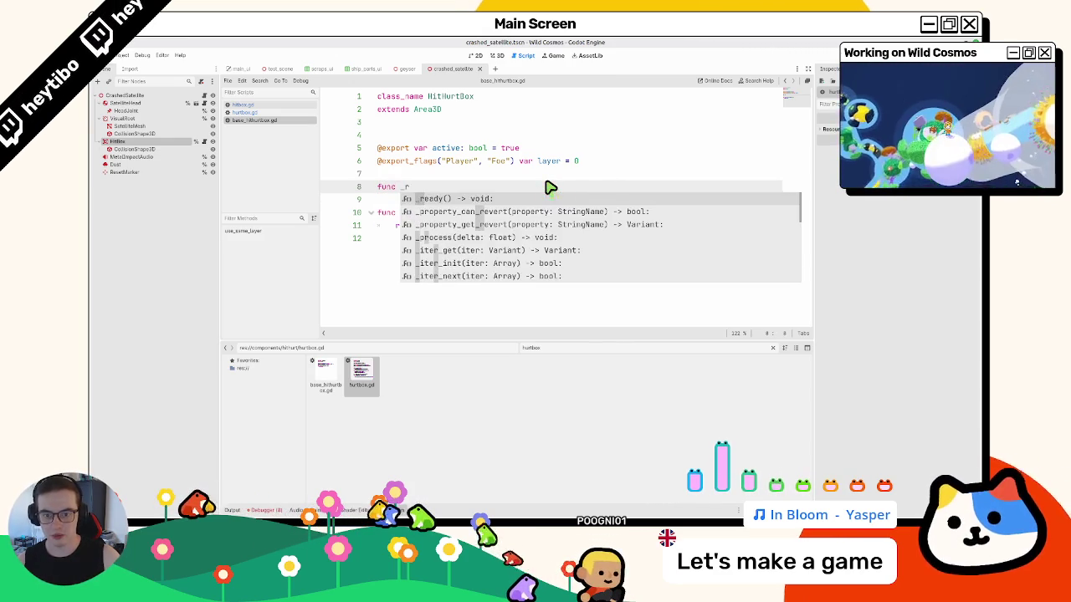
key(Return)
key(Return)
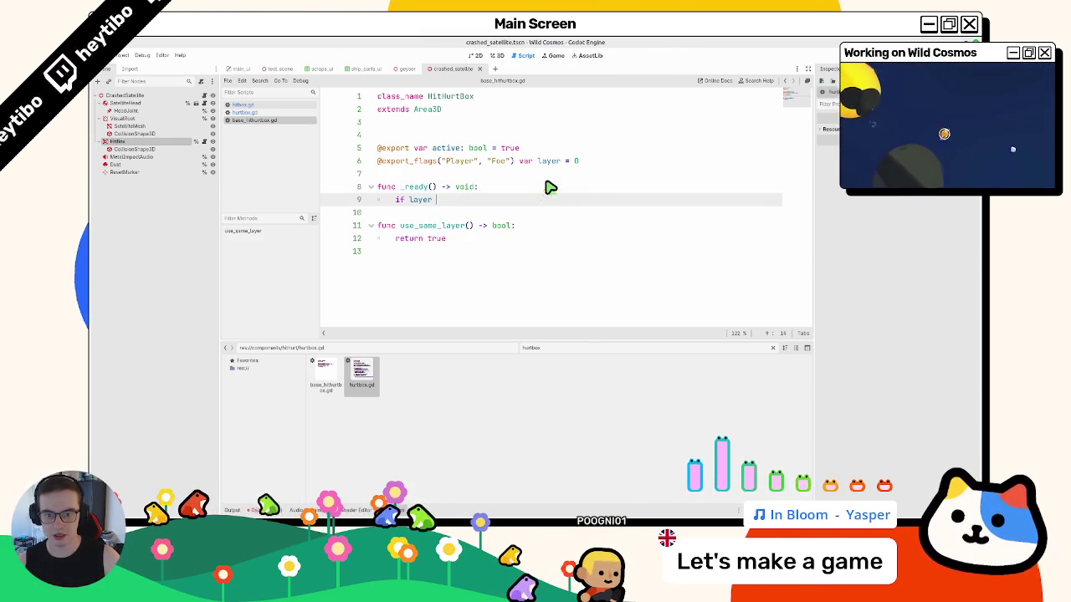
text(== 0:)
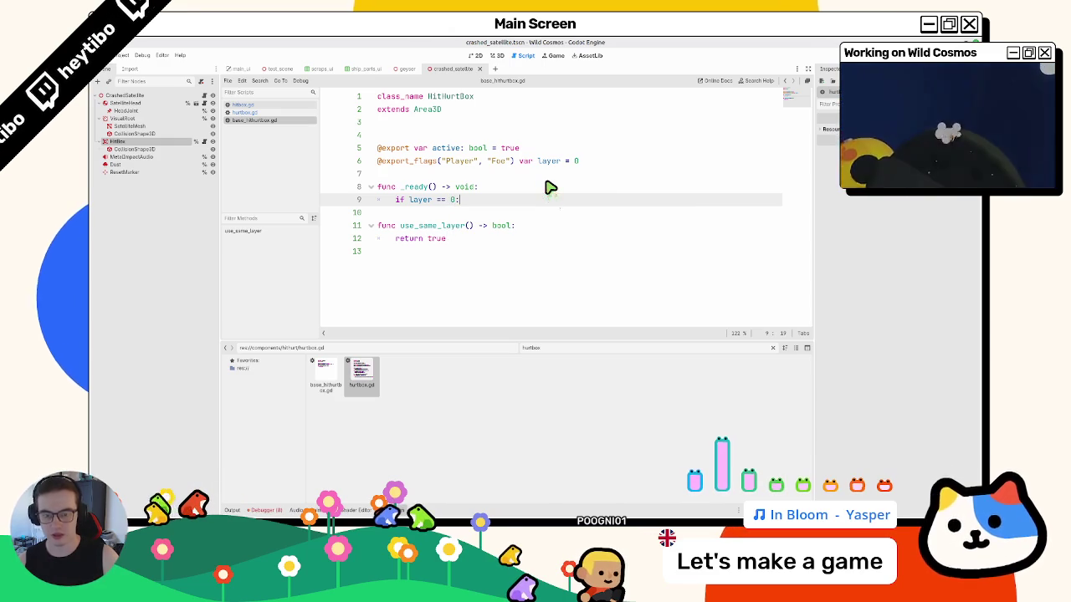
key(Return)
text(print)
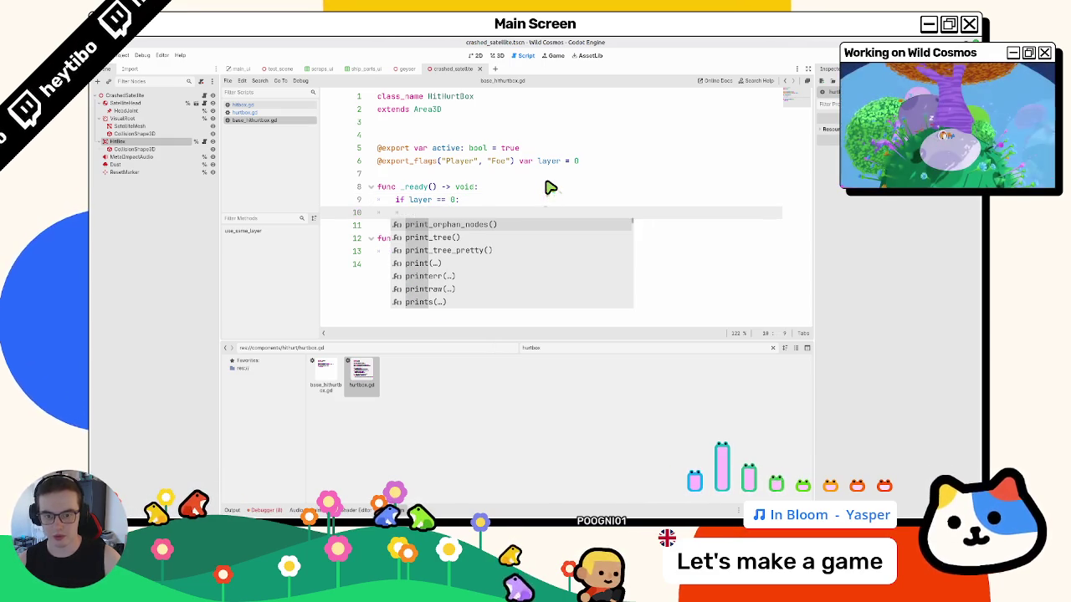
text(push_w)
key(Return)
text(")
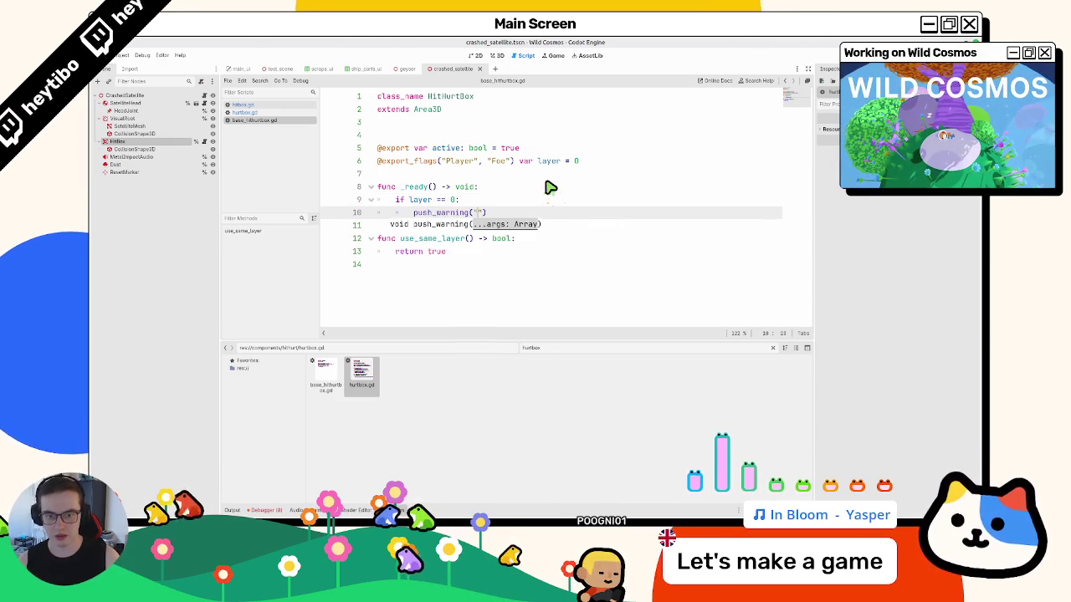
text(set)
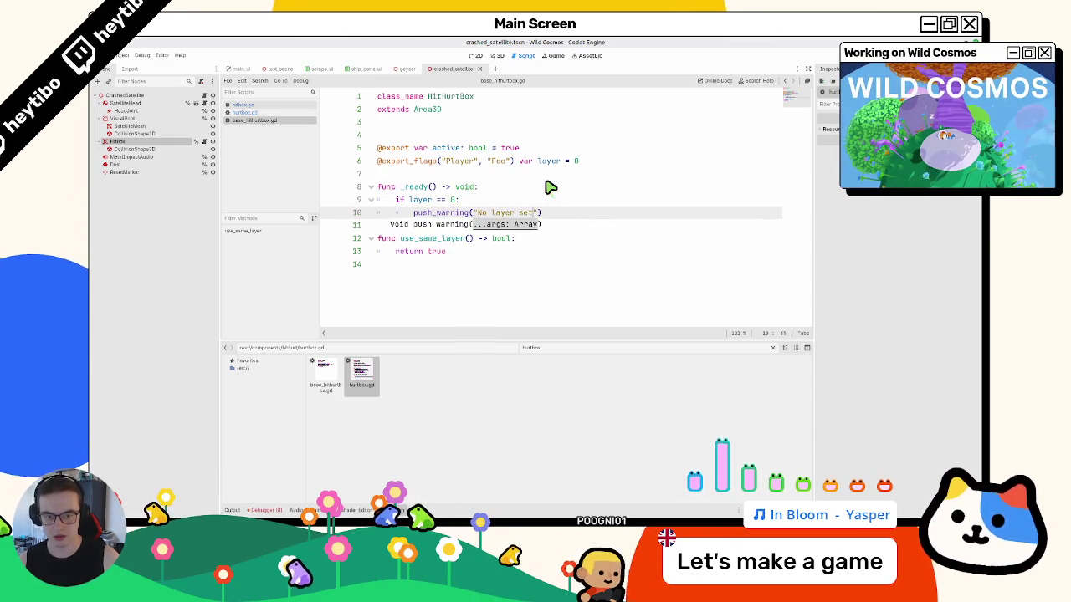
key(Escape)
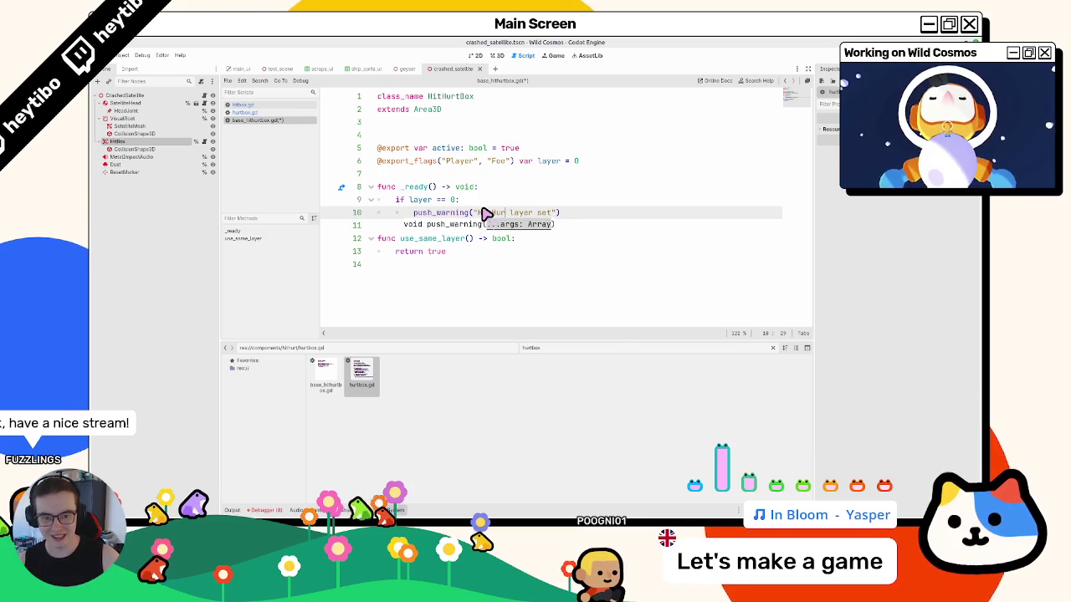
text(t)
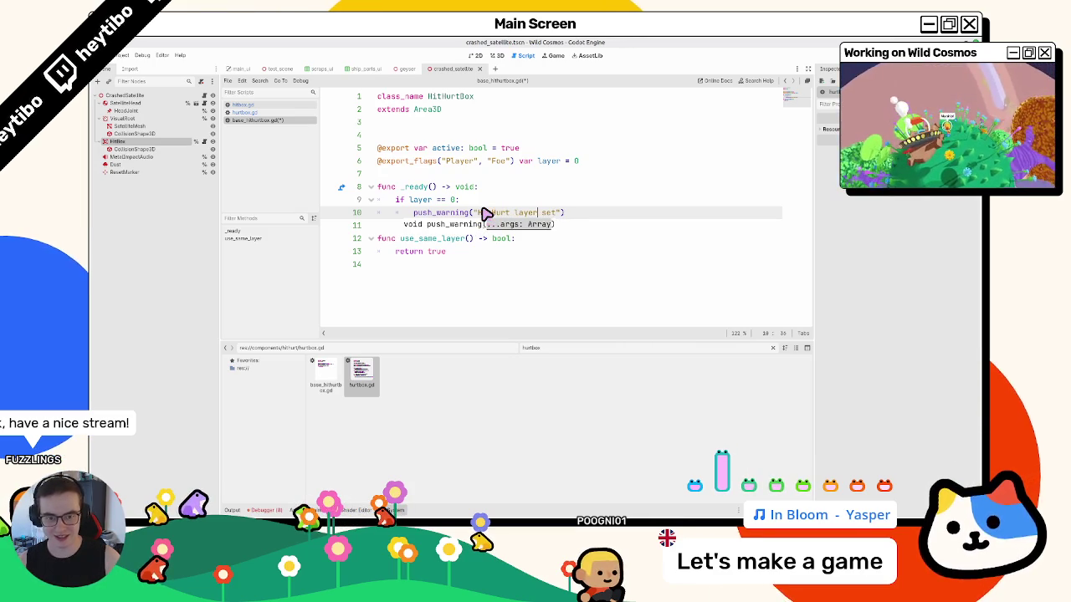
text( not)
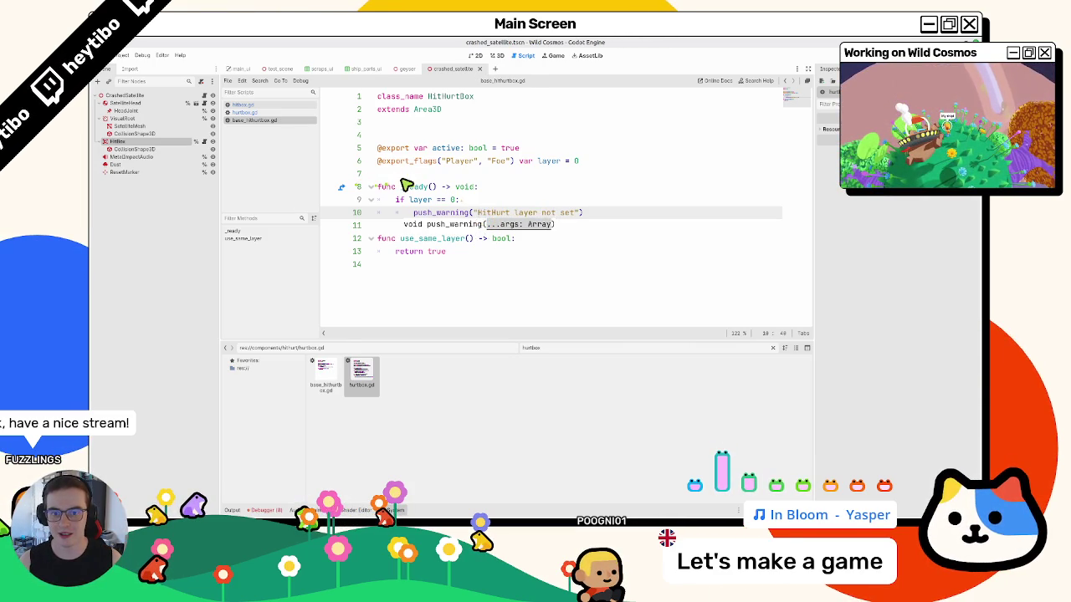
- Compare with hitbox.gd, then select layer in the new condition
click(248, 106)
click(244, 120)
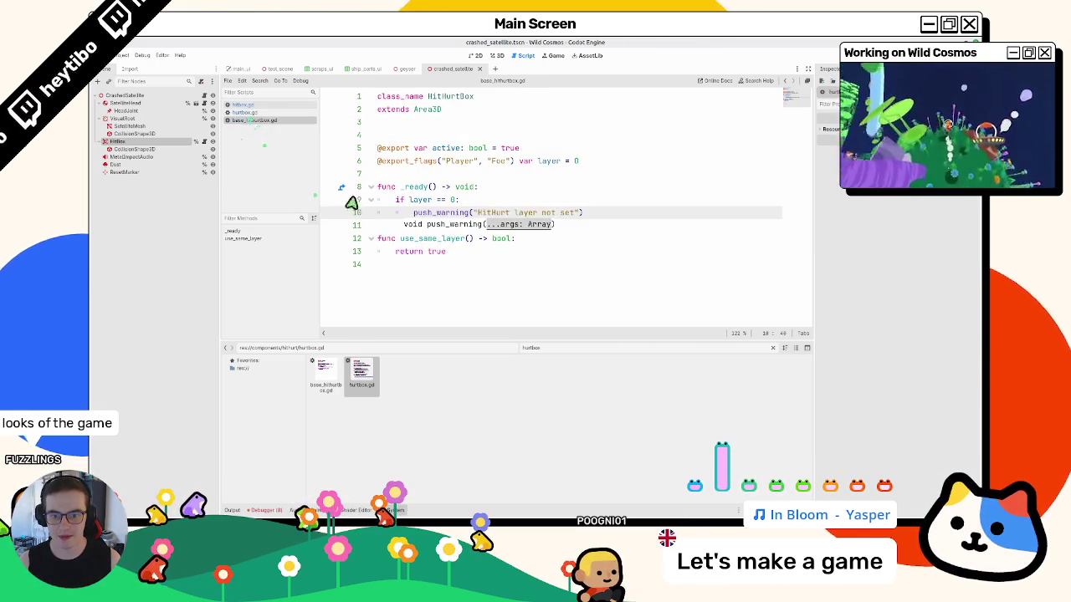
double_click(421, 200)
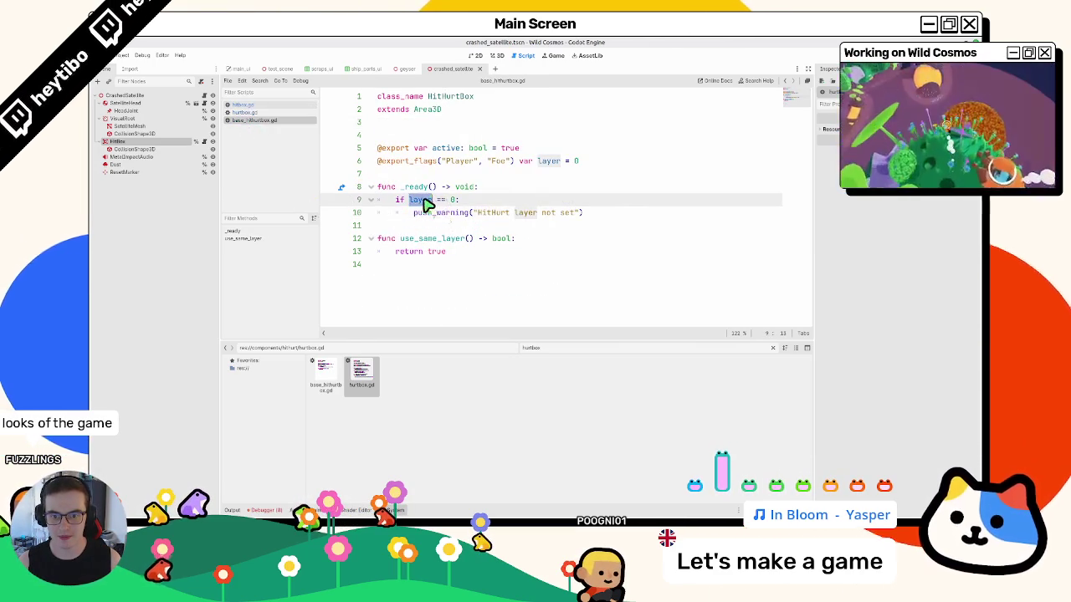
- Add a super() call after the signal connection in hitbox.gd's _ready
click(237, 105)
click(603, 205)
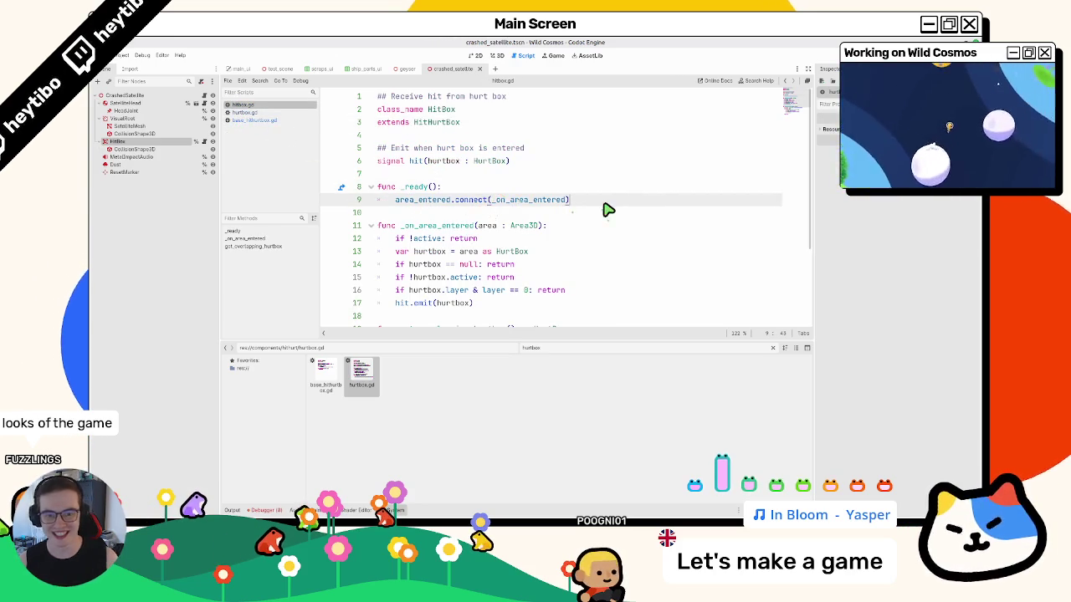
key(Return)
text(super)
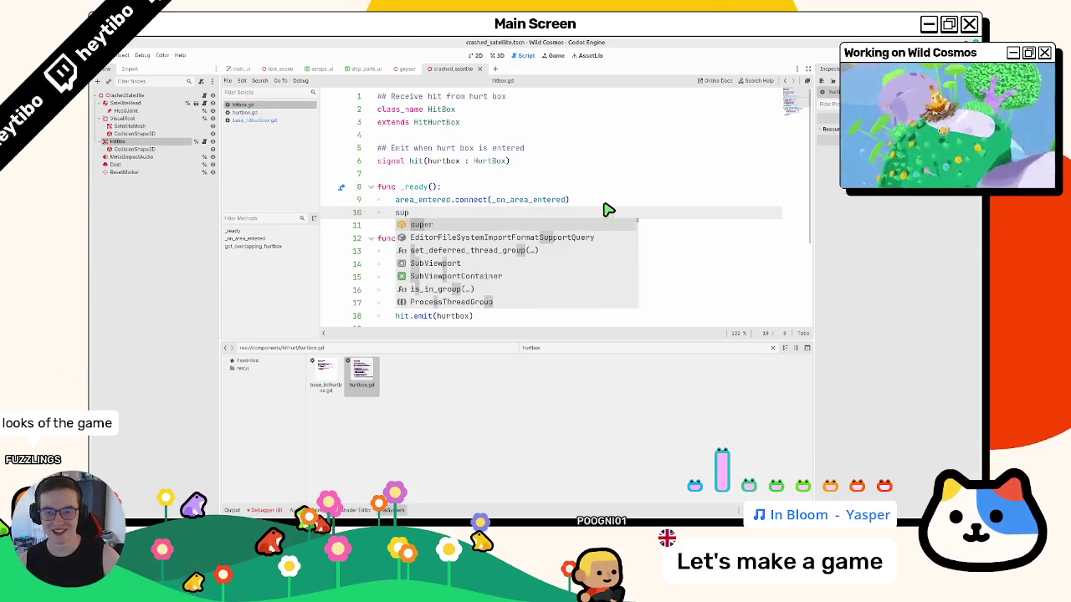
- Add the matching super() call after area_entered's connection in hurtbox.gd's _ready
click(255, 112)
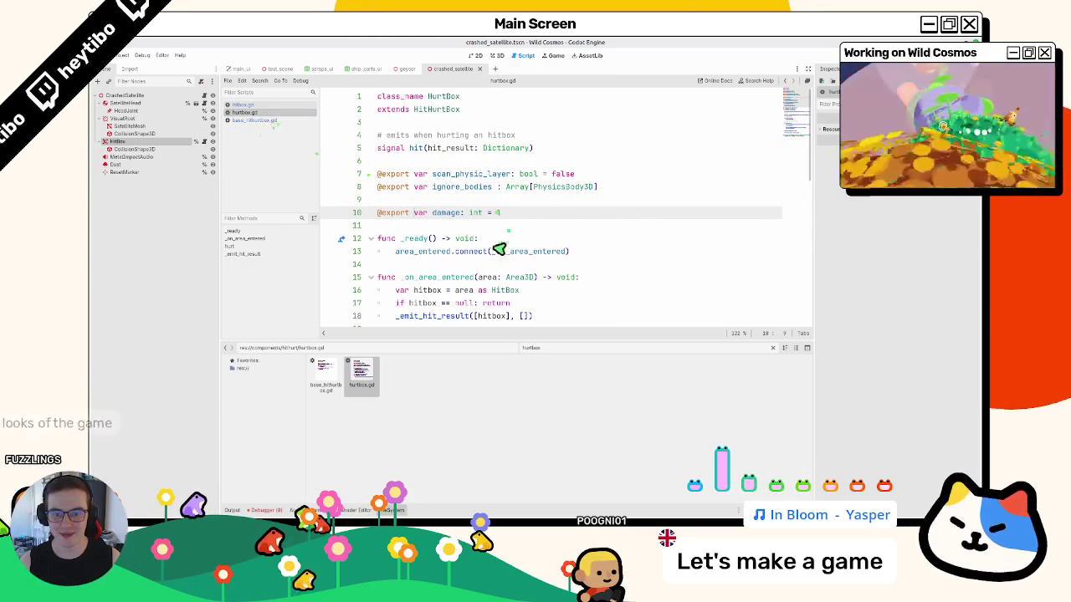
click(602, 255)
key(Return)
text(super()
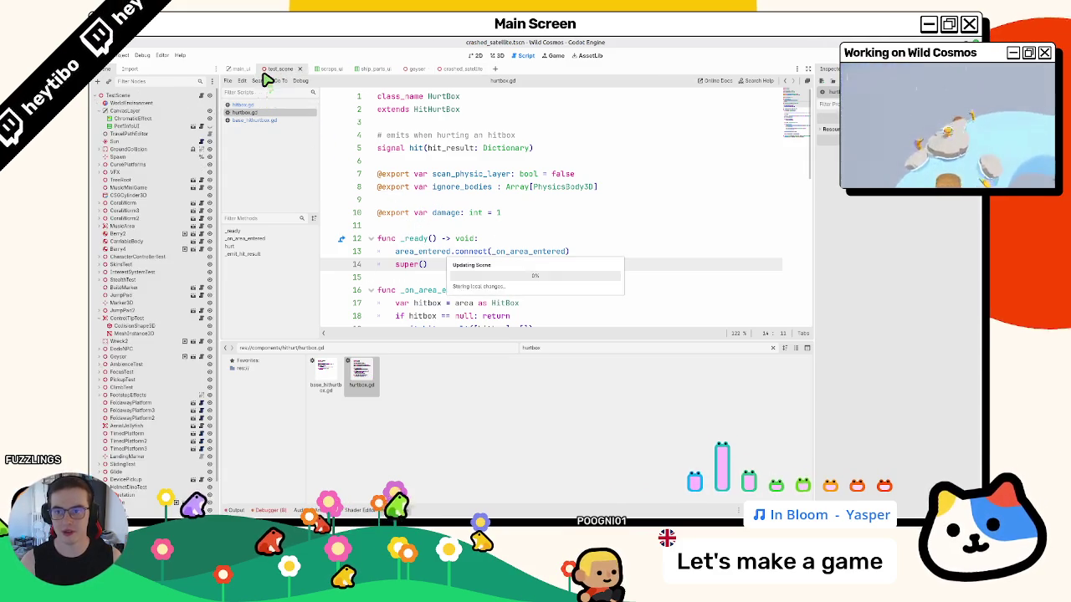
- Run the game and review the missing 'spawn_test' error at global.gd line 72
key(F5)
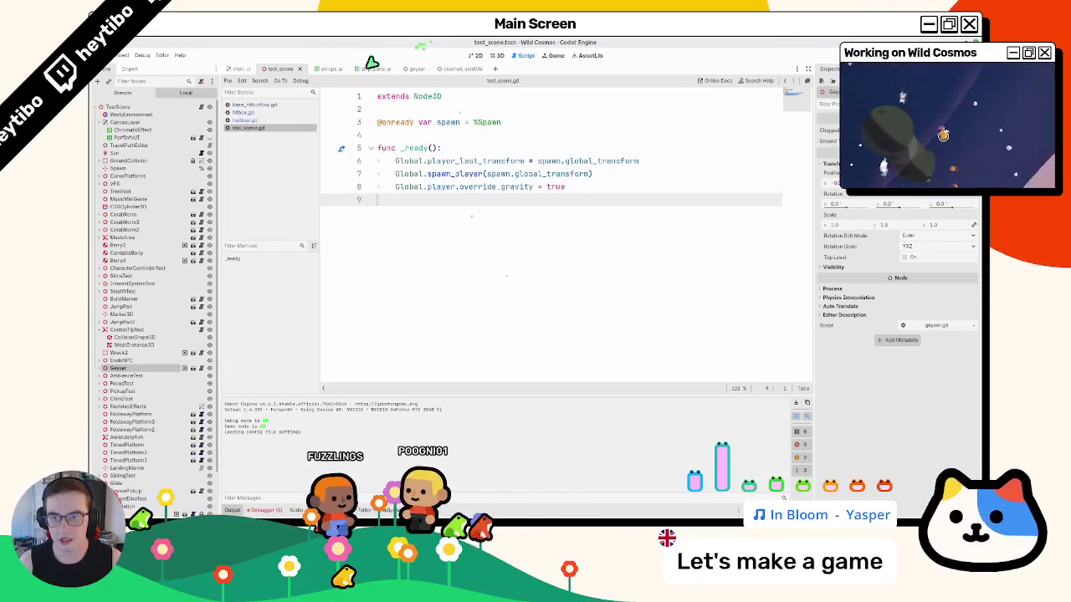
key(F6)
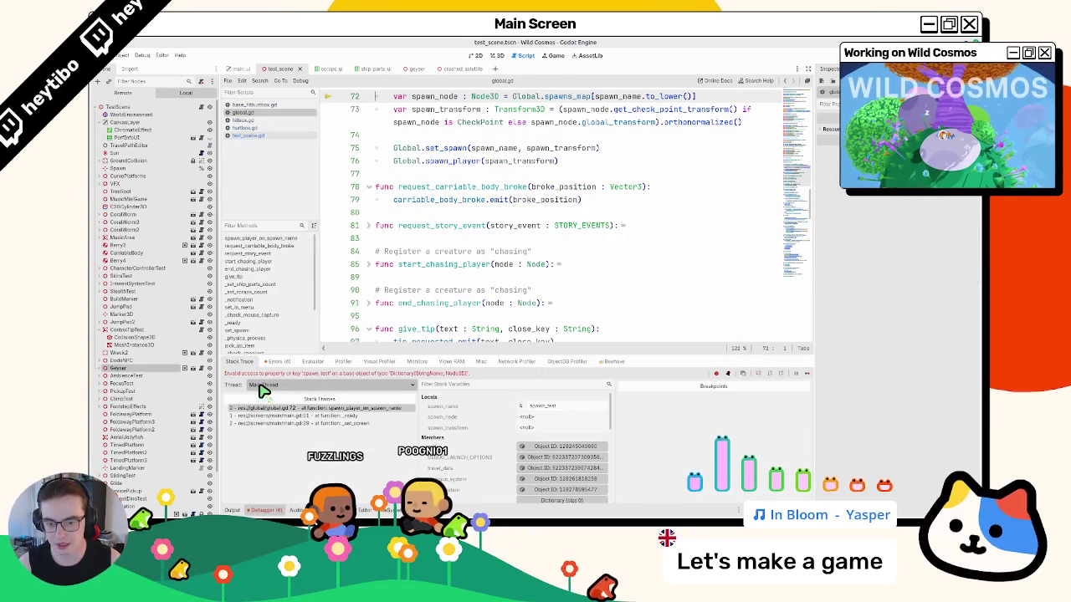
scroll(393, 304, up, 4)
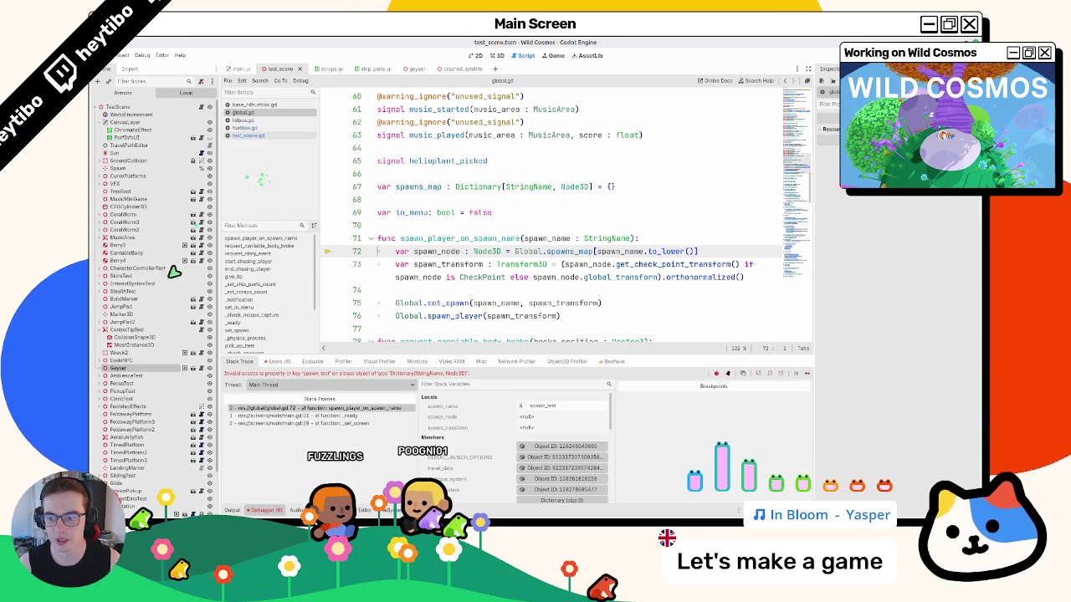
- Switch to the main_ui scene and open debug_launch_options.tres from FileSystem
click(240, 69)
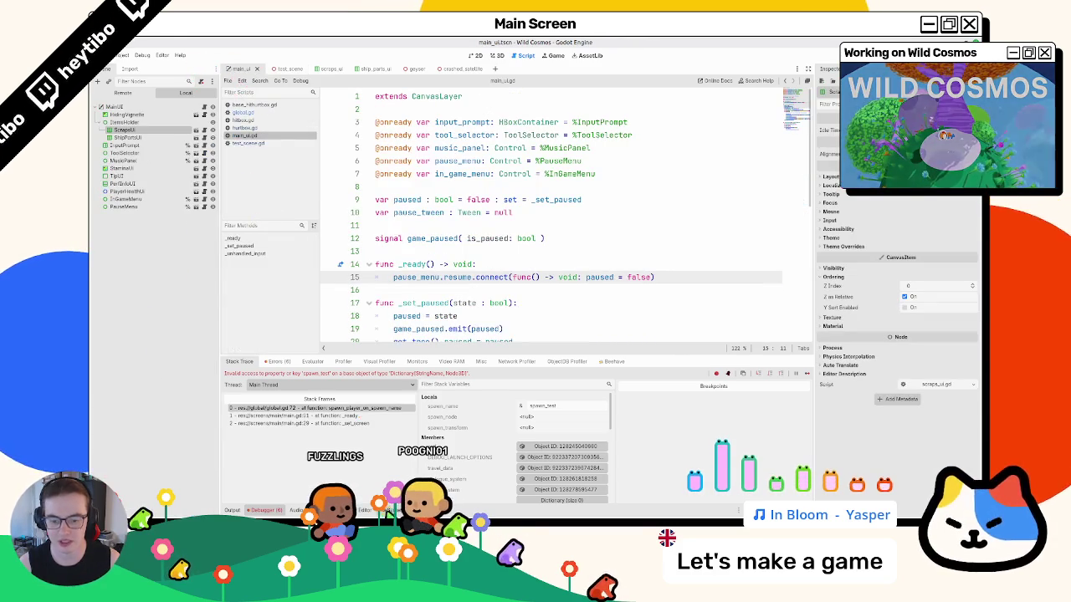
key(alt+f)
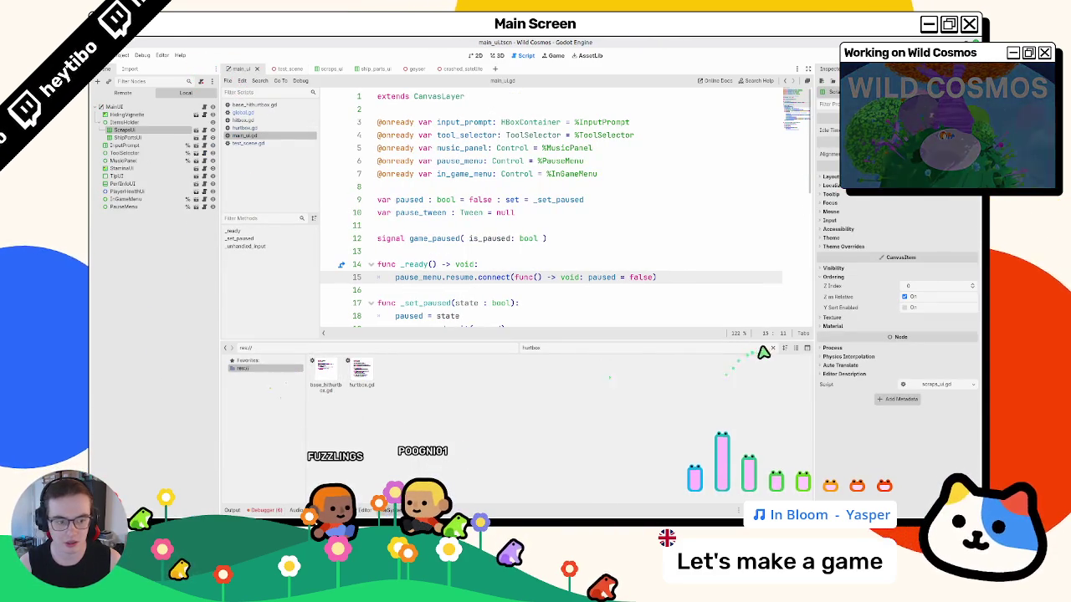
click(717, 372)
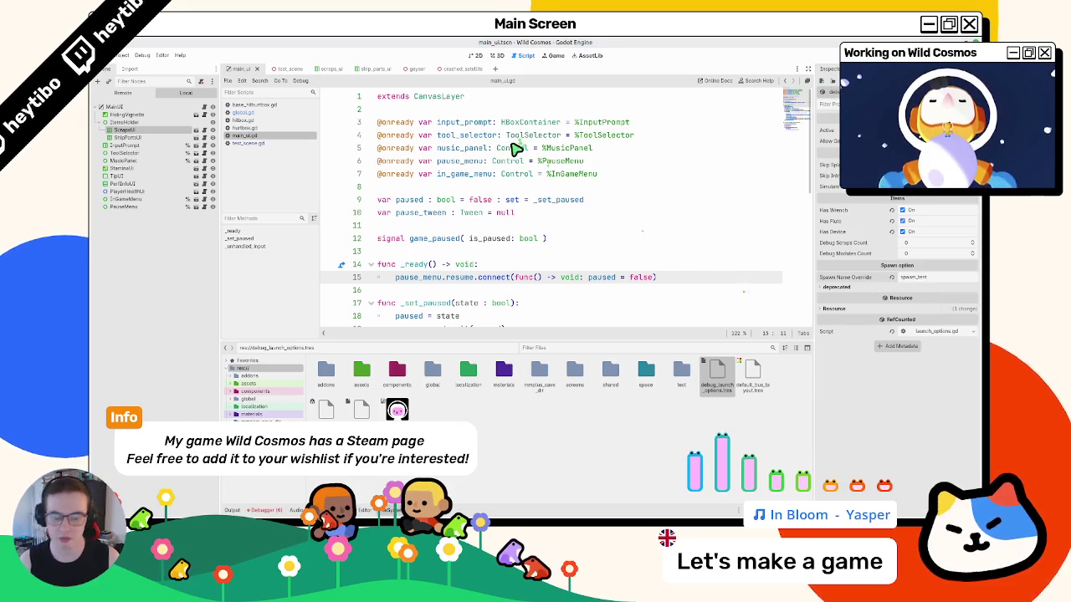
- Quick-open the demo_message scene, then the space_demo scene
key(ctrl+shift+o)
text(demo_)
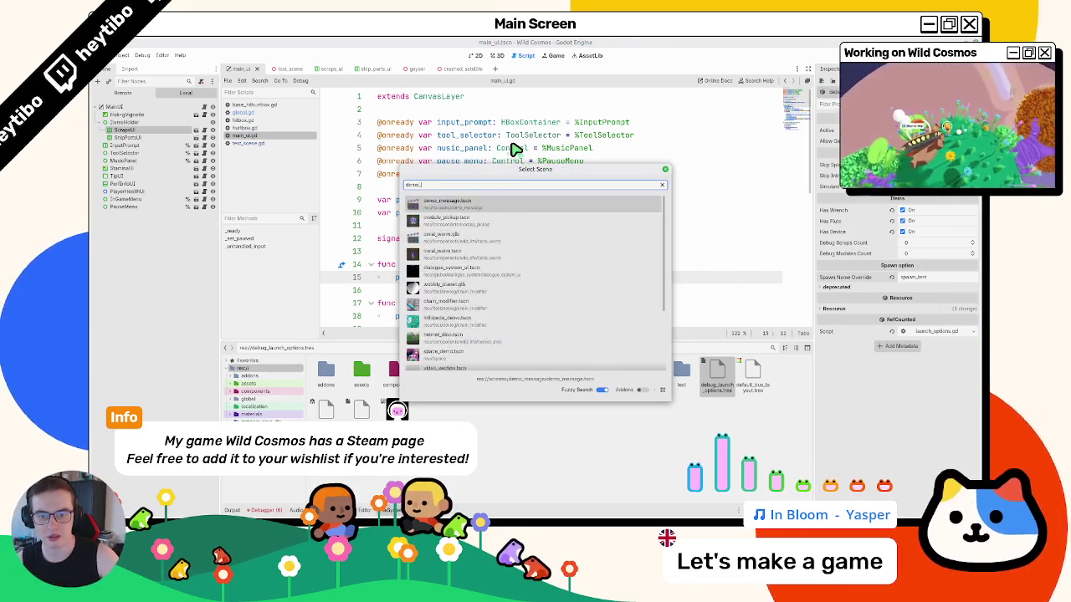
key(Return)
key(ctrl+shift+o)
text(space_de)
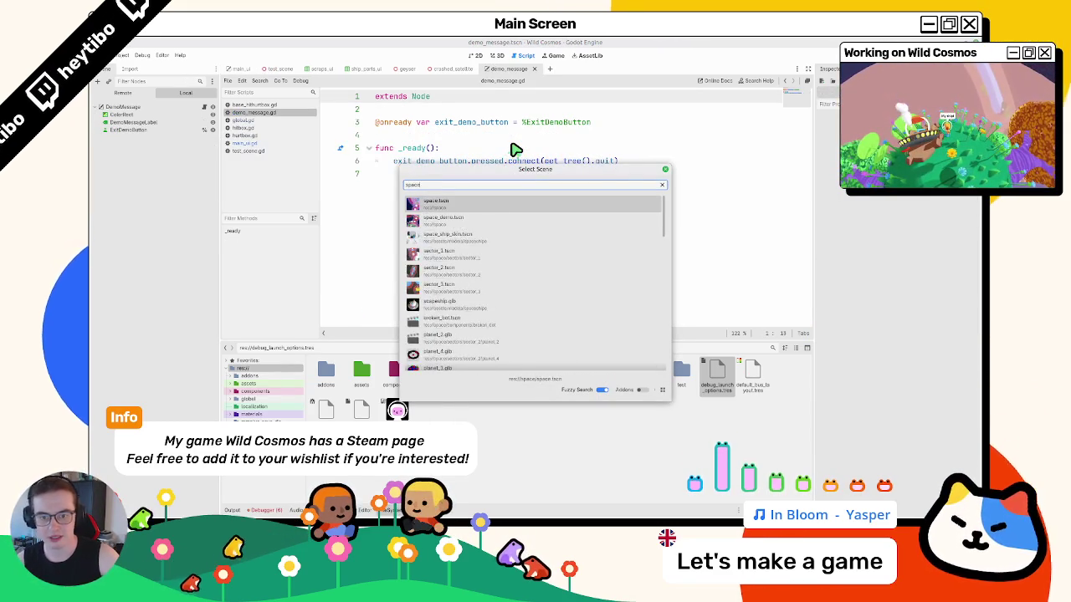
key(Return)
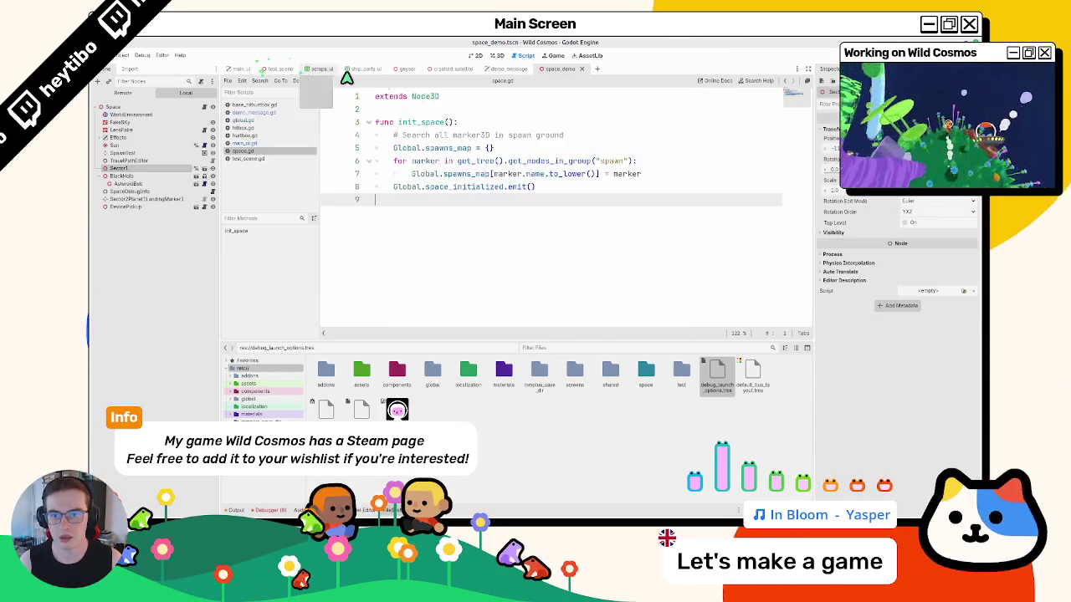
- Close all other scene tabs and open scripts, leaving only space_demo
middle_click(360, 69)
middle_click(356, 68)
middle_click(318, 68)
middle_click(278, 69)
middle_click(241, 69)
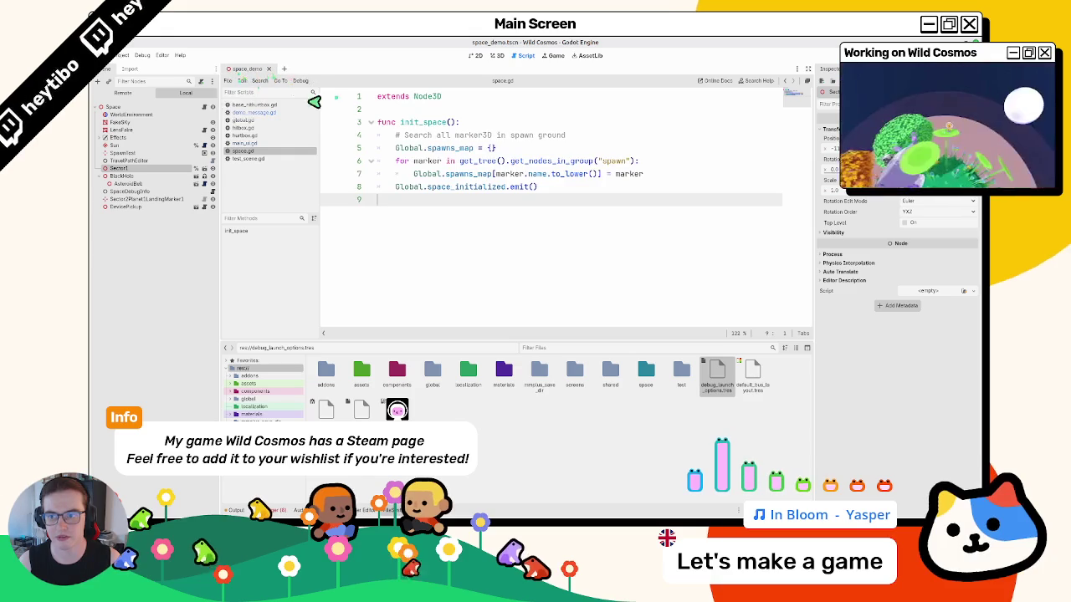
middle_click(247, 107)
middle_click(247, 108)
middle_click(247, 107)
middle_click(246, 107)
middle_click(247, 107)
middle_click(247, 108)
middle_click(246, 109)
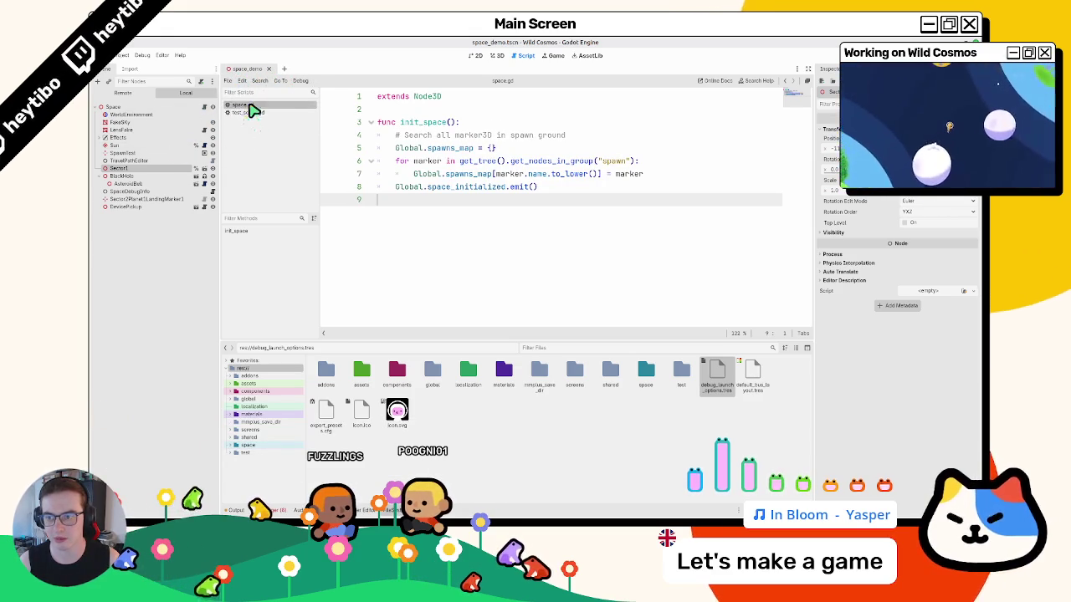
middle_click(249, 107)
- Set Spawn Name Override to SpawnTest in debug_launch_options.tres and run the game
click(134, 153)
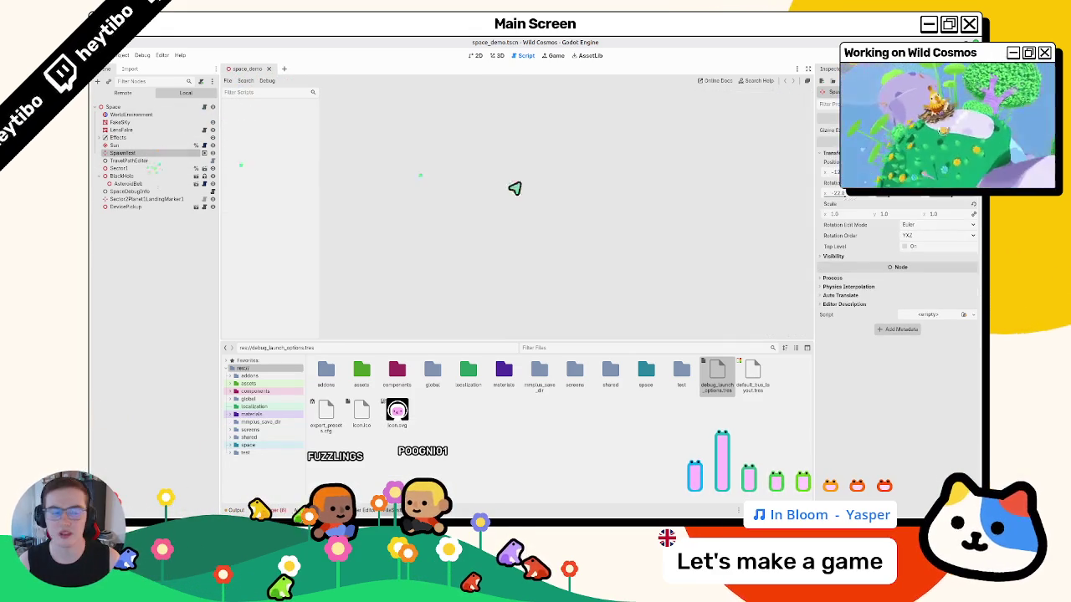
double_click(721, 374)
text(SpawnTest)
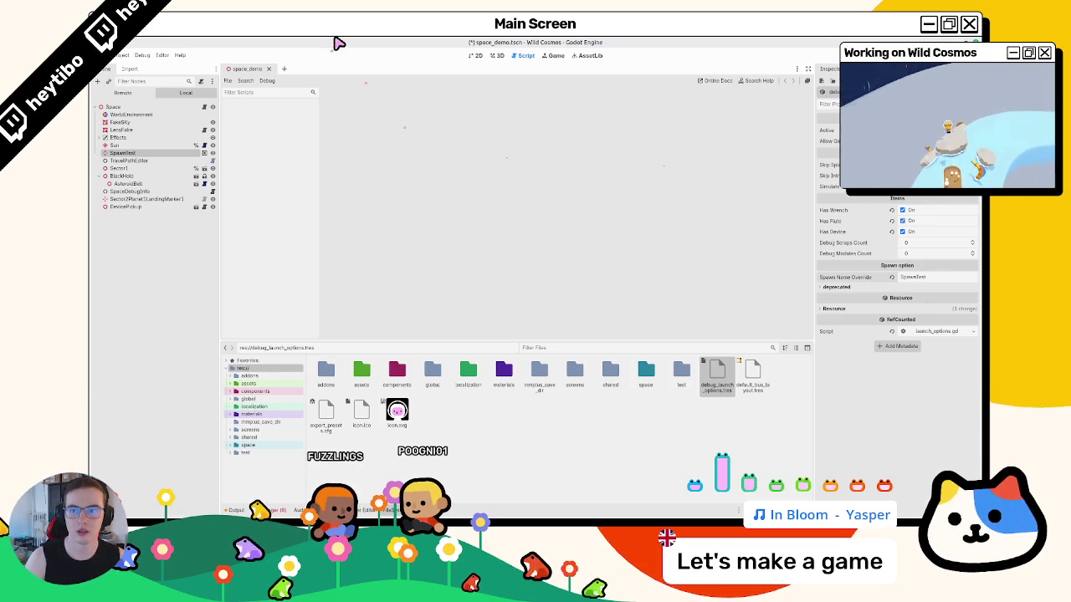
key(F5)
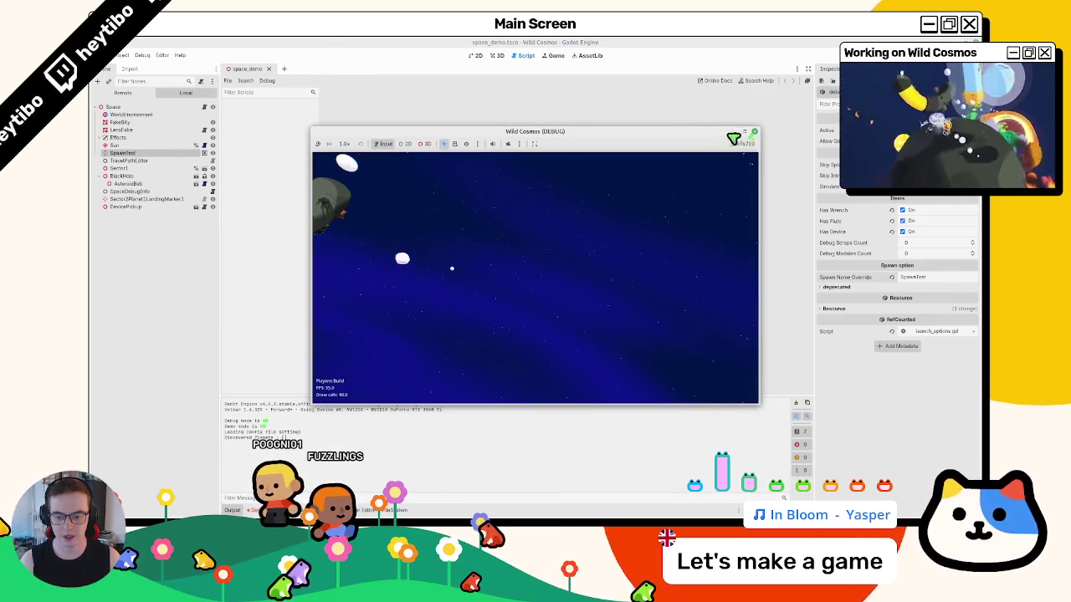
- Restart the game and jump from the Errors tab to the 'HitHurt layer not set' push_warning line
click(753, 131)
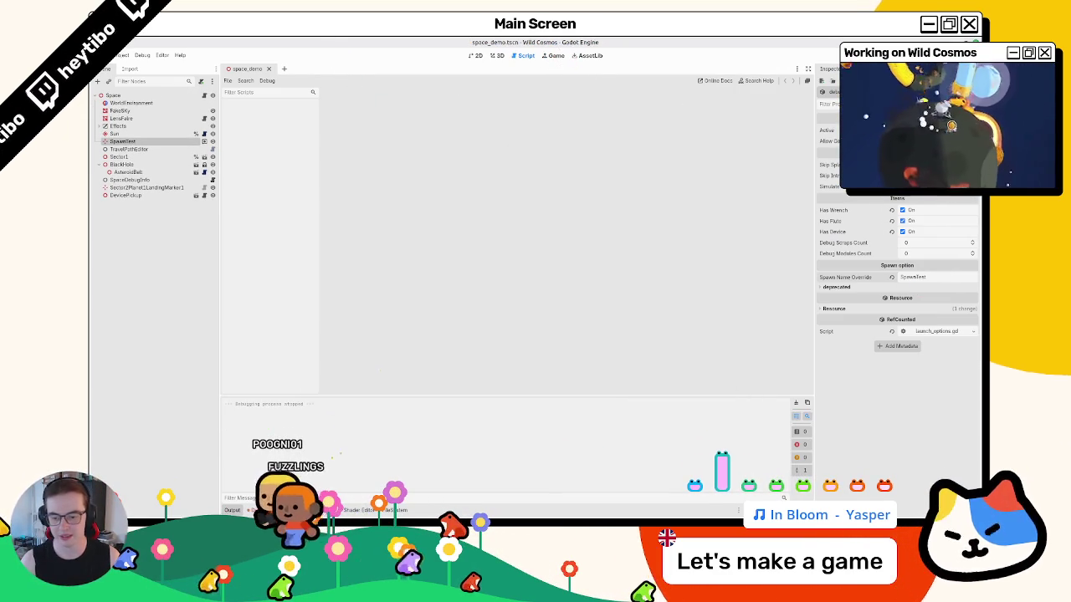
key(F5)
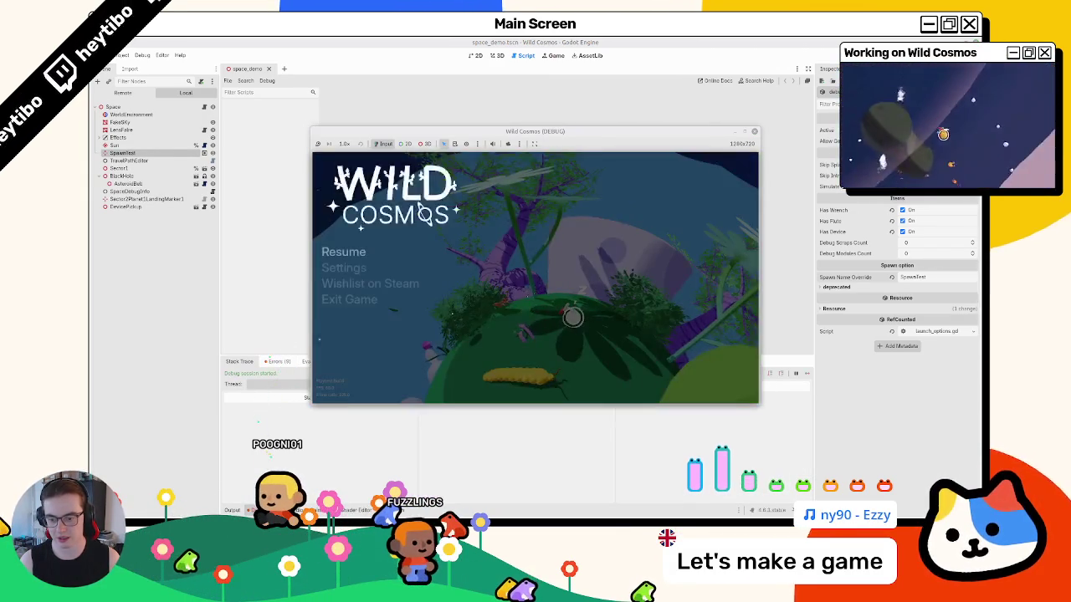
click(275, 367)
click(279, 361)
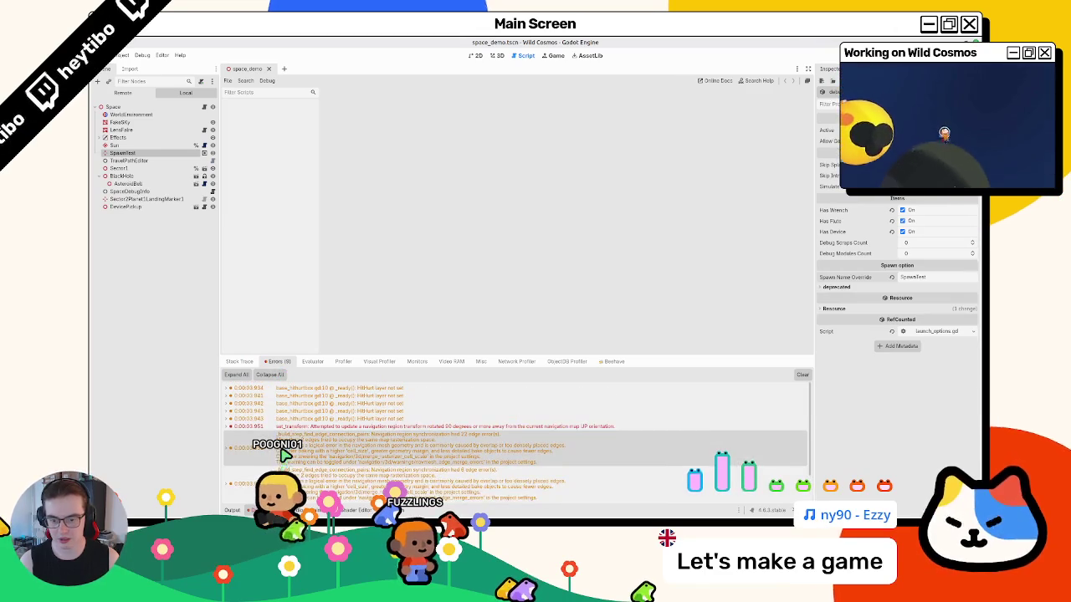
double_click(364, 396)
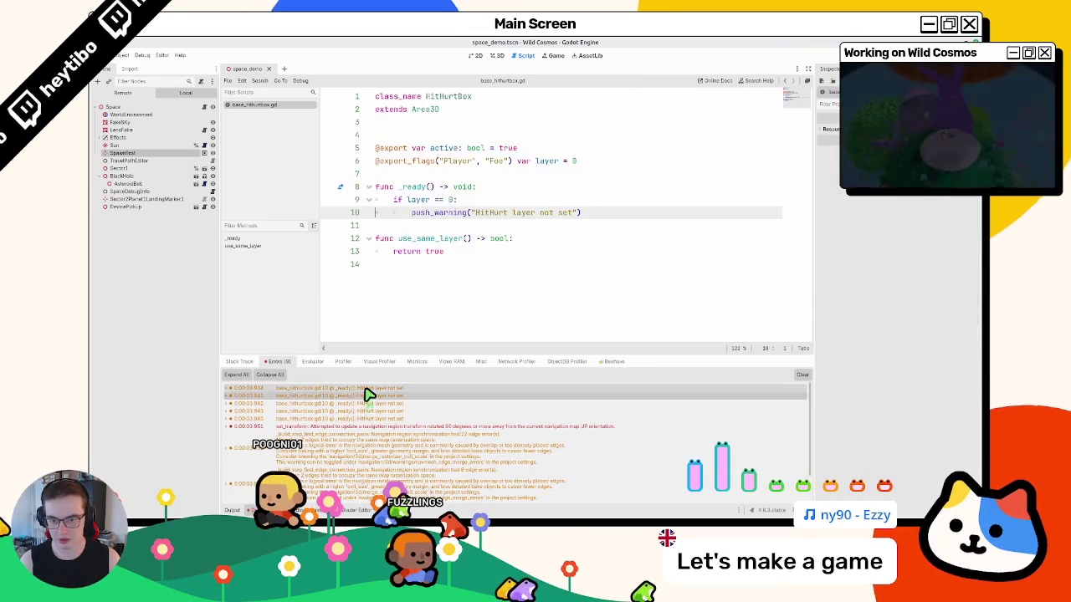
- Inspect the warning's stack trace and the layer check on line 9, then stop the game
double_click(364, 399)
double_click(364, 398)
double_click(364, 400)
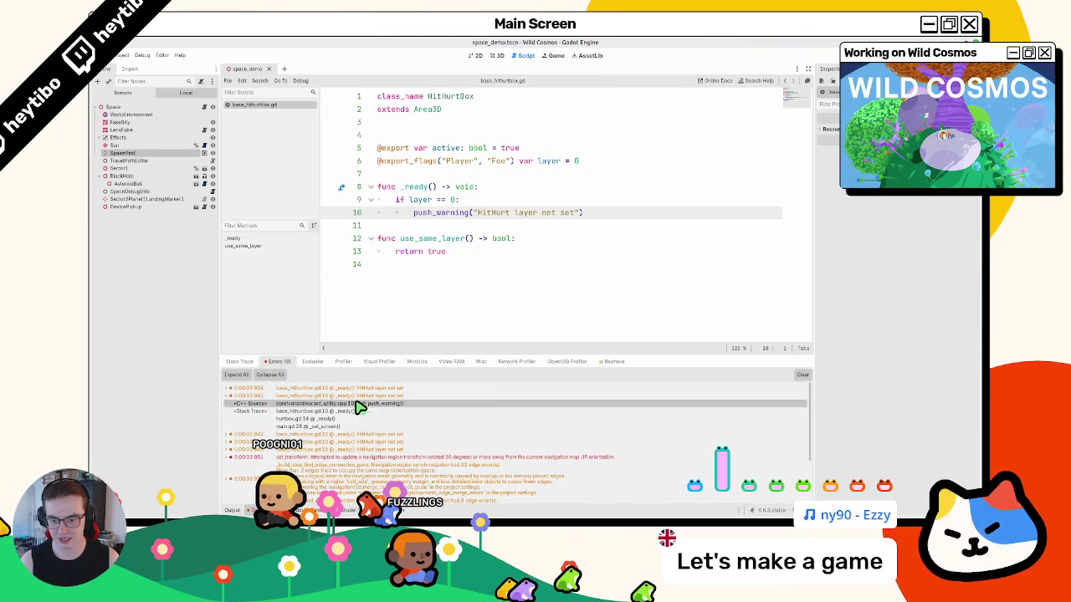
double_click(365, 397)
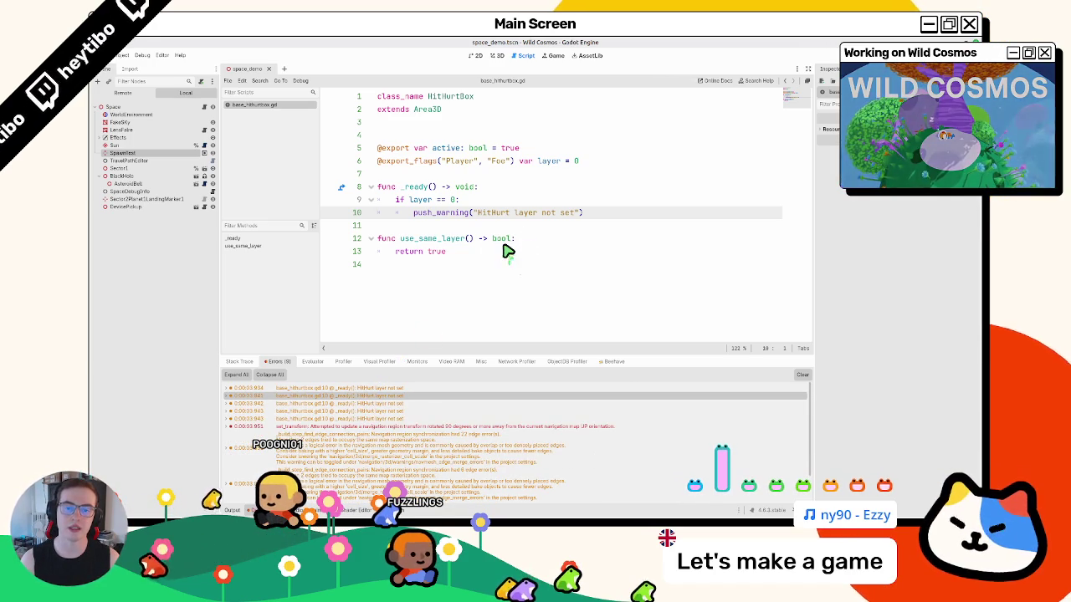
click(426, 201)
double_click(425, 203)
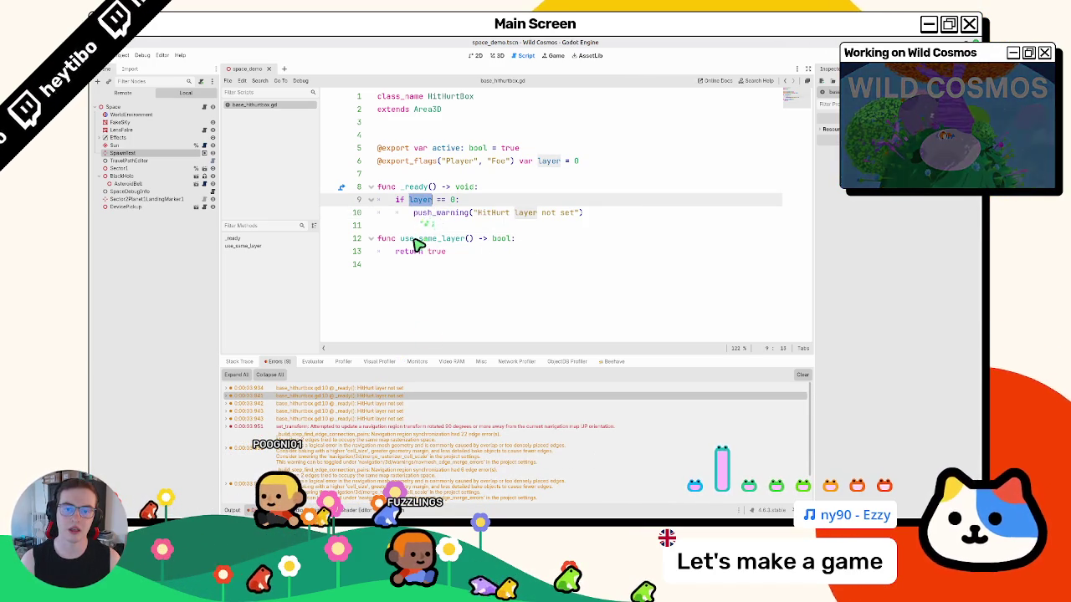
key(F8)
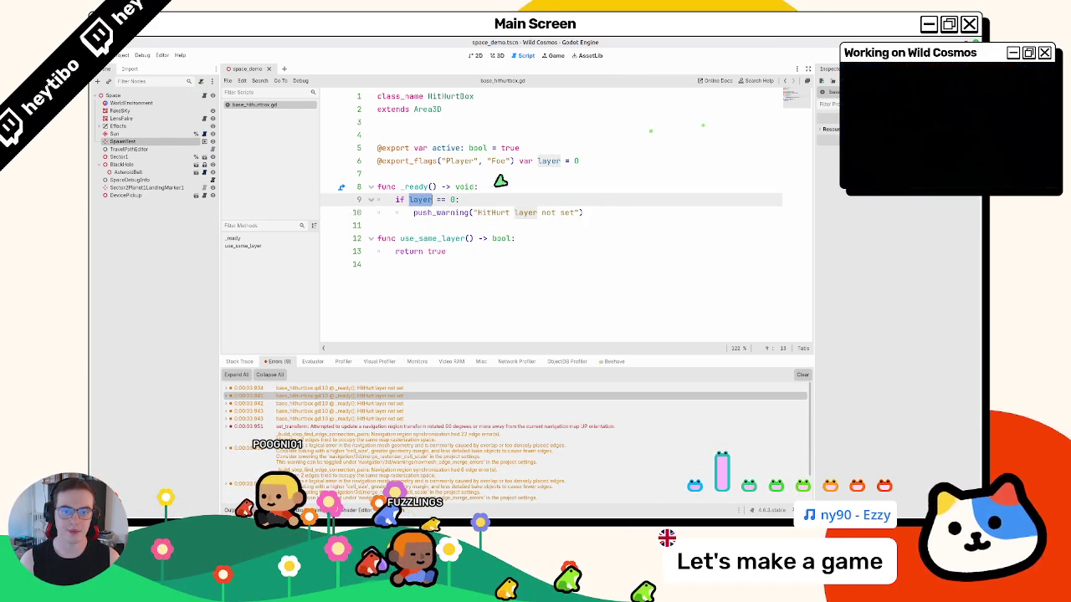
- Append owner.name to the 'HitHurt layer not set on: ' warning and rerun the game
click(583, 213)
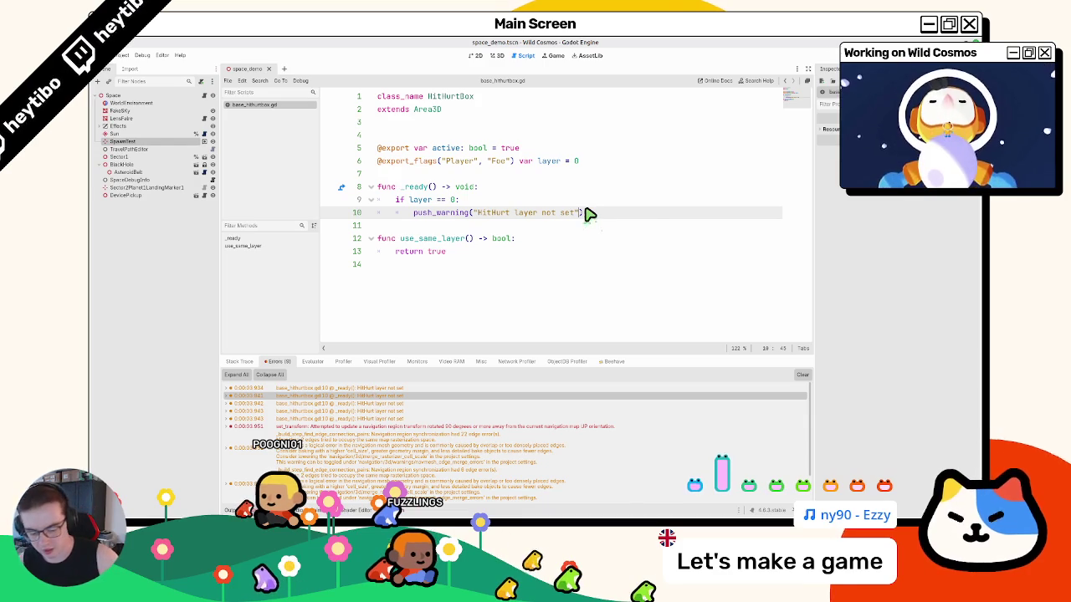
text(, owner.n)
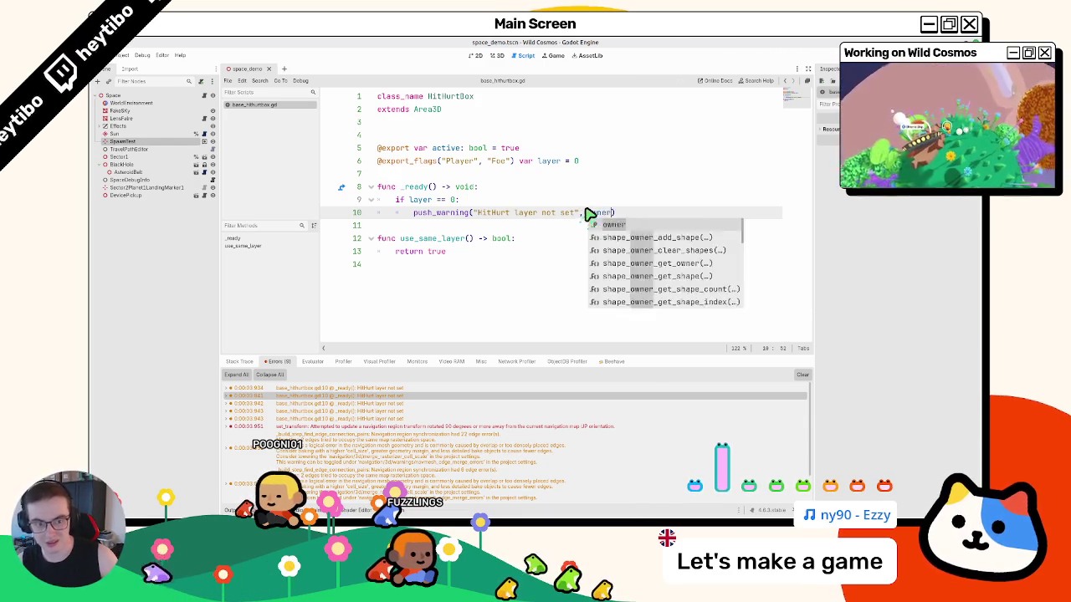
text(ame)
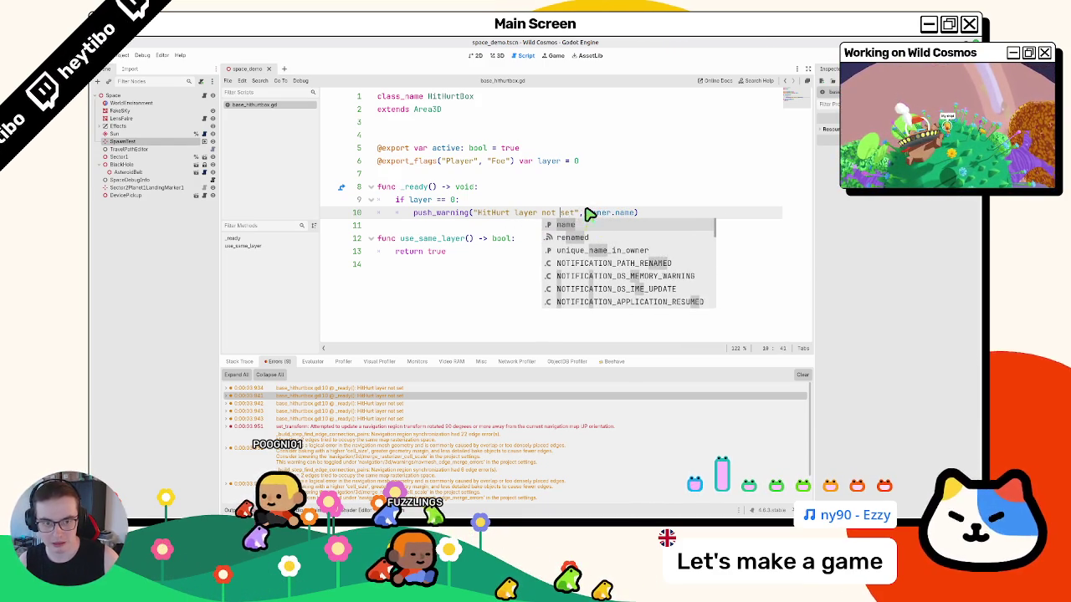
click(586, 212)
text(:)
key(BackSpace)
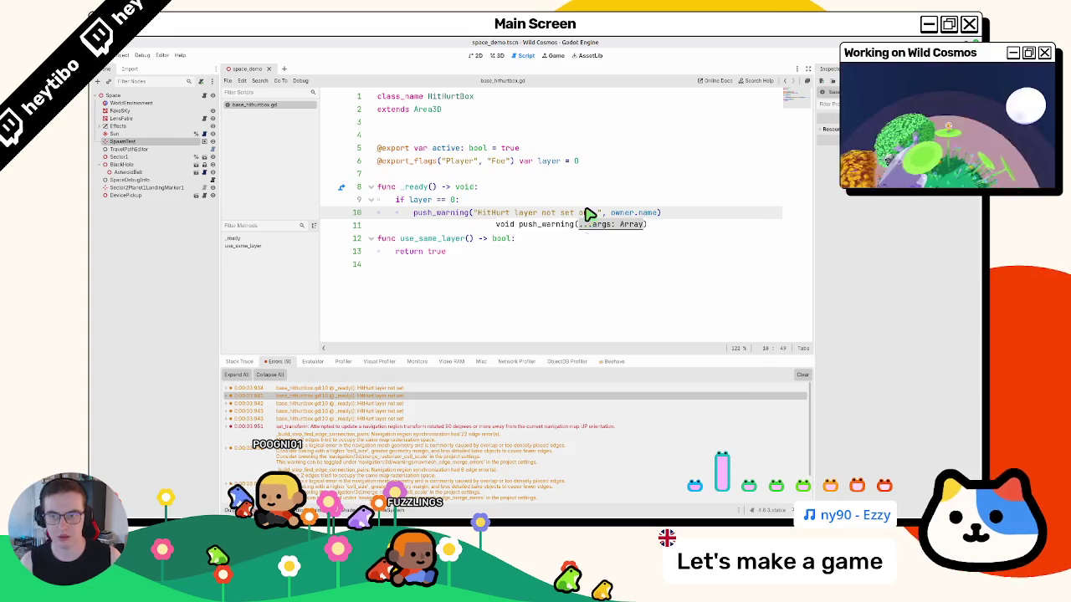
key(F5)
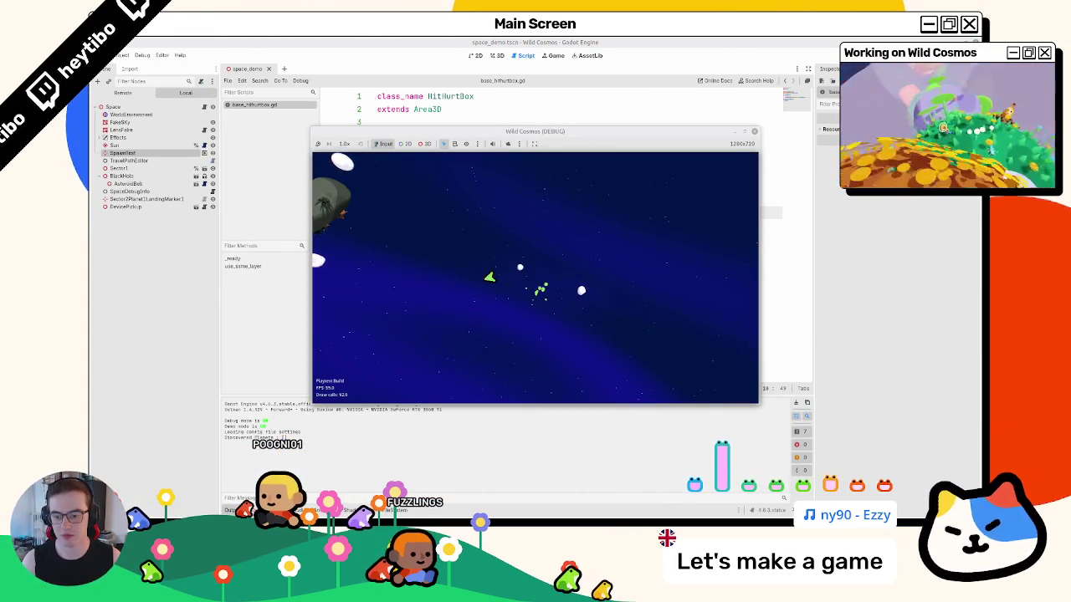
- Stop the running Wild Cosmos game and go back to the end of the HitHurtBox script
key(F8)
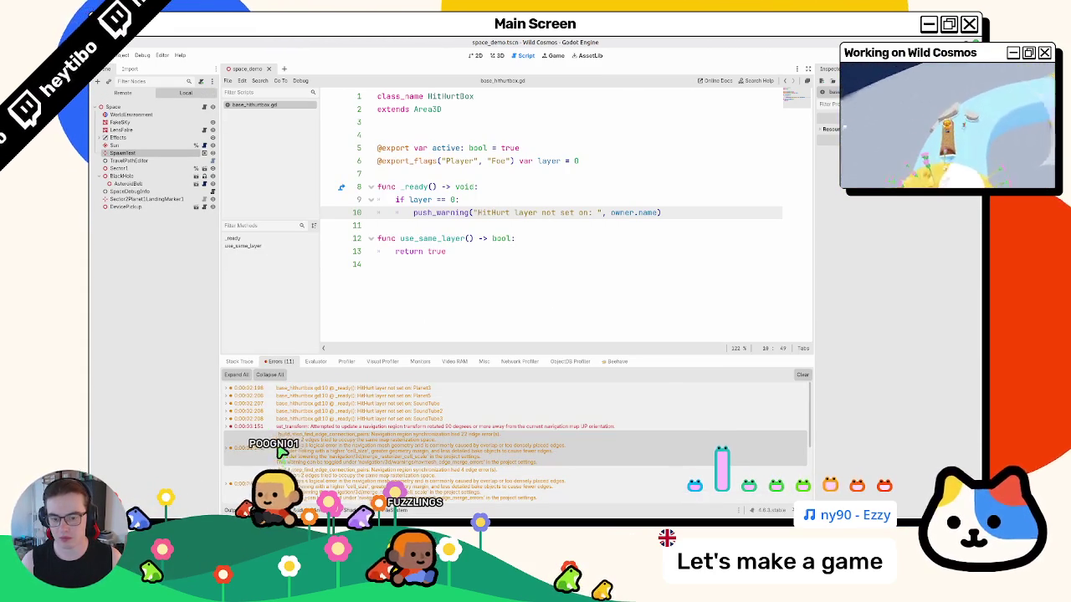
scroll(334, 423, down, 1)
scroll(348, 416, up, 1)
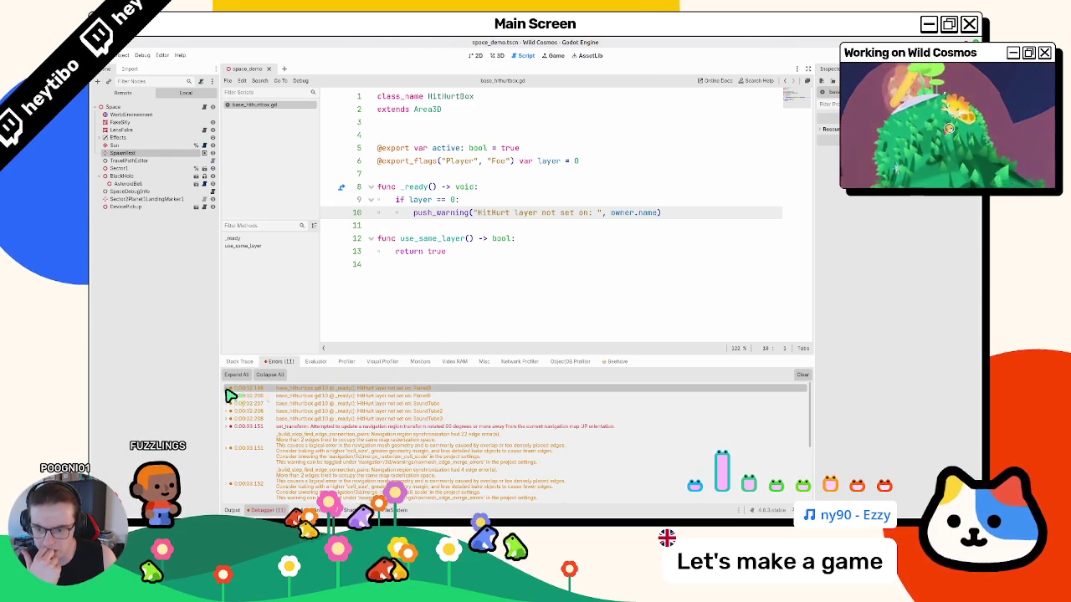
mouse_move(230, 395)
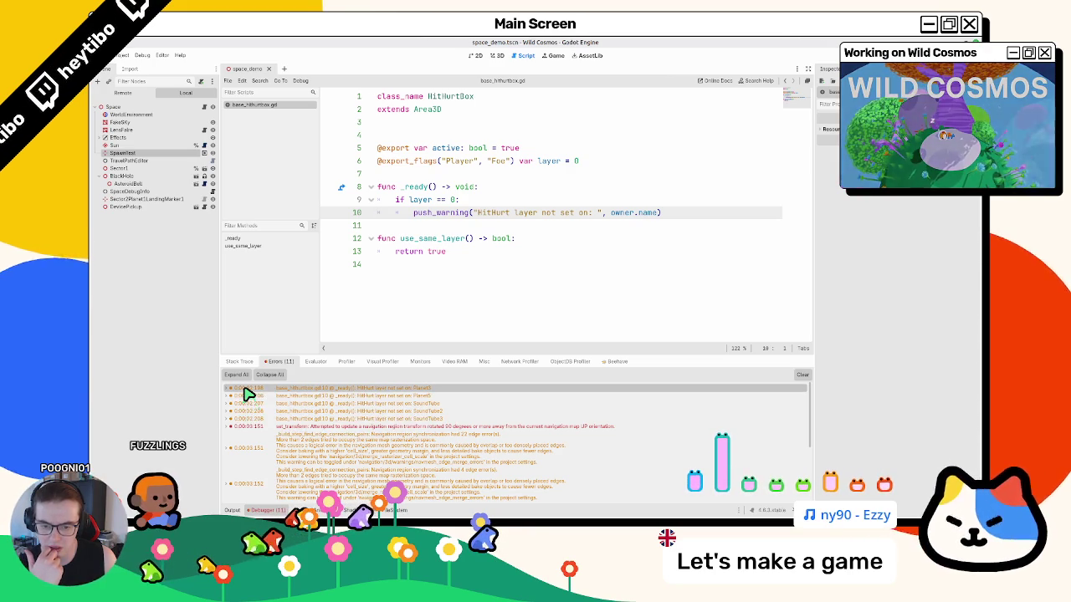
click(371, 311)
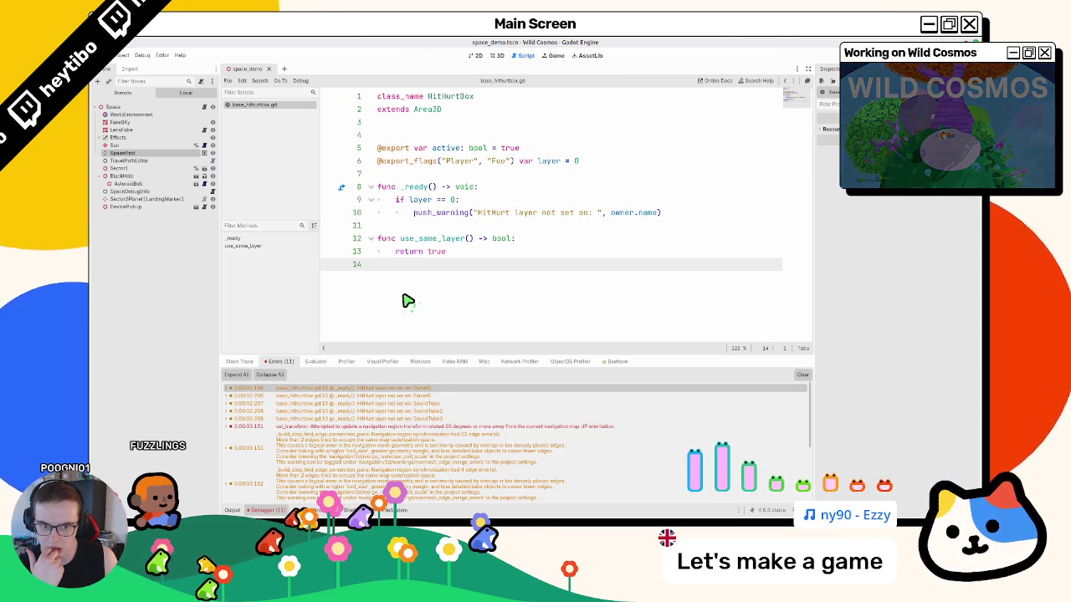
- Replace owner.name with get_path() in the HitHurt layer warning, then rerun and stop the game
double_click(624, 214)
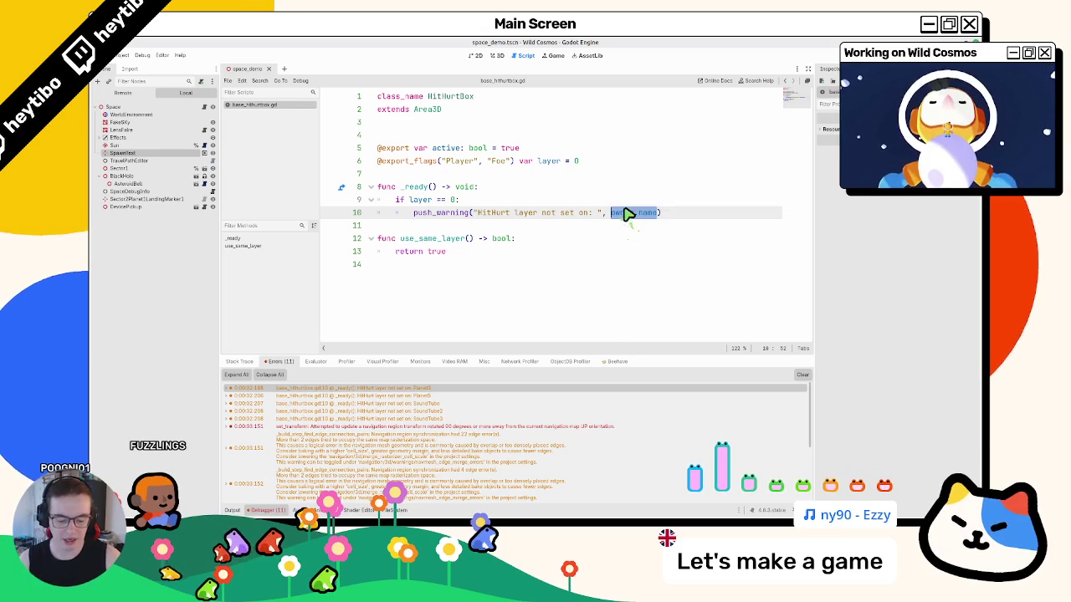
text(pat)
key(Down)
key(Down)
key(Down)
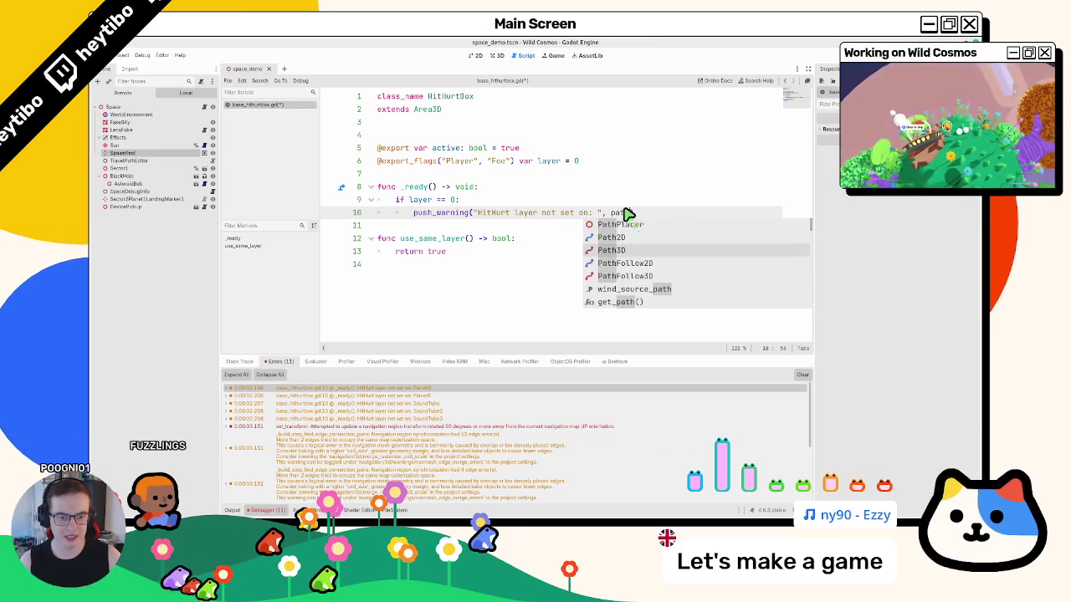
key(Return)
ctrl+click(625, 214)
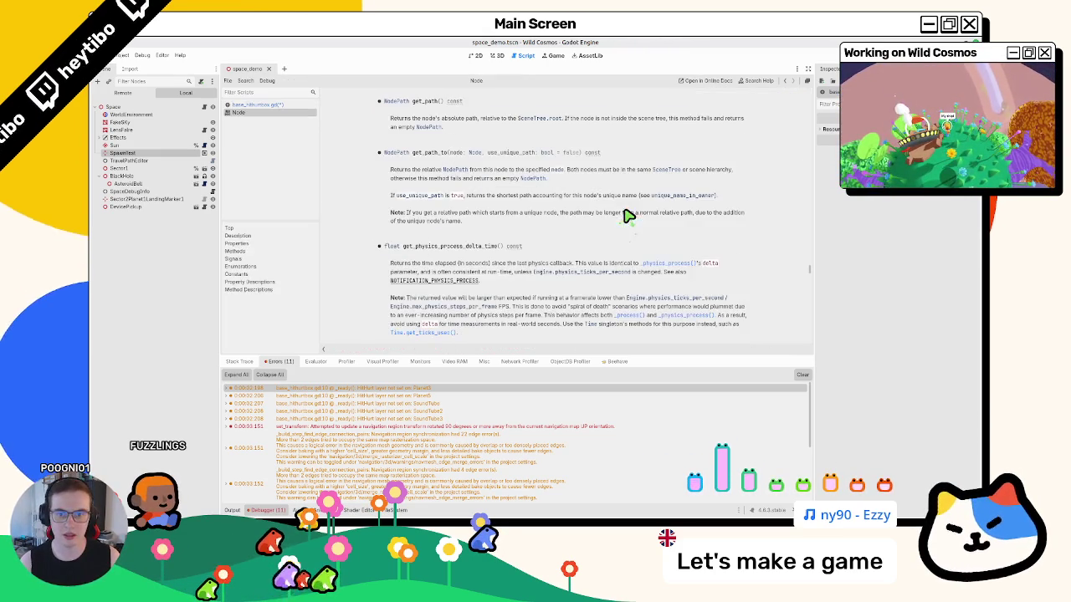
middle_click(282, 114)
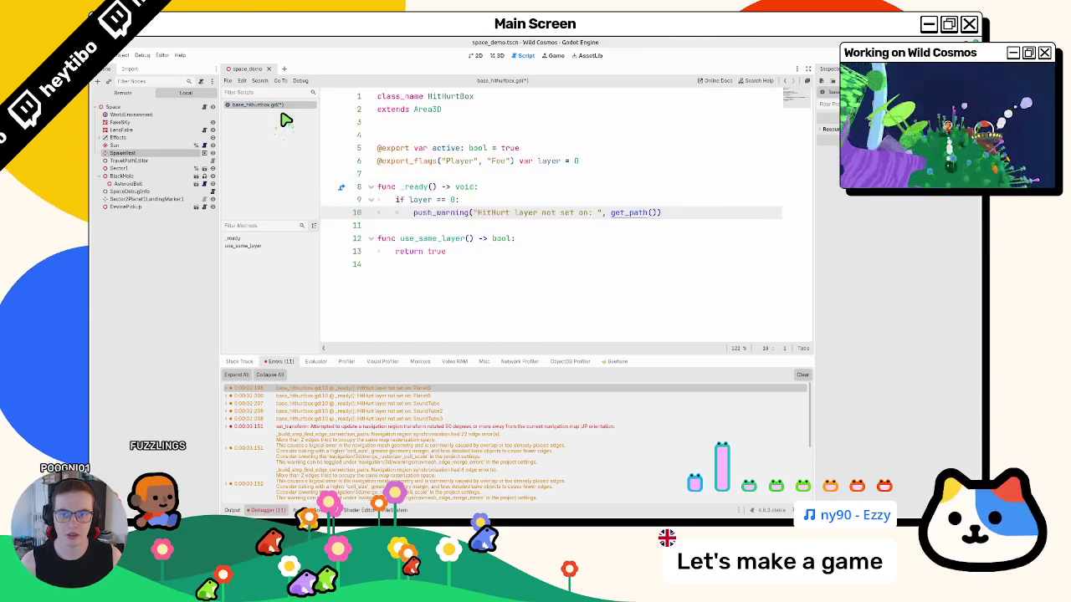
key(F5)
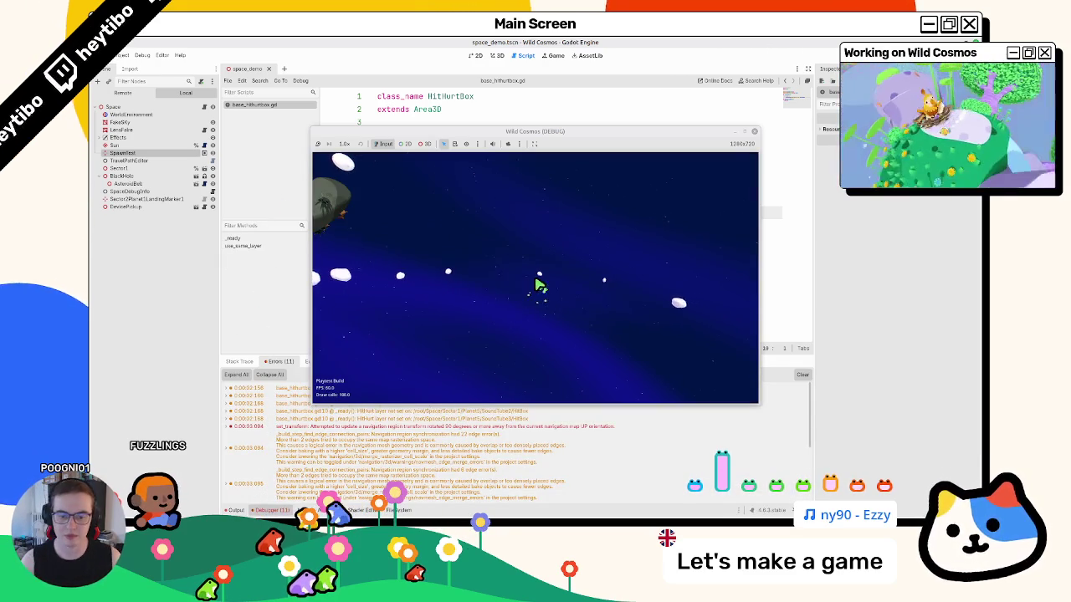
key(F8)
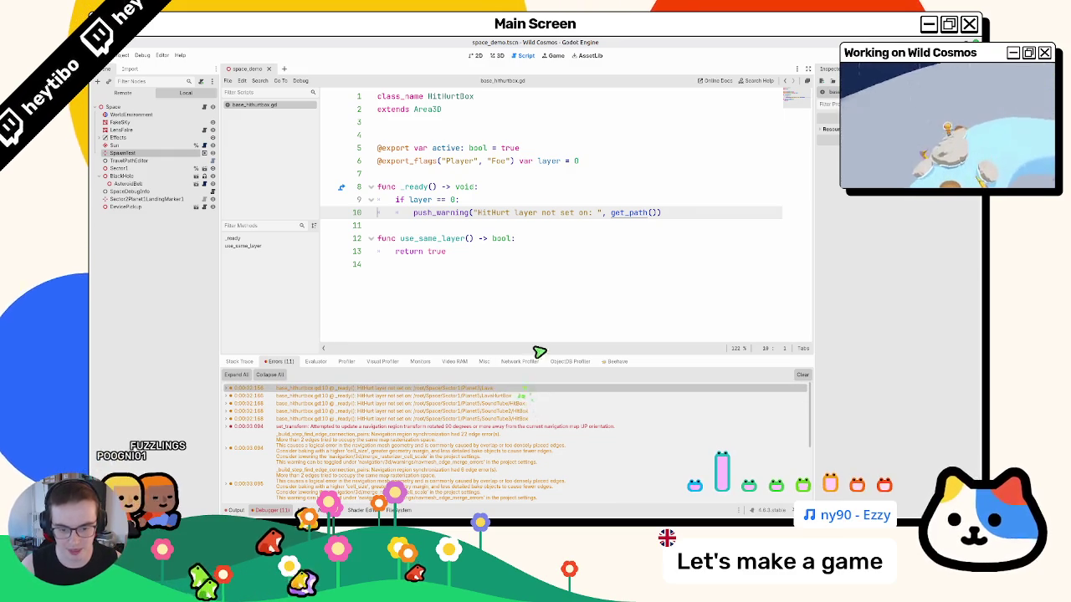
- Open the sector_1 scene, then the planet_3 and planet_5 scenes in their own tabs
click(498, 56)
scroll(535, 214, down, 5)
scroll(535, 213, up, 3)
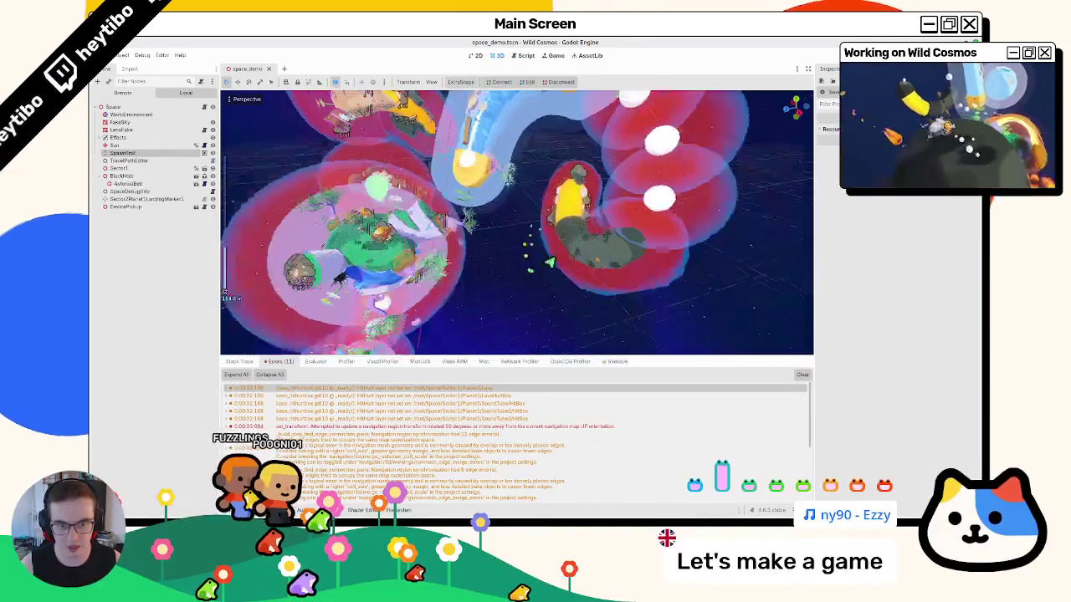
click(567, 249)
scroll(502, 251, down, 3)
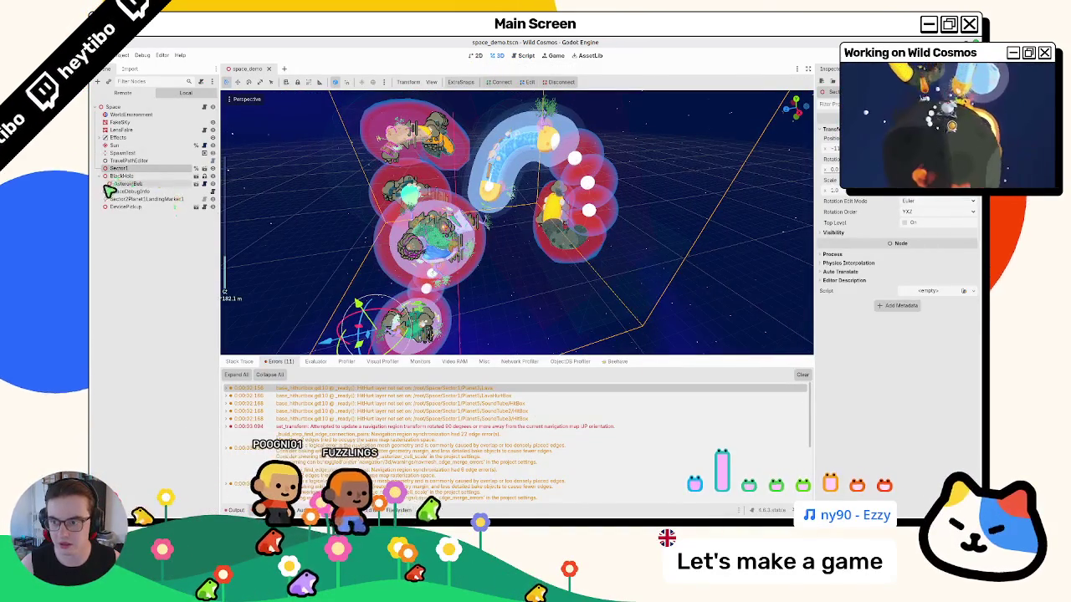
click(206, 170)
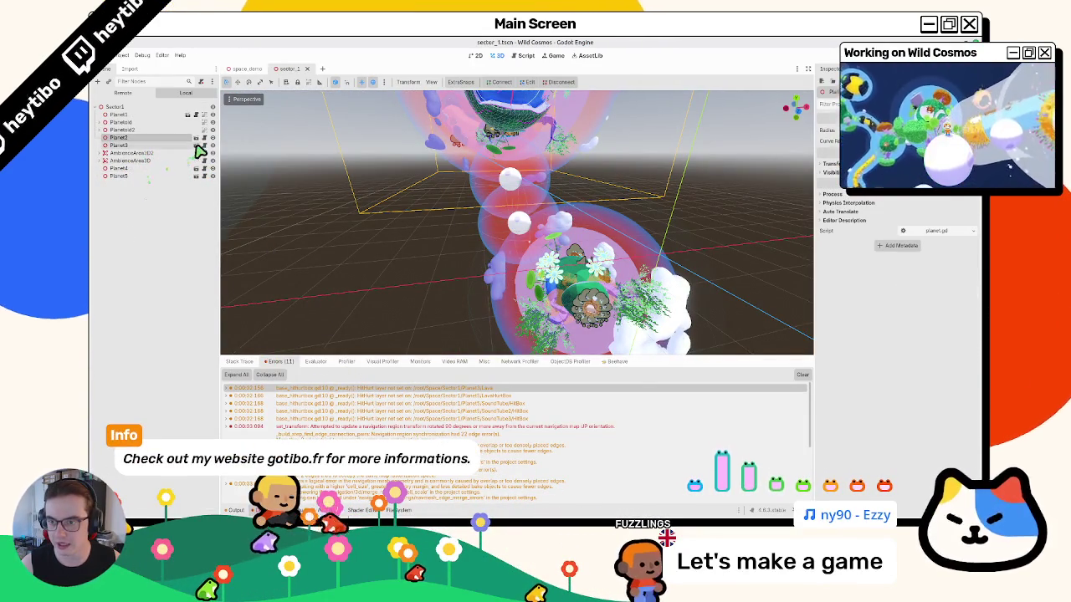
click(196, 137)
click(288, 69)
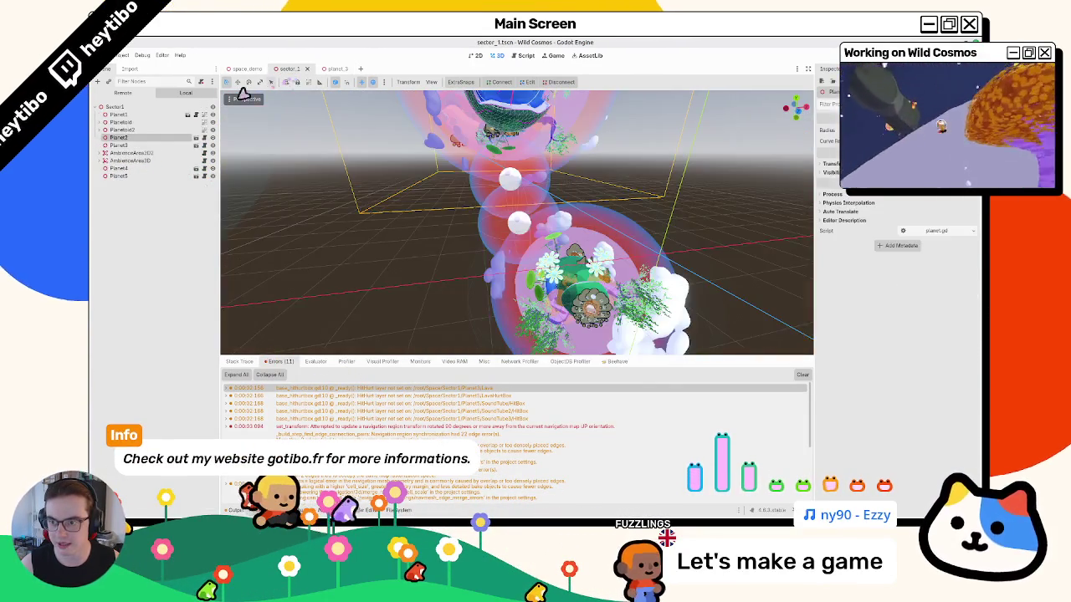
click(195, 177)
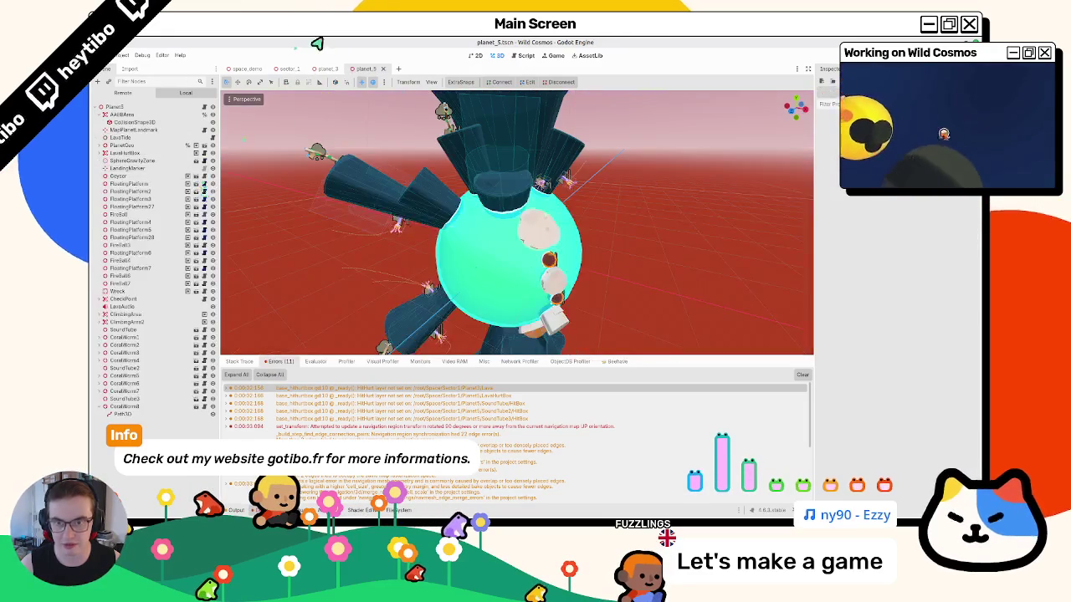
- Put planet_5's and planet_3's lava hurt areas on the Player layer, save and close the tabs, and Quick Open 'planet_5'
click(109, 155)
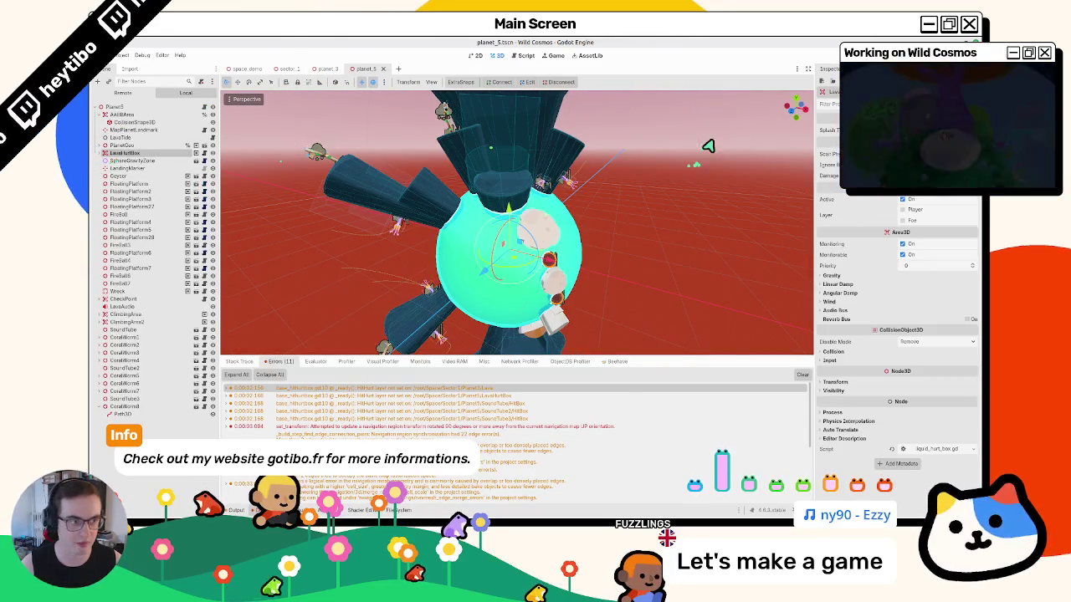
click(914, 210)
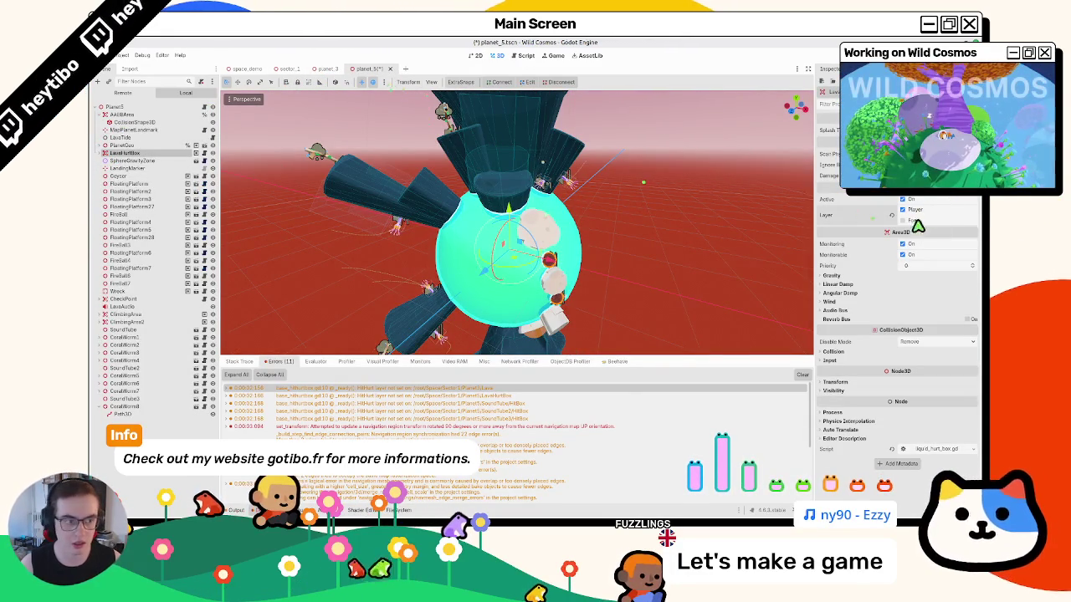
click(390, 68)
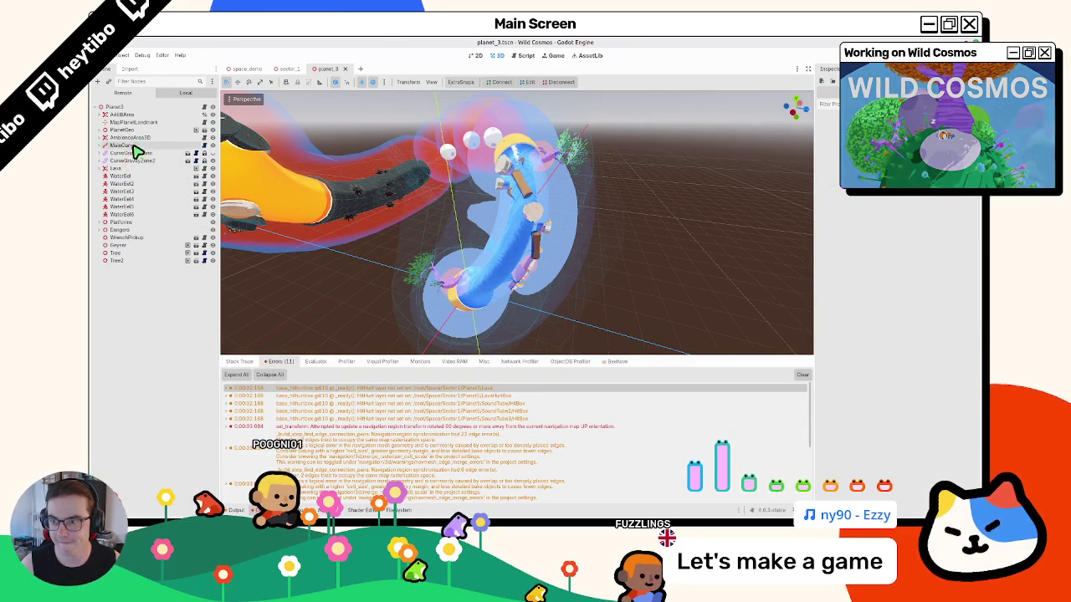
click(116, 169)
click(915, 209)
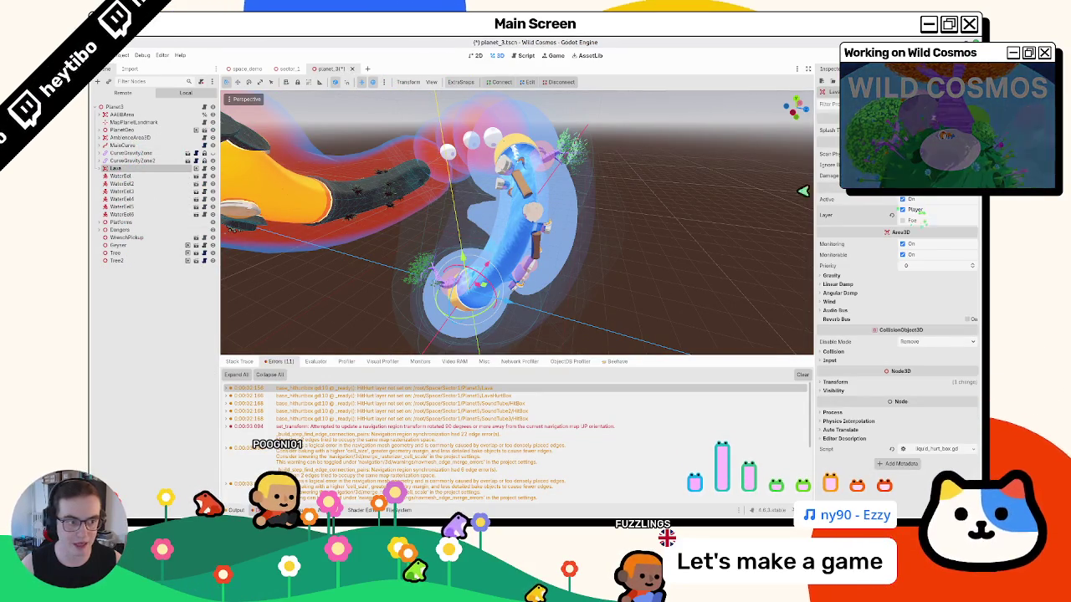
middle_click(328, 67)
key(Return)
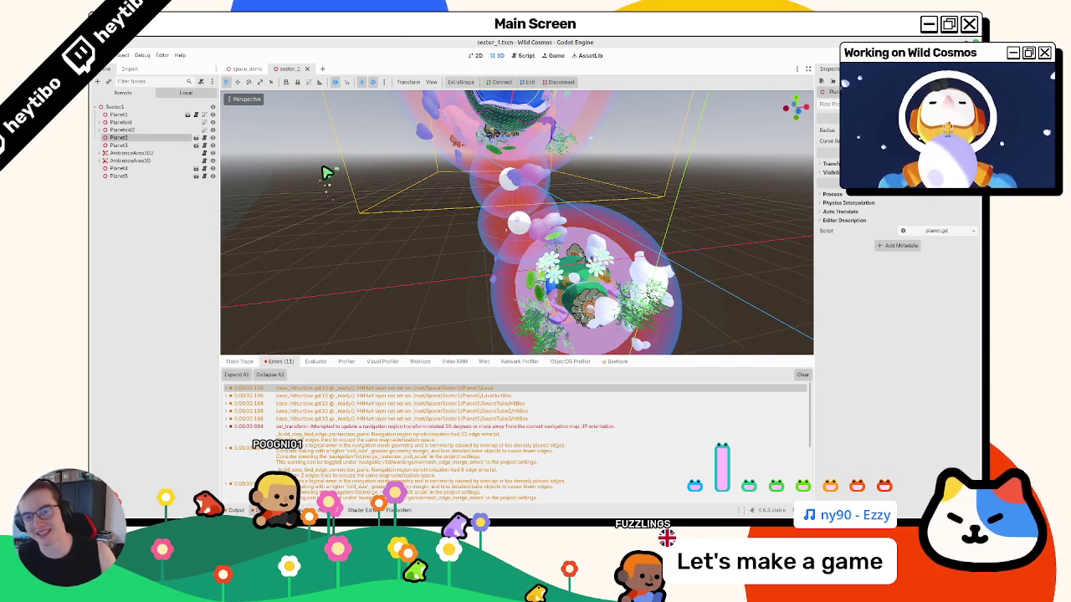
middle_click(292, 72)
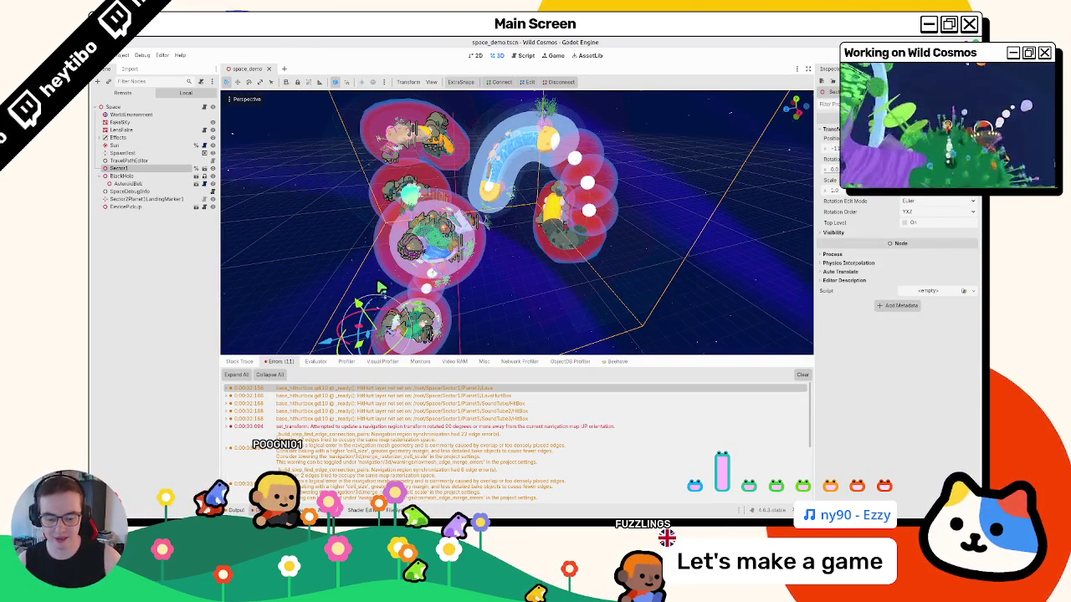
key(ctrl+shift+o)
text(planet_5)
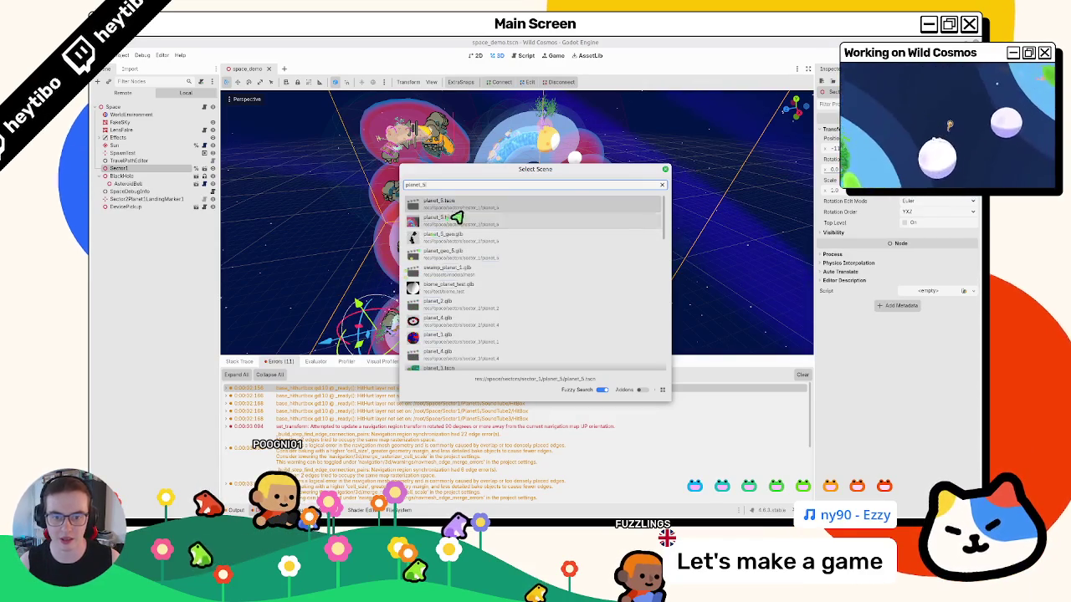
- Open planet_5.tscn, filter the Scene dock by 'sound', and frame SoundTube, SoundTube2 and SoundTube3 in turn
click(438, 218)
scroll(362, 230, up, 3)
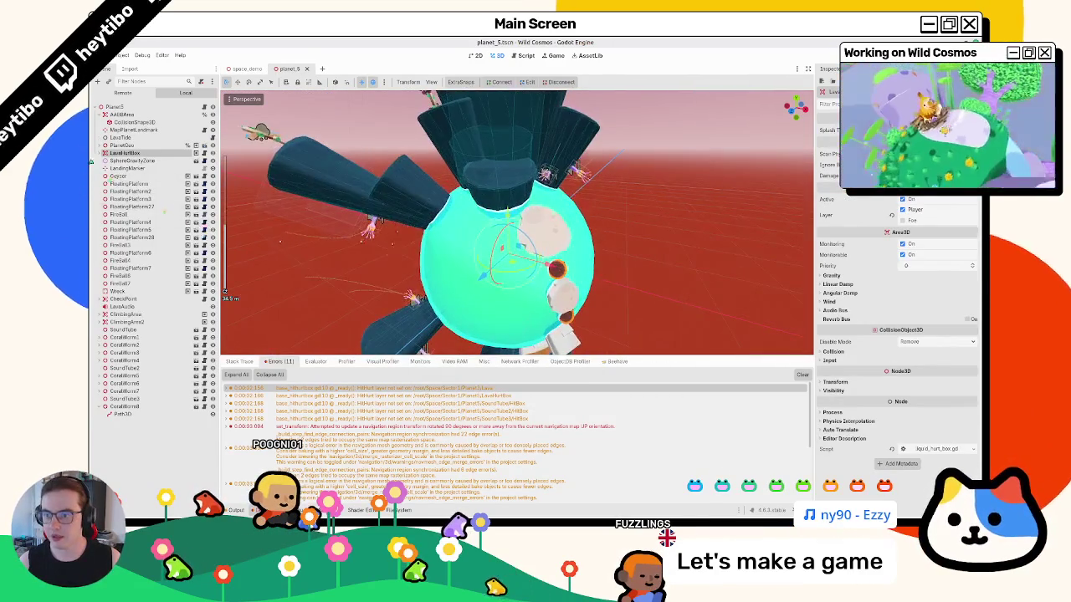
click(161, 82)
text(so)
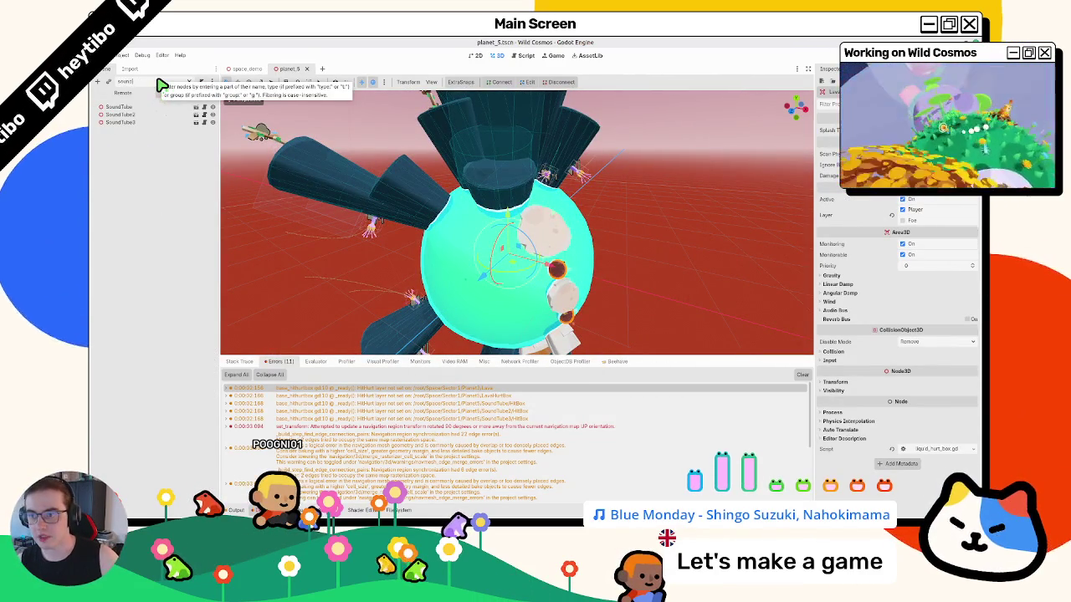
text(und)
click(118, 107)
key(f)
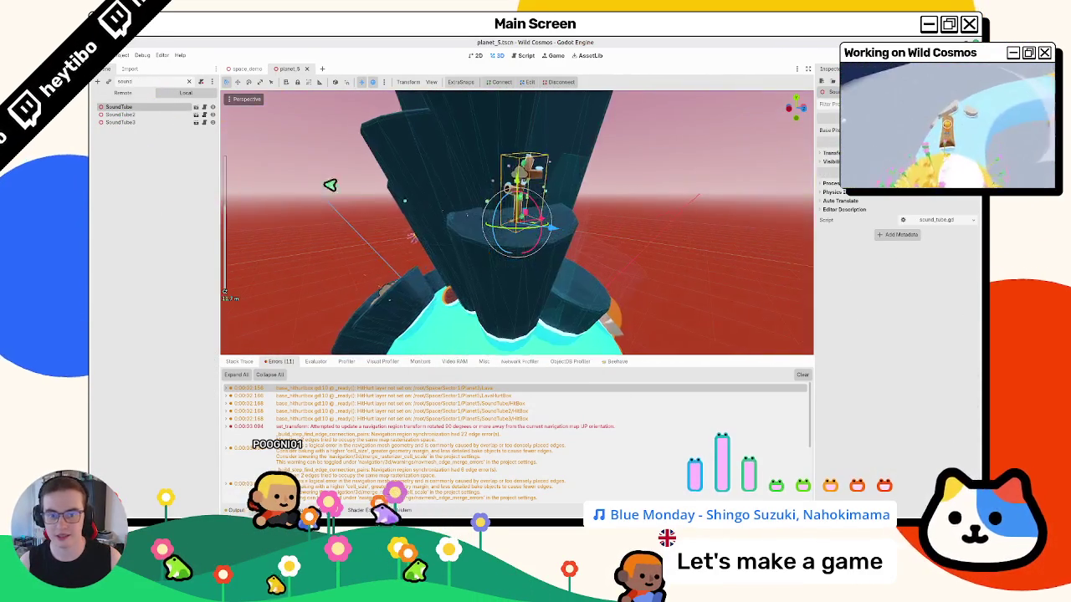
click(118, 115)
key(f)
mouse_move(552, 188)
mouse_down()
mouse_move(452, 197)
mouse_move(507, 234)
mouse_move(263, 179)
mouse_up()
click(144, 123)
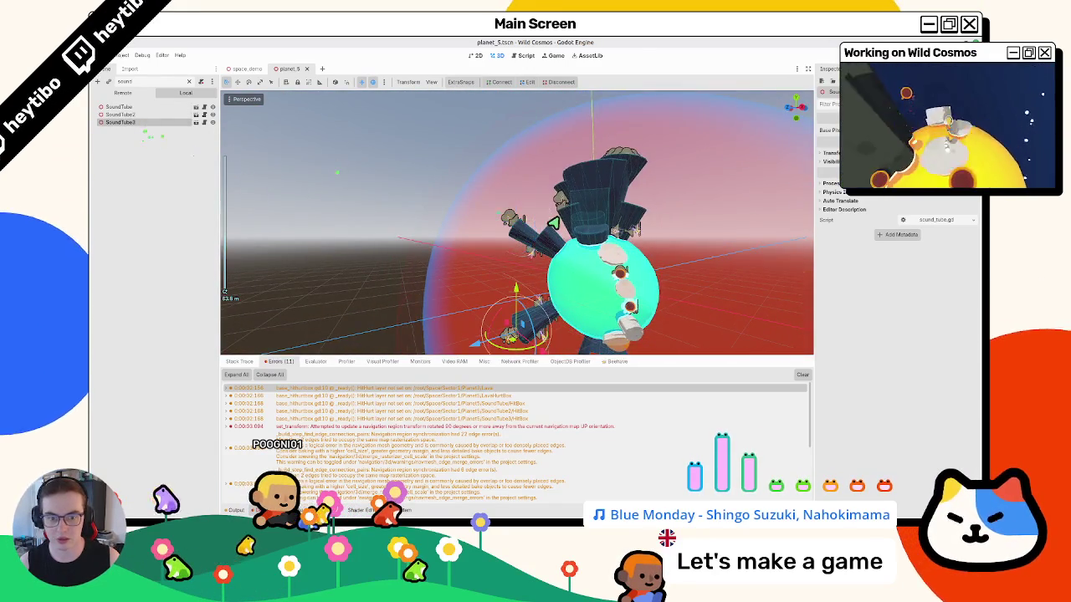
key(f)
mouse_move(563, 186)
mouse_down()
mouse_move(443, 191)
mouse_move(476, 217)
mouse_move(576, 190)
mouse_move(617, 219)
mouse_move(377, 176)
mouse_up()
click(139, 114)
click(130, 107)
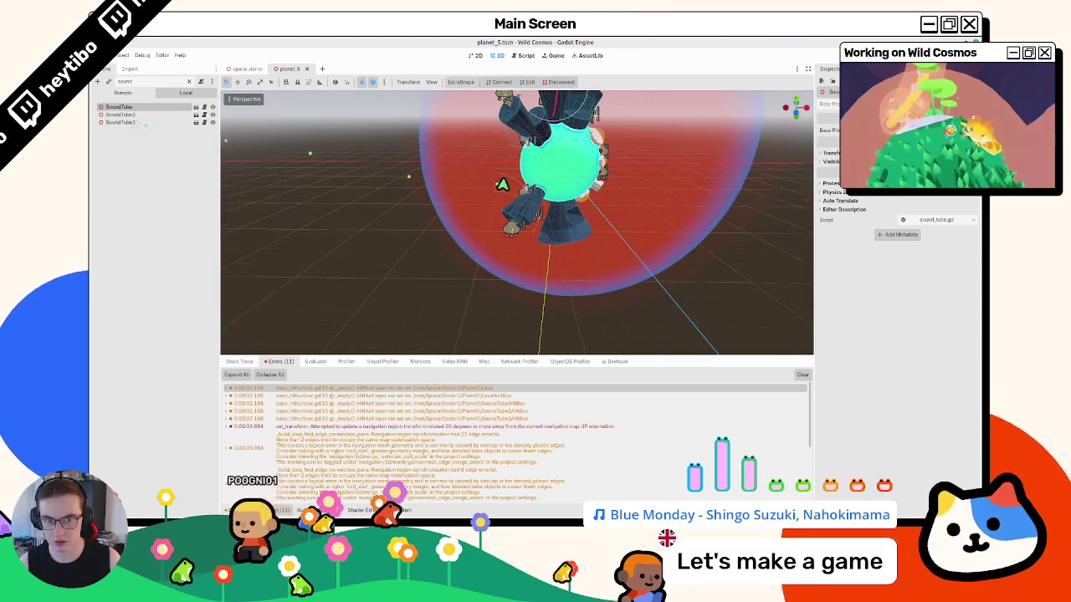
key(f)
- Clear the node filter, frame SoundTube, and start adding a new child node to it
click(188, 81)
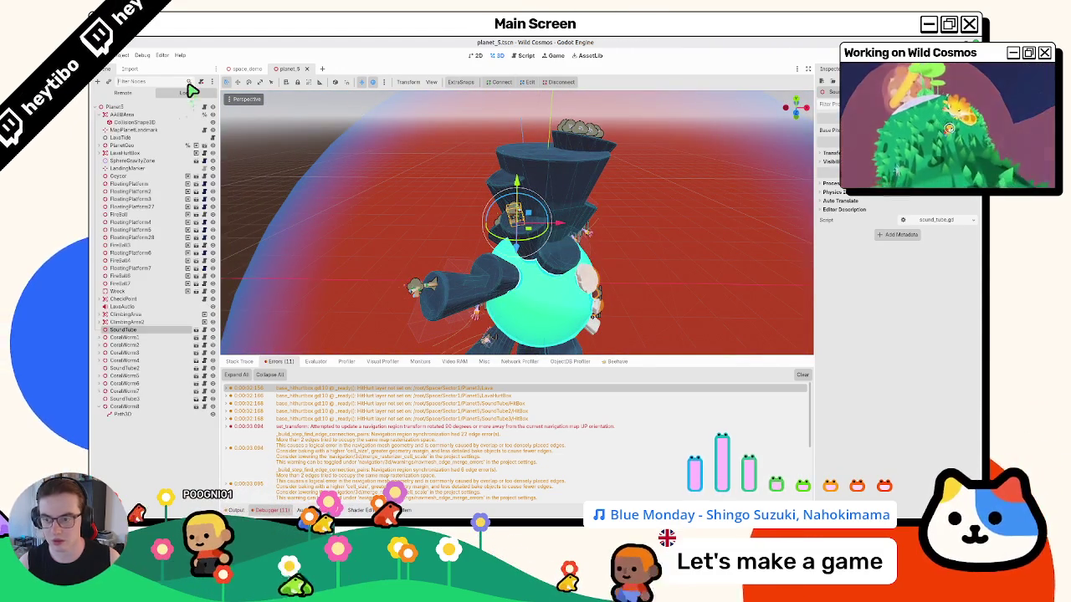
click(142, 373)
click(119, 337)
click(119, 330)
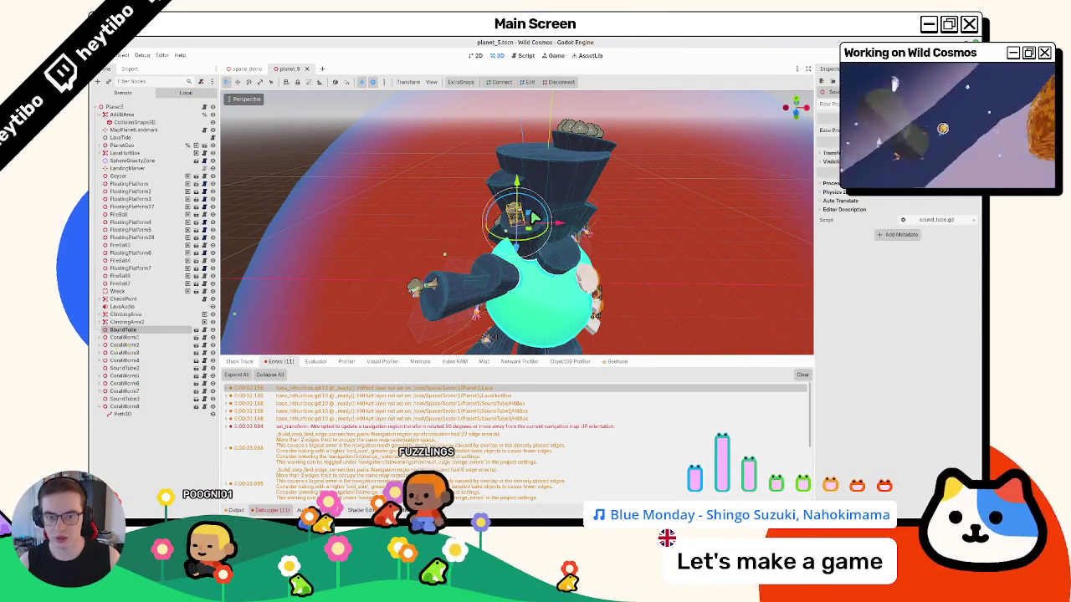
key(f)
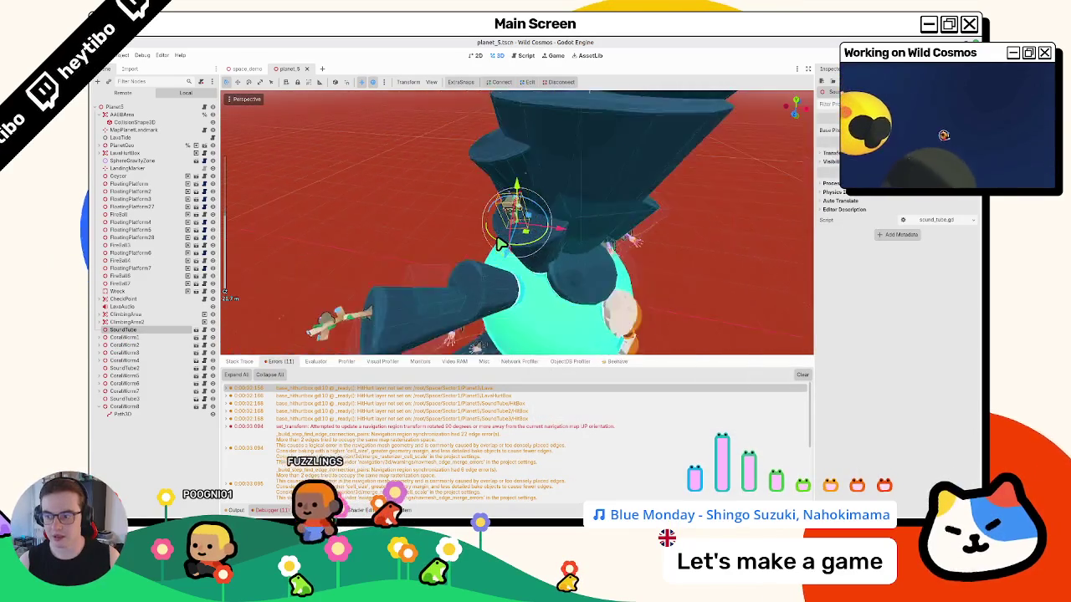
key(ctrl+a)
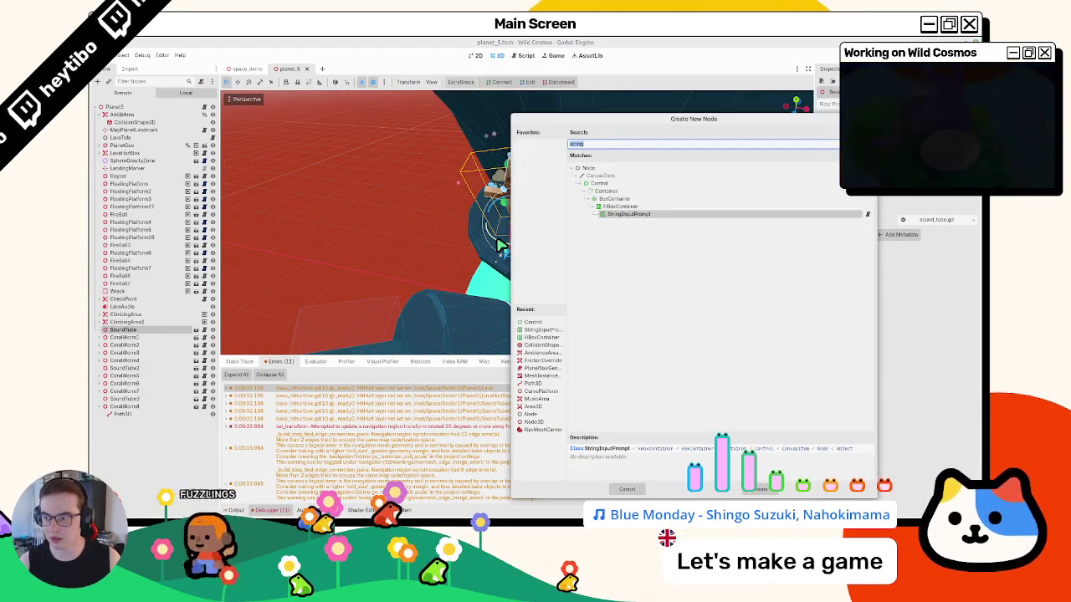
- Add a MusicArea node under SoundTube and select it
text(music)
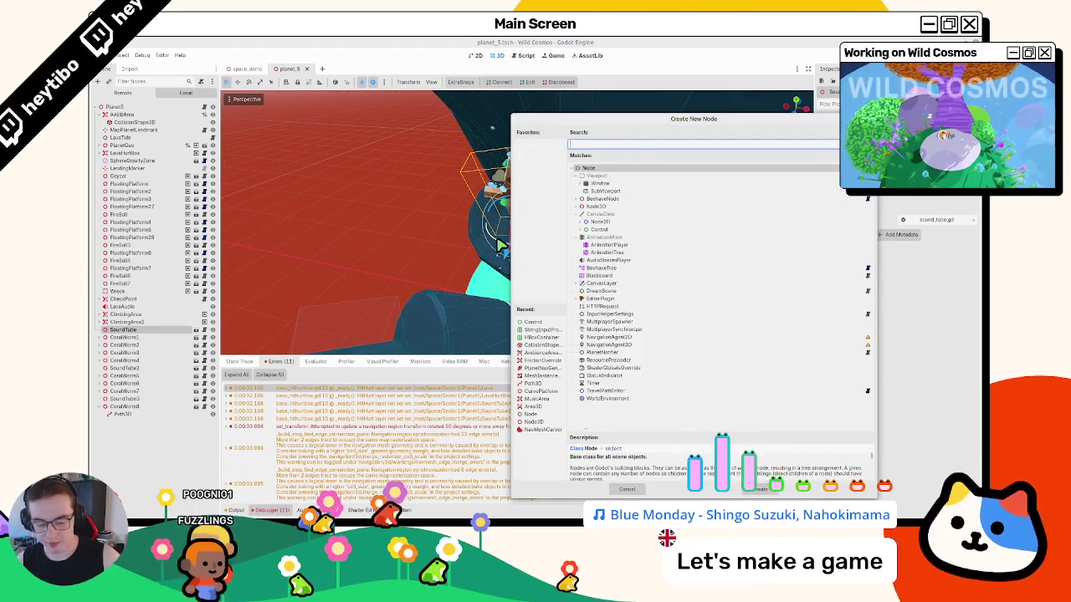
key(Return)
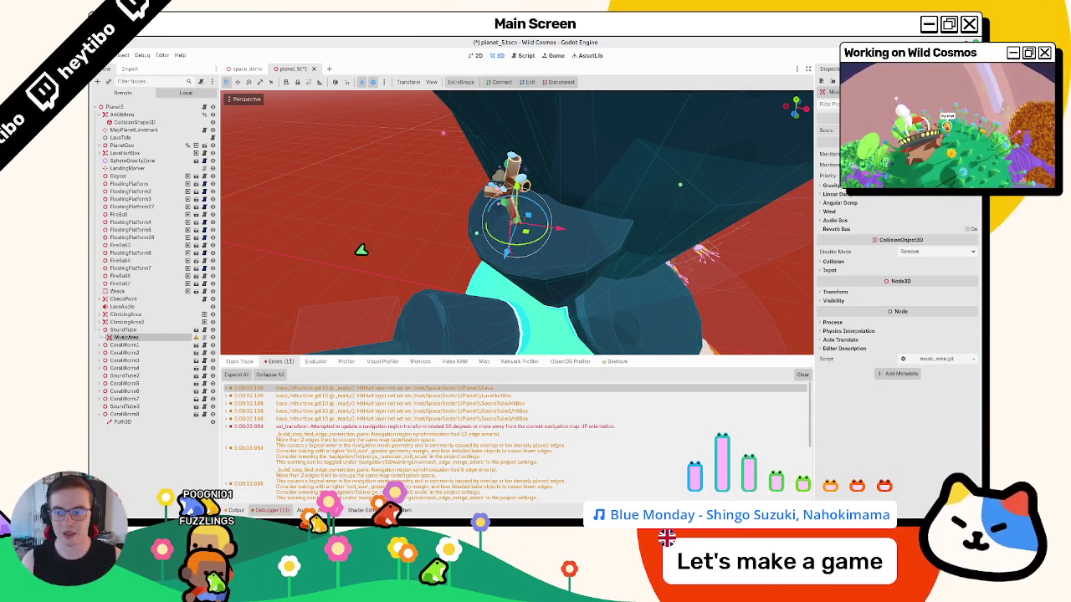
click(143, 331)
click(142, 337)
click(144, 331)
click(138, 337)
- Add collision shape nodes under MusicArea and SoundTube, then save the scene
key(ctrl+a)
text(co)
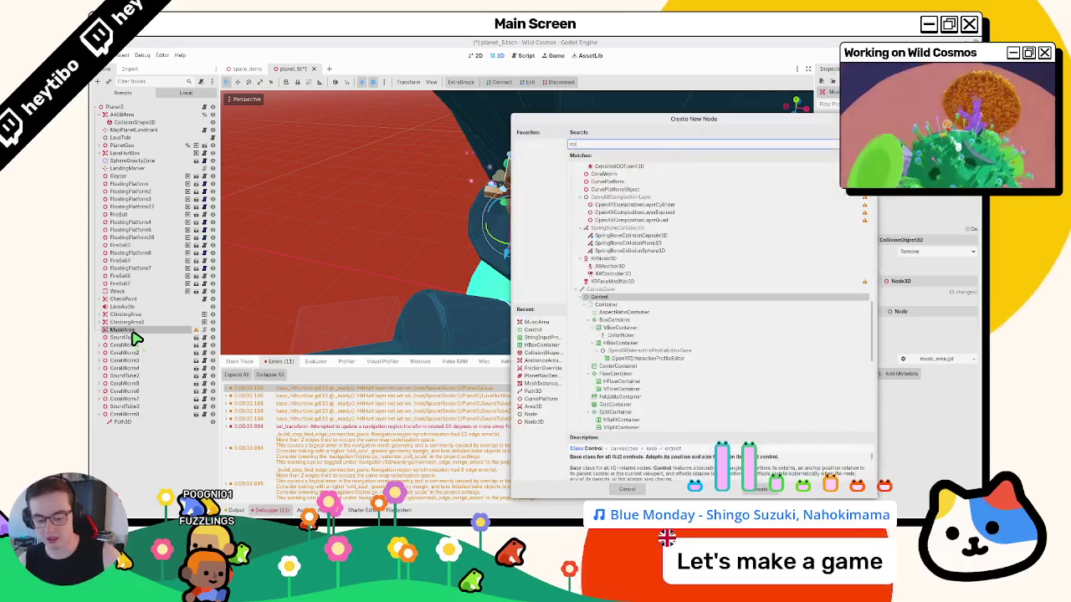
text(ll)
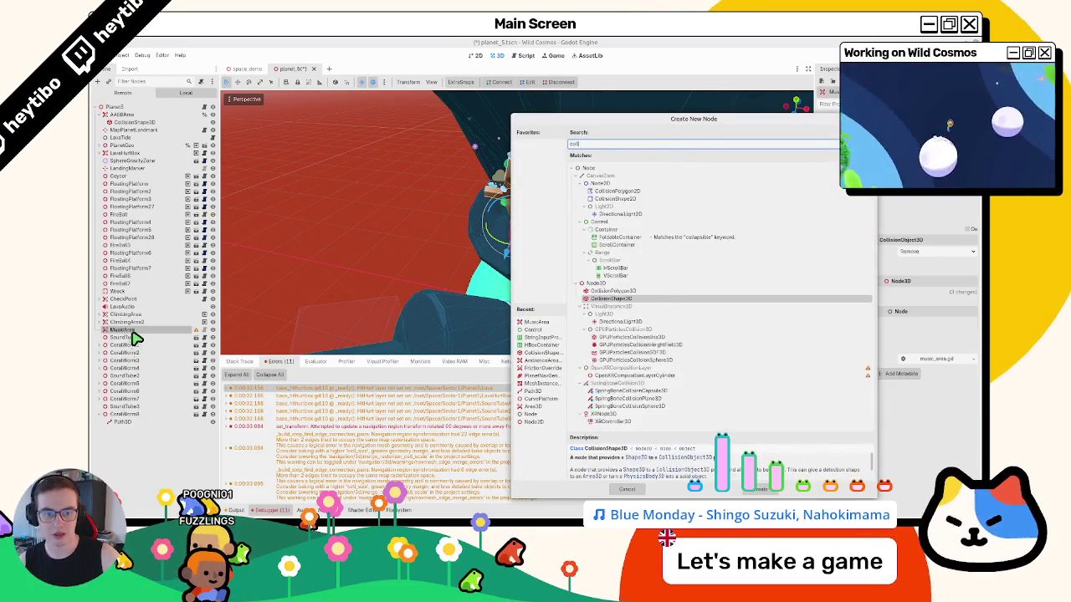
text(isiob)
key(BackSpace)
key(BackSpace)
text(n)
key(Return)
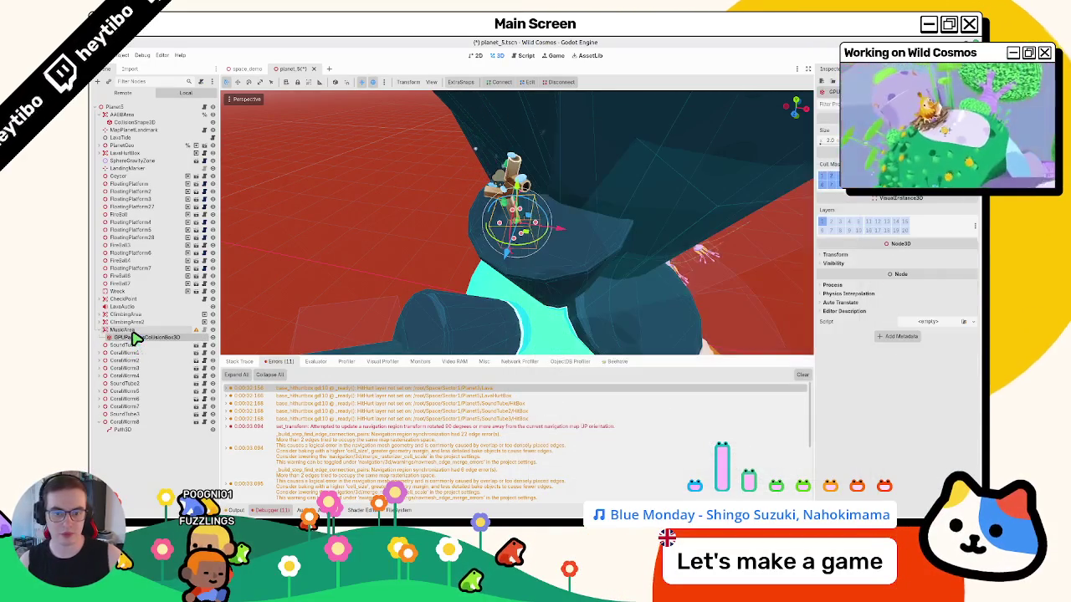
double_click(134, 338)
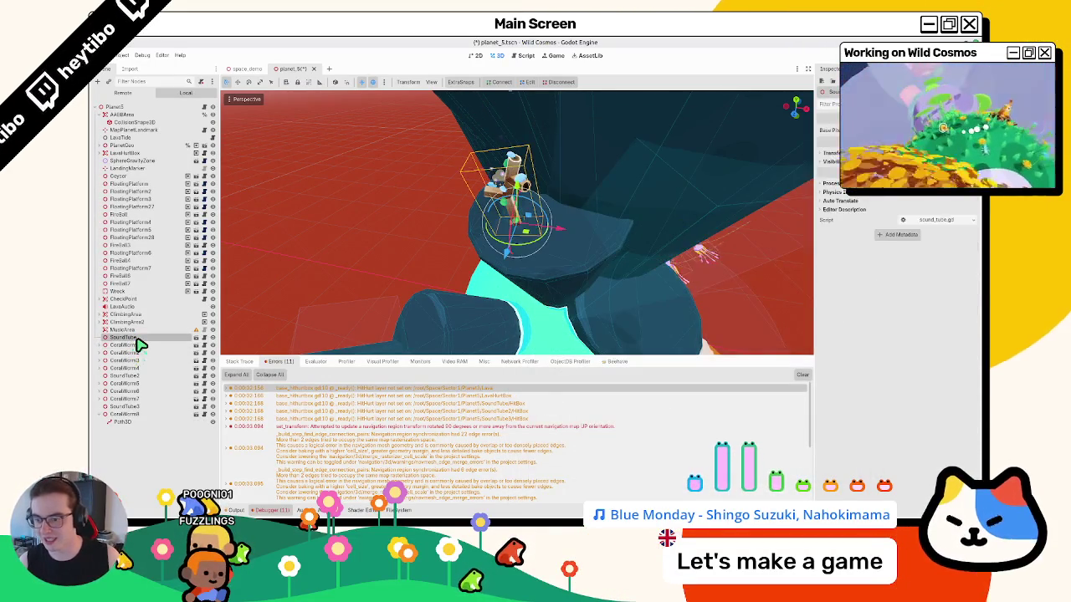
key(ctrl+a)
text(ision_sha)
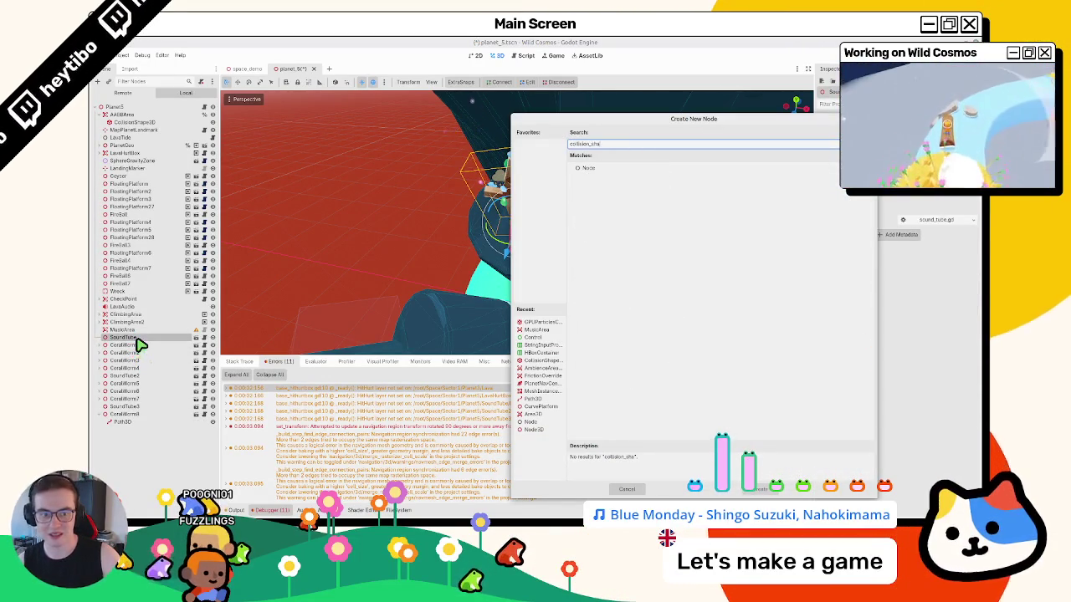
key(BackSpace)
key(BackSpace)
key(BackSpace)
text(sha)
key(Return)
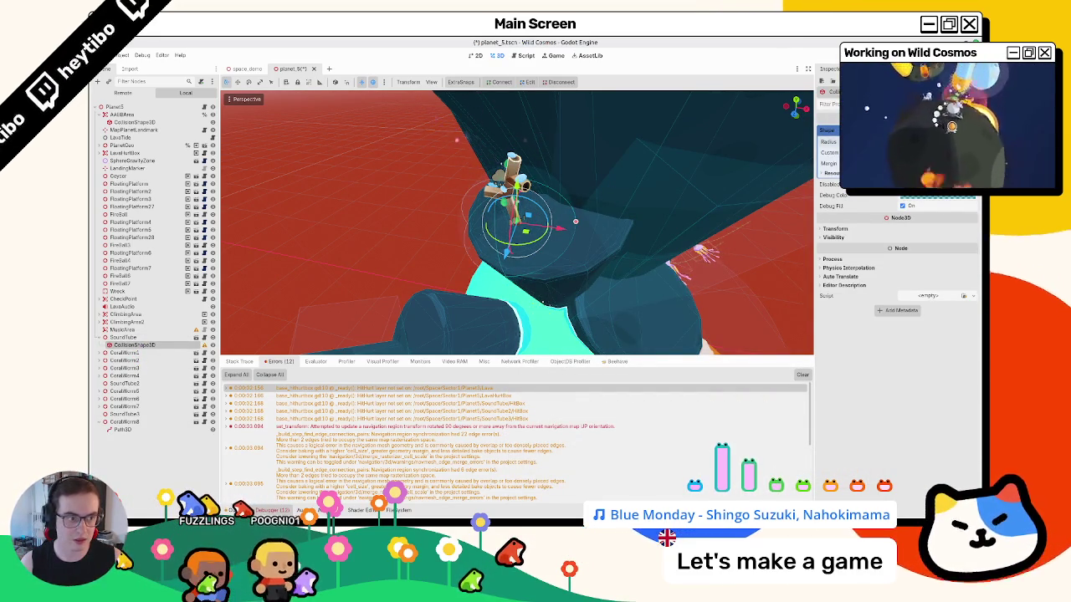
key(ctrl+s)
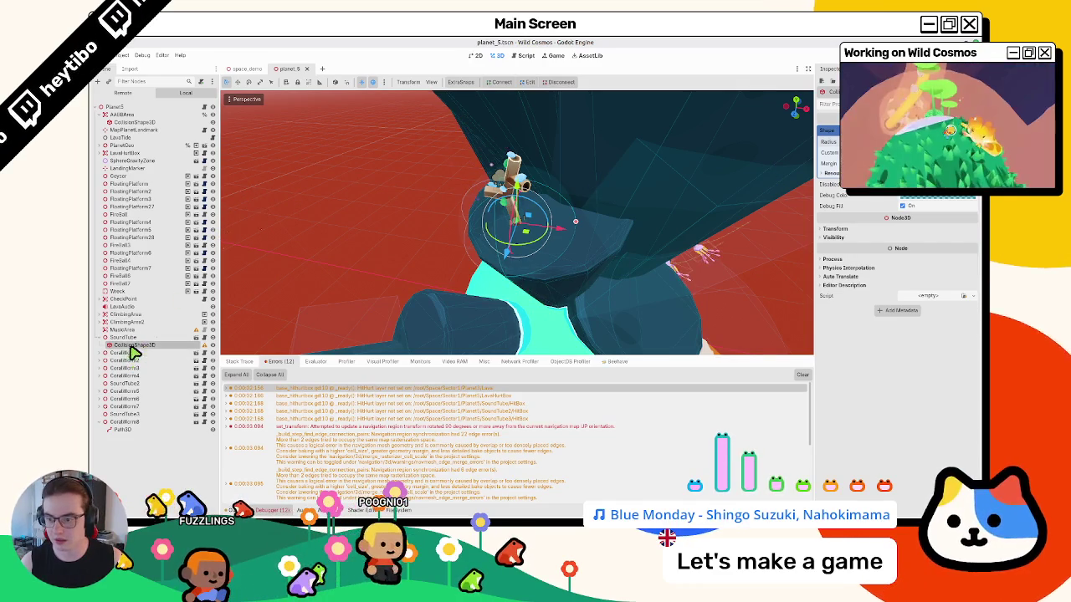
- Move the sound tube's CollisionShape3D under MusicArea, check its transform, and save
click(138, 338)
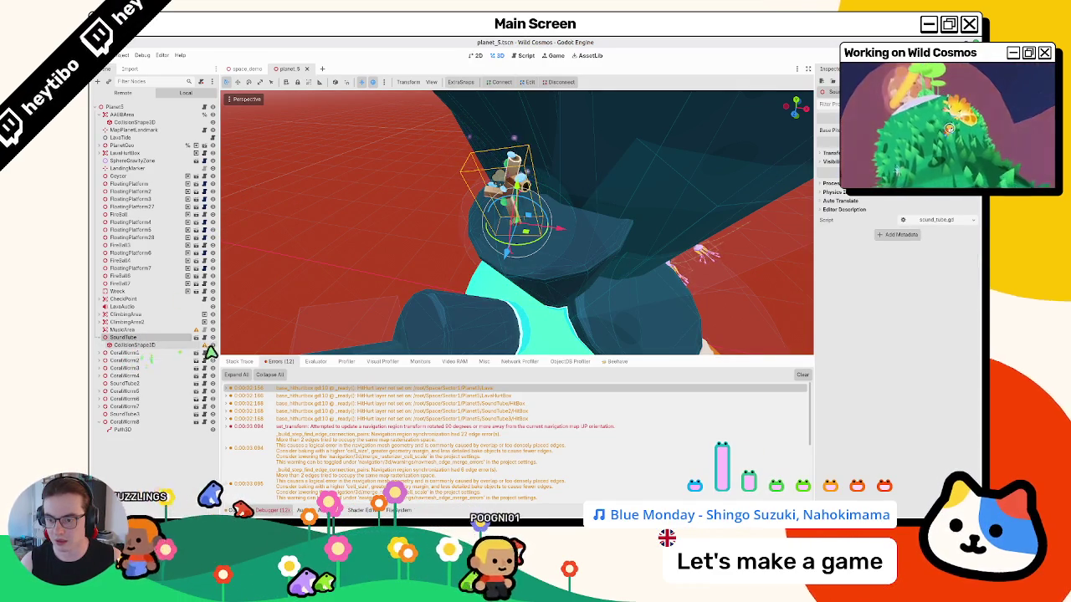
click(197, 345)
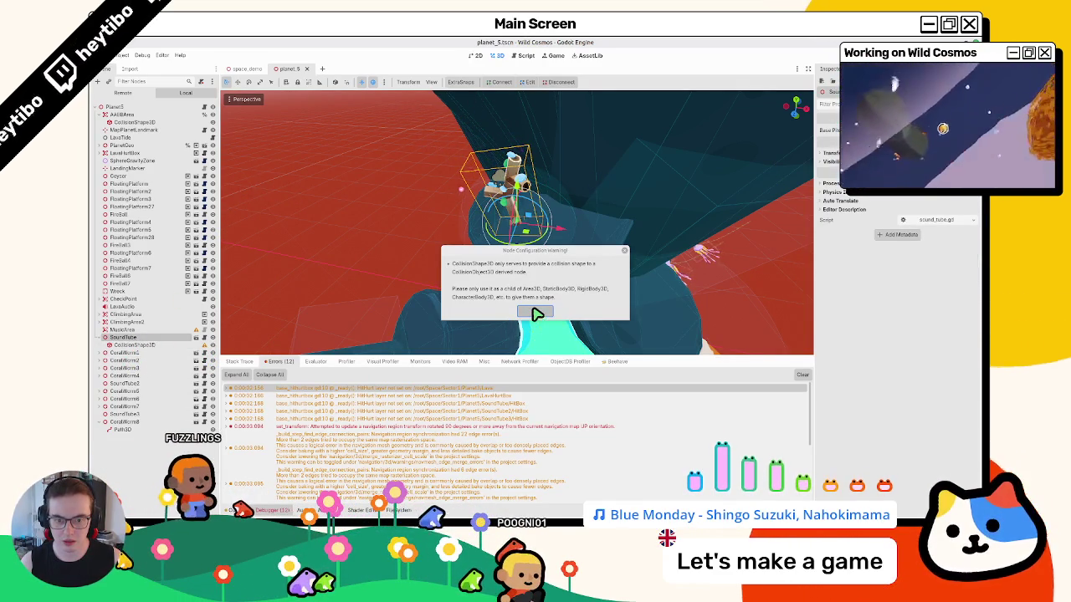
click(536, 312)
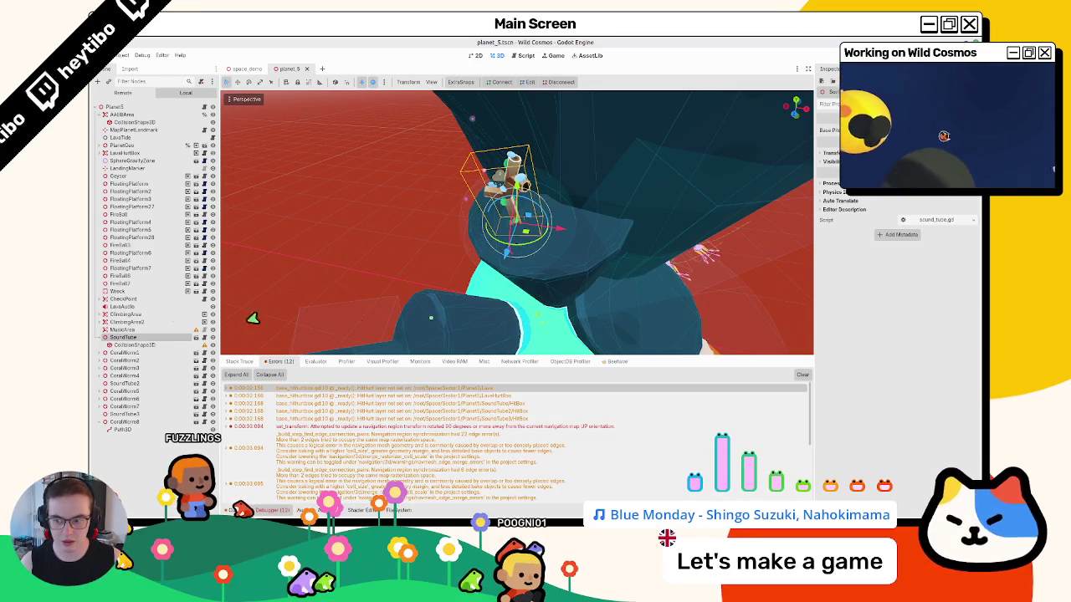
click(139, 345)
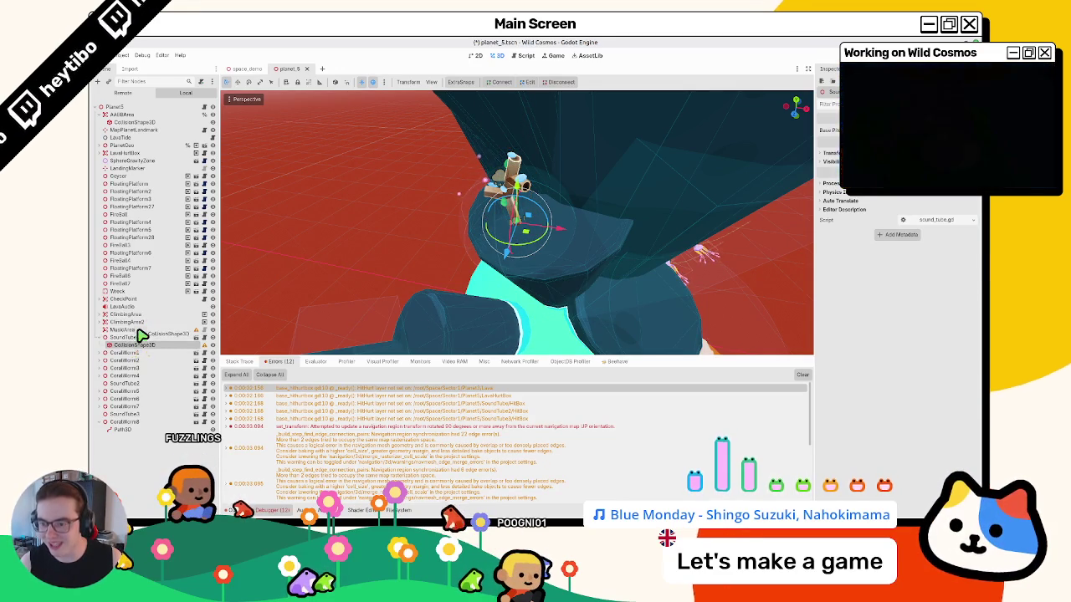
drag(140, 335, 139, 333)
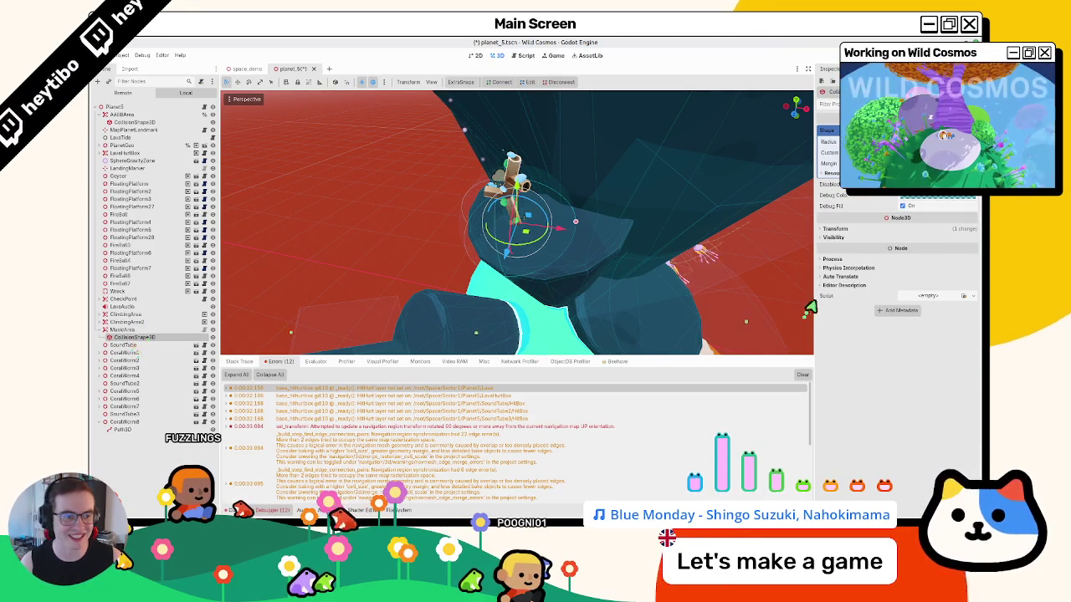
click(835, 229)
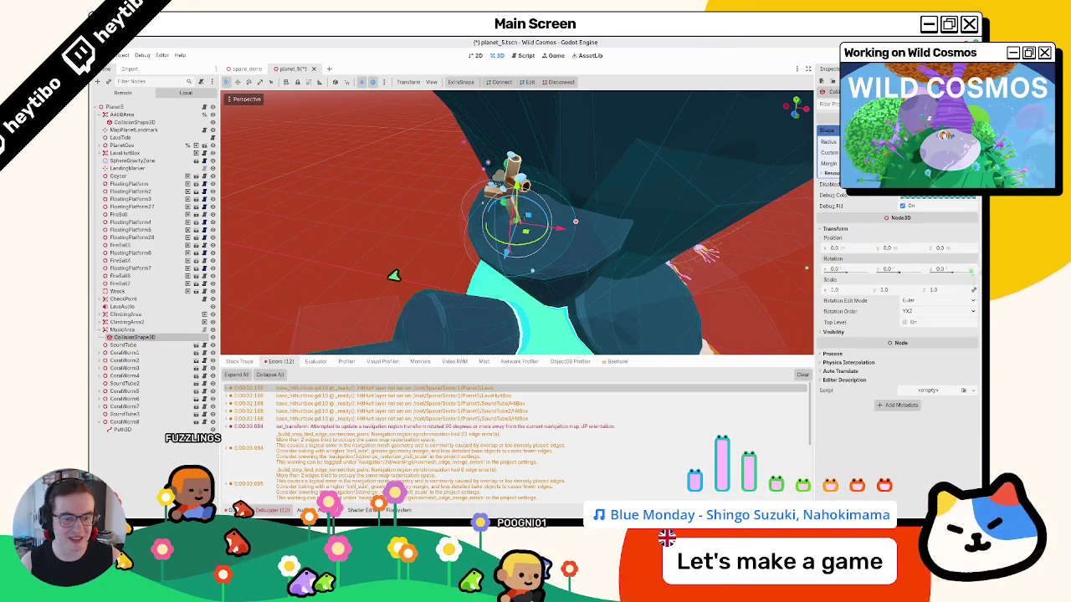
key(ctrl+s)
- Delete the leftover SoundTube node, undoing an accidental MusicArea duplicate
click(124, 330)
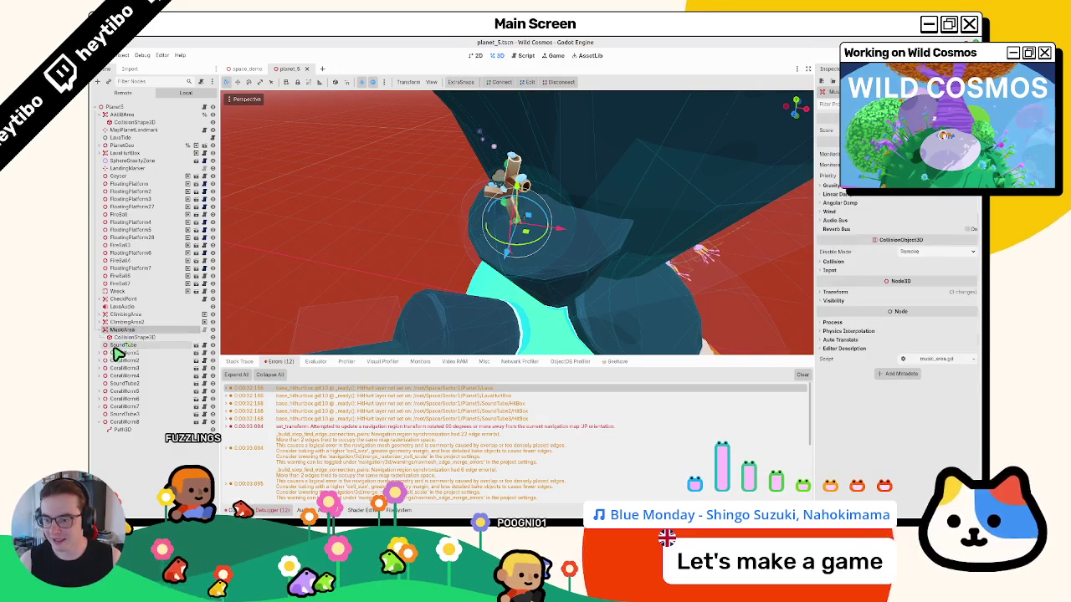
click(117, 344)
key(Delete)
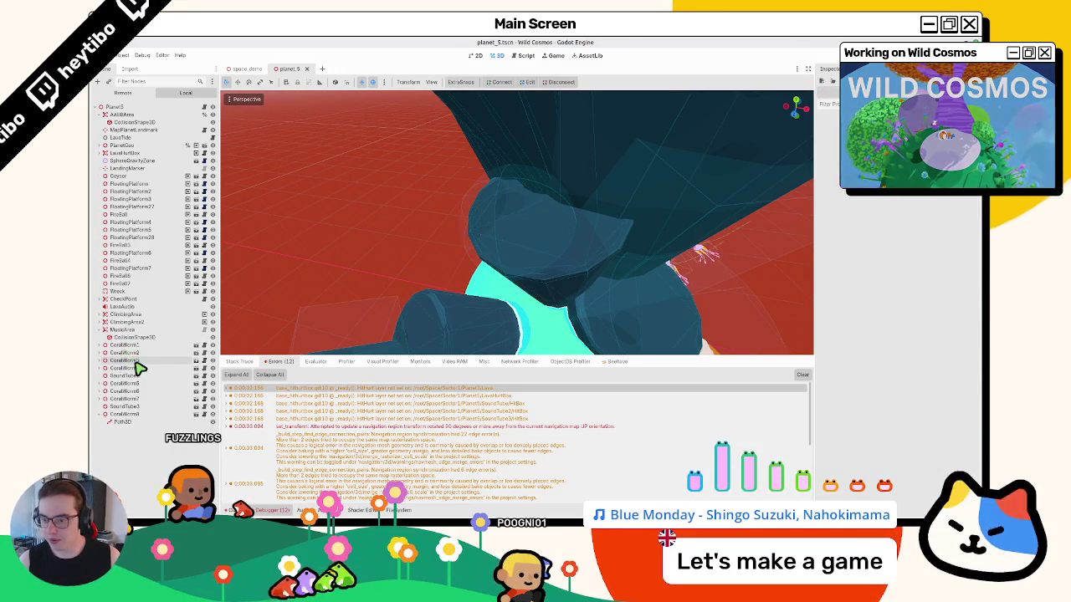
click(130, 376)
click(125, 330)
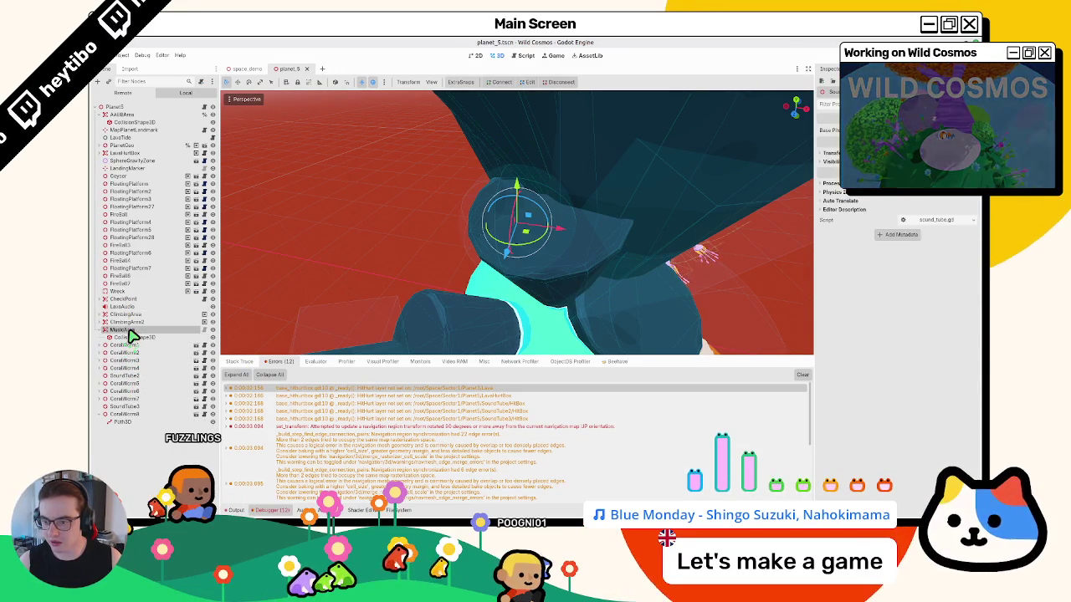
key(ctrl+d)
key(ctrl+z)
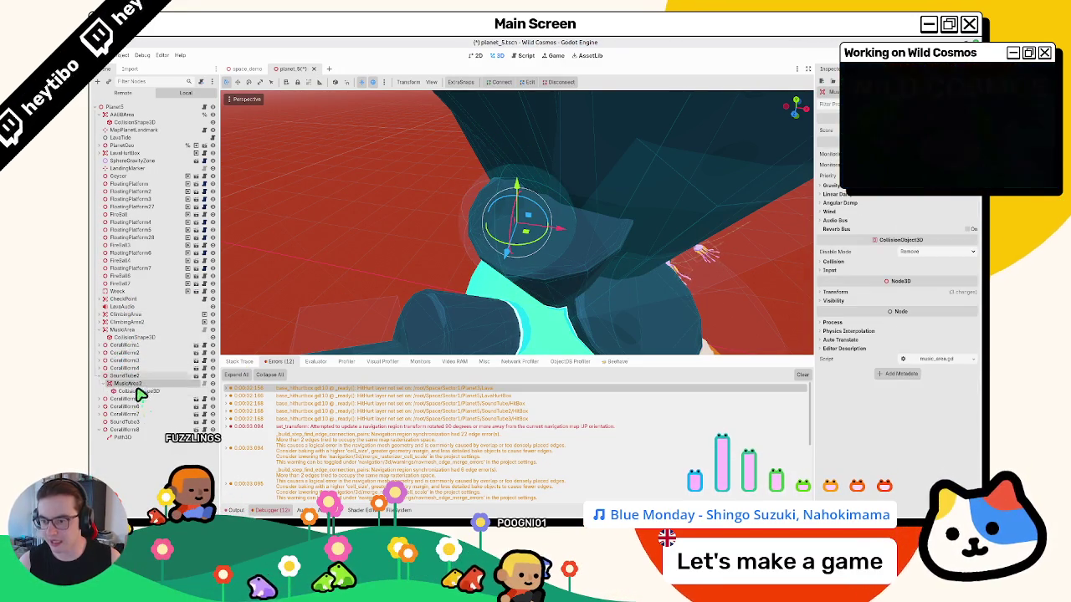
click(133, 346)
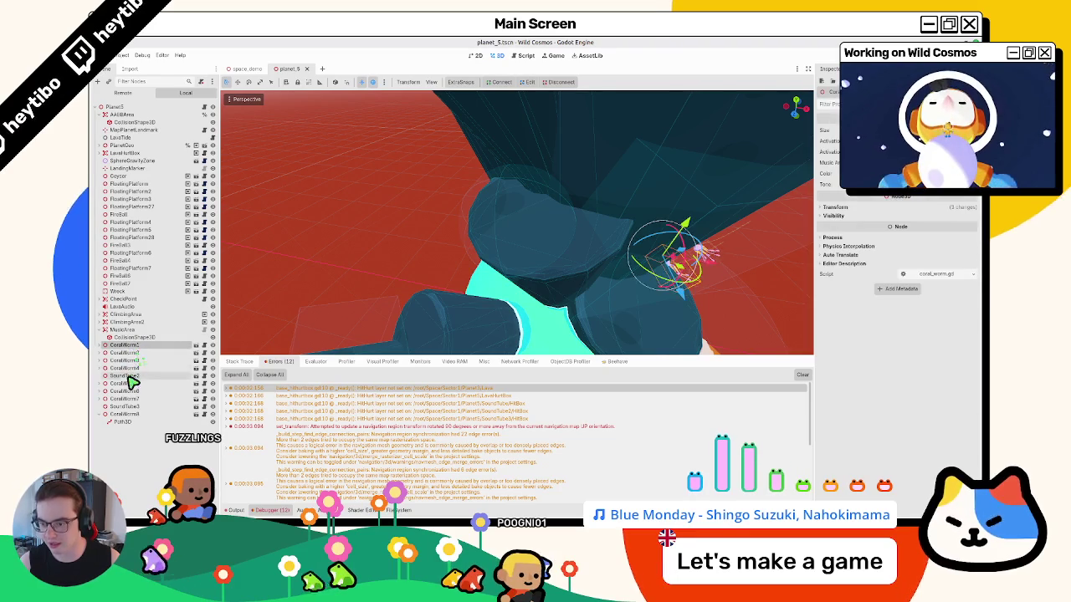
- Set the Music Area property of CoralWorm1 through CoralWorm4 to the MusicArea node
shift+click(129, 369)
click(920, 162)
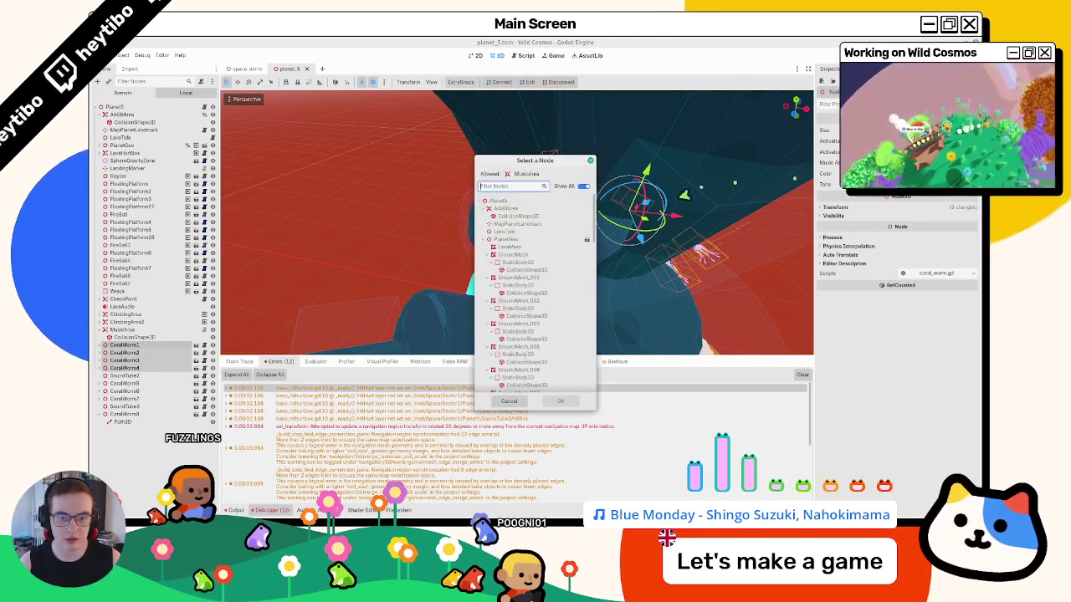
click(583, 186)
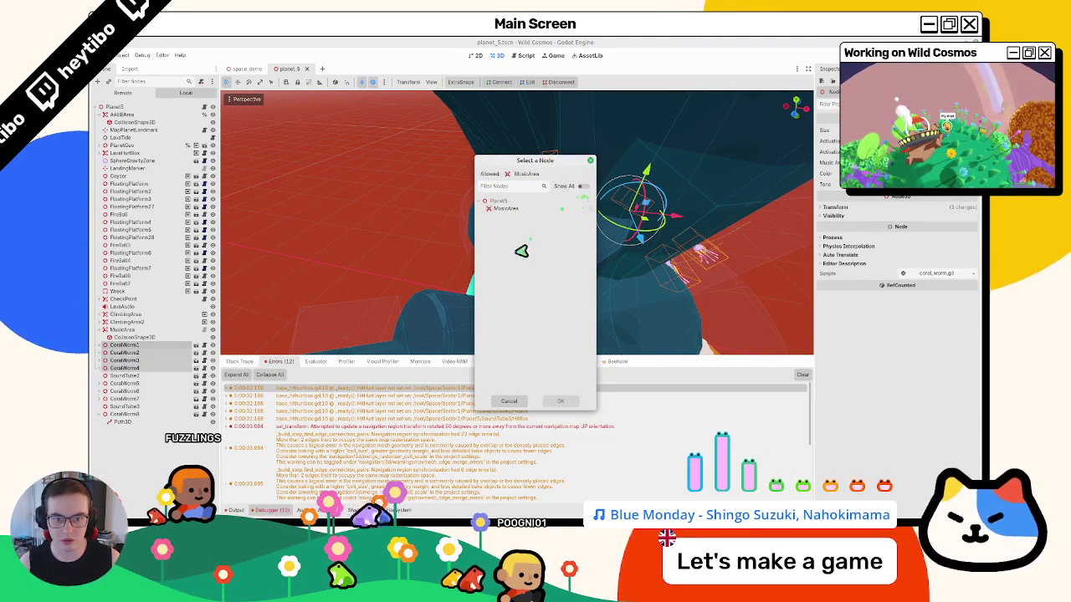
double_click(506, 209)
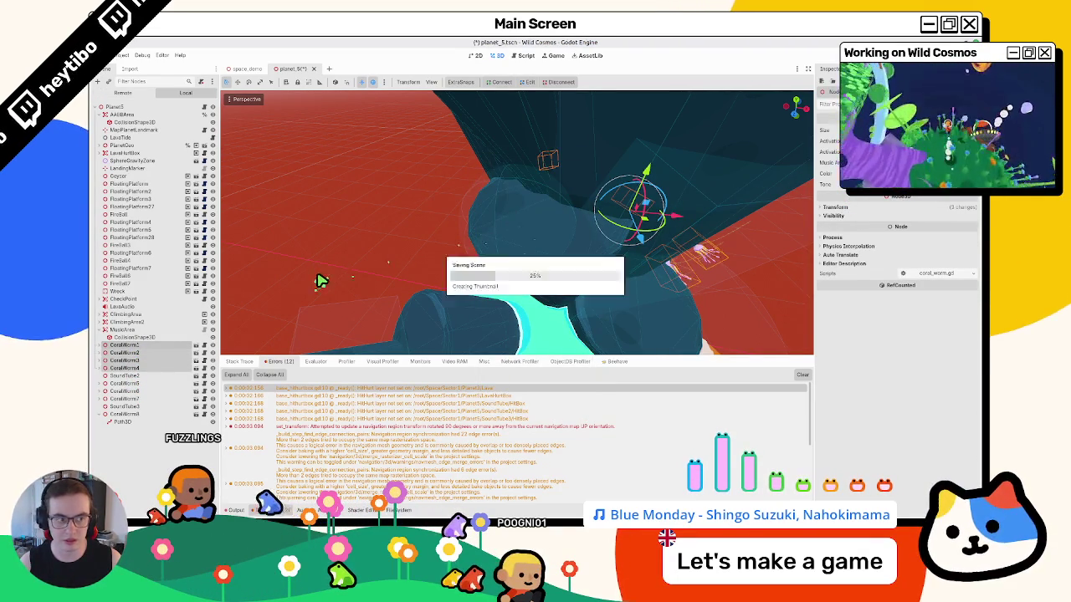
click(130, 329)
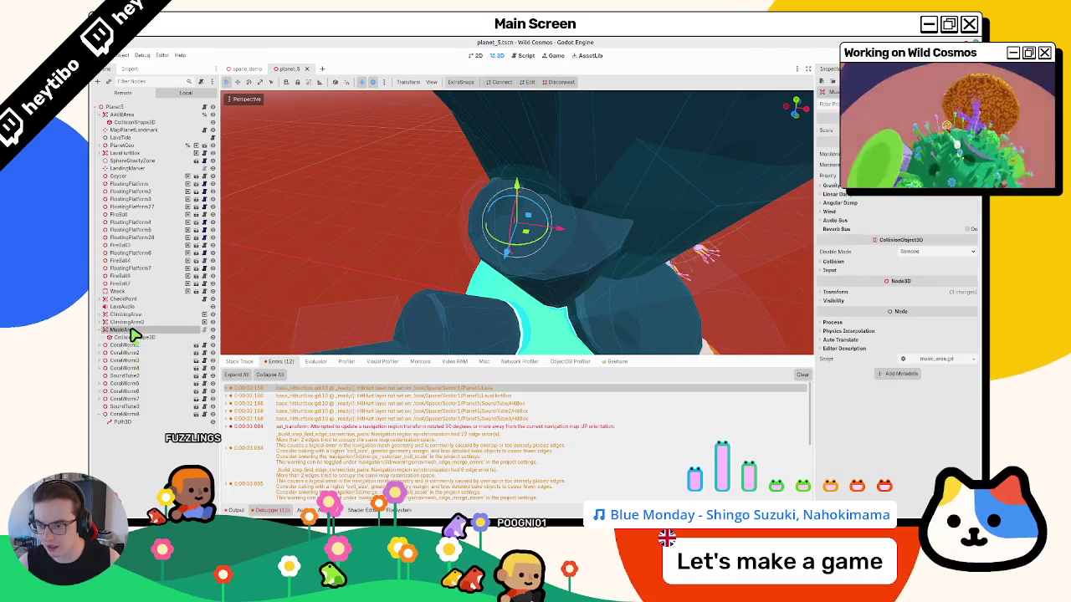
- Duplicate MusicArea as MusicArea2, position it at the second sound tube, and save
key(ctrl+d)
drag(127, 345, 126, 391)
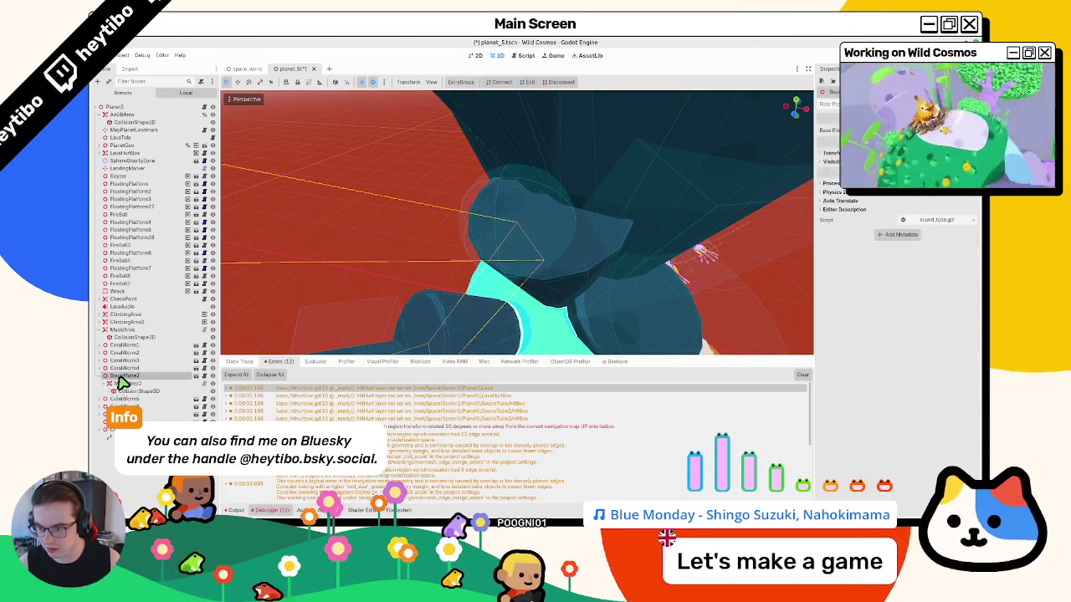
click(837, 292)
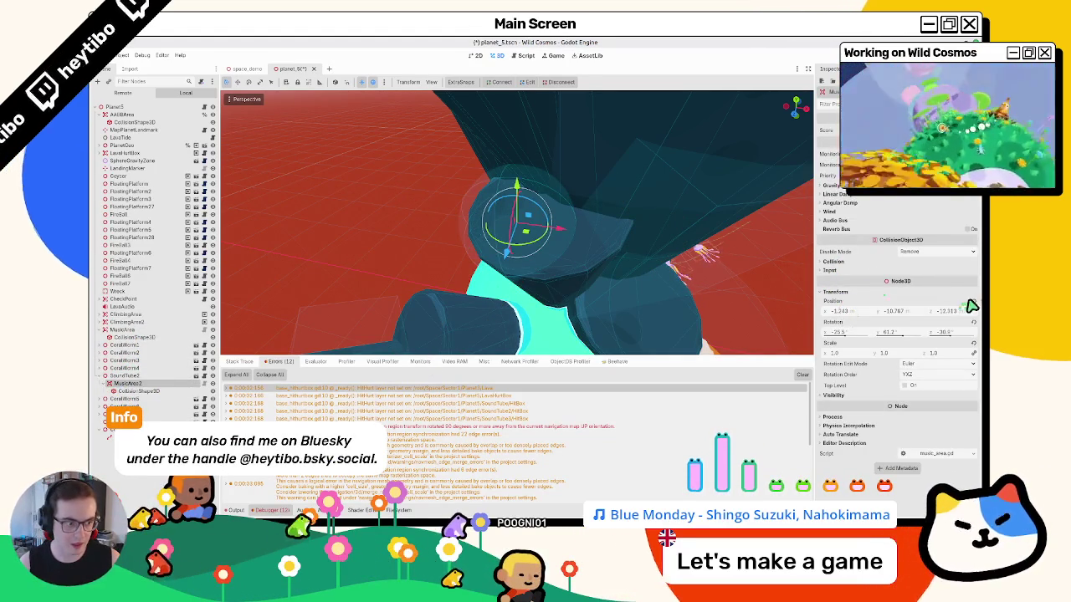
scroll(496, 277, down, 2)
drag(496, 277, 454, 282)
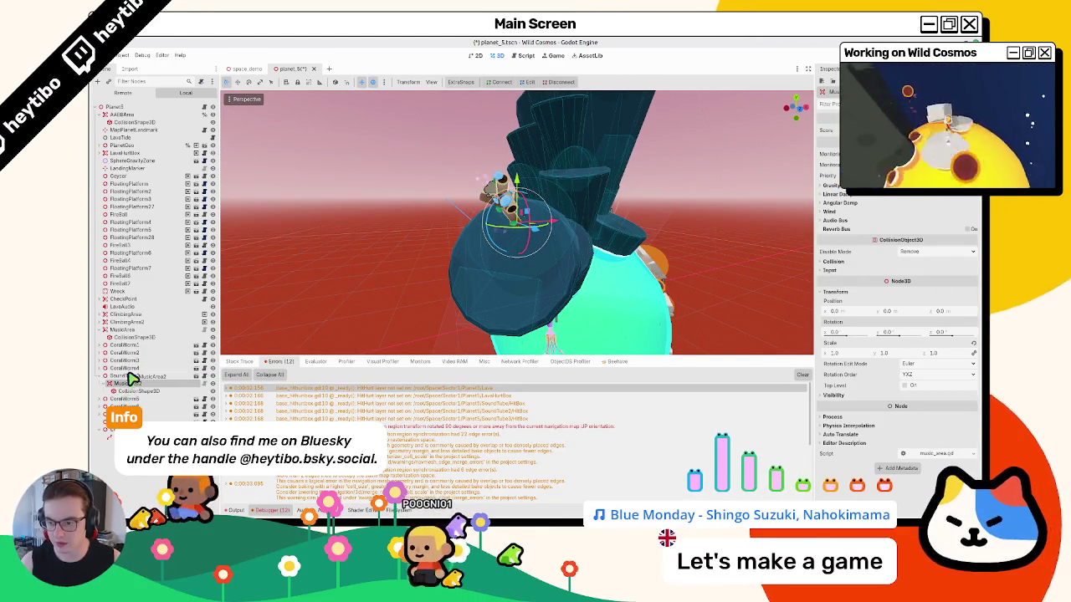
drag(131, 379, 125, 382)
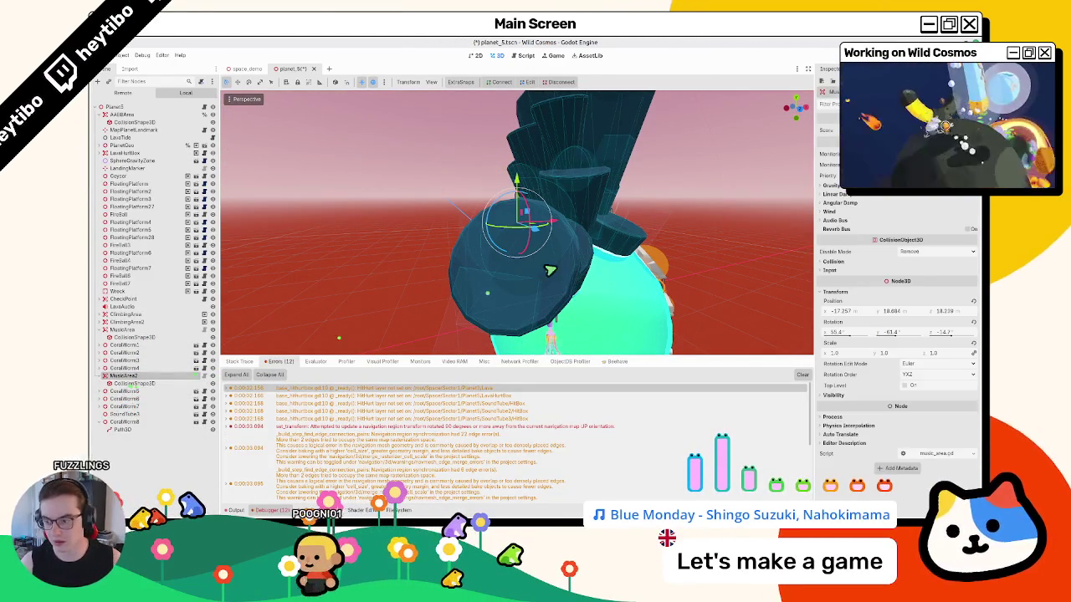
drag(516, 222, 508, 261)
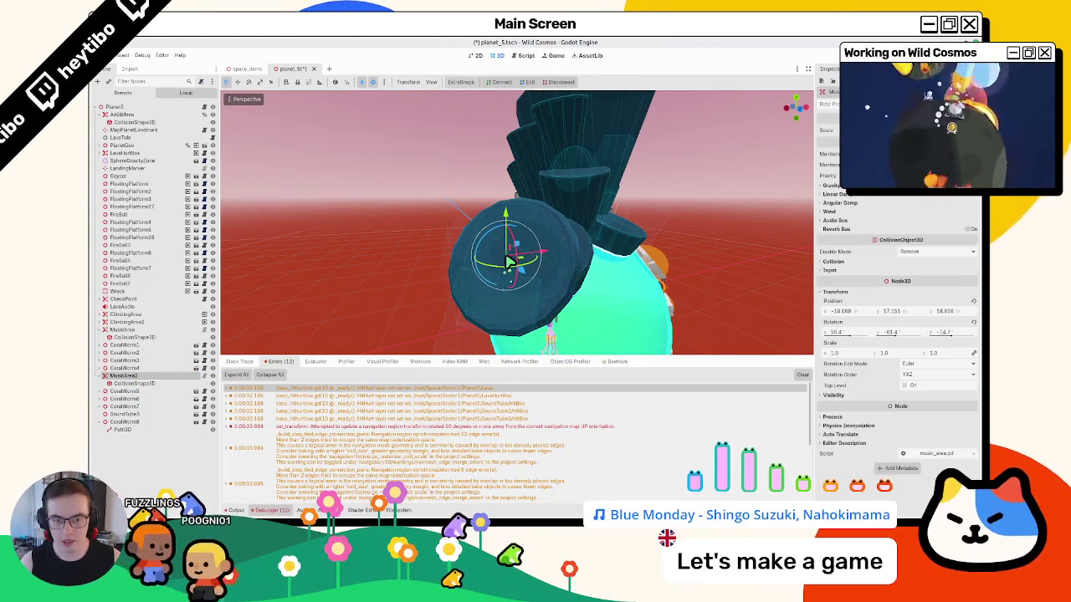
key(ctrl+s)
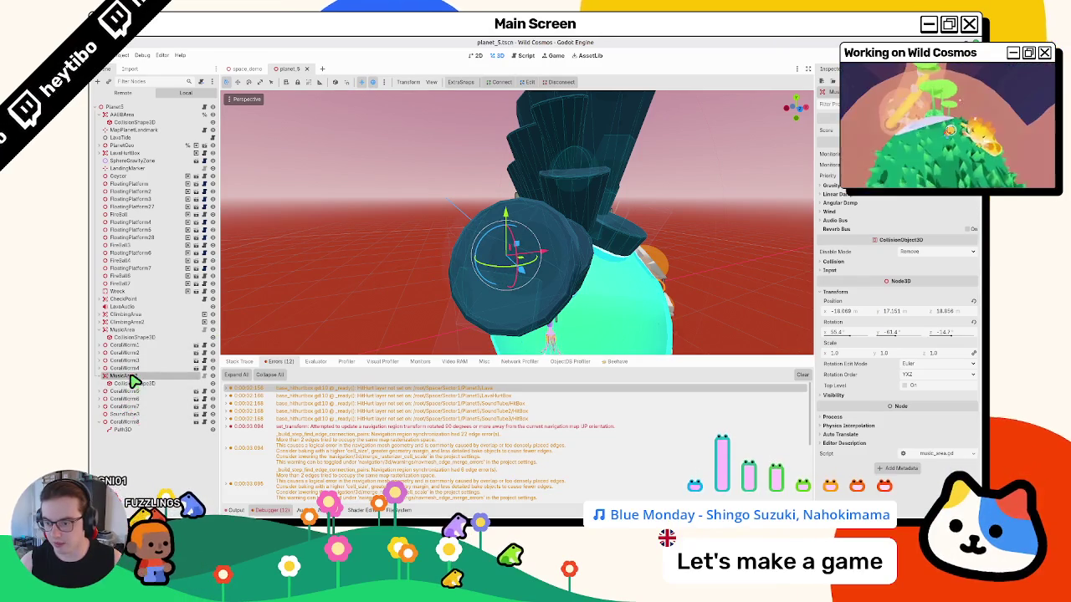
- Duplicate the music area as MusicArea3 and place it at SoundTube3
key(ctrl+d)
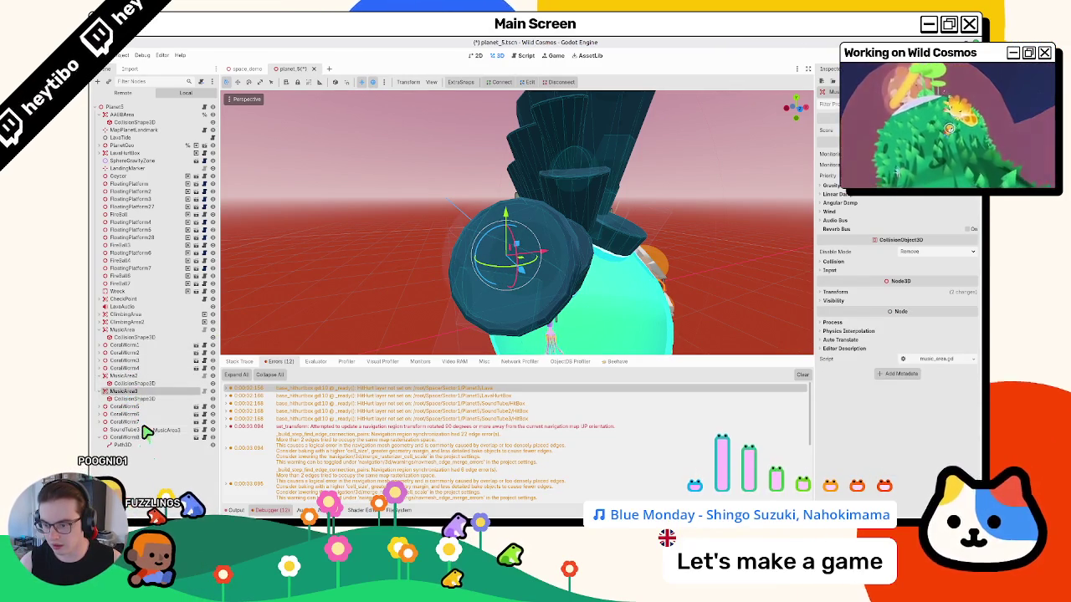
drag(147, 432, 147, 426)
double_click(134, 430)
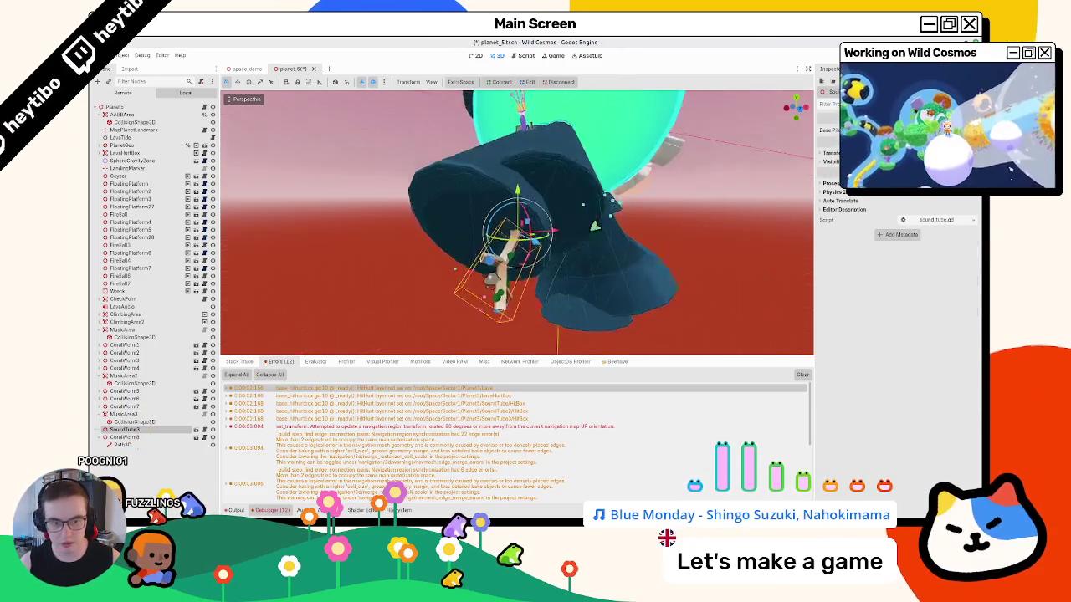
click(123, 415)
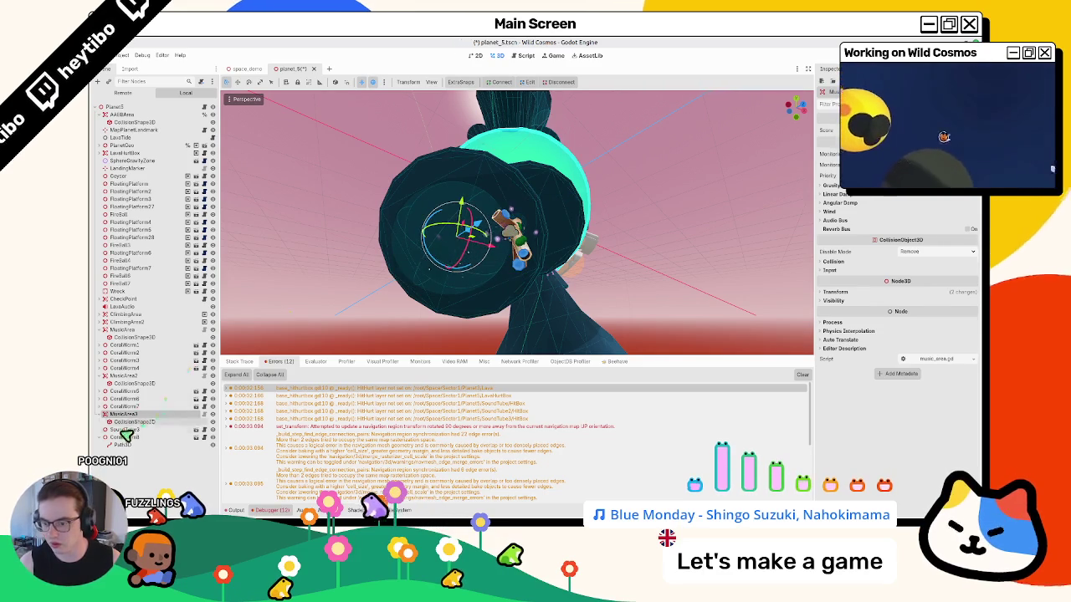
click(119, 430)
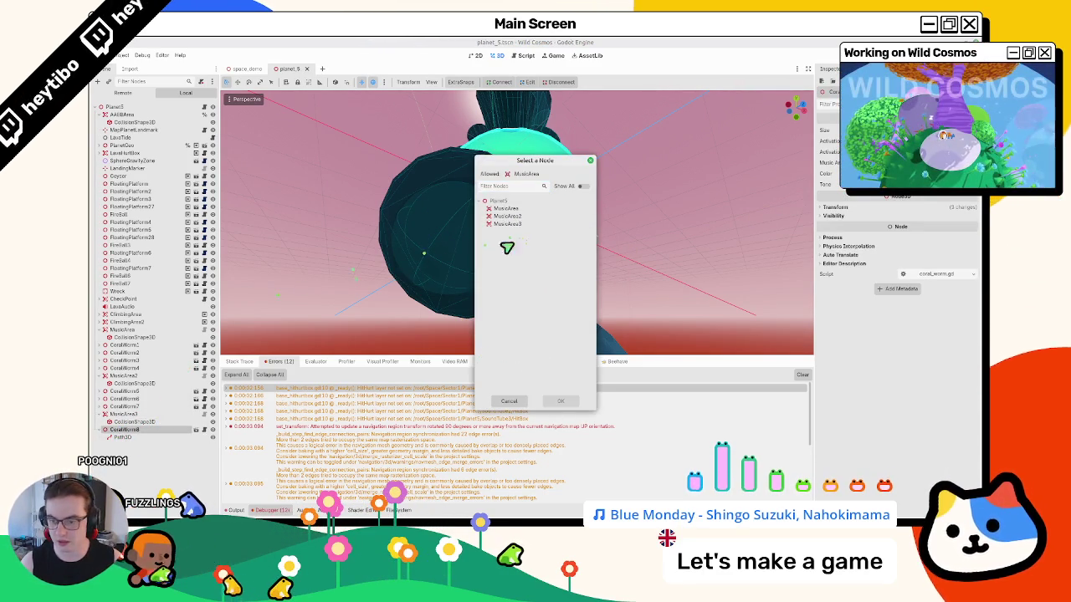
- Assign MusicArea3 to CoralWorm8 and MusicArea2 to CoralWorm5–7, save planet_5, and switch to space_demo
double_click(523, 230)
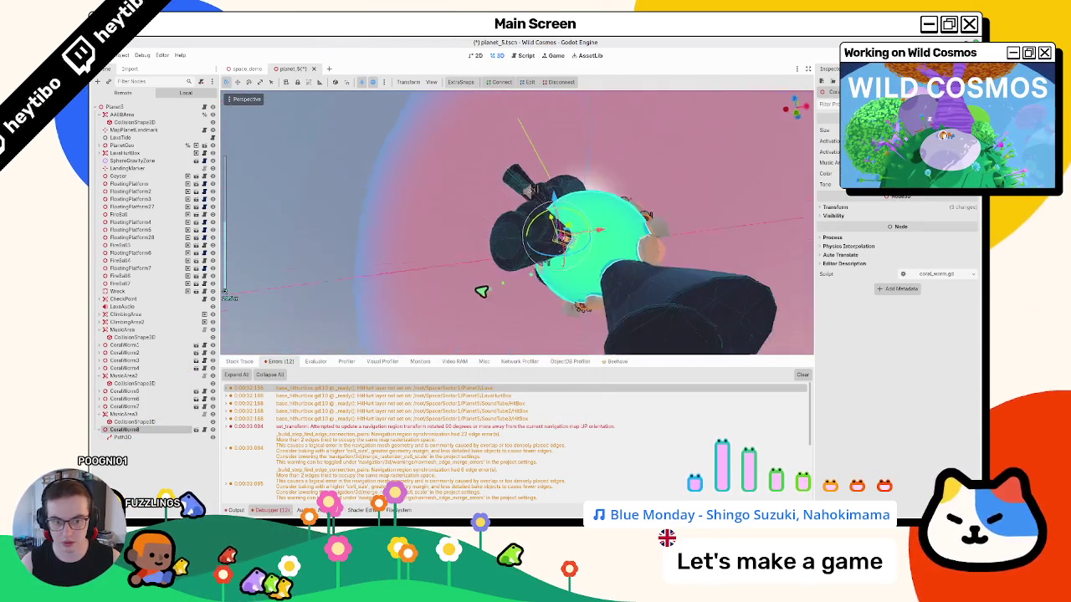
mouse_move(452, 309)
mouse_down()
mouse_move(466, 325)
mouse_move(519, 318)
mouse_move(236, 318)
mouse_up()
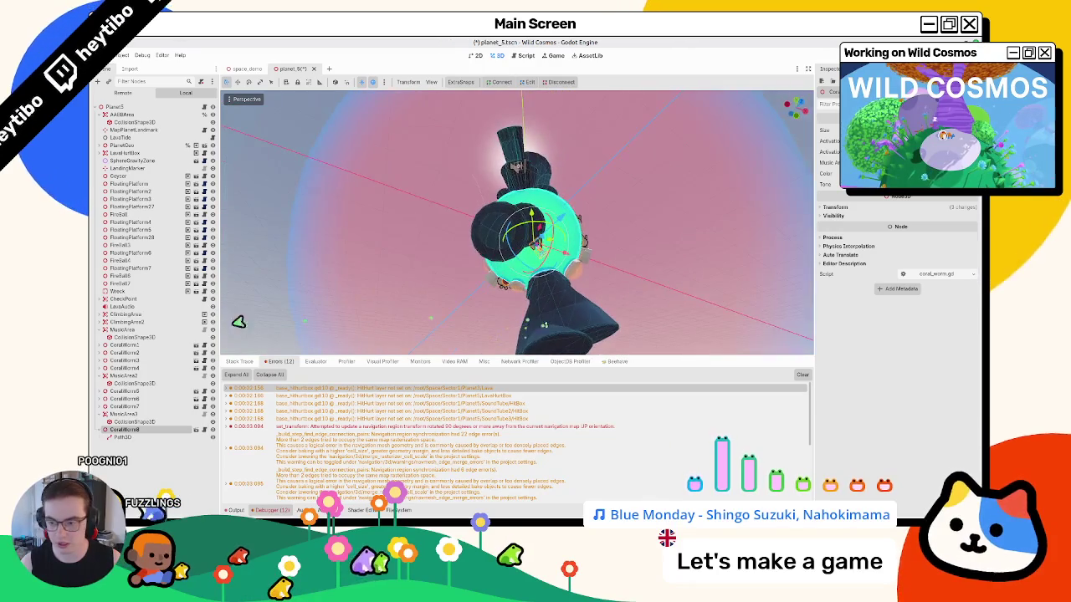
drag(131, 404, 163, 385)
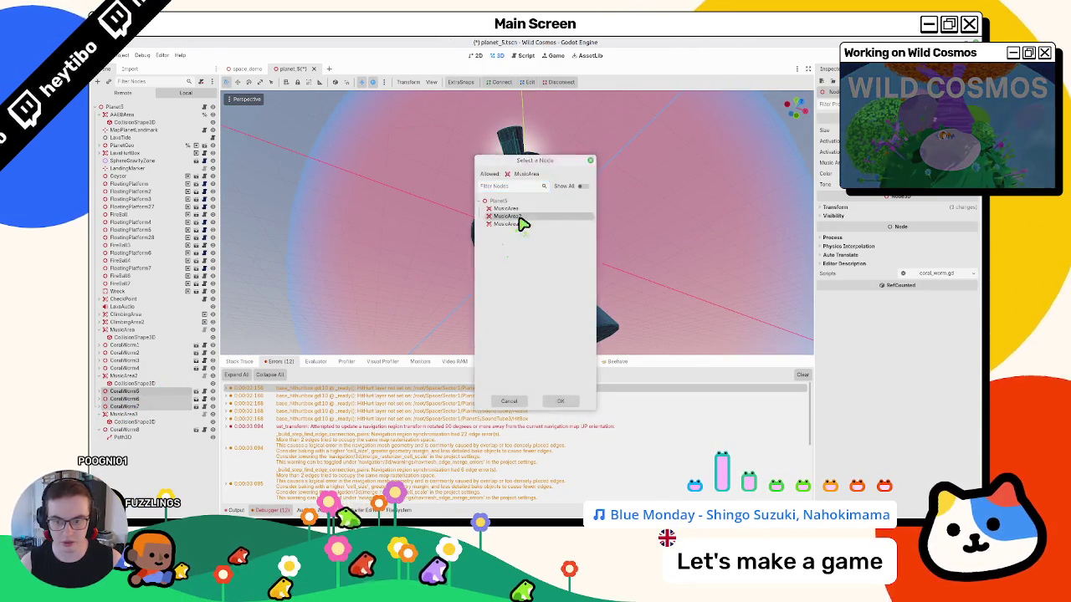
double_click(521, 222)
key(ctrl+s)
drag(363, 231, 321, 246)
click(248, 68)
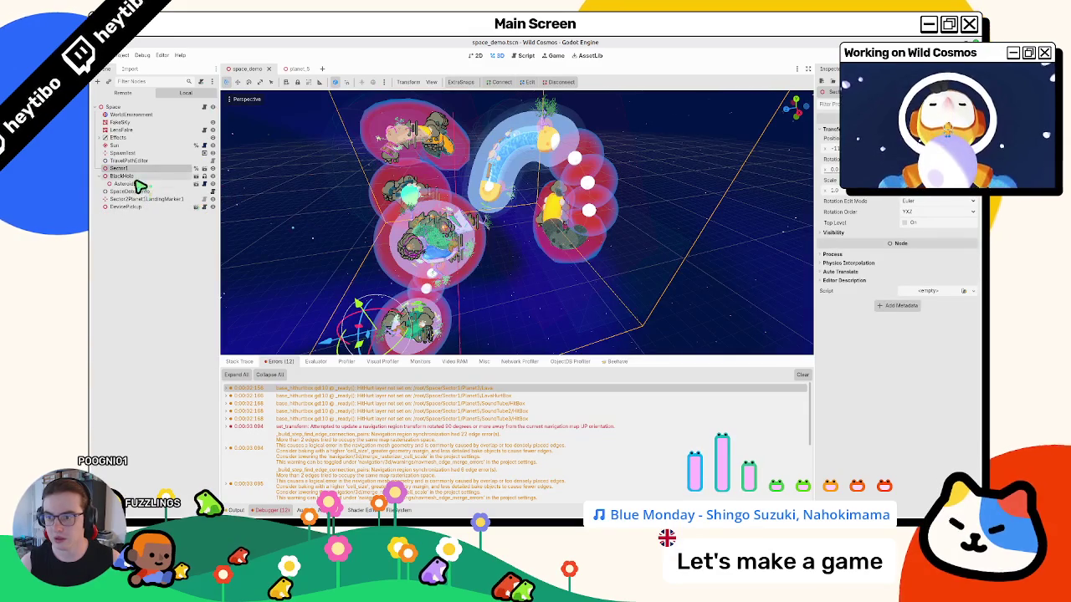
- Frame the SpawnTest marker, orbit around the planets, then save and run the game
double_click(123, 153)
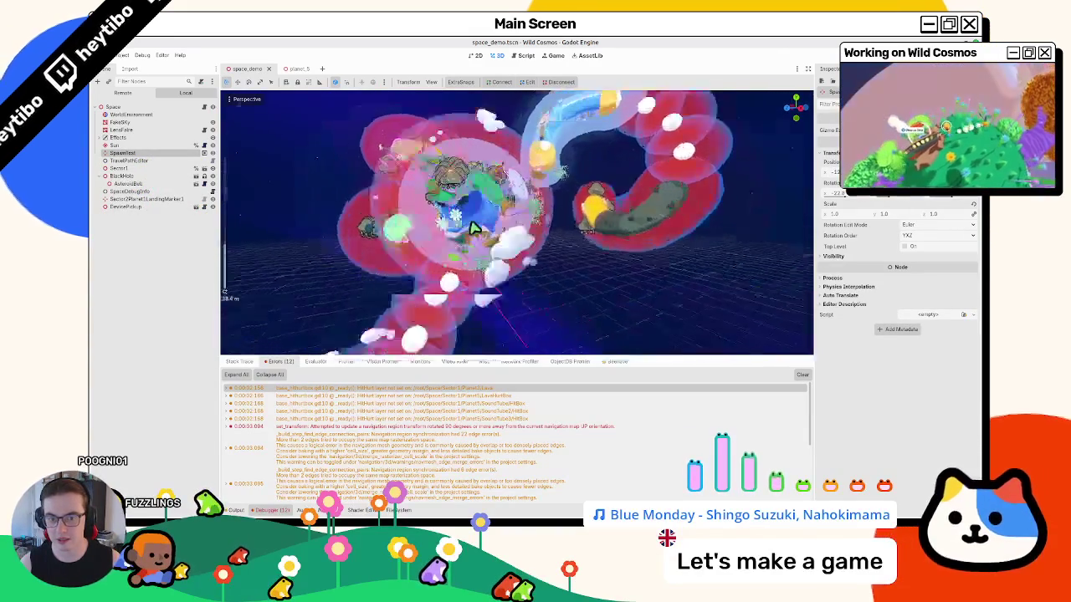
mouse_move(442, 220)
mouse_down()
mouse_move(663, 225)
mouse_move(710, 187)
mouse_up()
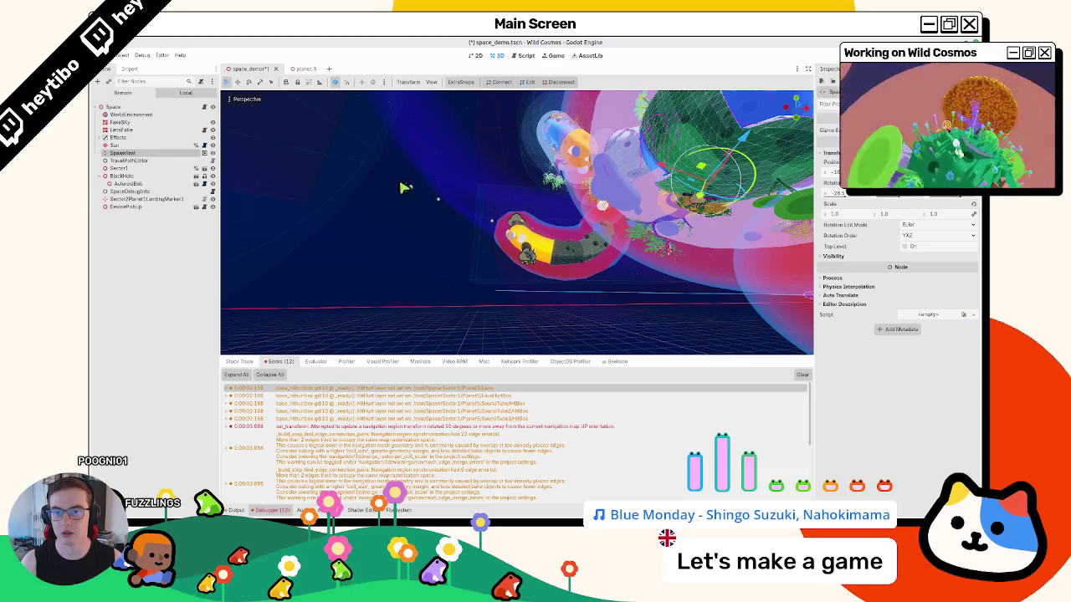
key(F5)
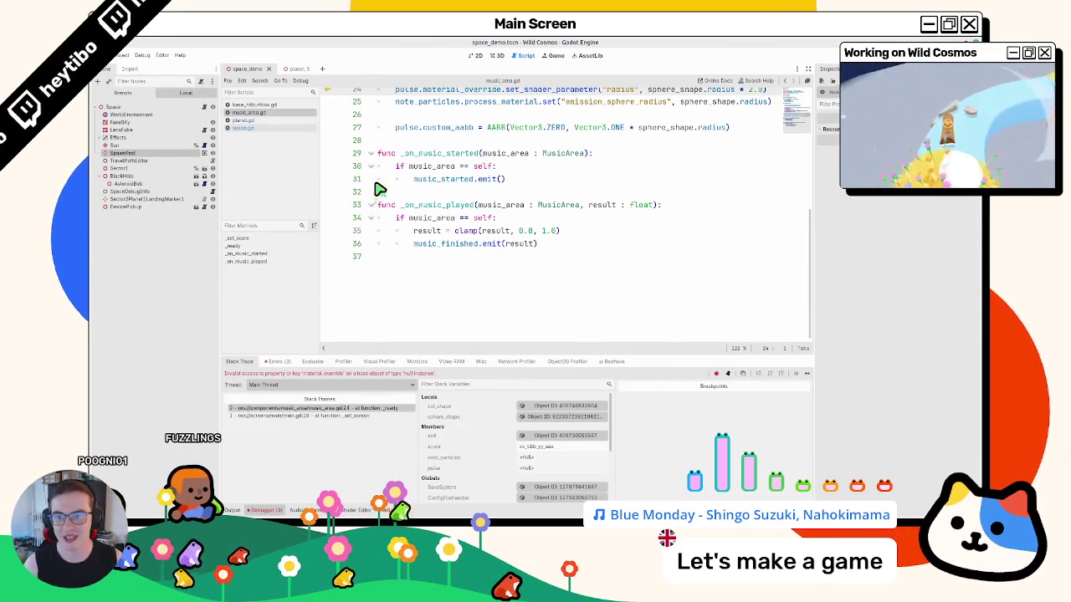
- Check that pulse is null in music_area.gd, then inspect MusicArea3's and MusicArea2's collision shapes in planet_5
scroll(435, 242, up, 5)
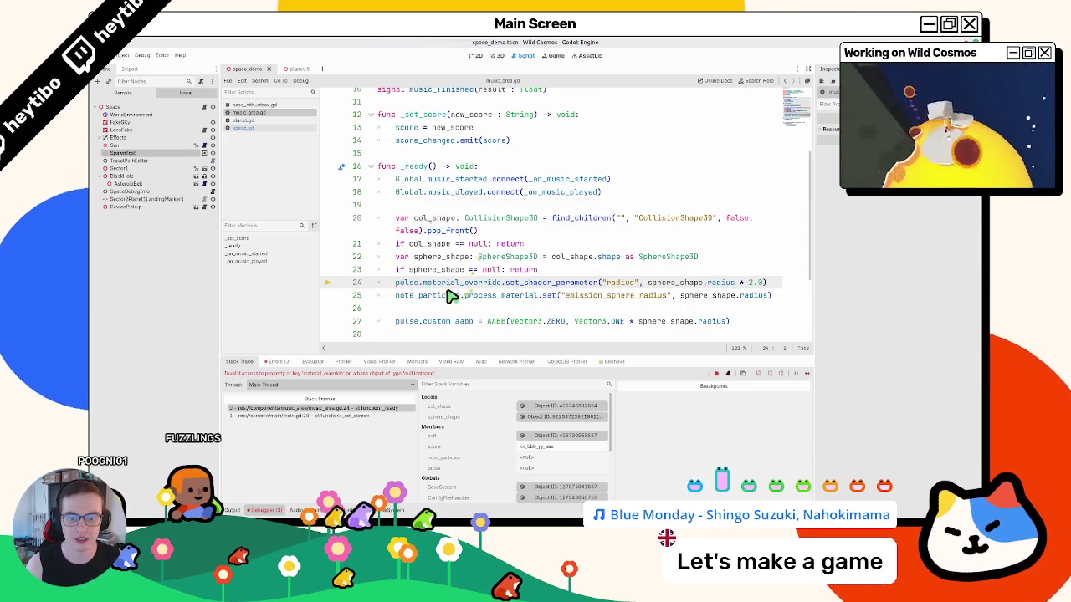
double_click(397, 283)
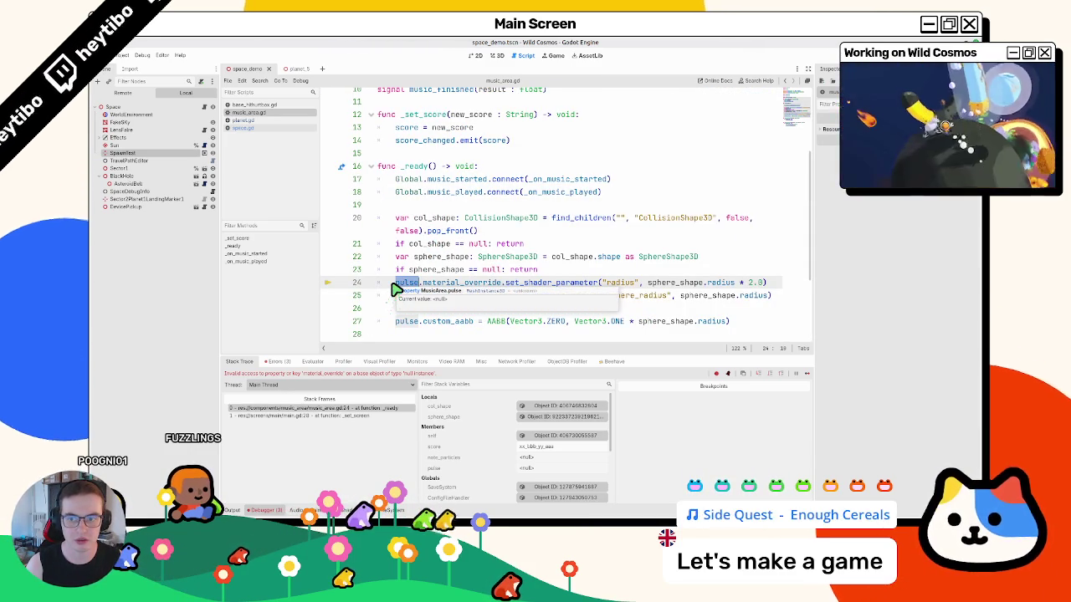
key(ctrl+F2)
key(ctrl+Tab)
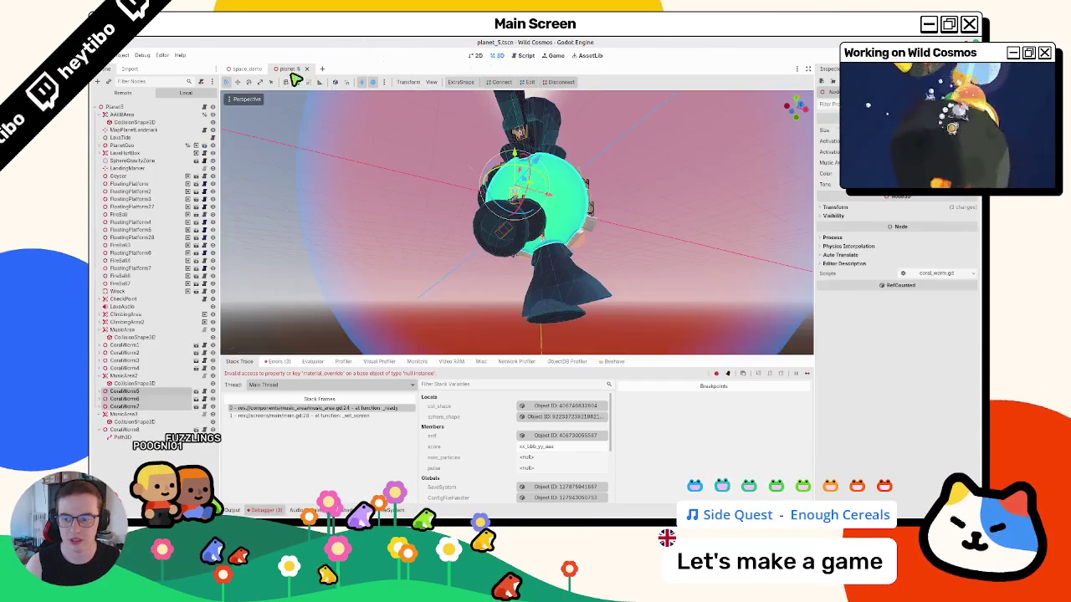
click(122, 422)
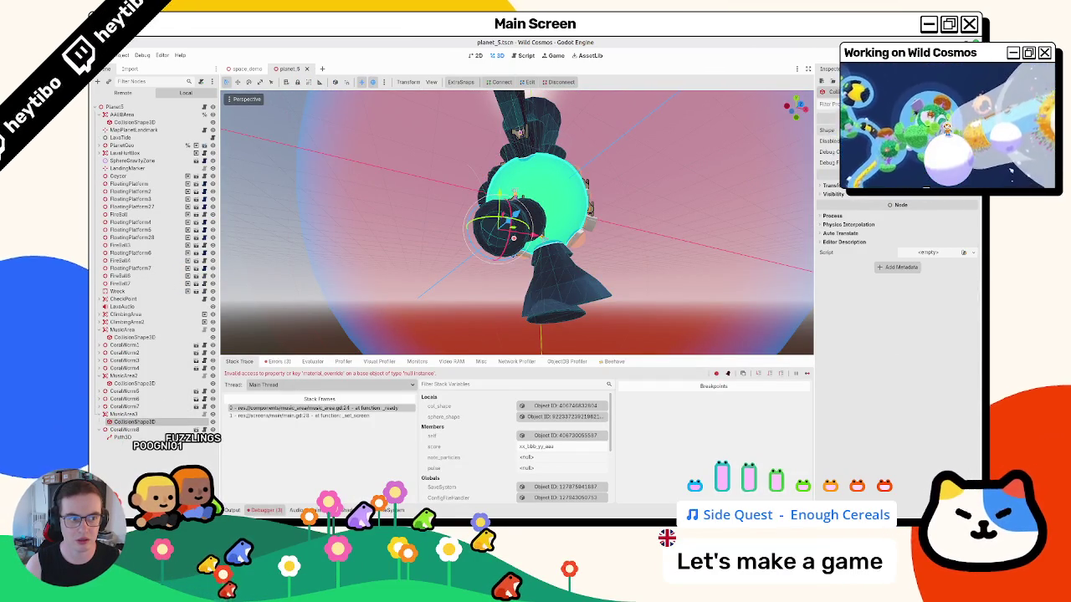
click(134, 383)
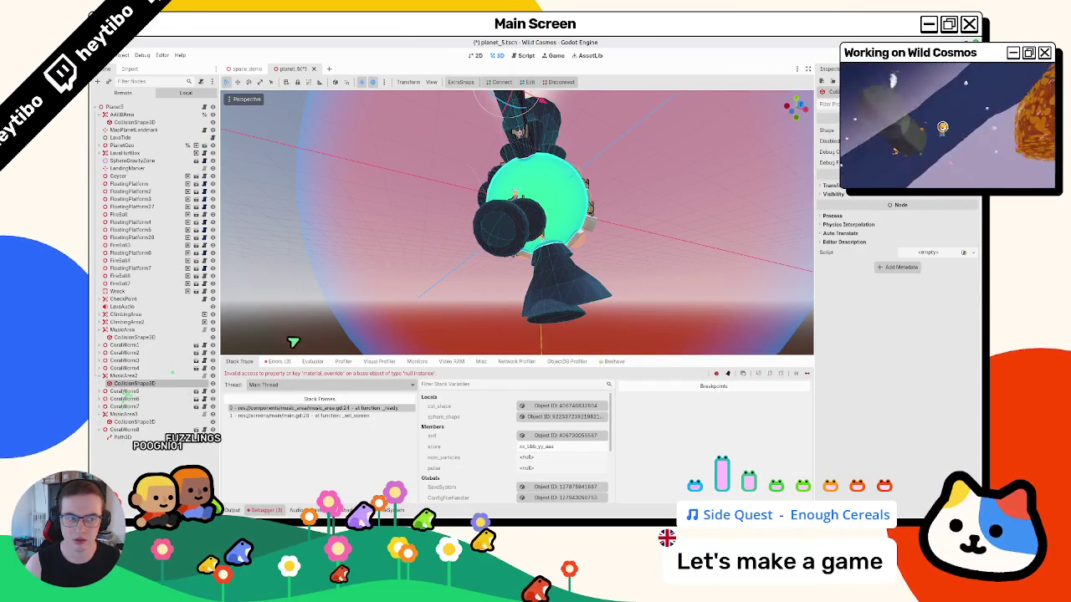
- Rerun from space_demo, inspect sphere_shape, radius and pulse on line 24, then return to planet_5
click(244, 71)
key(F5)
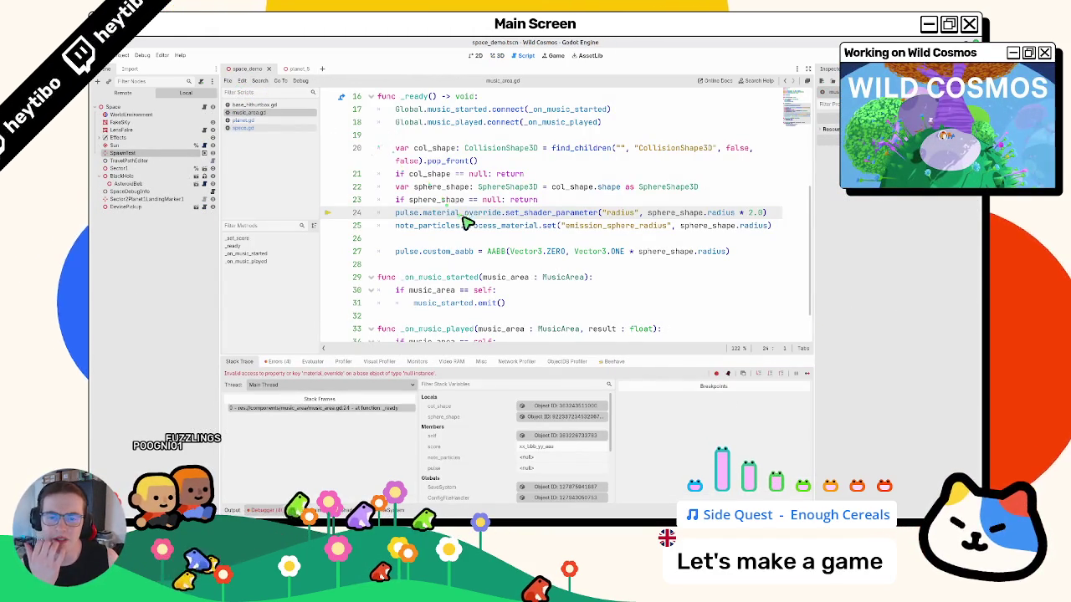
double_click(661, 213)
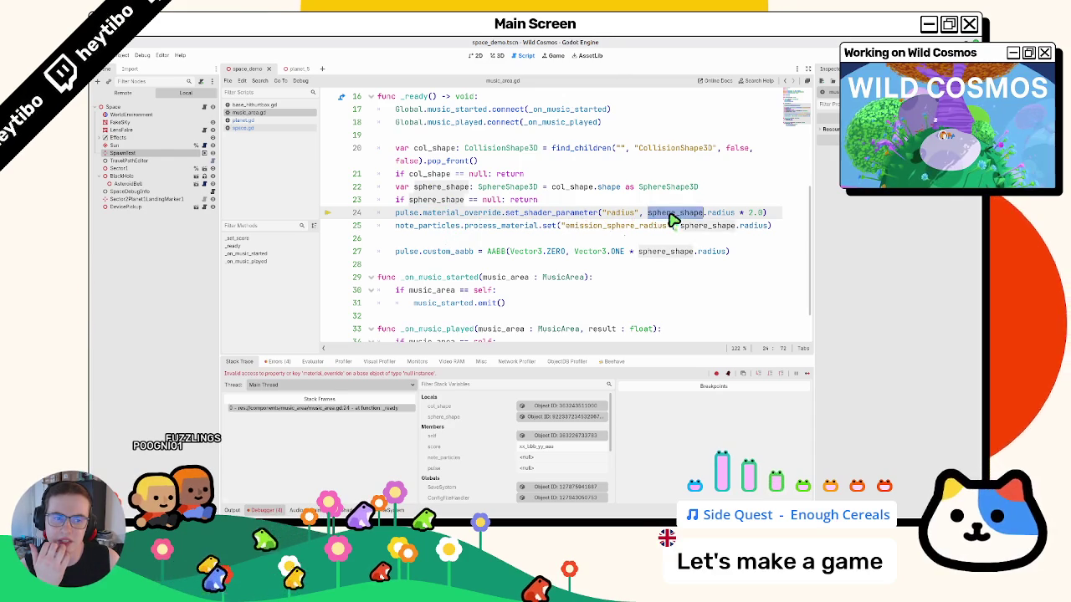
click(727, 213)
double_click(674, 214)
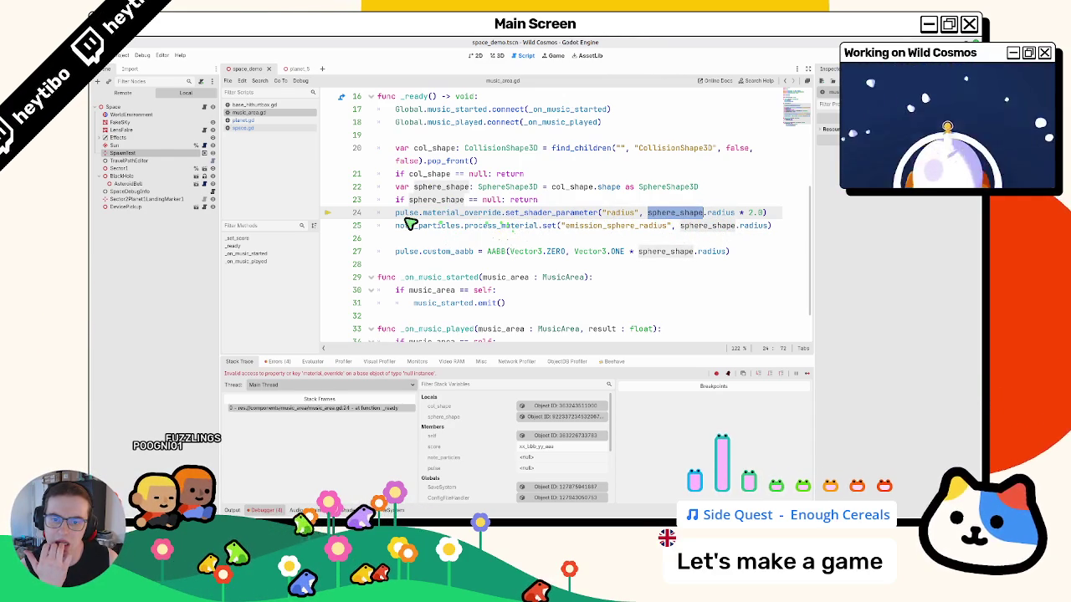
double_click(406, 215)
scroll(409, 223, up, 5)
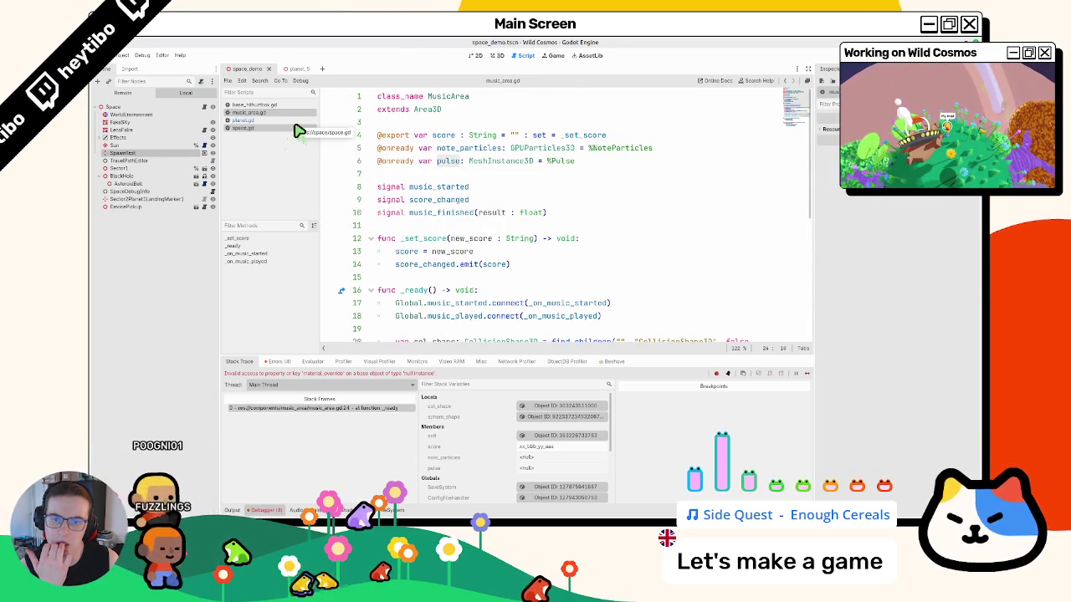
click(296, 69)
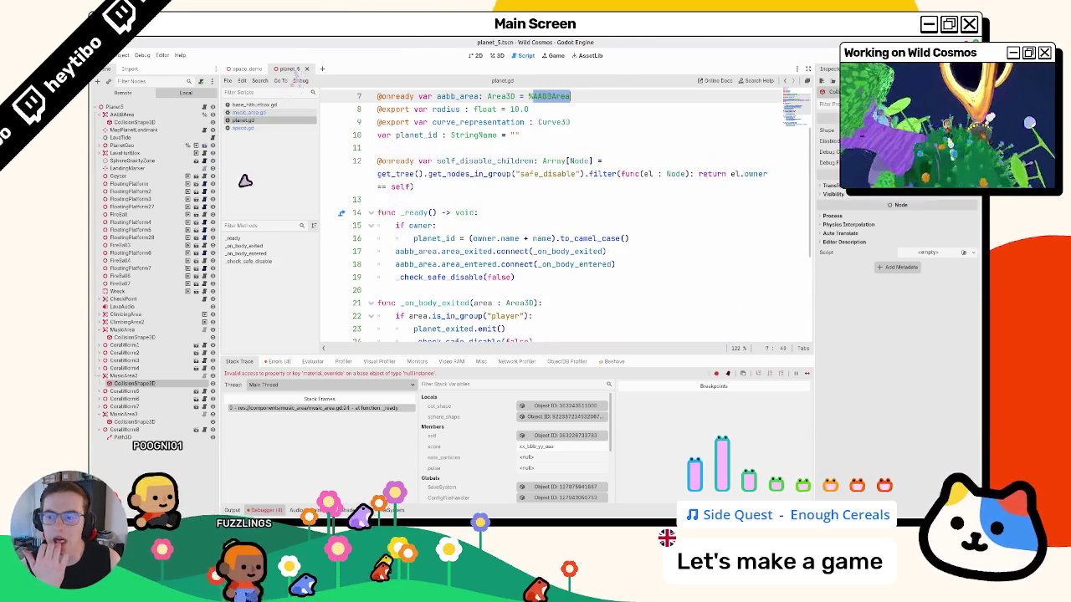
- Instance the music_area scene into planet_5 under the selected MusicArea node
click(116, 330)
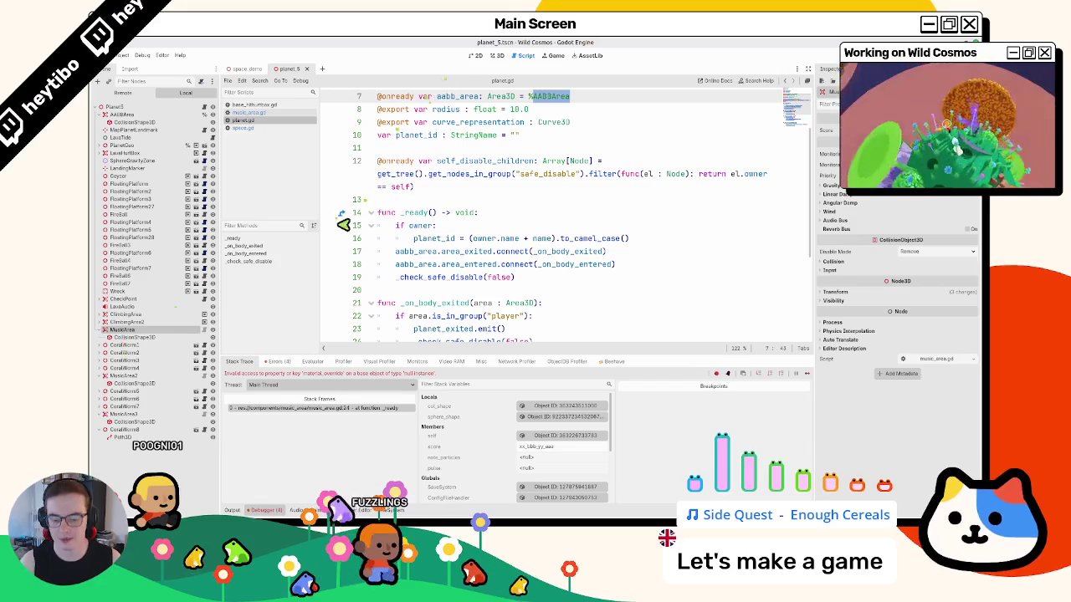
key(ctrl+shift+o)
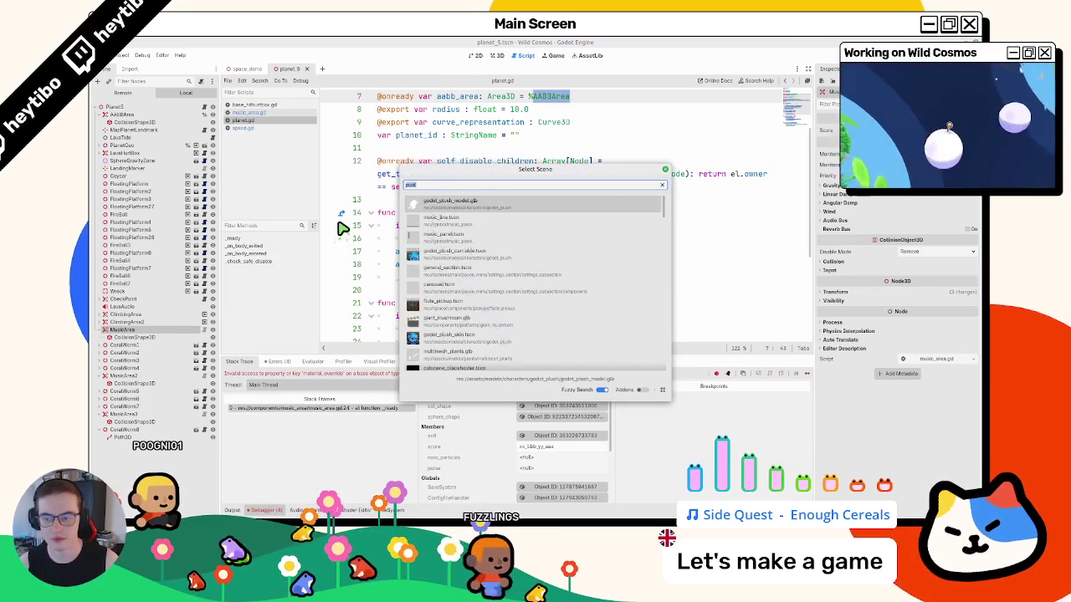
text(music_a)
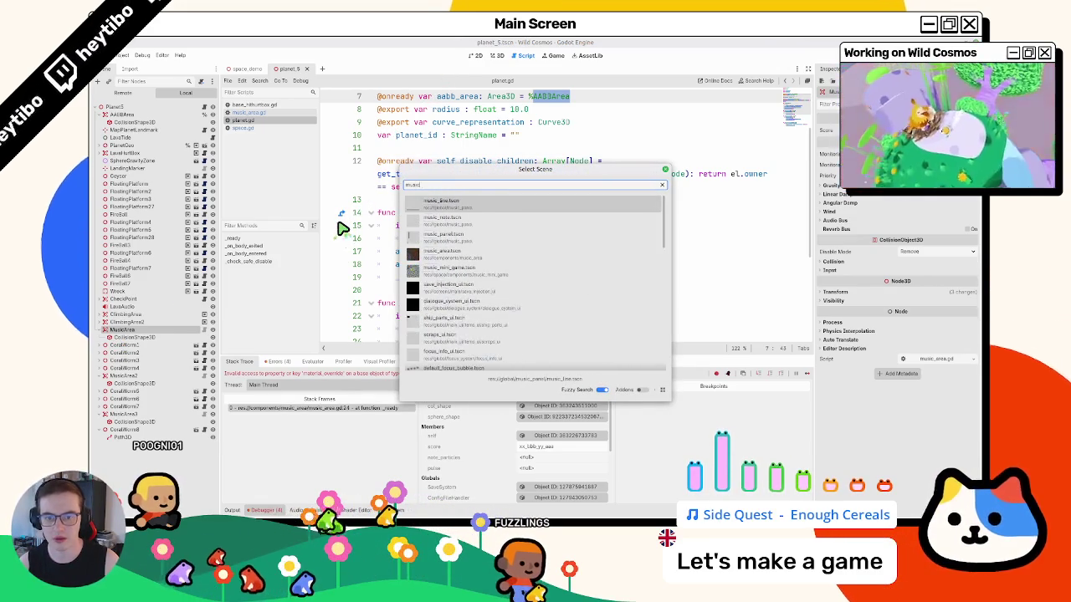
key(Return)
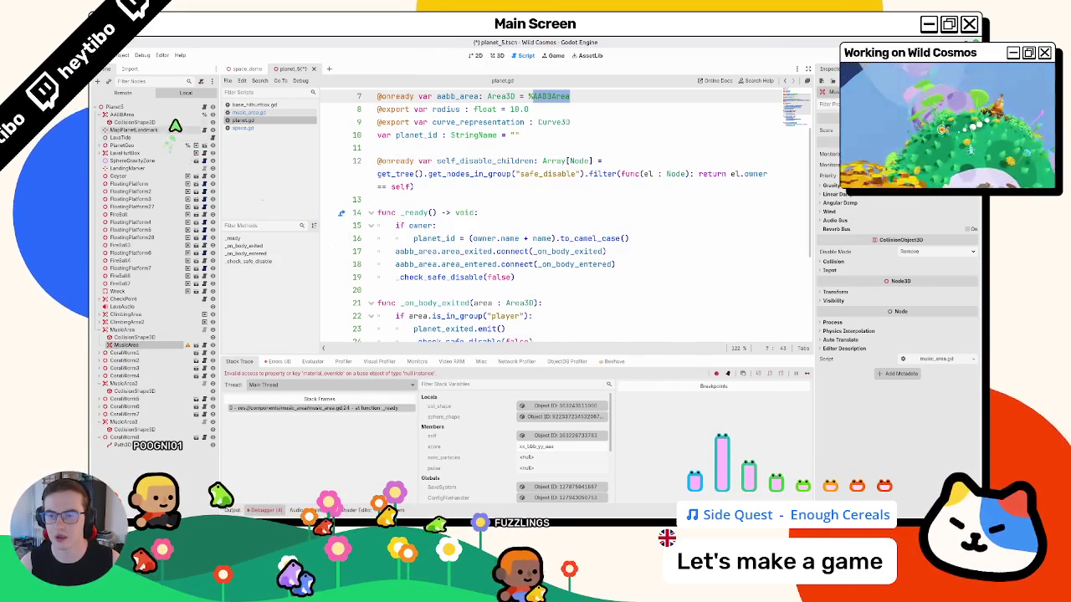
- Inspect music_area.tscn's NoteParticles and Pulse children in its own tab, then return to planet_5
click(497, 55)
drag(582, 218, 581, 205)
key(ctrl+shift+o)
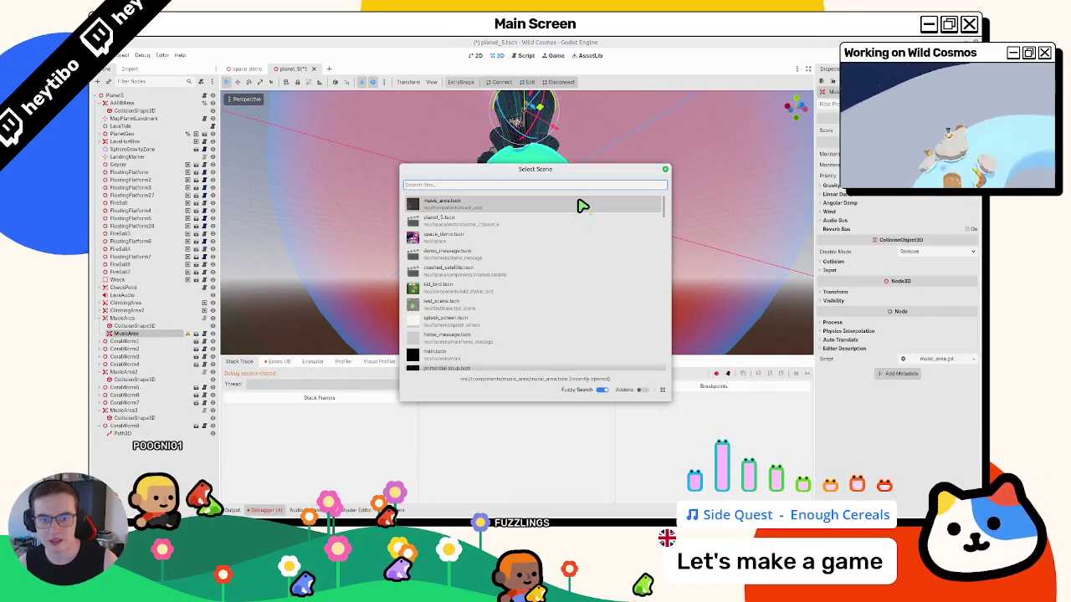
key(Return)
click(357, 68)
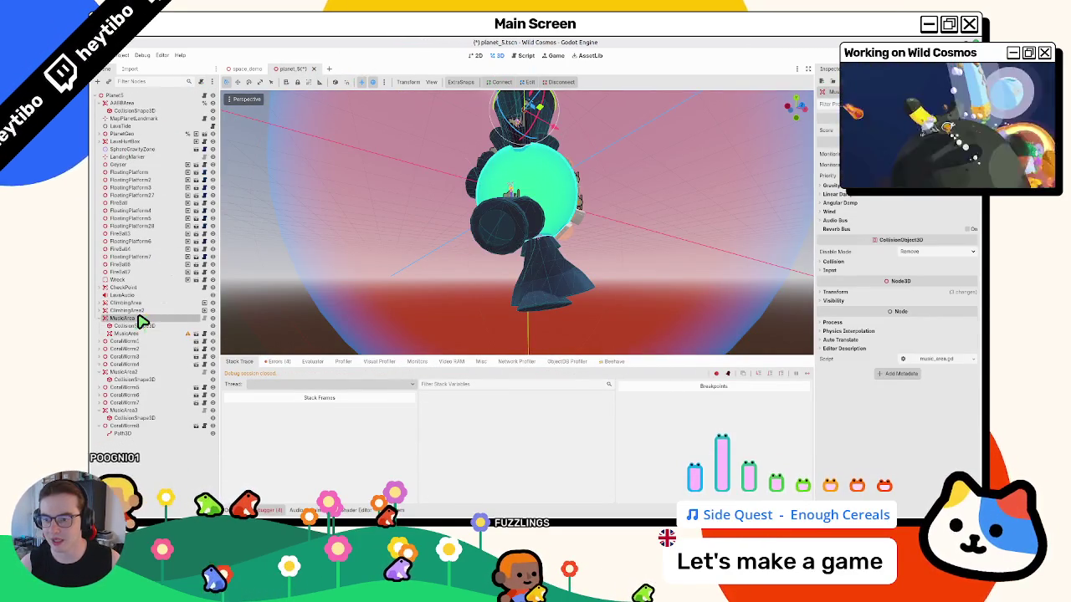
- Frame the MusicArea node in the view and reopen the Instantiate Child Scene picker
key(ctrl+shift+o)
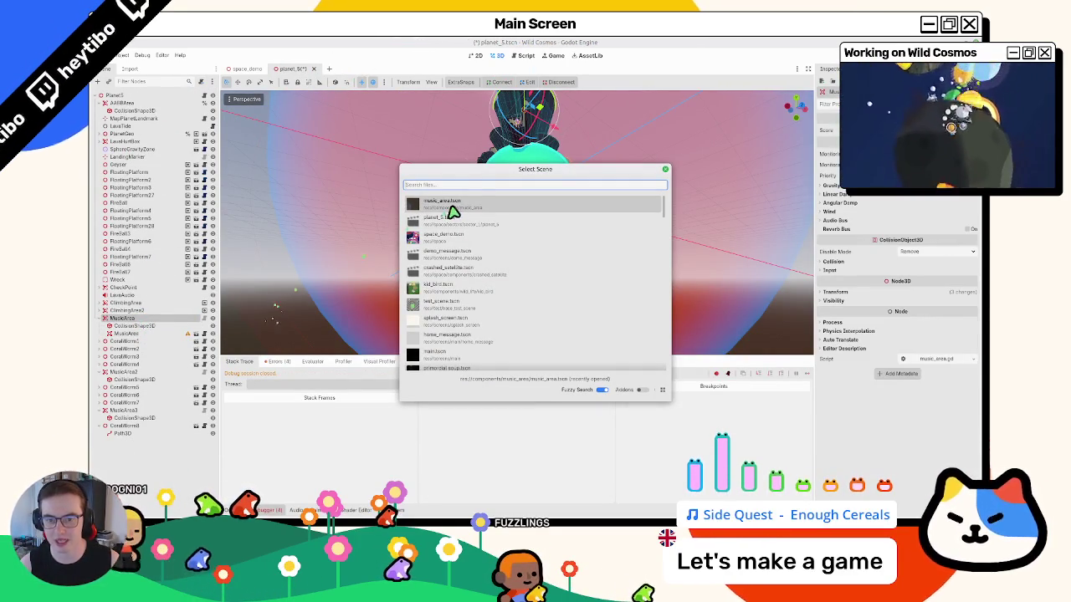
key(Escape)
right_click(146, 318)
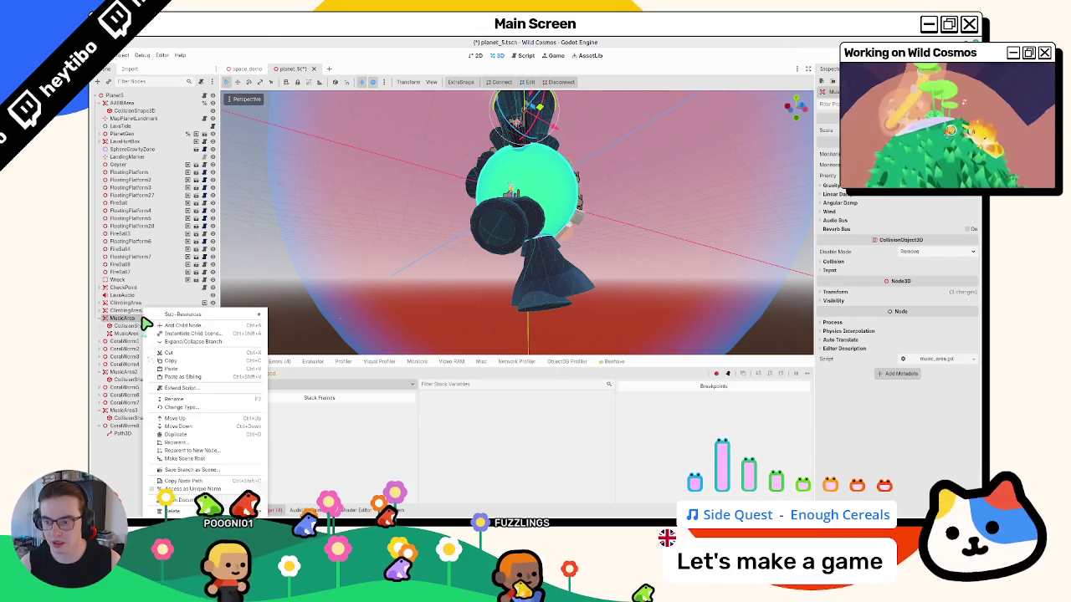
click(201, 405)
key(ctrl+a)
key(Escape)
double_click(156, 318)
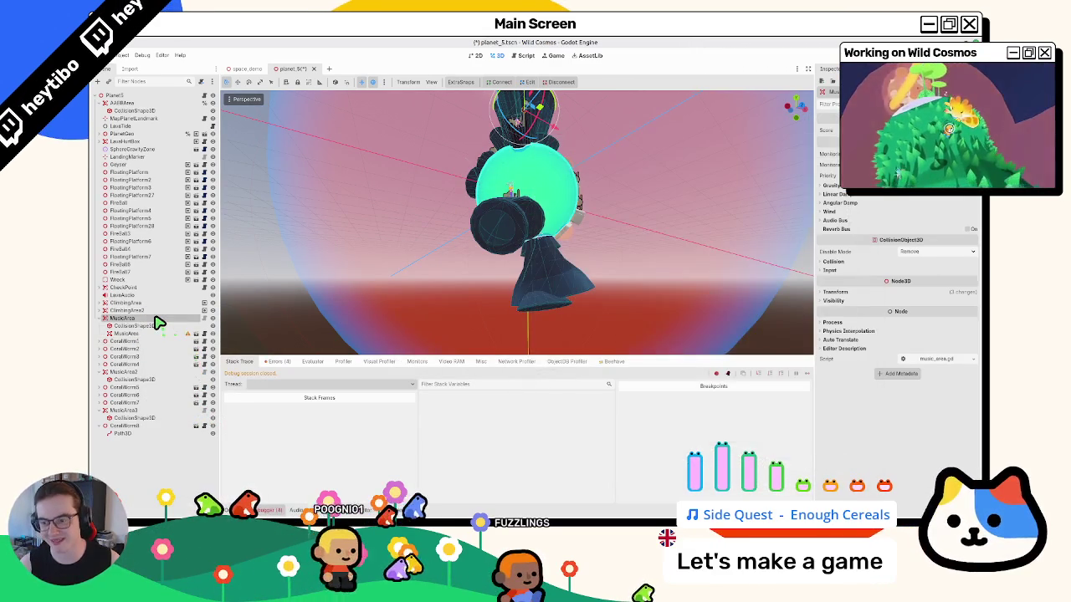
key(f)
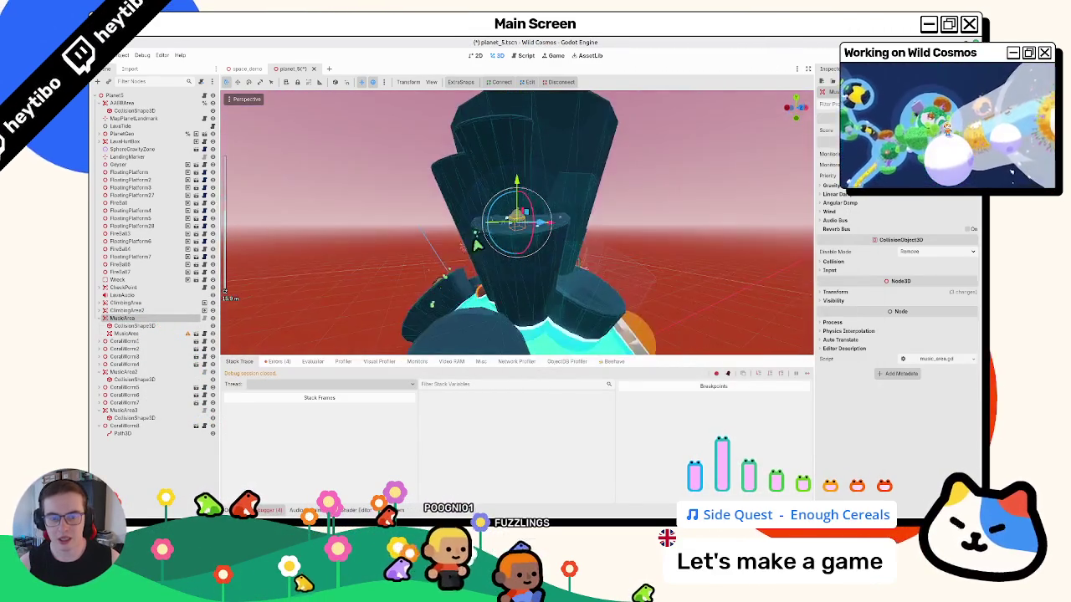
key(ctrl+shift+a)
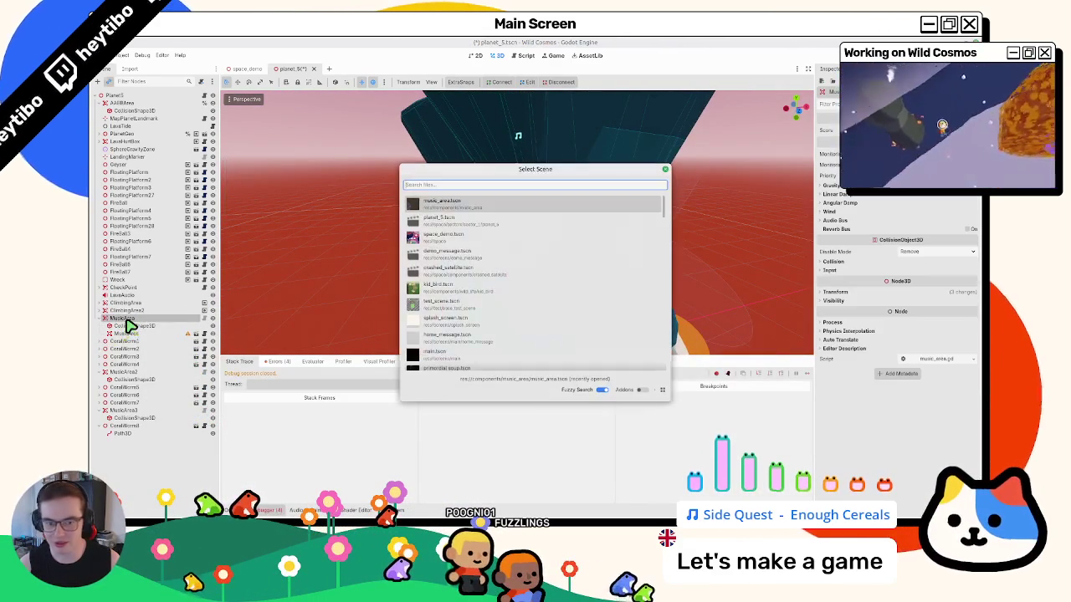